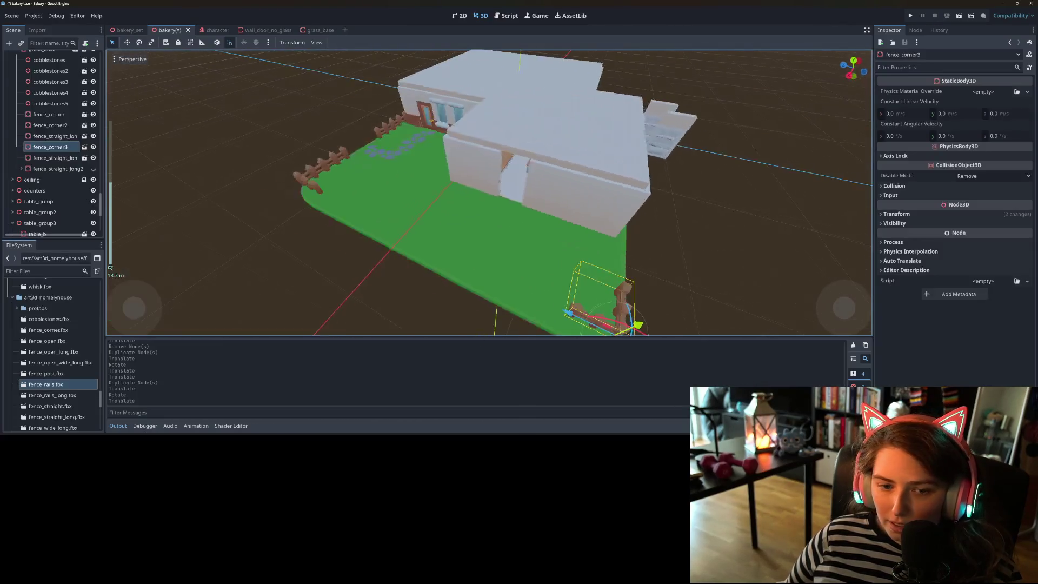
- Duplicate a straight fence section and turn and slide the copies along the lawn edge
click(47, 136)
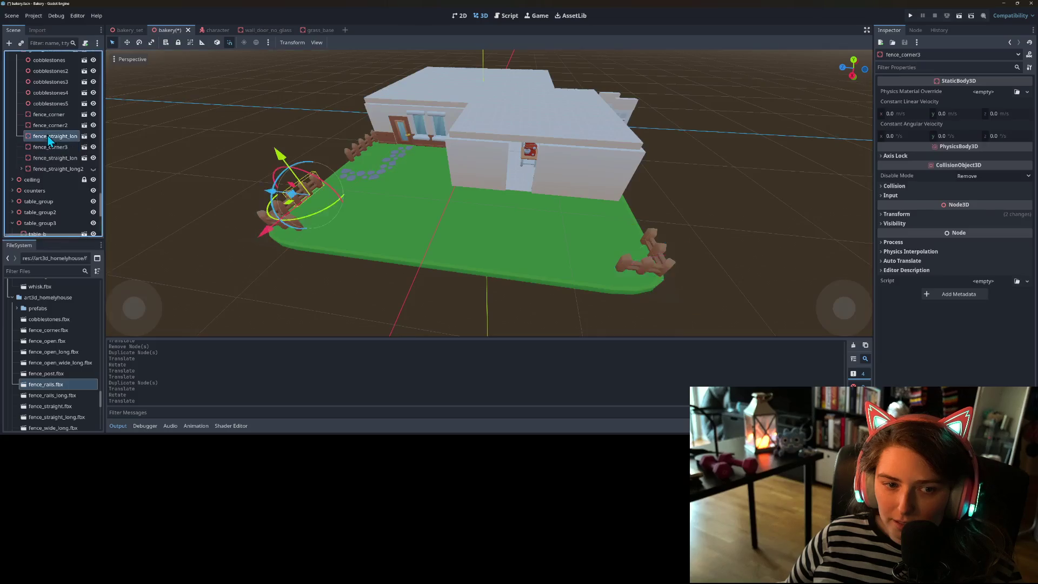
key(ctrl+d)
mouse_move(307, 223)
mouse_down()
mouse_move(241, 199)
mouse_move(311, 246)
mouse_move(292, 253)
mouse_up()
mouse_move(366, 303)
mouse_down()
mouse_move(418, 265)
mouse_move(410, 284)
mouse_up()
scroll(378, 285, up, 3)
scroll(377, 284, down, 2)
mouse_move(312, 261)
mouse_down()
mouse_move(530, 235)
mouse_move(519, 240)
mouse_move(542, 226)
mouse_move(556, 226)
mouse_move(546, 262)
mouse_move(579, 251)
mouse_move(481, 227)
mouse_up()
key(ctrl+d)
key(ctrl+d)
key(ctrl+d)
key(ctrl+d)
key(ctrl+d)
scroll(543, 266, down, 3)
click(515, 268)
scroll(481, 227, up, 2)
- Nudge two fence sections left and right to close the gaps between them
click(480, 227)
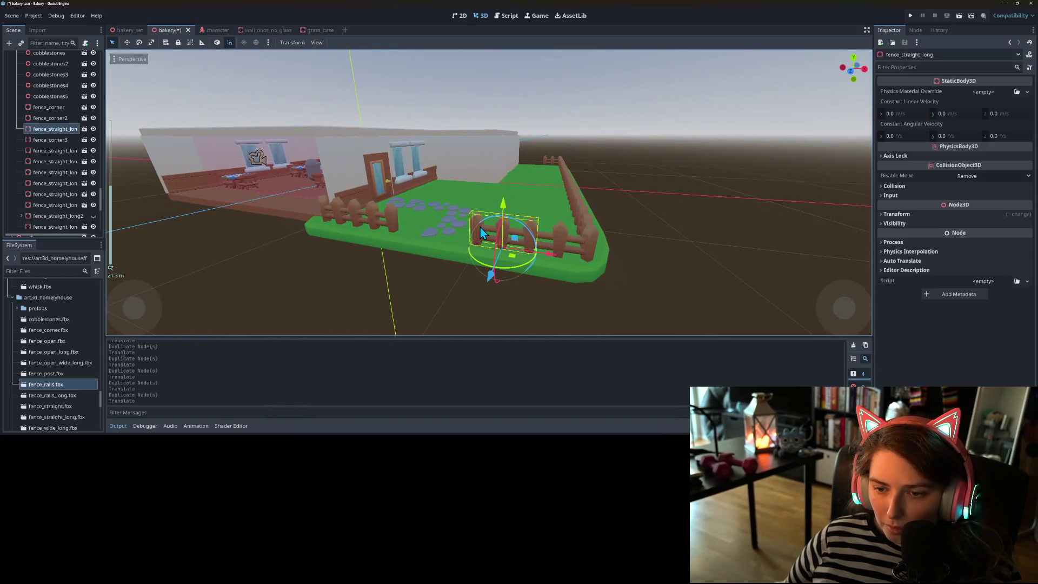
mouse_move(546, 257)
mouse_down()
mouse_move(514, 250)
mouse_move(499, 278)
mouse_move(517, 284)
mouse_up()
scroll(517, 285, up, 2)
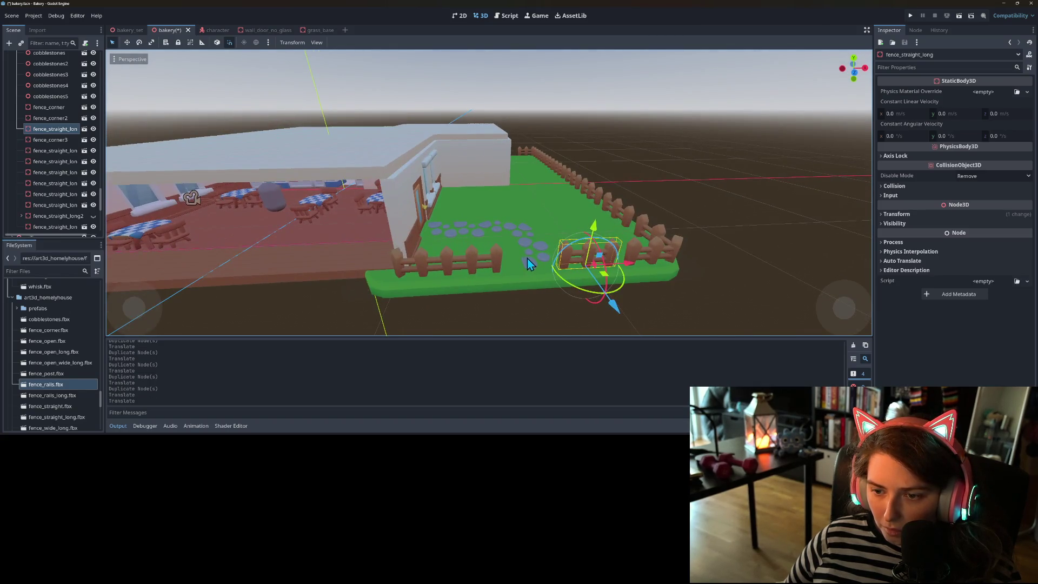
click(491, 258)
drag(514, 273, 532, 273)
scroll(566, 311, down, 3)
mouse_move(566, 312)
mouse_down()
mouse_move(519, 317)
mouse_move(544, 280)
mouse_move(448, 292)
mouse_up()
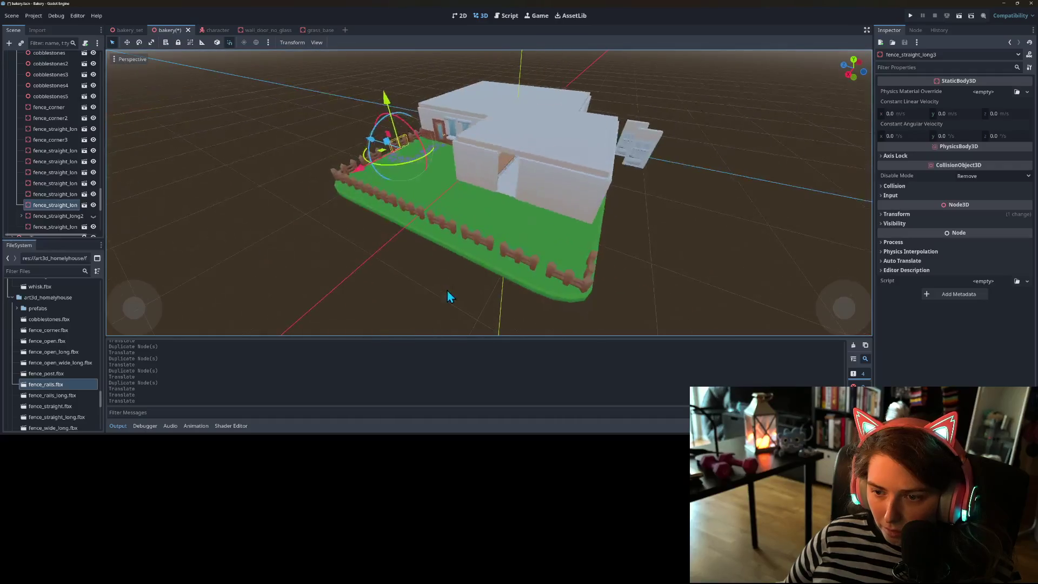
- Duplicate a far-side fence section and turn the copy 45 degrees
click(522, 258)
key(ctrl+d)
mouse_move(524, 297)
mouse_down()
mouse_move(560, 271)
mouse_move(535, 267)
mouse_move(577, 247)
mouse_up()
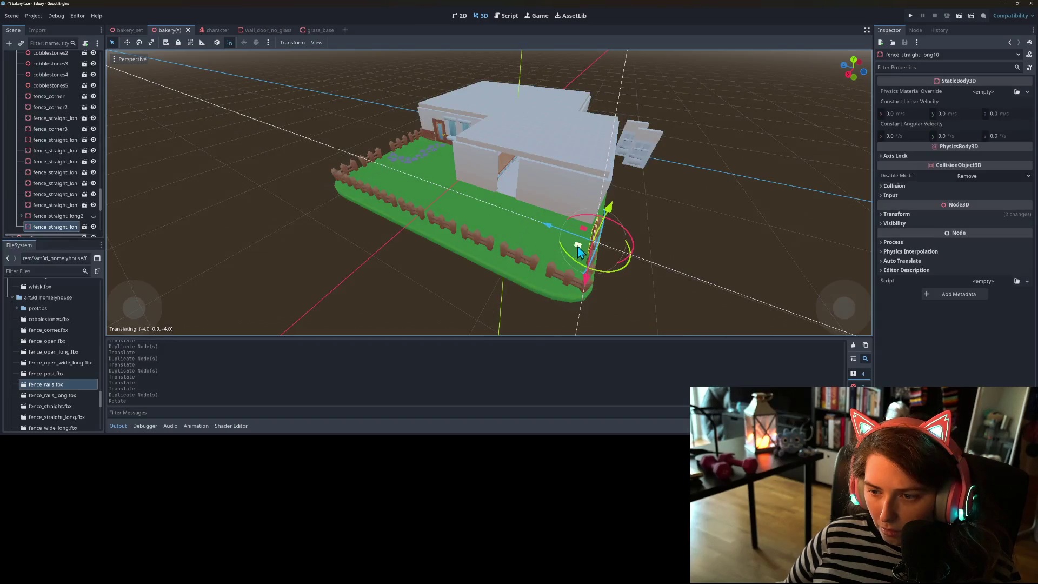
- Slide the copied fence section right along the fence line
drag(585, 313, 528, 294)
scroll(510, 293, down, 3)
scroll(509, 294, up, 4)
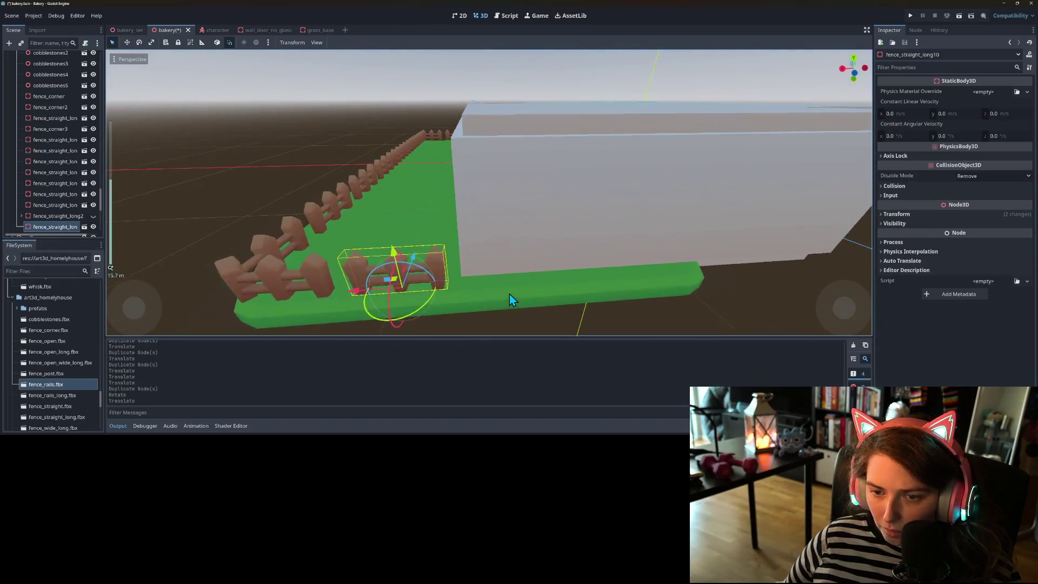
scroll(507, 293, down, 2)
scroll(529, 300, up, 3)
scroll(546, 303, down, 2)
scroll(552, 305, up, 2)
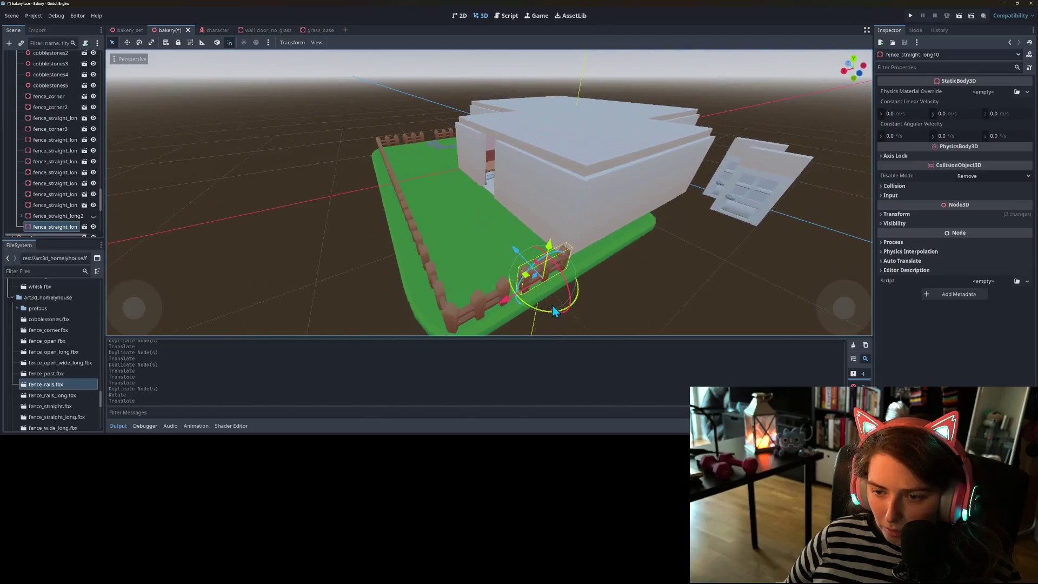
scroll(535, 303, down, 2)
scroll(533, 303, up, 3)
scroll(524, 301, down, 3)
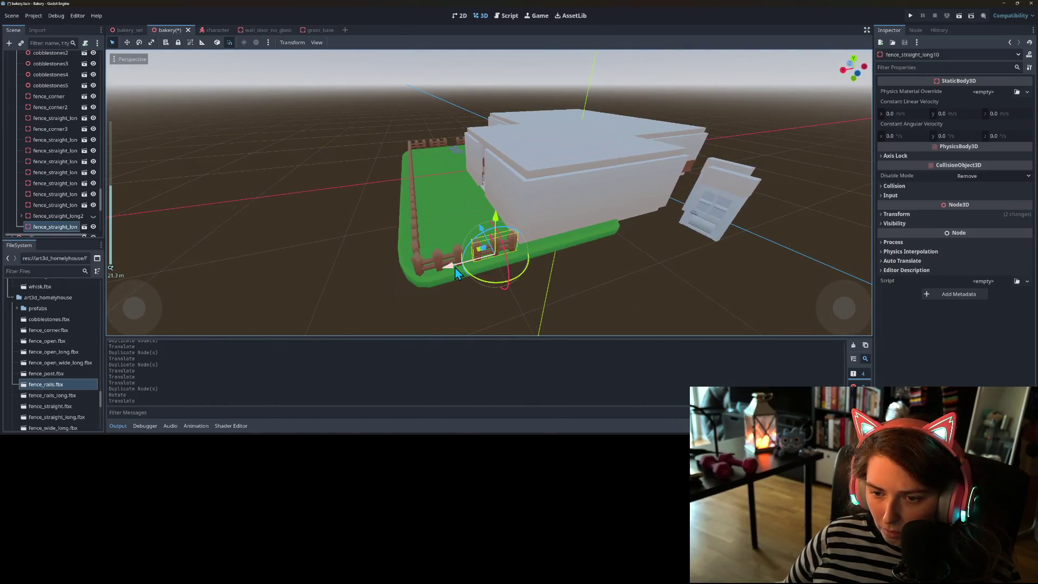
- Duplicate the fence section again and move the copy further right along the line
key(ctrl+d)
mouse_move(456, 273)
mouse_down()
mouse_move(509, 255)
mouse_move(481, 295)
mouse_up()
scroll(488, 266, up, 1)
scroll(487, 266, down, 1)
scroll(503, 304, up, 1)
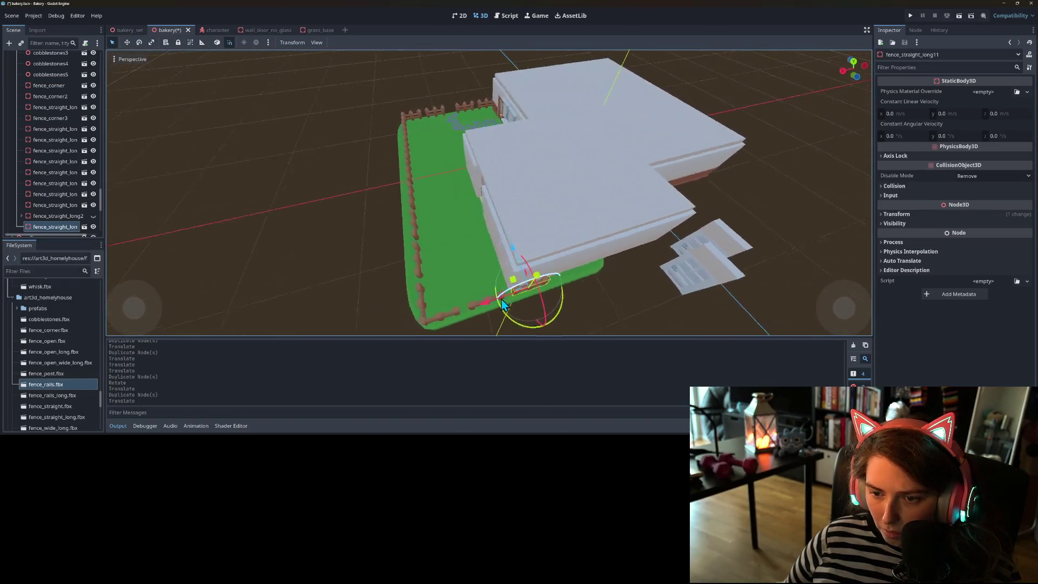
scroll(503, 304, down, 2)
- Check the fence from a low view, then open a straight fence piece's own scene
mouse_move(555, 292)
mouse_down()
mouse_move(651, 285)
mouse_move(506, 280)
mouse_move(459, 297)
mouse_move(496, 291)
mouse_move(474, 301)
mouse_move(491, 293)
mouse_move(362, 309)
mouse_move(327, 299)
mouse_move(438, 295)
mouse_move(408, 283)
mouse_move(465, 279)
mouse_move(455, 273)
mouse_up()
scroll(469, 292, up, 2)
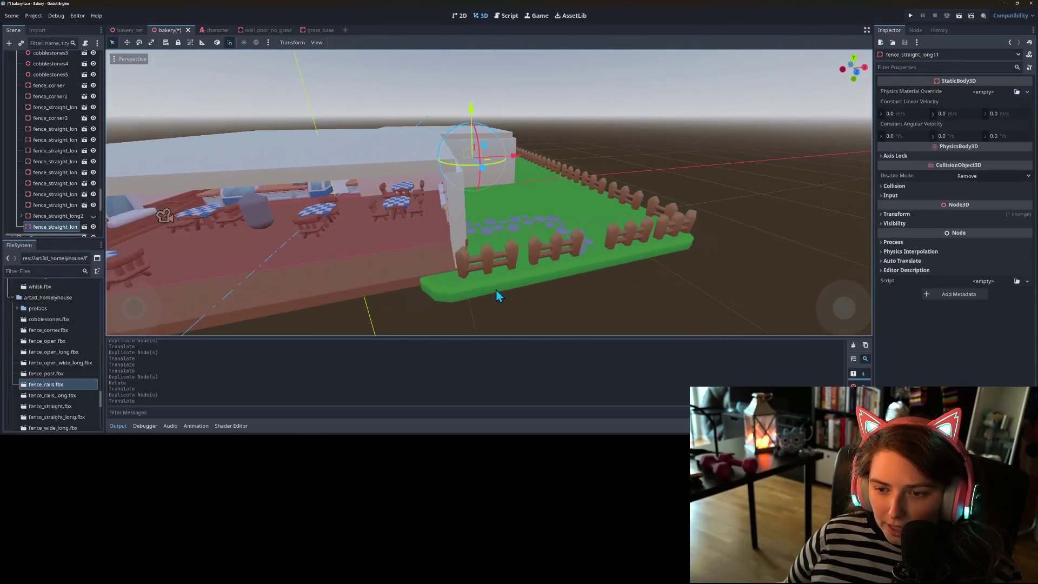
scroll(496, 294, down, 2)
scroll(441, 301, up, 2)
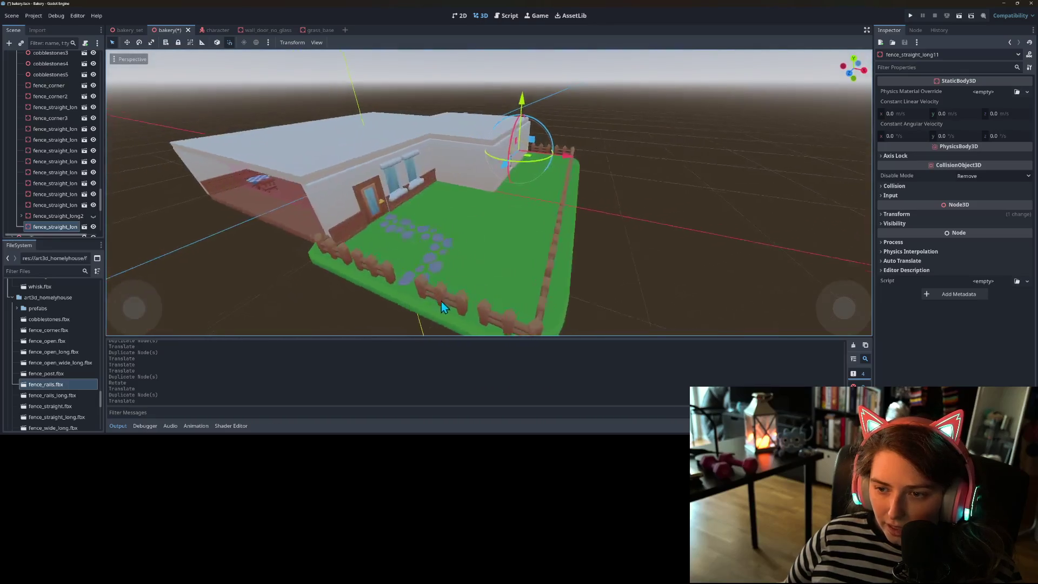
scroll(441, 300, down, 2)
scroll(422, 293, up, 2)
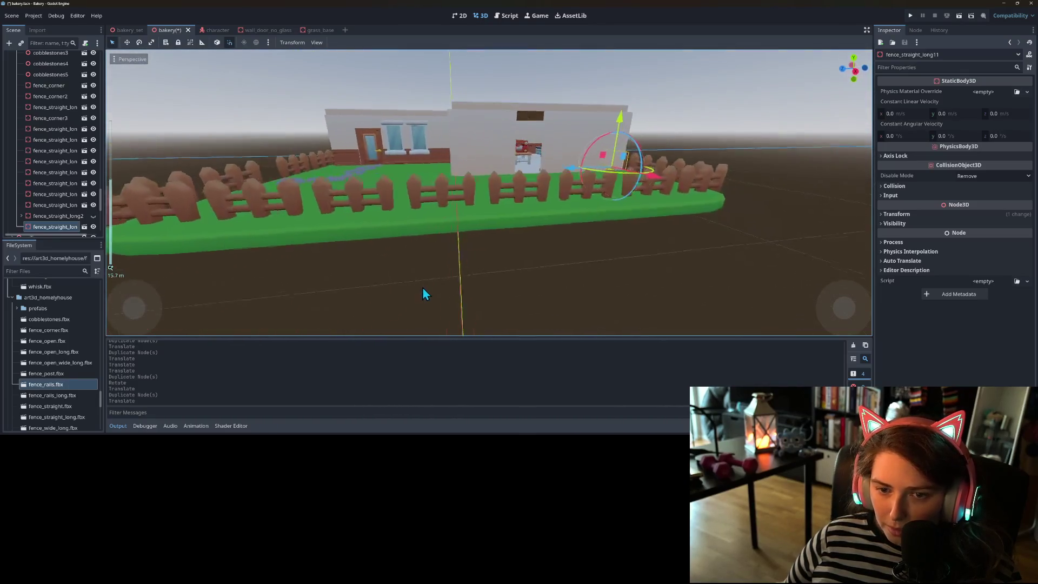
scroll(438, 294, down, 2)
scroll(465, 278, up, 2)
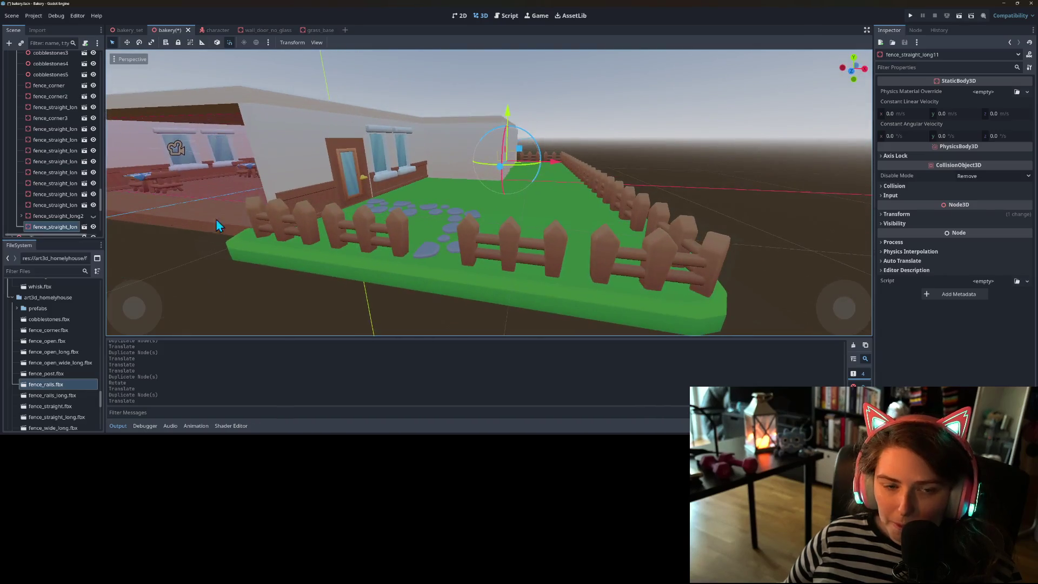
click(70, 219)
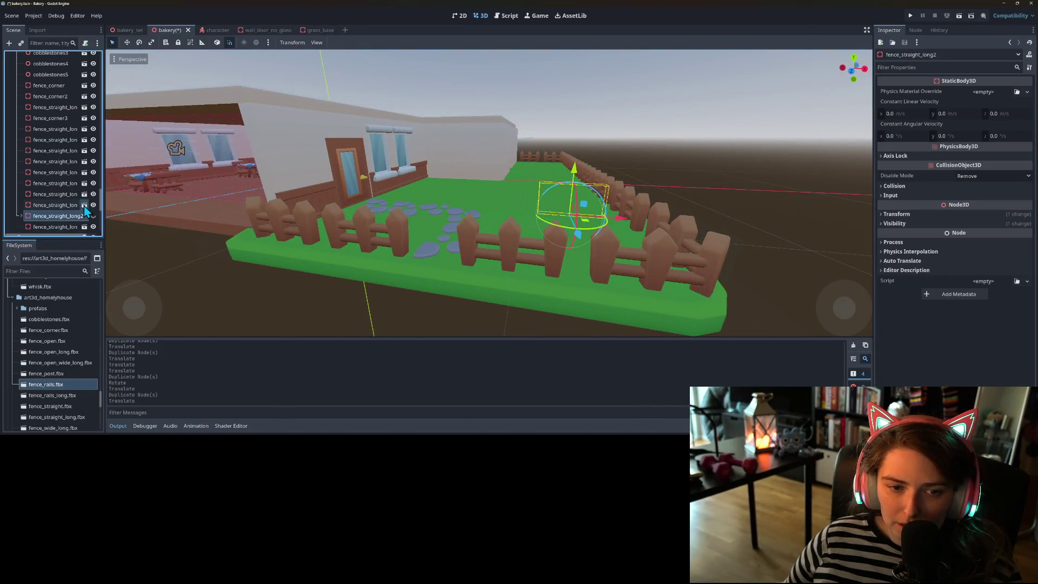
click(85, 216)
- Add fence_rails as a child of the fence mesh and shift it right along X
right_click(50, 61)
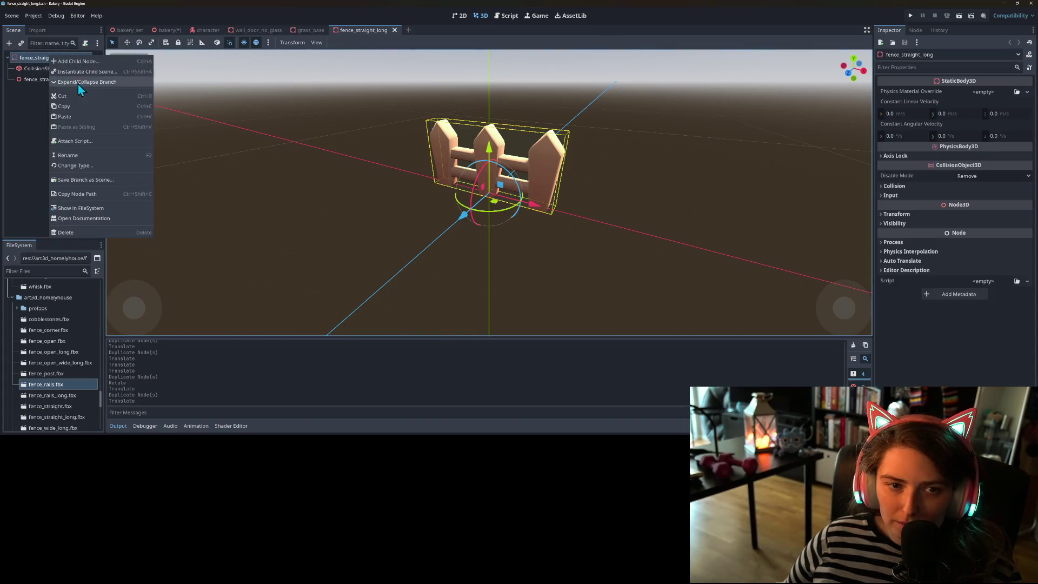
click(20, 82)
right_click(40, 83)
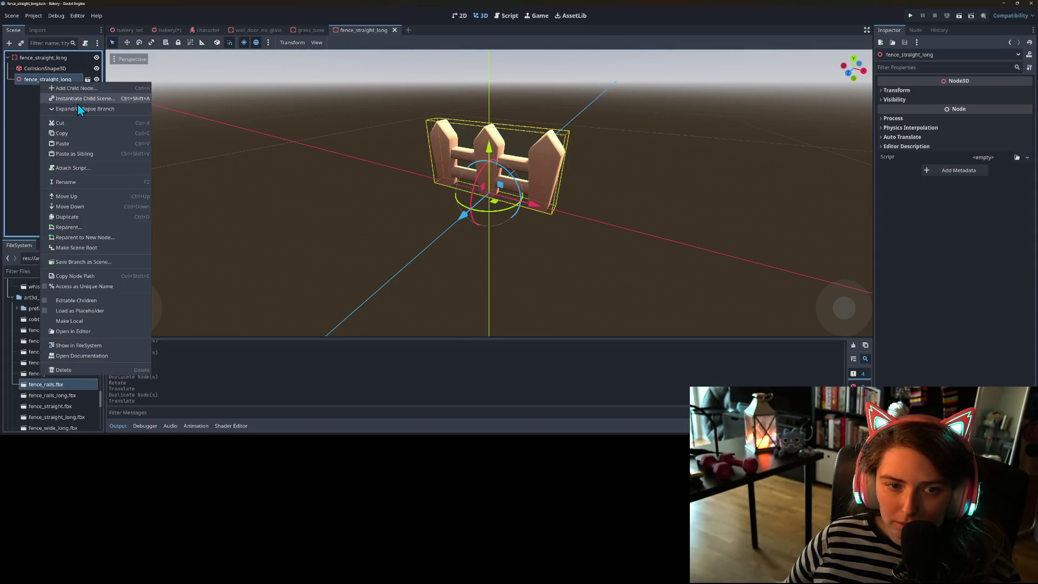
click(76, 102)
text(ra)
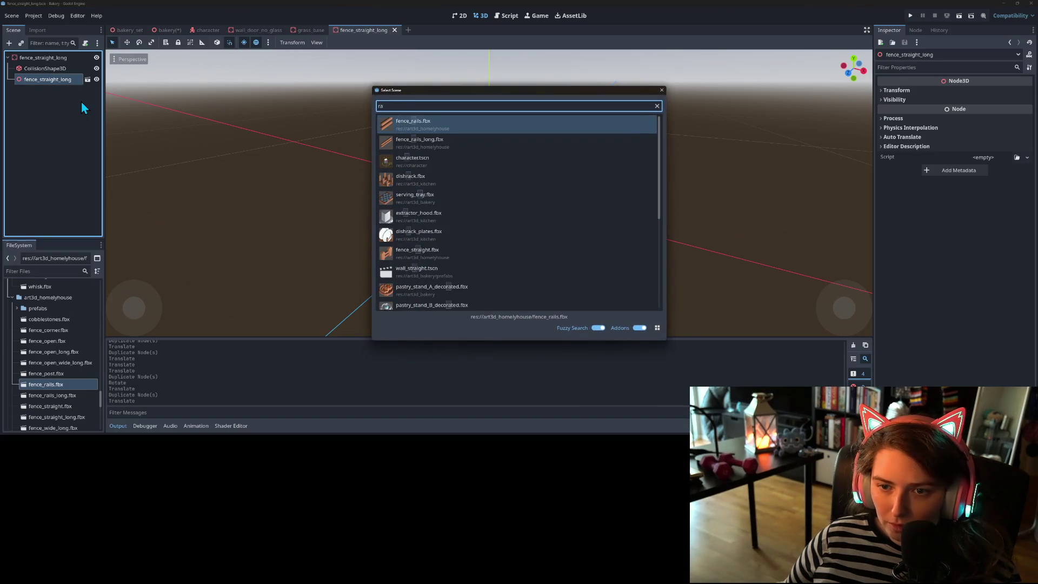
key(Return)
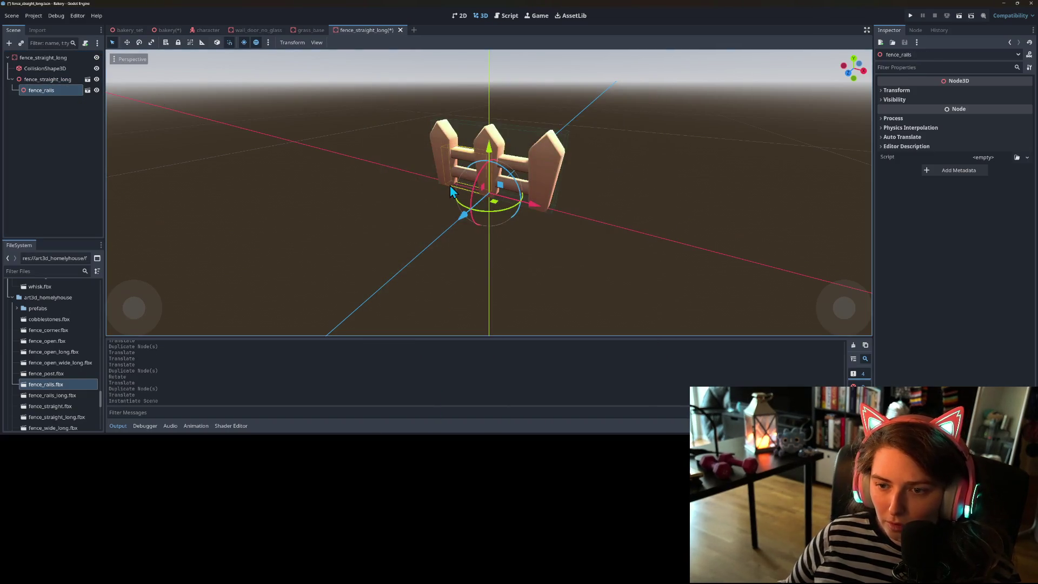
drag(515, 201, 646, 239)
- Make the collision BoxShape3D unique, widen it over the rails, and save
click(45, 68)
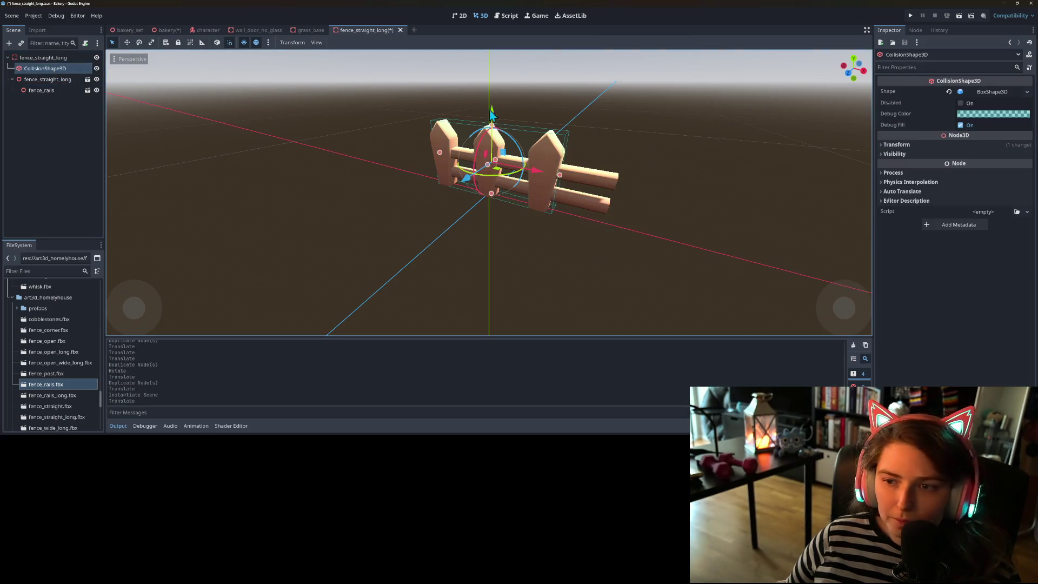
click(1027, 92)
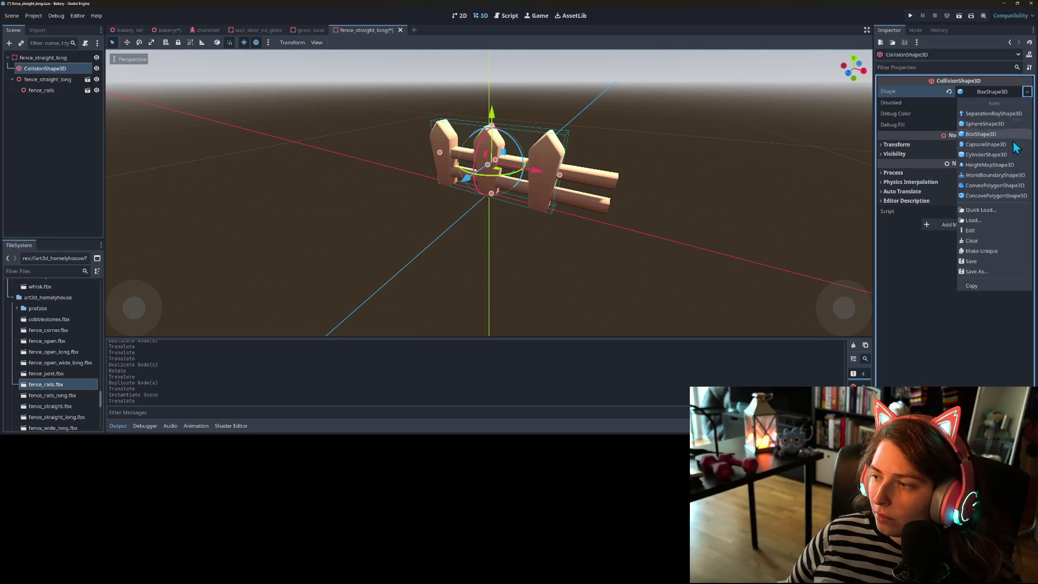
click(992, 248)
drag(560, 176, 581, 178)
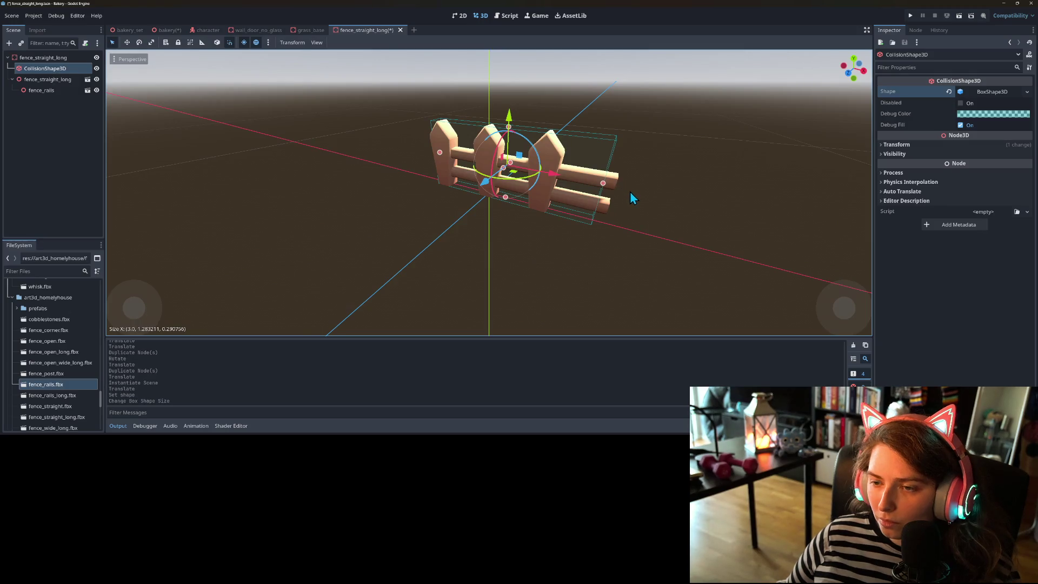
key(ctrl+s)
key(KP_1)
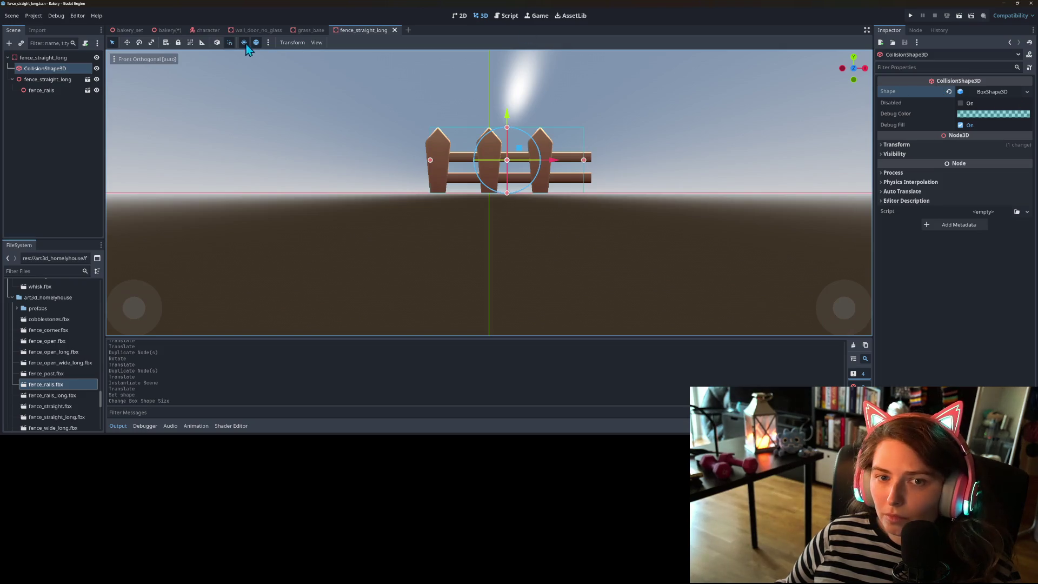
drag(586, 162, 591, 163)
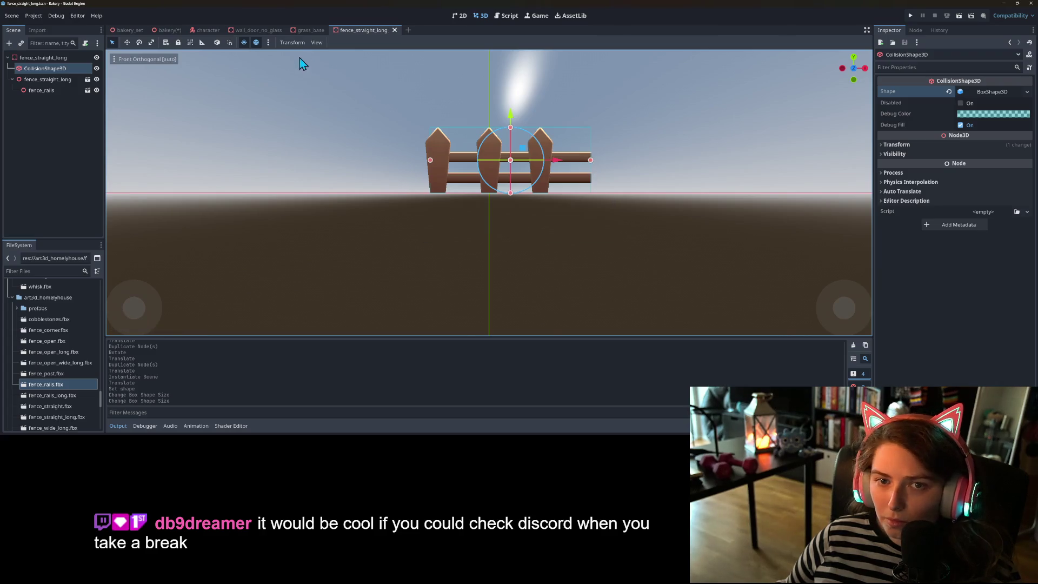
click(165, 30)
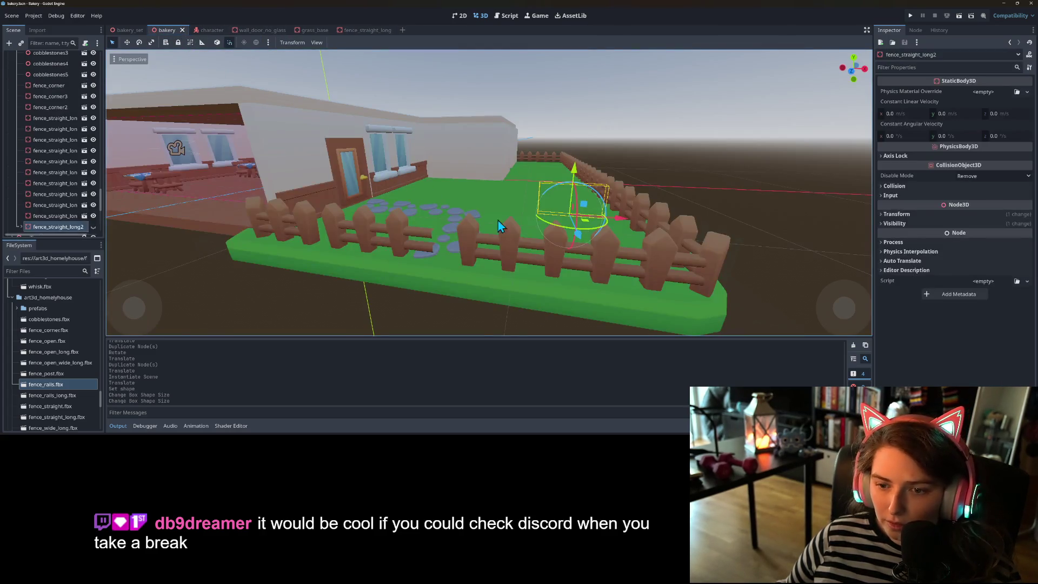
- Turn a railed fence section 45 degrees and save the bakery scene
mouse_move(495, 220)
mouse_down()
mouse_move(520, 216)
mouse_move(352, 238)
mouse_move(311, 227)
mouse_move(492, 226)
mouse_up()
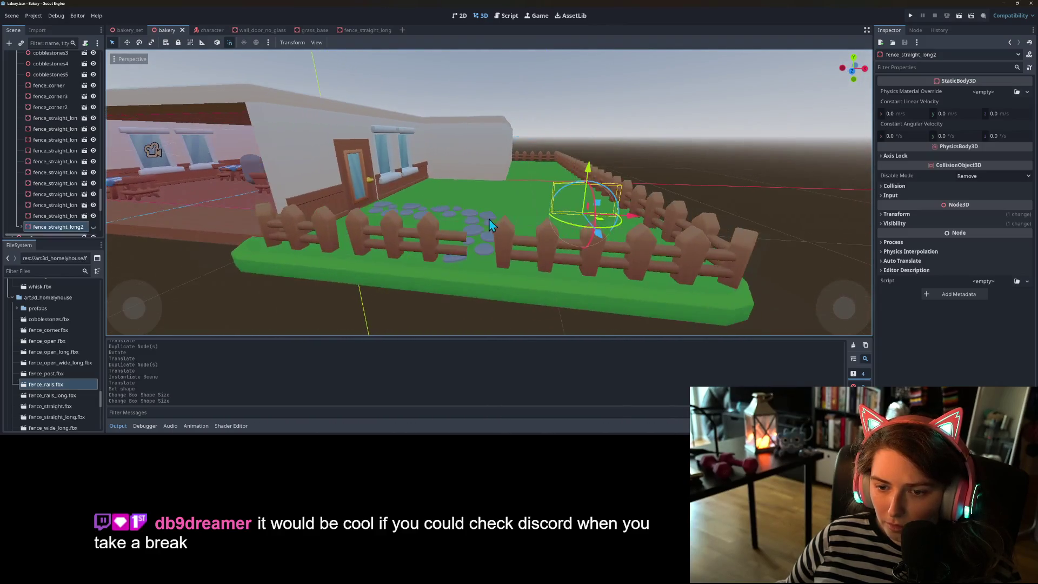
click(419, 241)
scroll(426, 243, down, 3)
drag(430, 248, 446, 257)
click(504, 281)
mouse_move(503, 281)
mouse_down()
mouse_move(447, 275)
mouse_move(393, 289)
mouse_up()
key(ctrl+s)
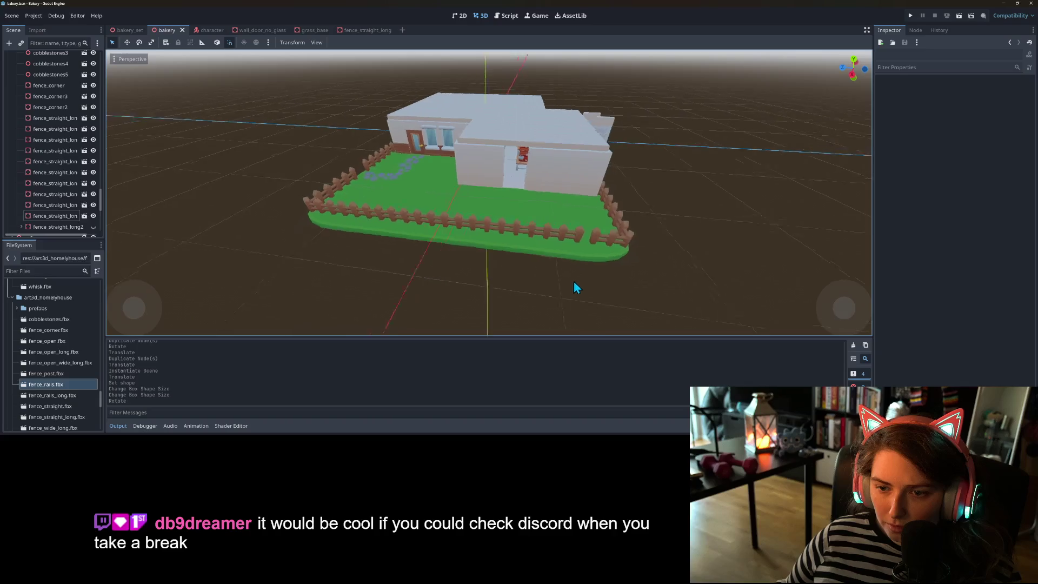
- Rotate the front fence sections into line, one by 180 degrees
mouse_move(578, 278)
mouse_down()
mouse_move(588, 263)
mouse_move(560, 221)
mouse_move(540, 206)
mouse_move(529, 211)
mouse_move(530, 227)
mouse_move(510, 212)
mouse_up()
click(598, 206)
click(530, 212)
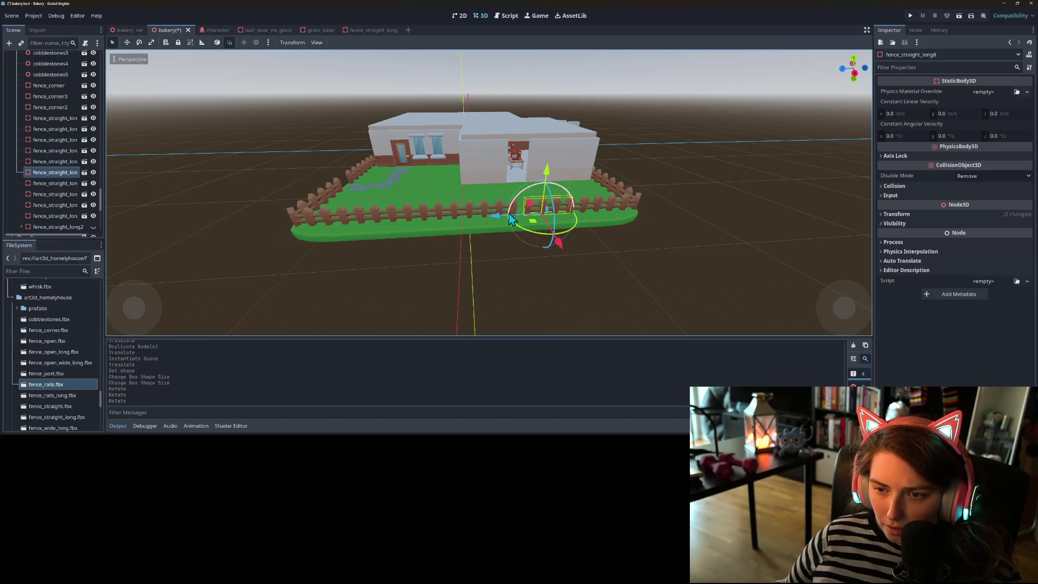
click(494, 209)
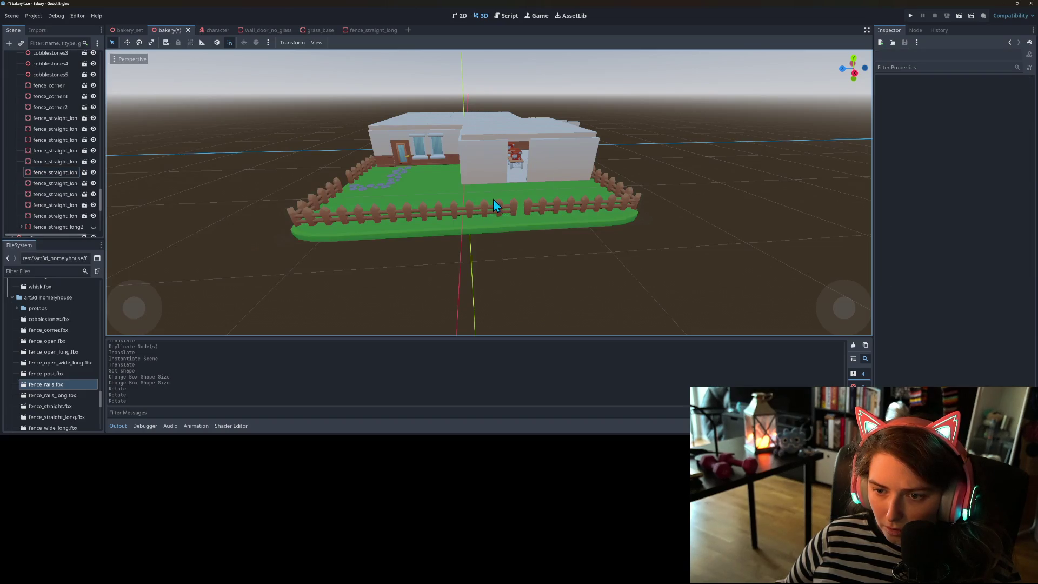
click(501, 213)
mouse_move(471, 230)
mouse_down()
mouse_move(445, 229)
mouse_move(451, 200)
mouse_move(446, 244)
mouse_move(434, 243)
mouse_move(449, 219)
mouse_move(413, 222)
mouse_up()
click(455, 208)
click(454, 209)
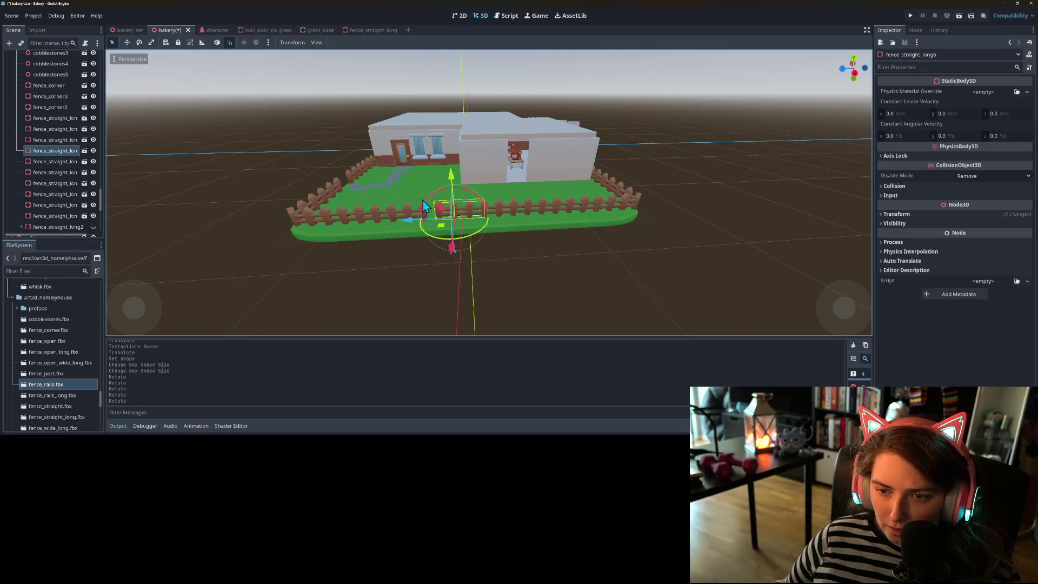
click(401, 211)
click(409, 210)
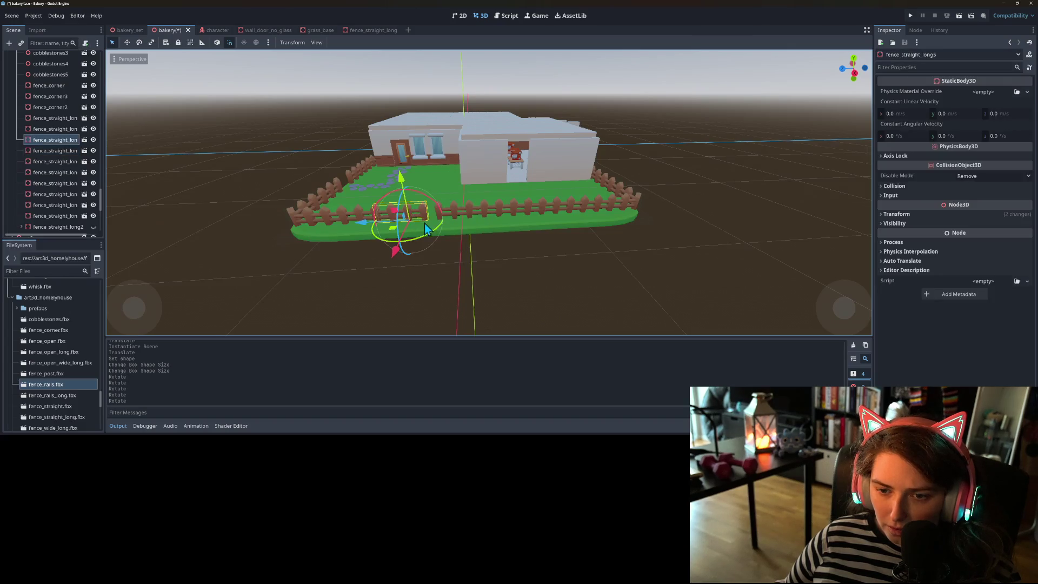
mouse_move(437, 233)
mouse_down()
mouse_move(378, 246)
mouse_move(400, 238)
mouse_move(415, 265)
mouse_up()
- Turn fence_corner by -45 degrees and delete the extra straight piece beside it
click(368, 255)
click(378, 224)
click(414, 265)
scroll(320, 263, down, 2)
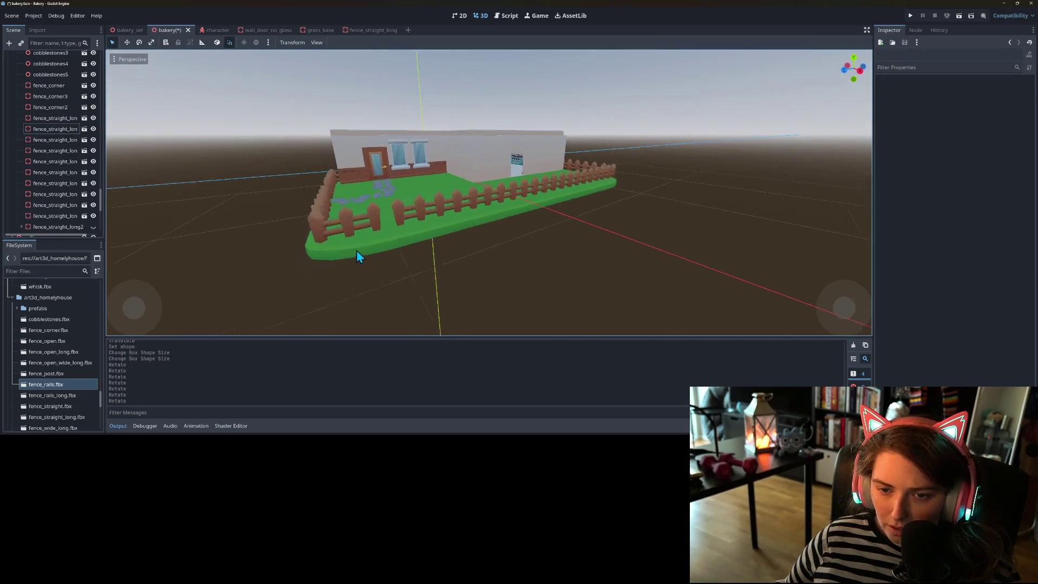
scroll(392, 237, up, 3)
click(394, 238)
drag(364, 275, 346, 283)
scroll(404, 280, down, 3)
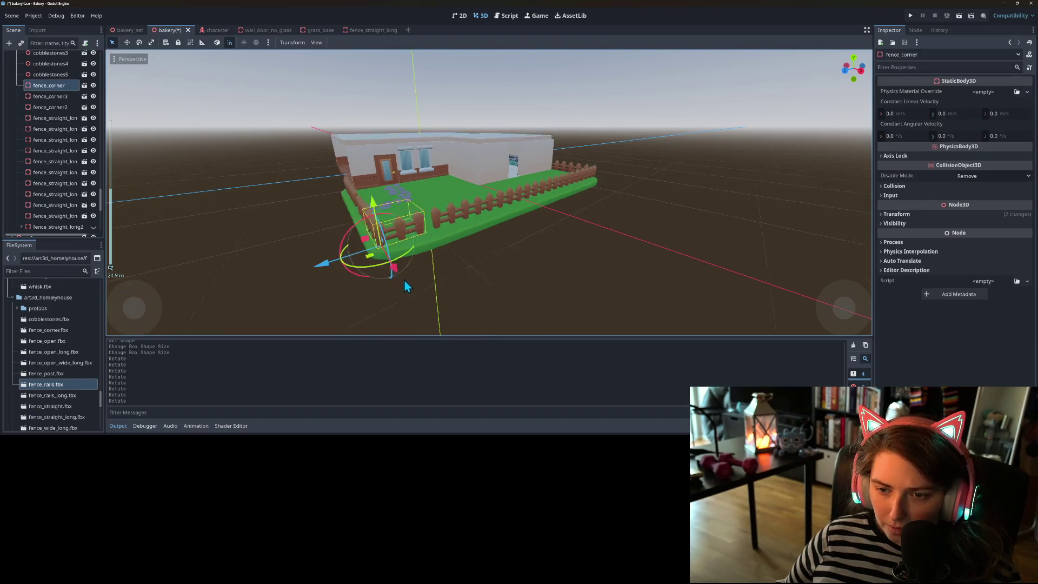
scroll(387, 260, up, 3)
click(385, 241)
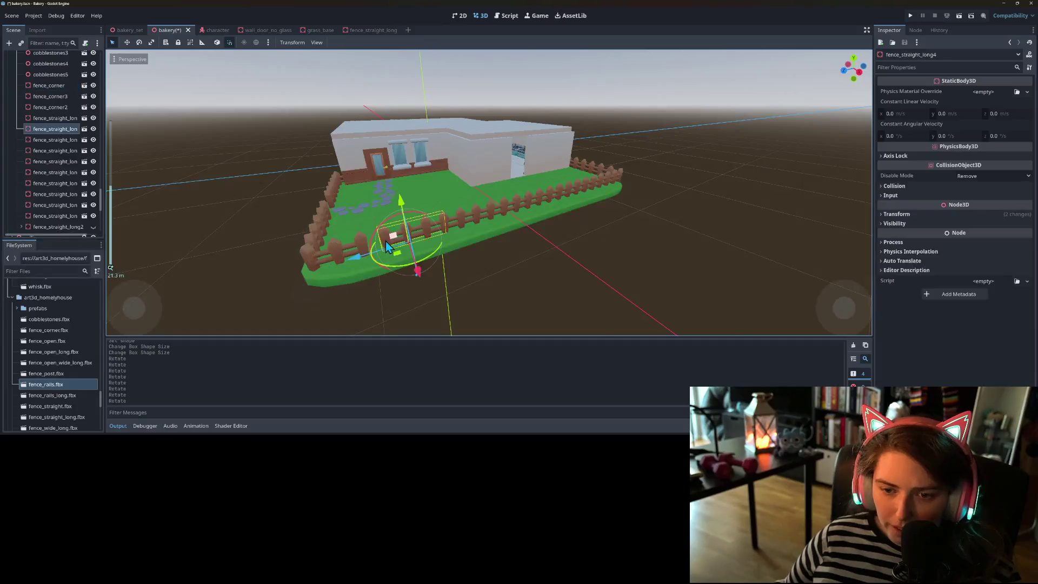
key(Delete)
- Orbit around the garden to review the fence near the path
mouse_move(399, 276)
mouse_down()
mouse_move(445, 275)
mouse_move(414, 254)
mouse_up()
click(414, 251)
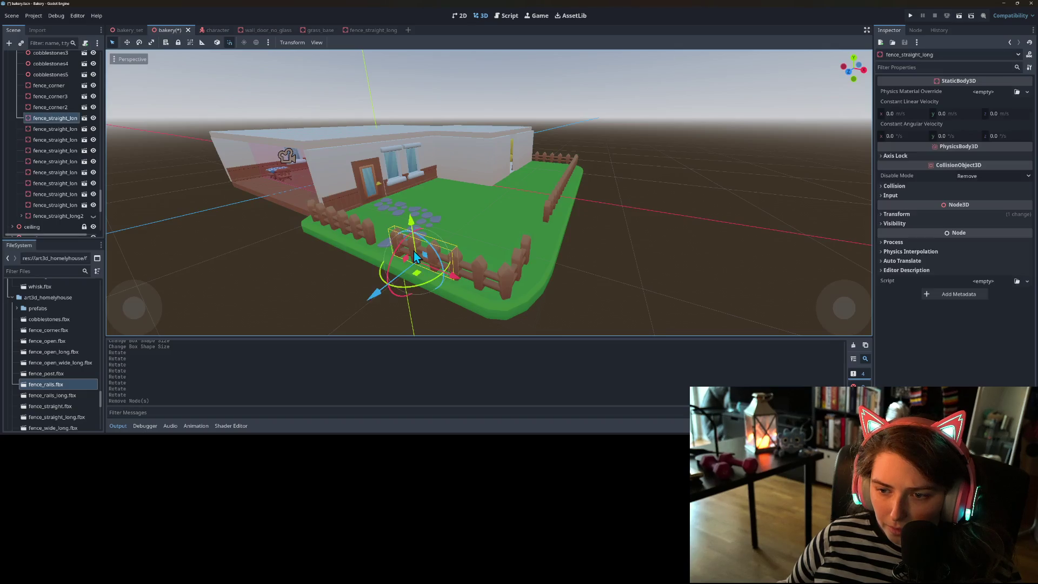
mouse_move(440, 287)
mouse_down()
mouse_move(391, 290)
mouse_move(462, 287)
mouse_move(371, 299)
mouse_move(427, 291)
mouse_up()
click(443, 310)
scroll(391, 290, up, 3)
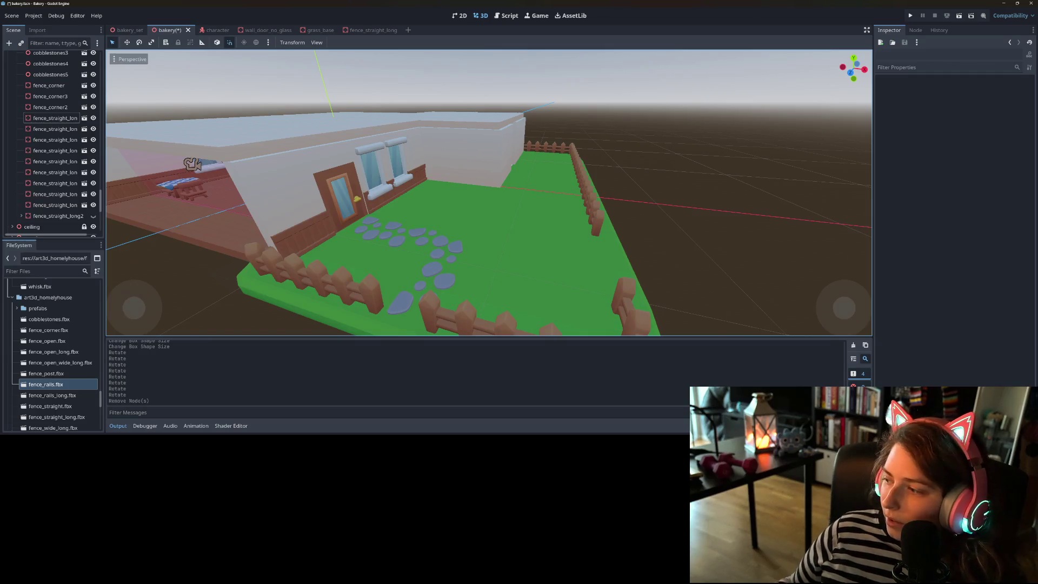
scroll(660, 300, down, 5)
mouse_move(661, 300)
mouse_down()
mouse_move(592, 284)
mouse_move(660, 299)
mouse_move(633, 291)
mouse_up()
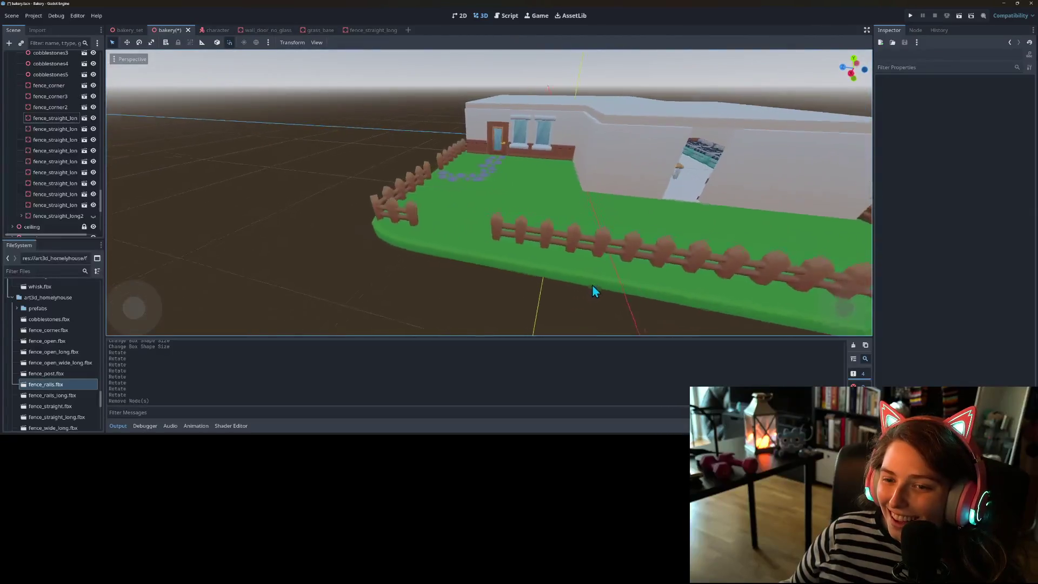
scroll(592, 284, up, 4)
scroll(608, 277, down, 5)
scroll(634, 291, up, 4)
scroll(614, 281, down, 5)
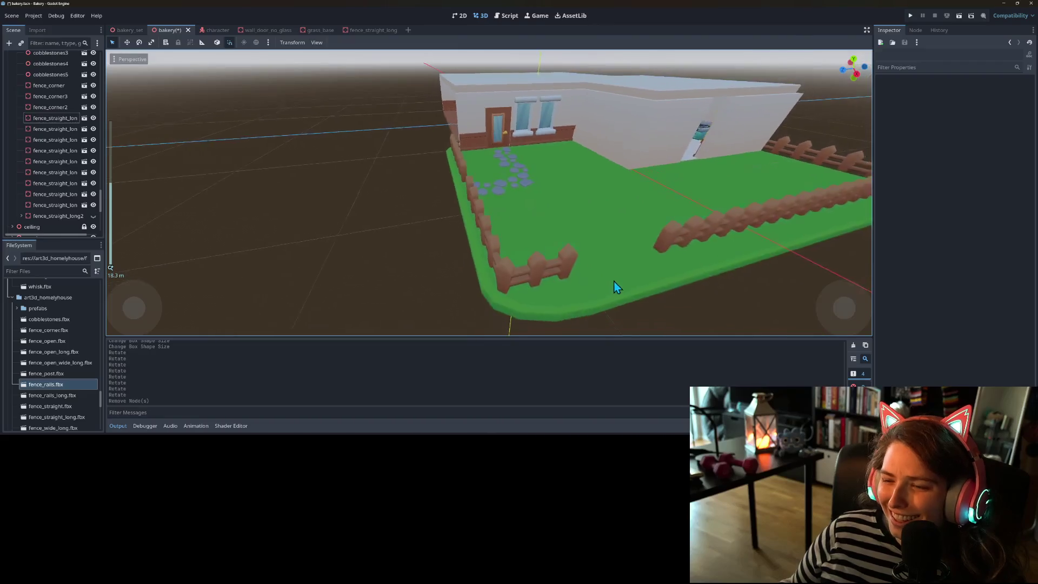
scroll(641, 281, up, 3)
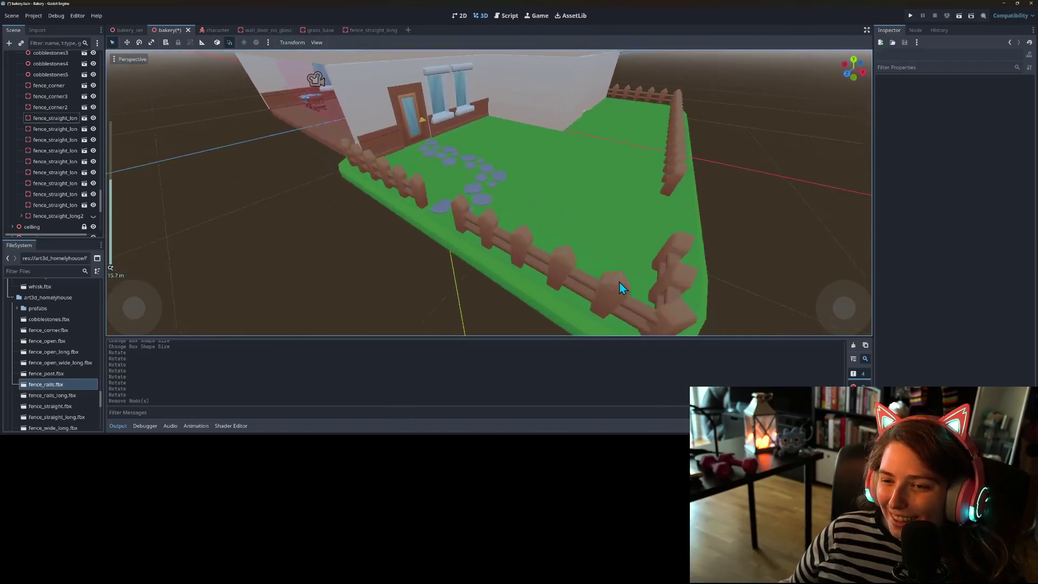
drag(619, 283, 364, 211)
click(24, 216)
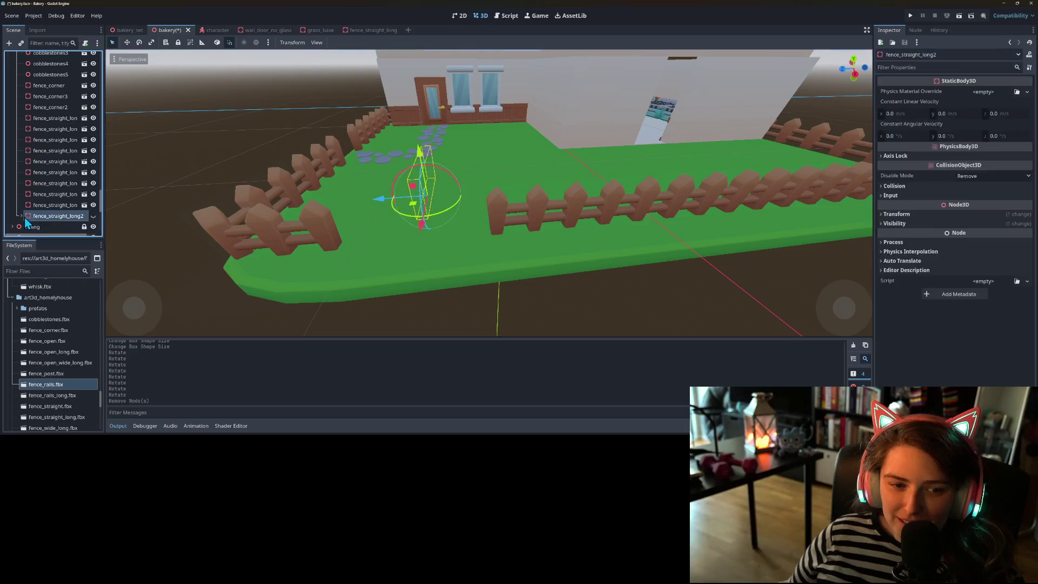
- Delete the straight fence model from the fence_straight_long2 section
scroll(57, 187, down, 3)
click(50, 172)
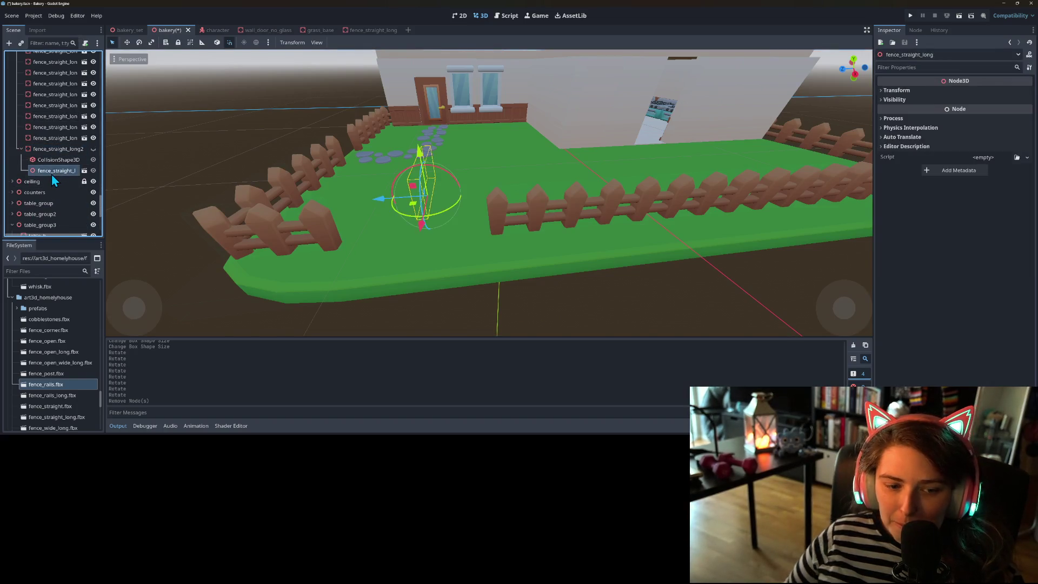
key(Delete)
scroll(71, 352, down, 3)
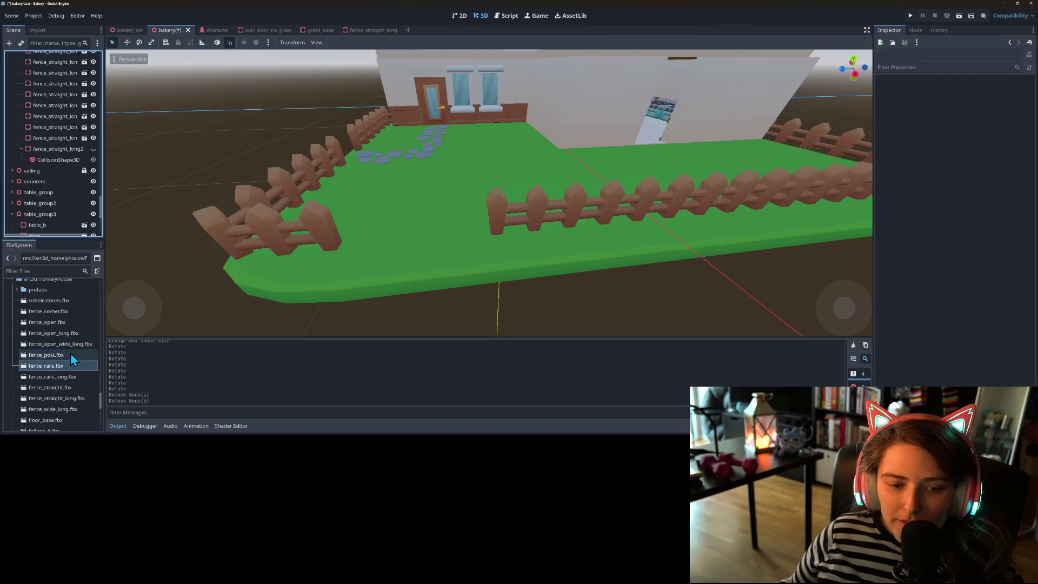
scroll(73, 408, down, 2)
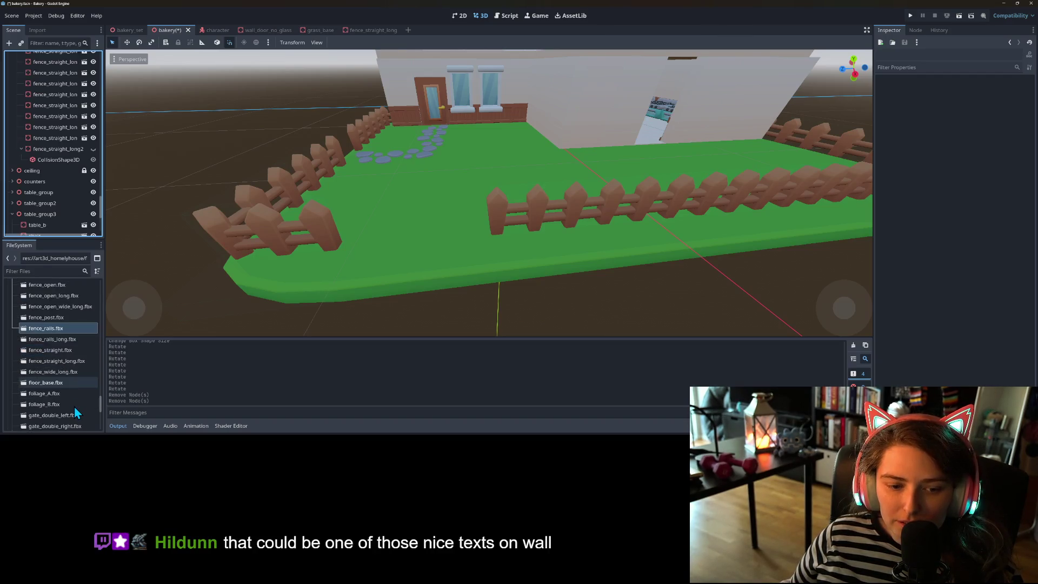
scroll(72, 397, down, 2)
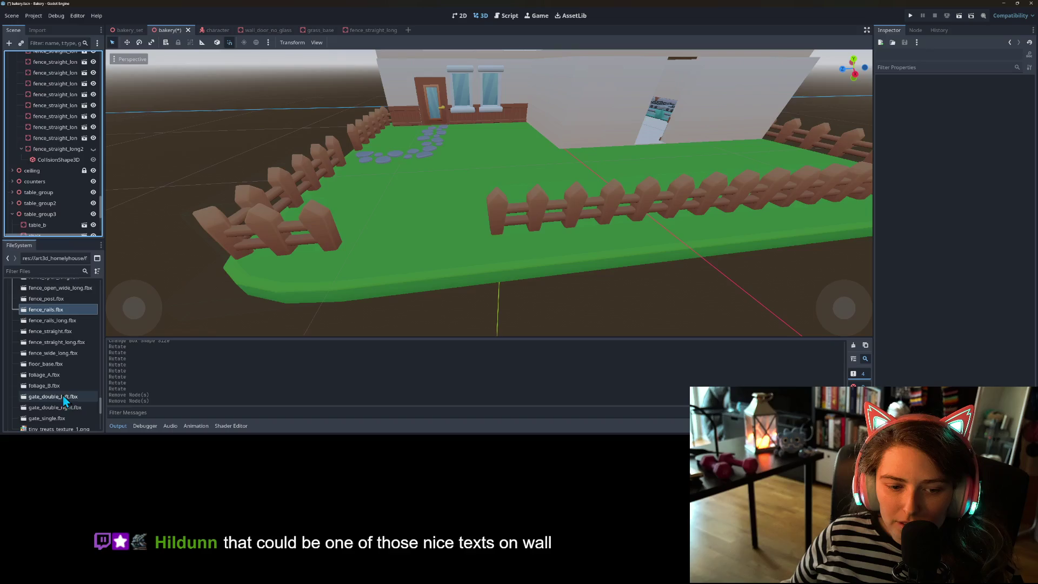
scroll(73, 396, down, 2)
- Place gate_single.fbx under fence_straight_long2 and move it toward the front fence
mouse_move(73, 397)
mouse_down()
mouse_move(66, 401)
mouse_move(77, 170)
mouse_move(63, 139)
mouse_up()
mouse_move(215, 213)
mouse_down()
mouse_move(263, 206)
mouse_move(50, 148)
mouse_up()
click(93, 138)
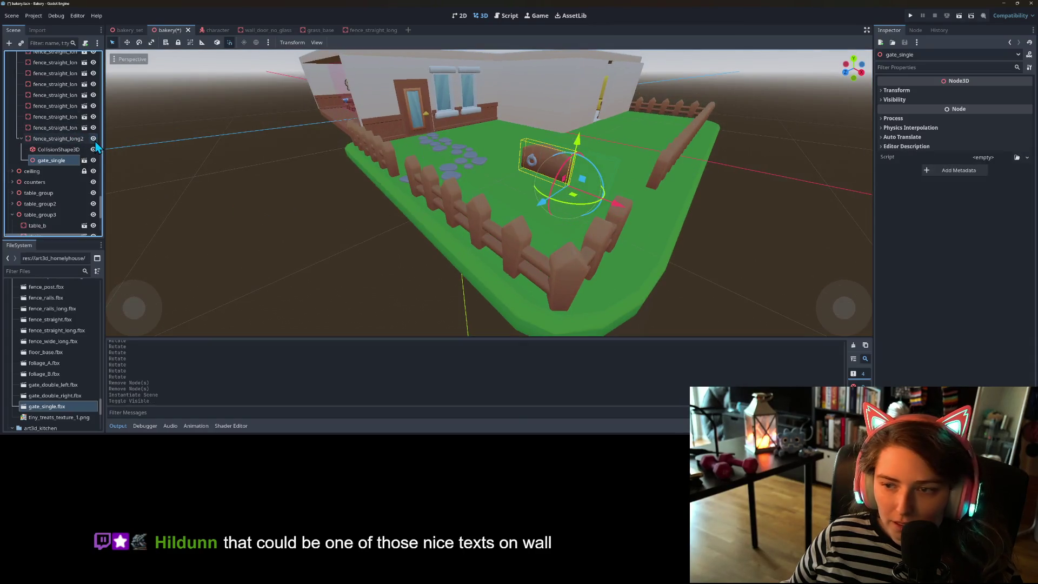
drag(319, 218, 422, 224)
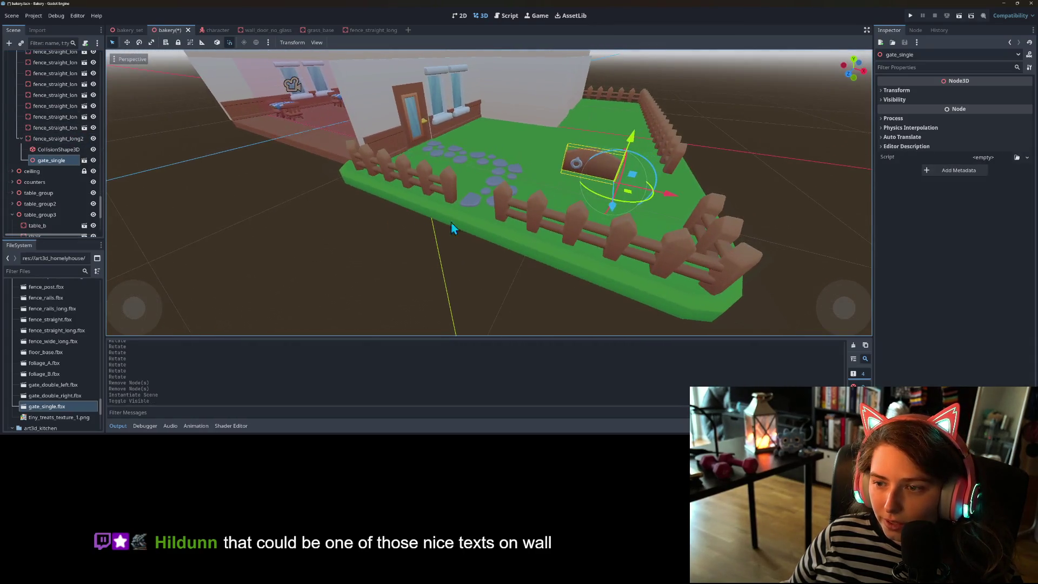
mouse_move(626, 201)
mouse_down()
mouse_move(506, 227)
mouse_move(567, 270)
mouse_move(542, 268)
mouse_move(531, 281)
mouse_move(554, 275)
mouse_up()
scroll(542, 268, up, 5)
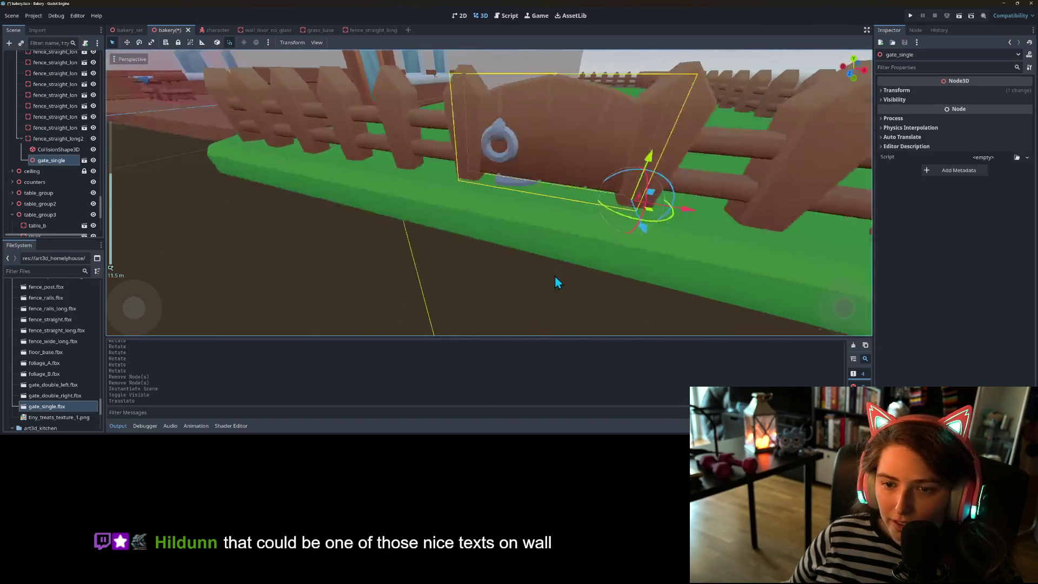
- Undo the gate's last move and shift the CollisionShape3D -1 on X
click(58, 150)
scroll(262, 180, down, 5)
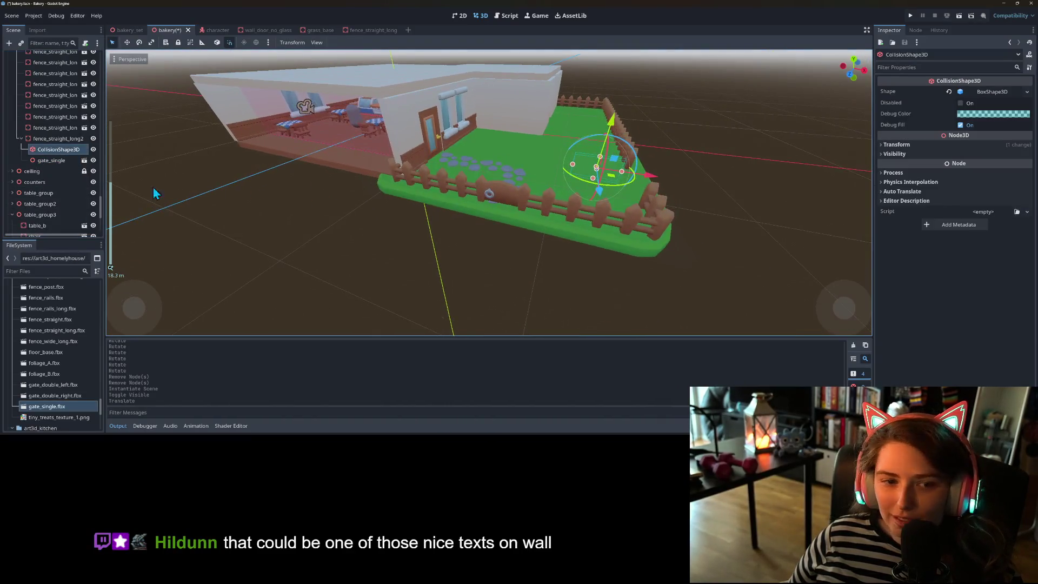
click(58, 140)
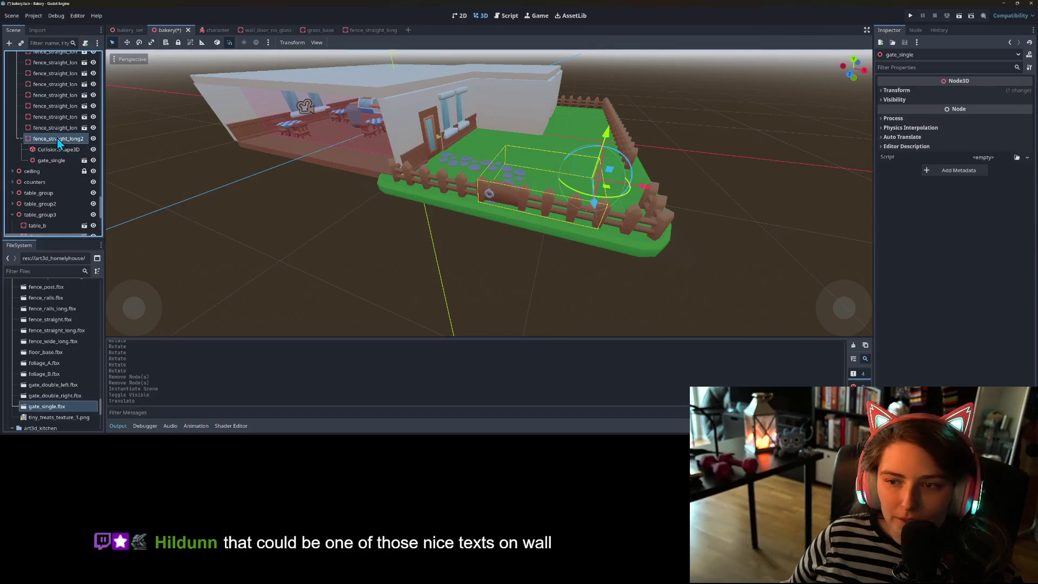
click(51, 161)
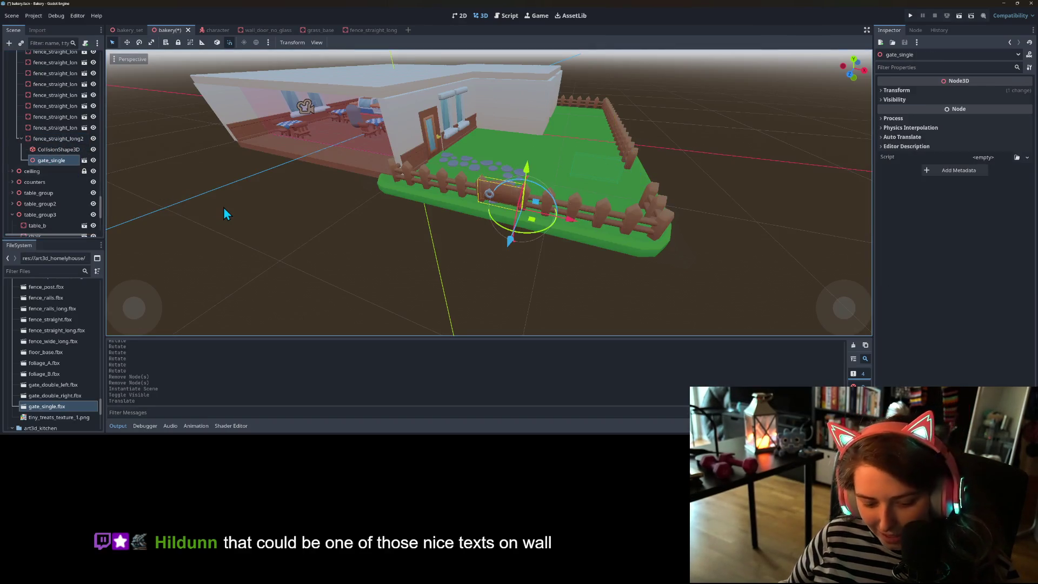
key(ctrl+z)
click(69, 150)
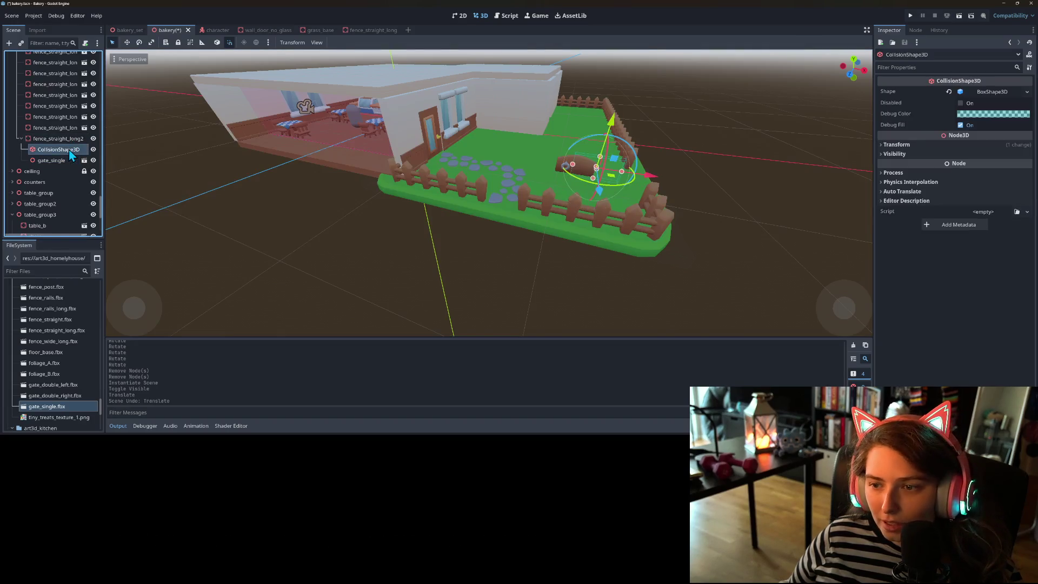
click(56, 162)
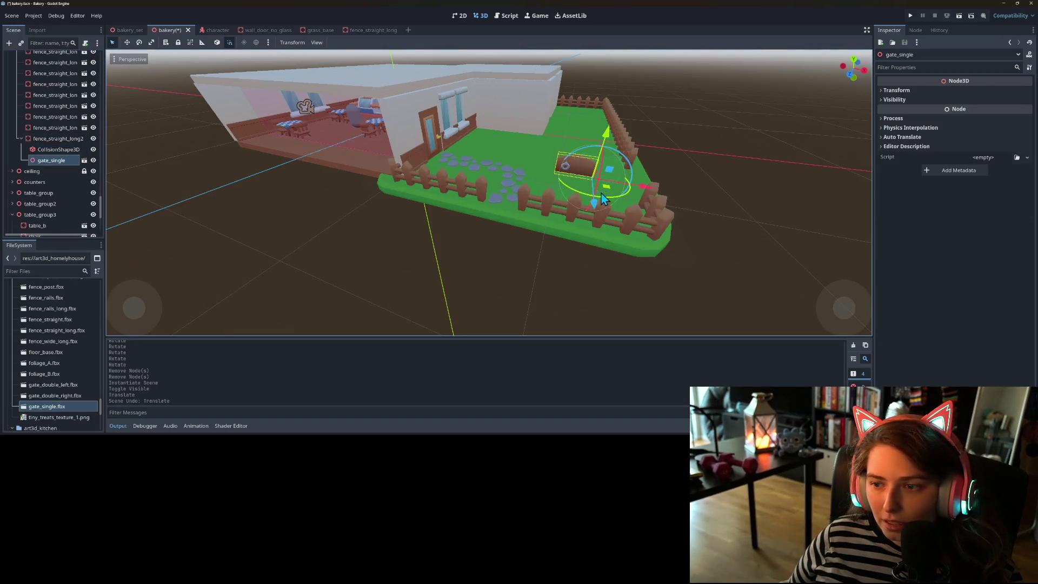
click(58, 150)
mouse_move(654, 186)
mouse_down()
mouse_move(637, 182)
mouse_move(531, 226)
mouse_up()
- Inspect the gate section up close and open its context menu
click(49, 139)
click(573, 301)
mouse_move(573, 300)
mouse_down()
mouse_move(607, 290)
mouse_move(515, 280)
mouse_move(473, 297)
mouse_move(562, 296)
mouse_move(515, 238)
mouse_move(431, 265)
mouse_move(426, 248)
mouse_up()
scroll(472, 297, down, 5)
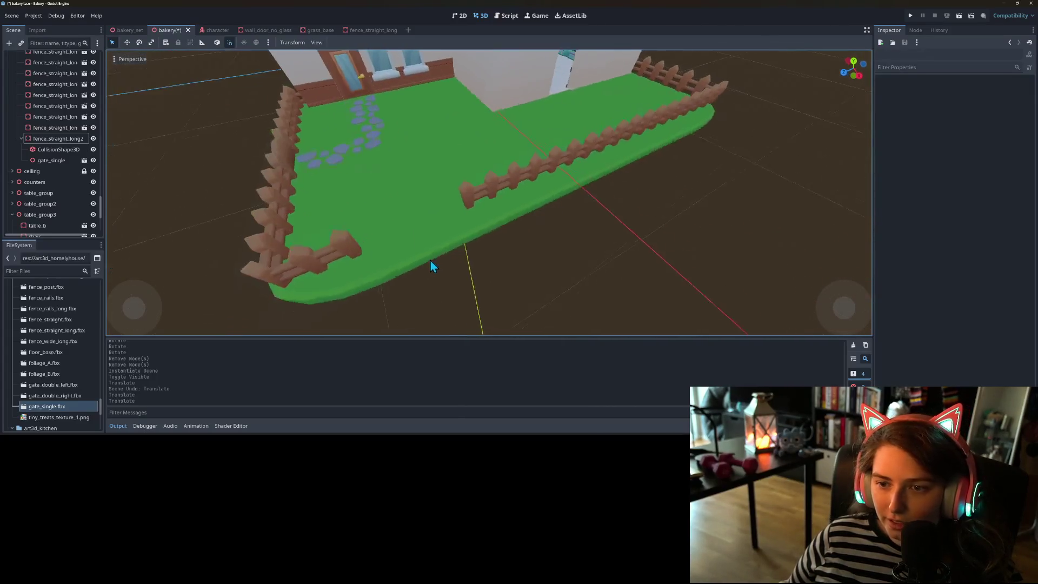
scroll(431, 265, up, 2)
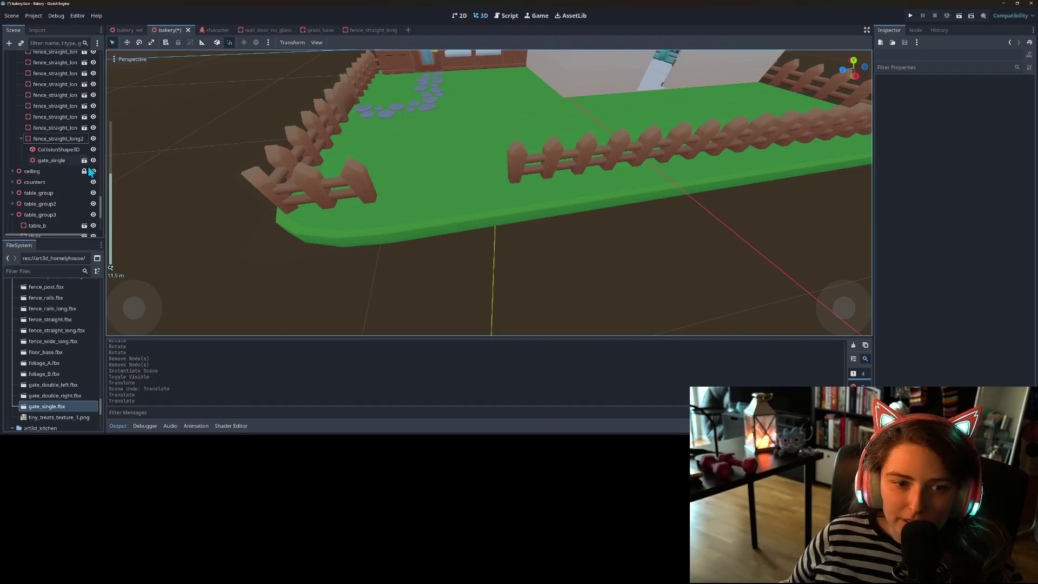
right_click(57, 140)
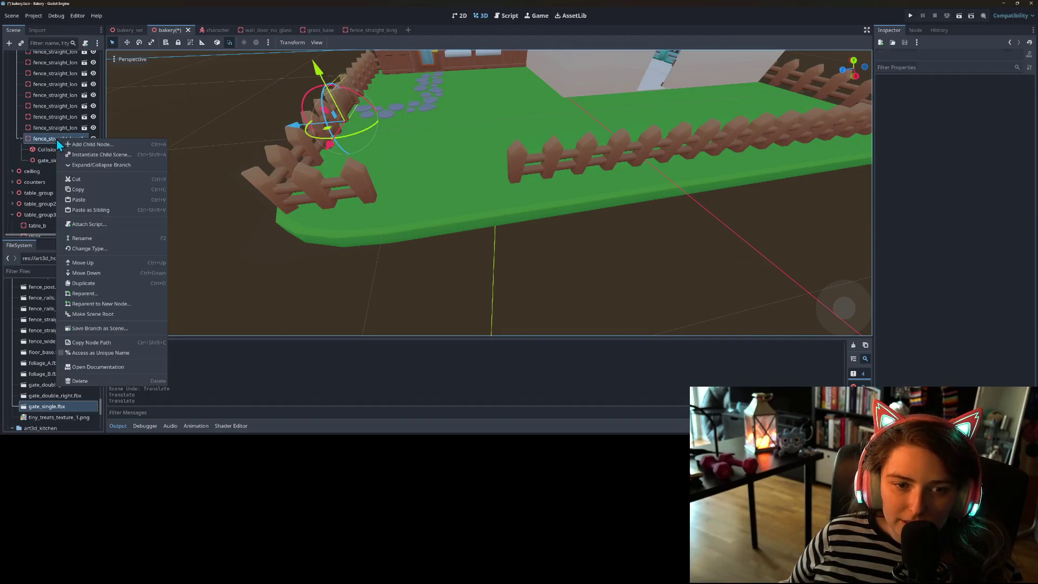
- Rename the gate section to fence_gate_single and duplicate it
click(87, 238)
text(fence_gate_si)
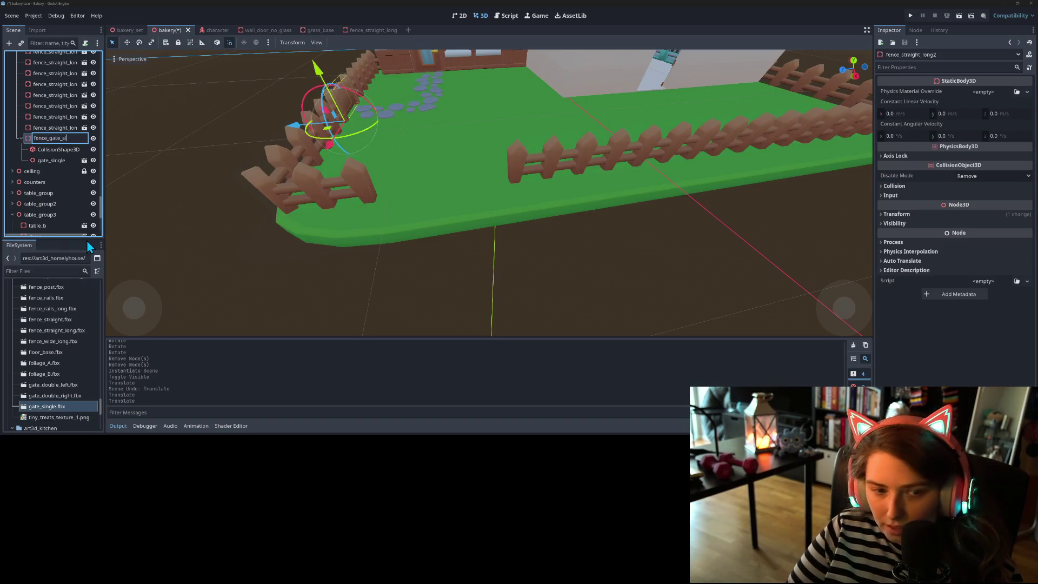
text(ngle)
key(Return)
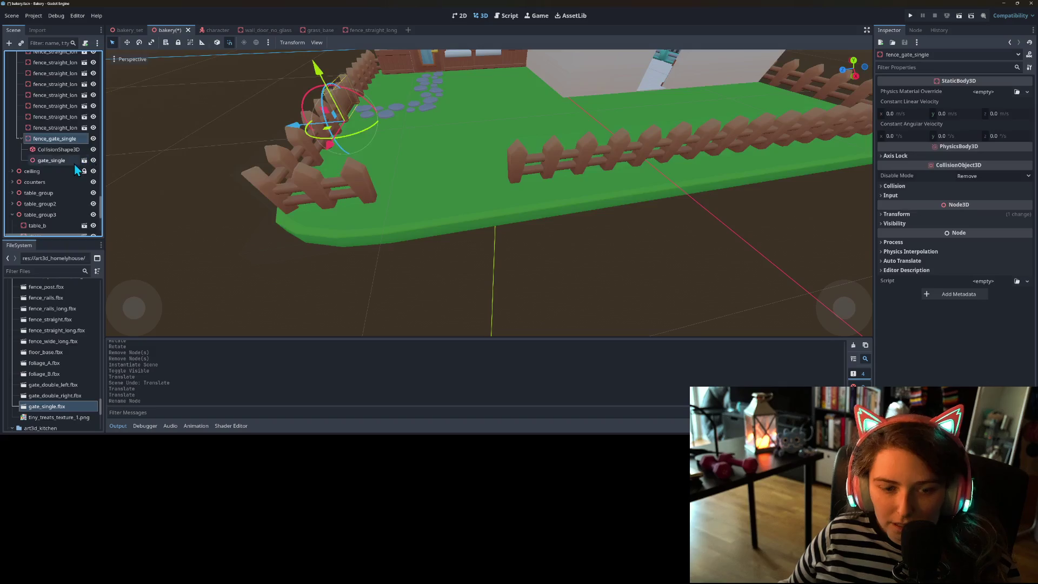
key(ctrl+d)
- Save fence_gate_single as fence_gate_single.tscn in the prefabs folder
right_click(71, 141)
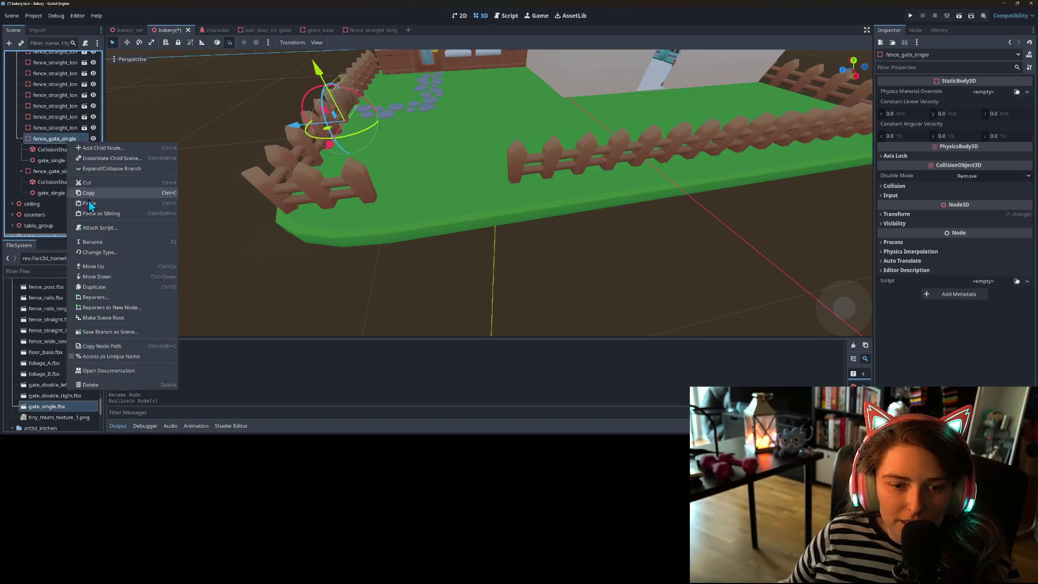
click(105, 332)
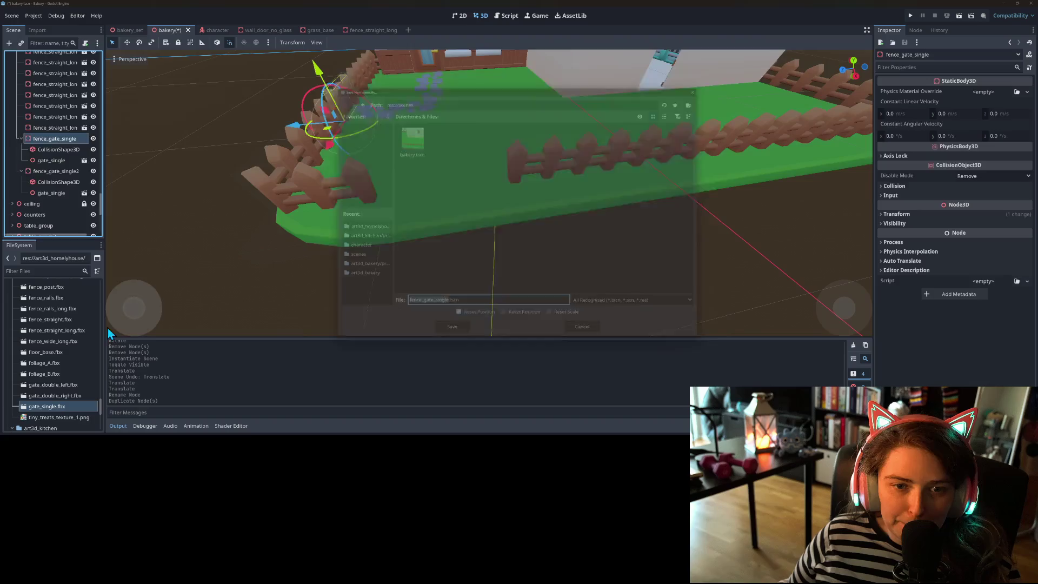
click(363, 231)
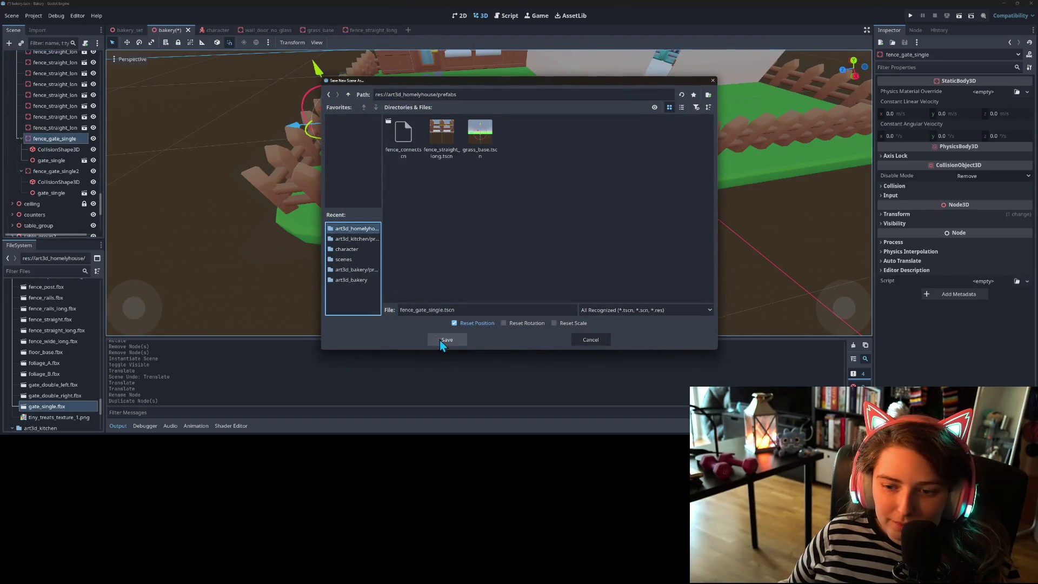
click(440, 339)
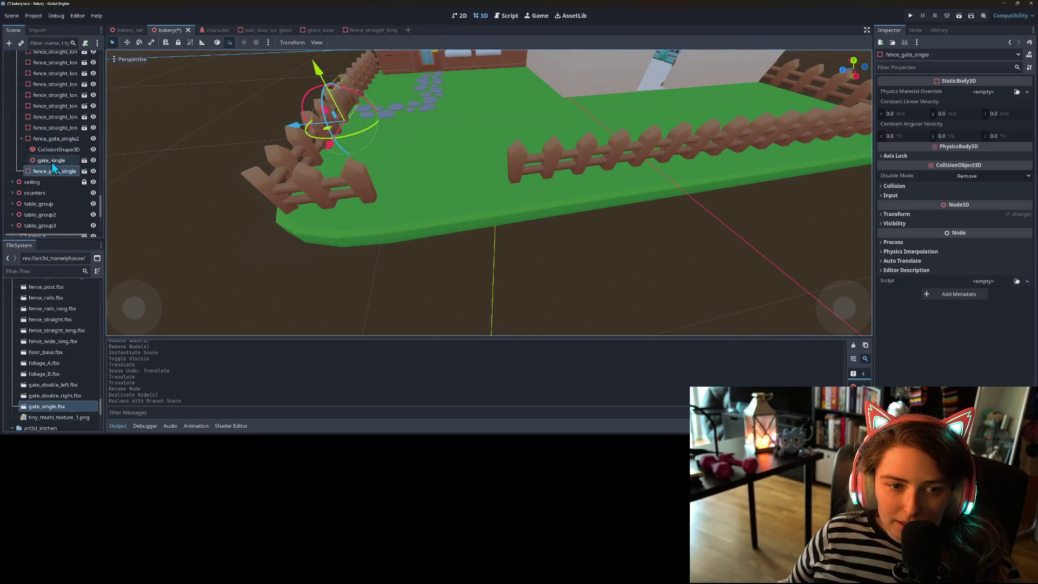
- Reorder fence_gate_single in the scene tree and focus on fence_gate_single2
mouse_move(50, 172)
mouse_down()
mouse_move(47, 131)
mouse_move(51, 146)
mouse_up()
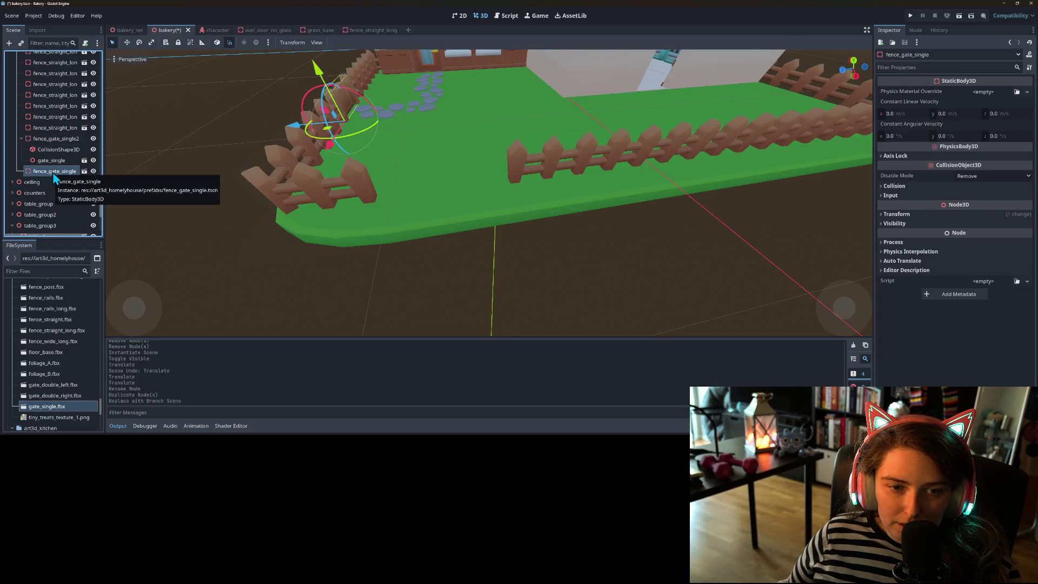
click(60, 157)
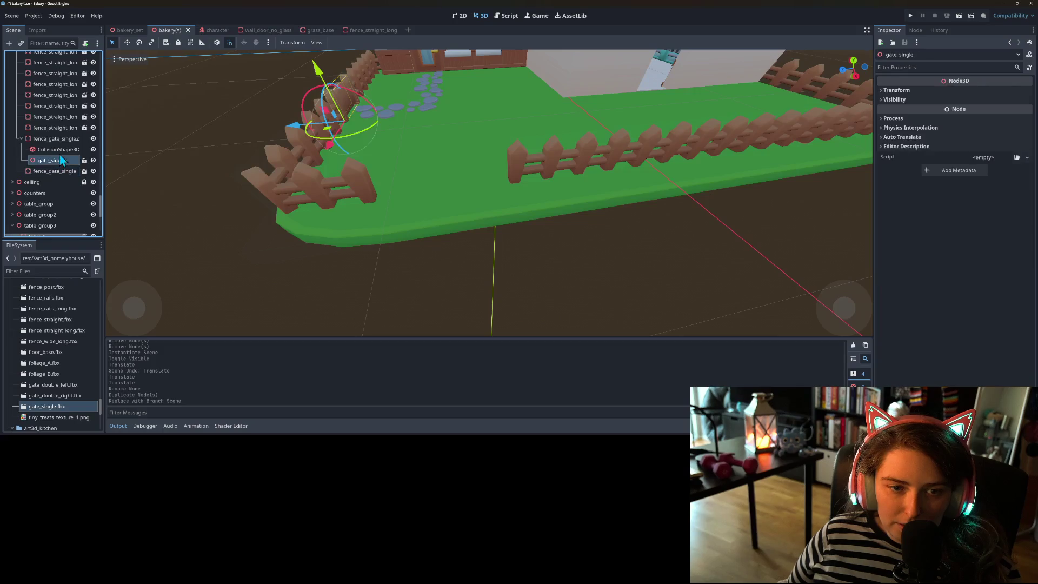
click(35, 172)
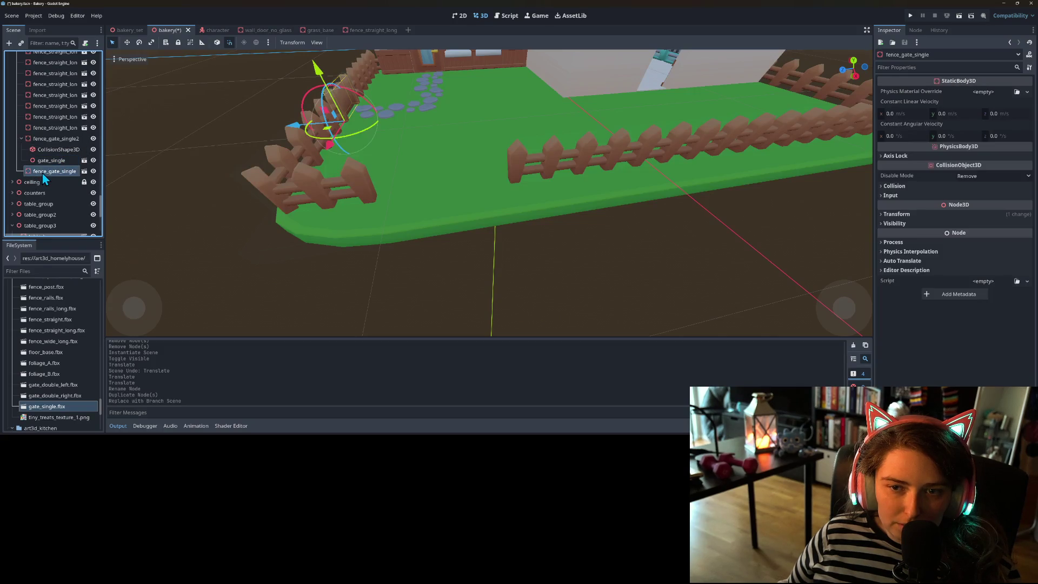
double_click(45, 142)
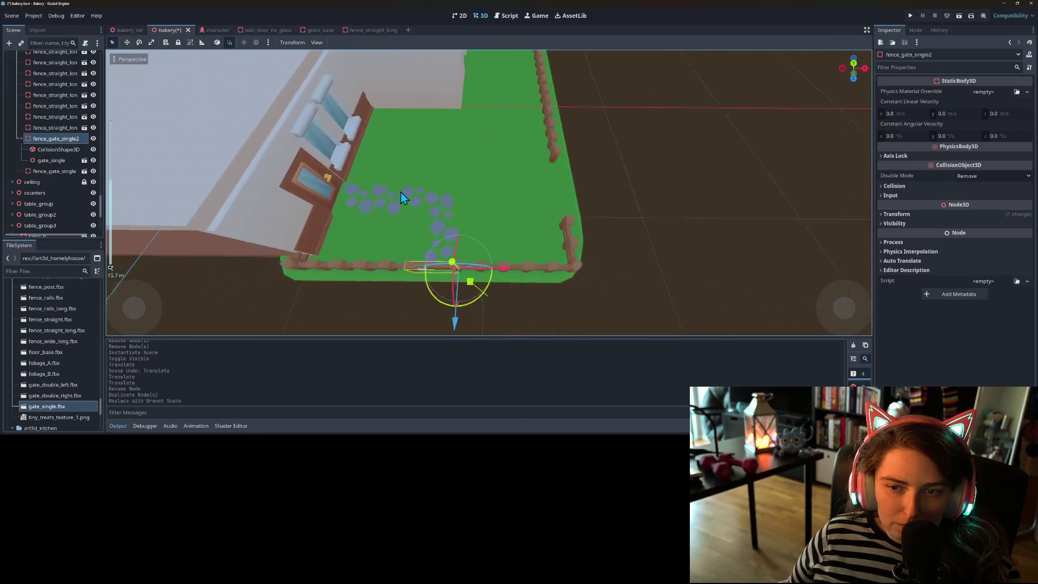
- Move fence_gate_single2, turn it 90 degrees, and slide it into the right front fence
drag(463, 237, 548, 179)
scroll(455, 233, up, 2)
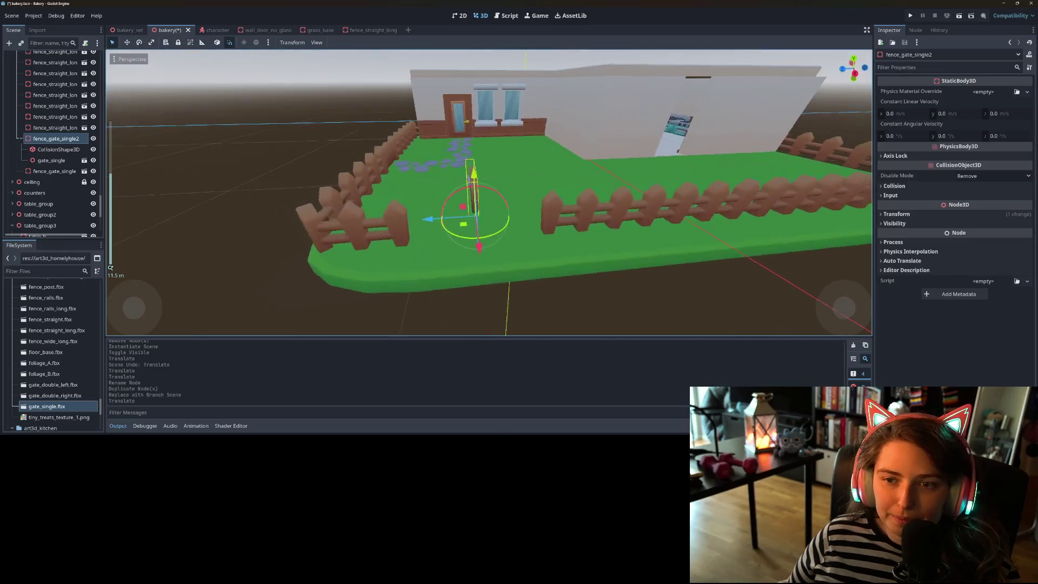
scroll(488, 271, down, 2)
scroll(499, 261, up, 3)
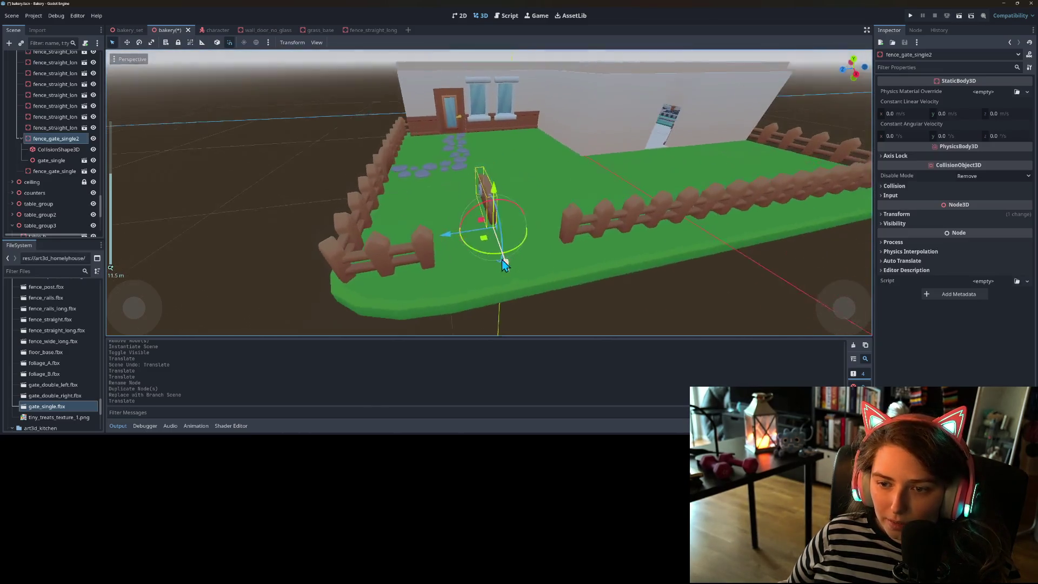
mouse_move(482, 258)
mouse_down()
mouse_move(514, 258)
mouse_move(547, 238)
mouse_up()
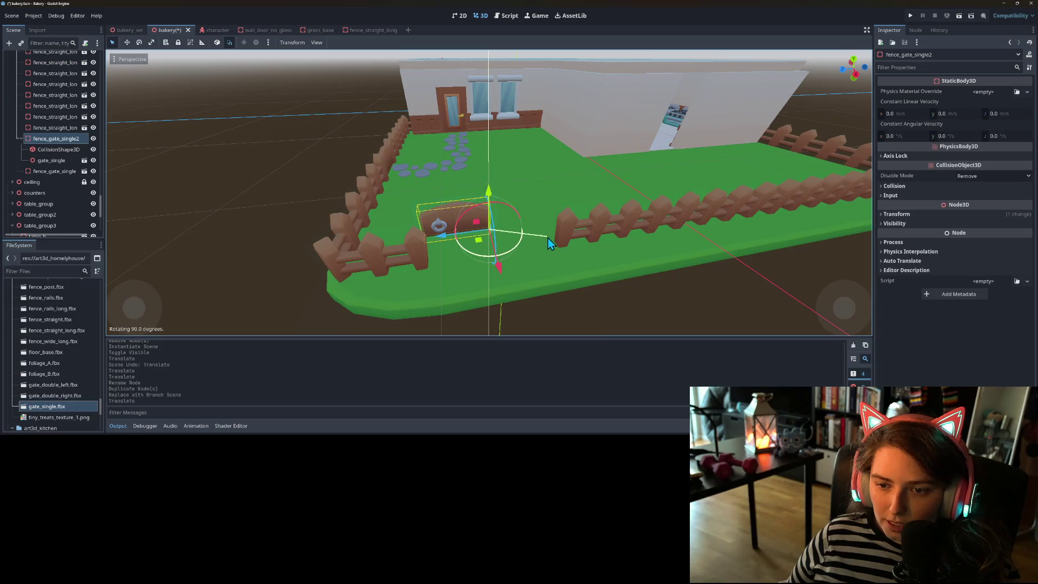
drag(479, 241, 542, 254)
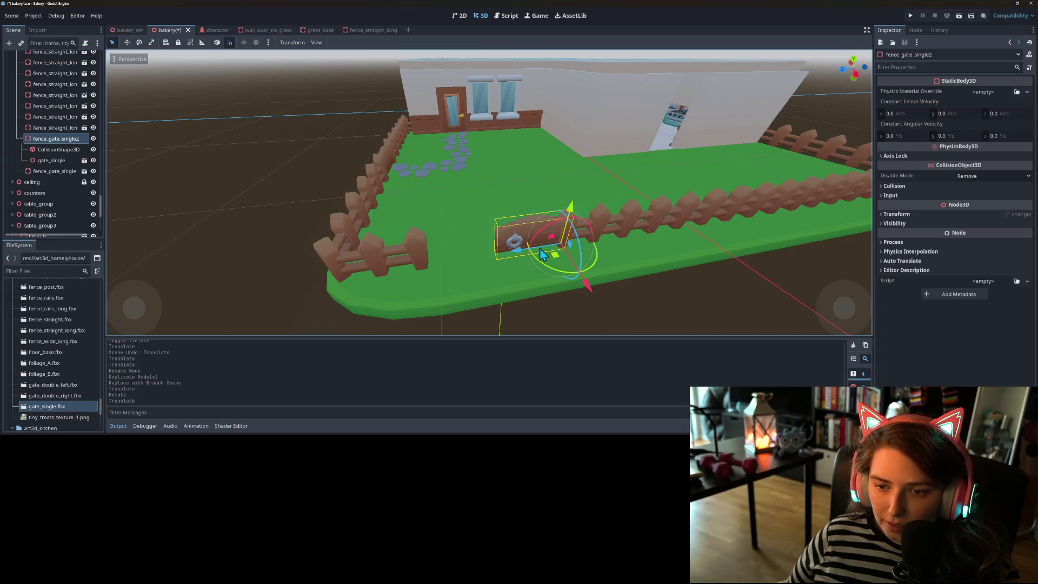
- Replace the section's single gate model with gate_double_left
click(51, 160)
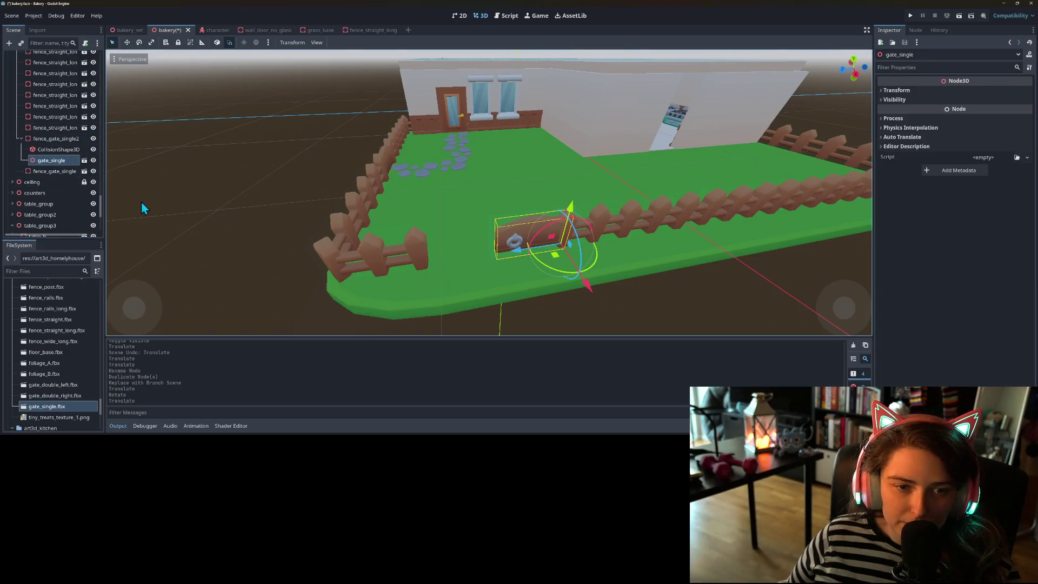
key(Delete)
key(Return)
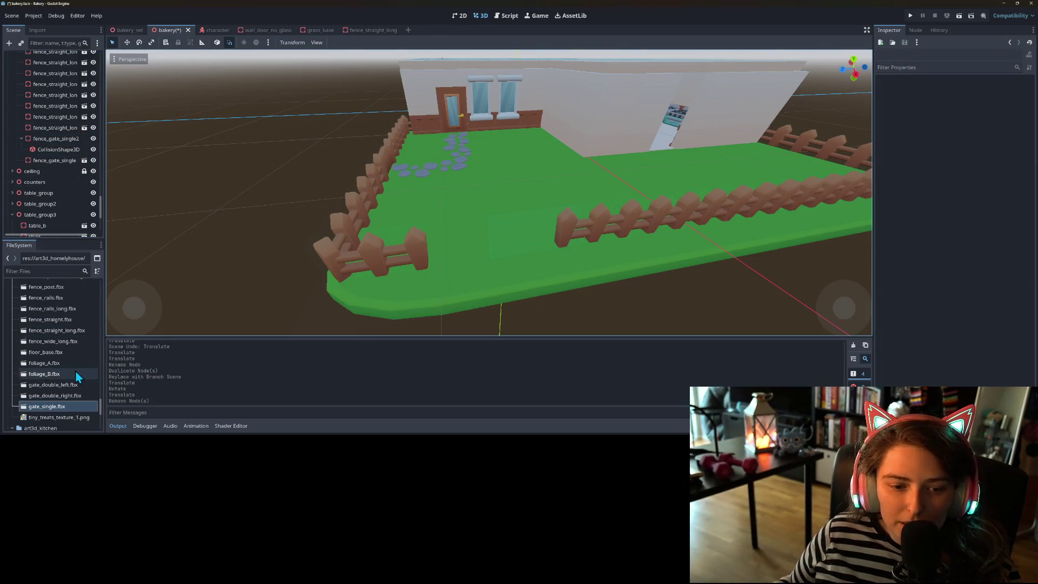
drag(73, 389, 69, 140)
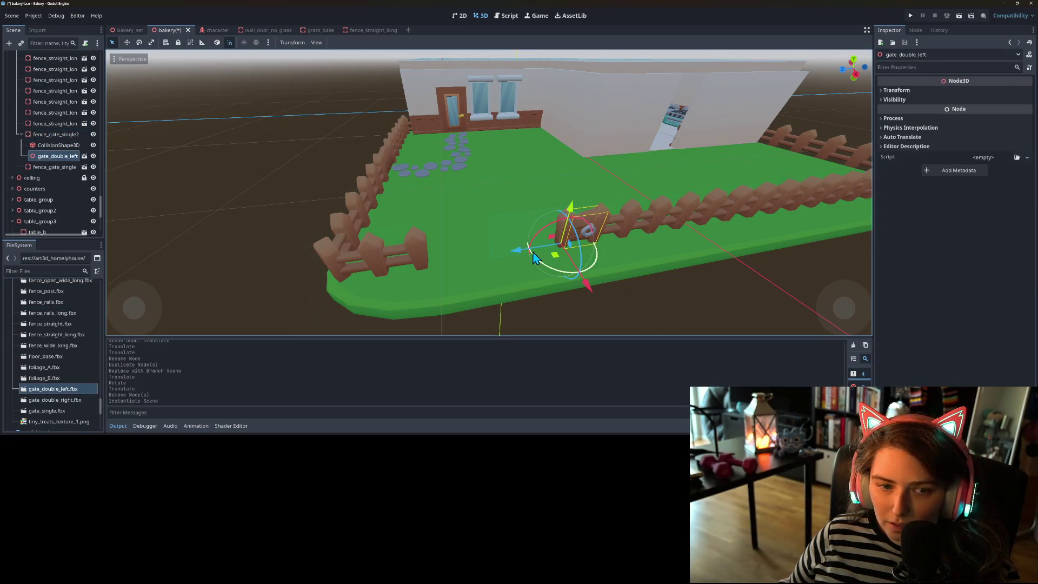
- Slide the double gate along the fence and add the right double-gate piece under it
drag(522, 251, 435, 271)
click(54, 134)
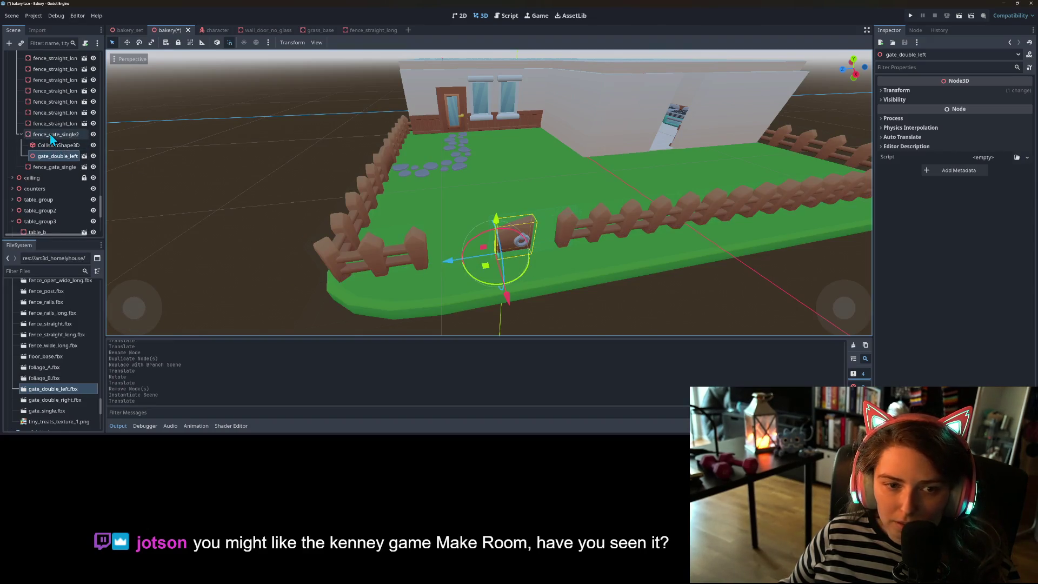
drag(517, 252, 471, 254)
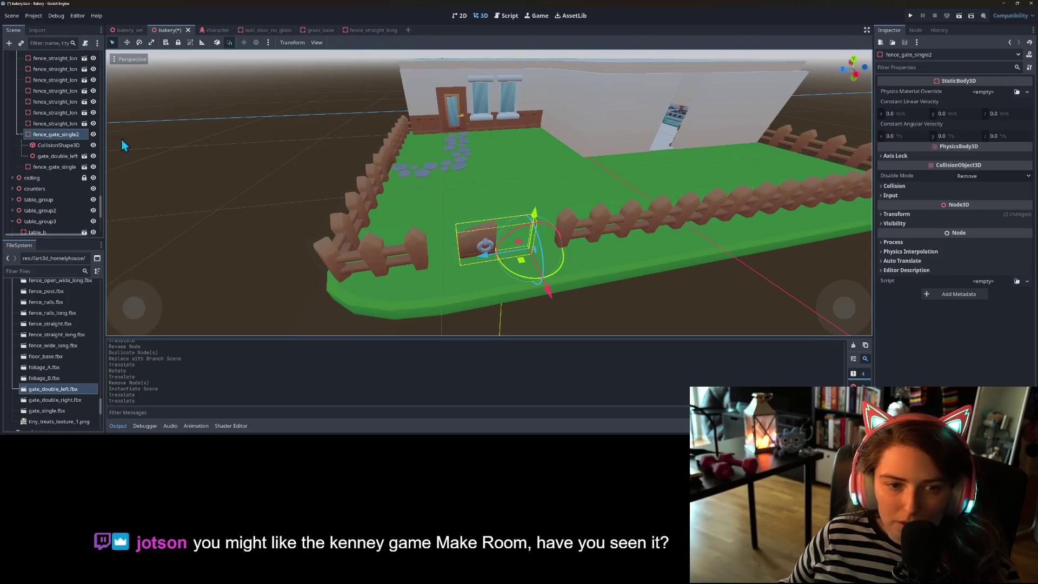
click(57, 160)
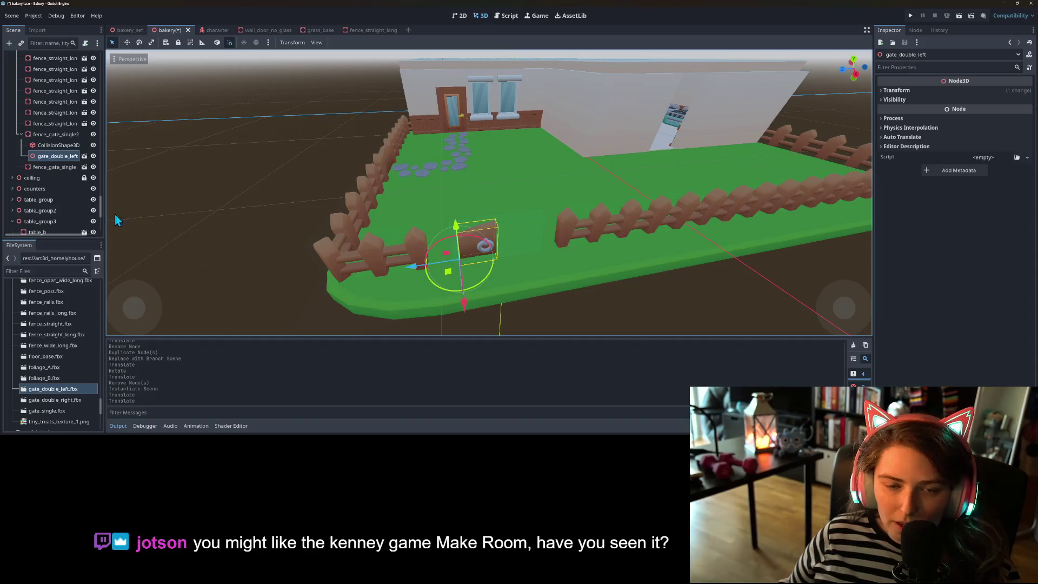
drag(54, 400, 58, 132)
- Inspect the double gate from the side, then undo the double-gate additions
mouse_move(466, 314)
mouse_down()
mouse_move(521, 291)
mouse_move(549, 301)
mouse_move(451, 301)
mouse_move(471, 313)
mouse_up()
scroll(465, 314, up, 3)
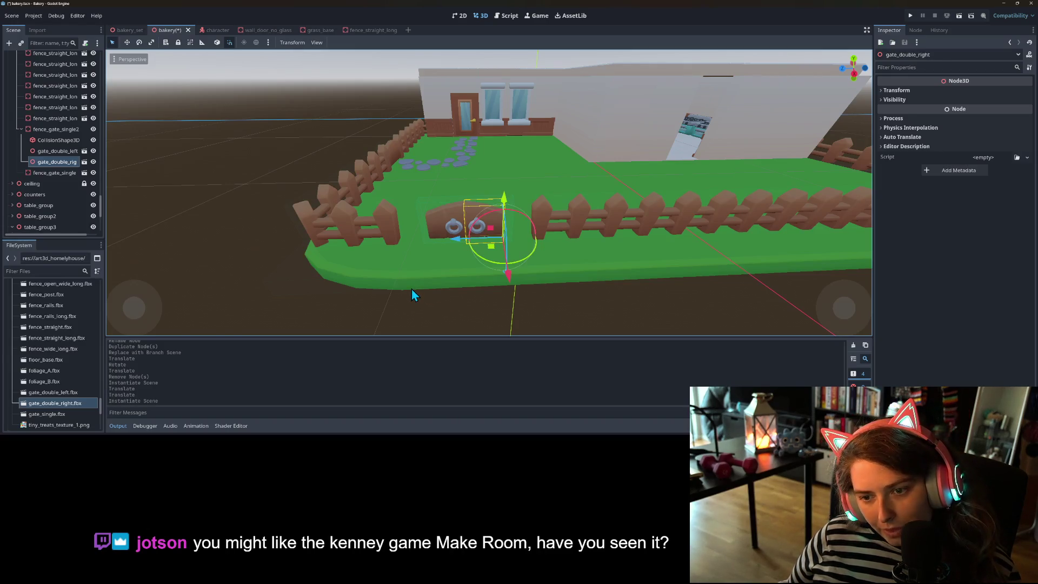
scroll(407, 287, down, 5)
mouse_move(413, 288)
mouse_down()
mouse_move(497, 275)
mouse_move(432, 278)
mouse_up()
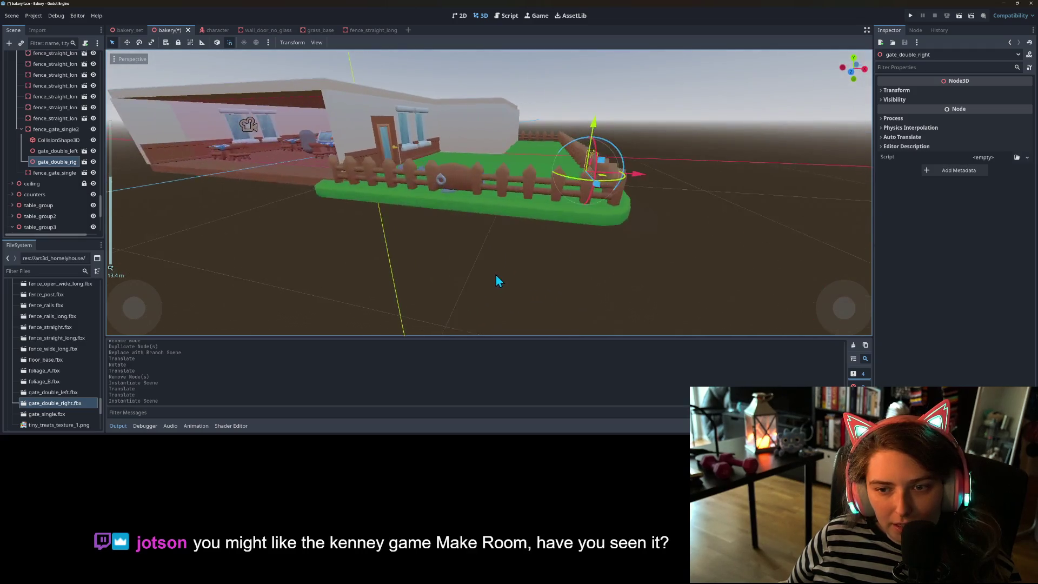
scroll(432, 278, up, 2)
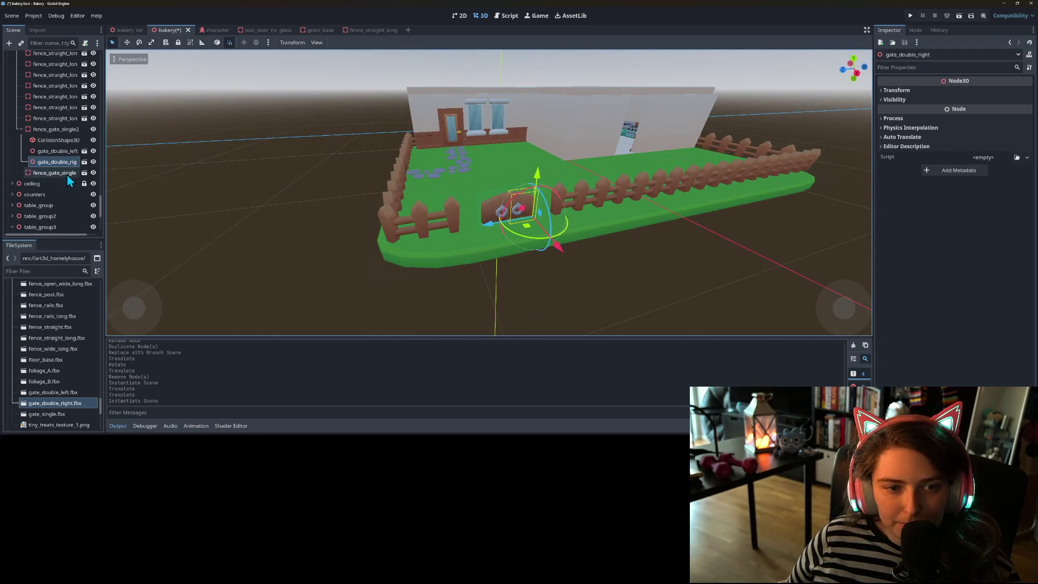
key(ctrl+z)
key(ctrl+z)
key(ctrl+z)
key(ctrl+z)
key(ctrl+z)
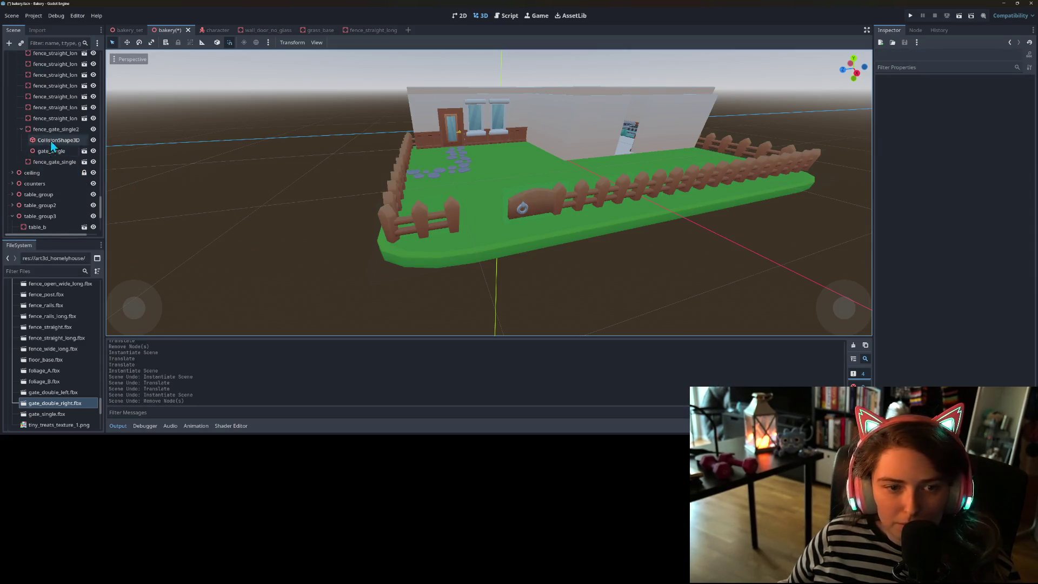
- Slide fence_gate_single2 left along the front fence, then delete it
click(54, 130)
drag(514, 223, 496, 227)
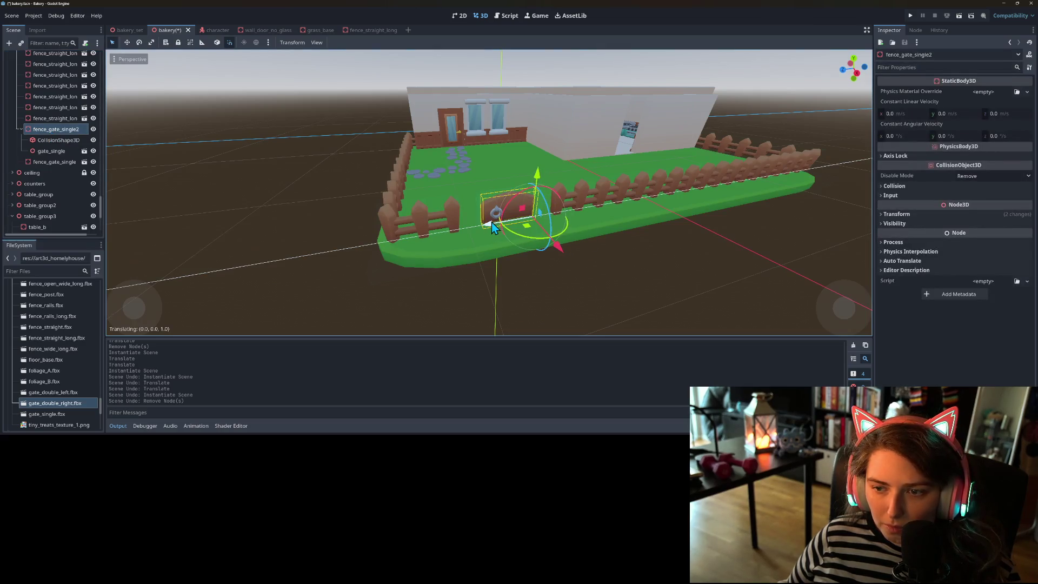
scroll(558, 320, up, 5)
drag(544, 295, 553, 308)
mouse_move(487, 234)
mouse_down()
mouse_move(453, 229)
mouse_move(504, 232)
mouse_move(467, 222)
mouse_move(449, 246)
mouse_up()
scroll(447, 240, down, 2)
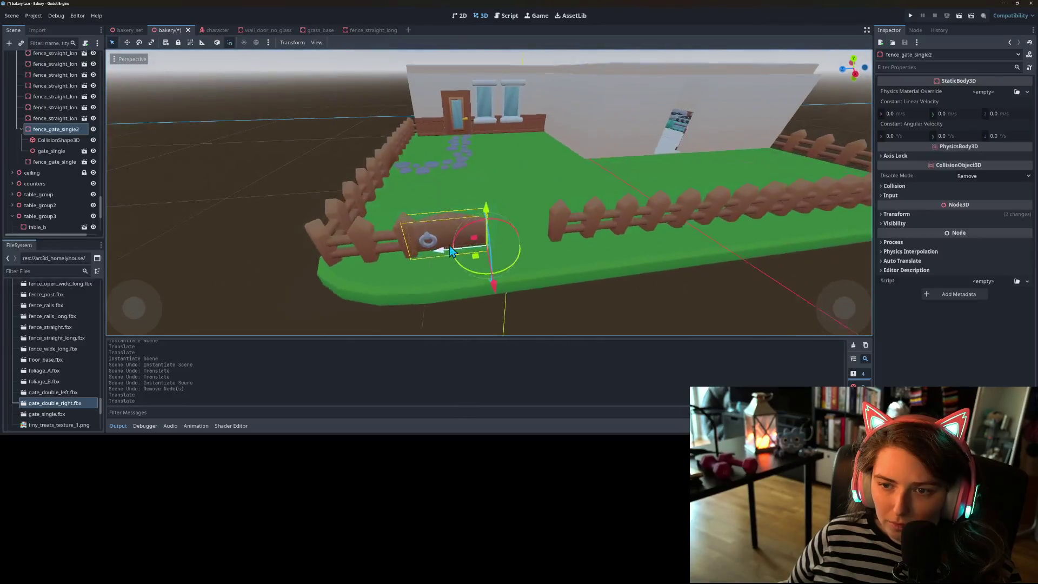
scroll(450, 246, down, 2)
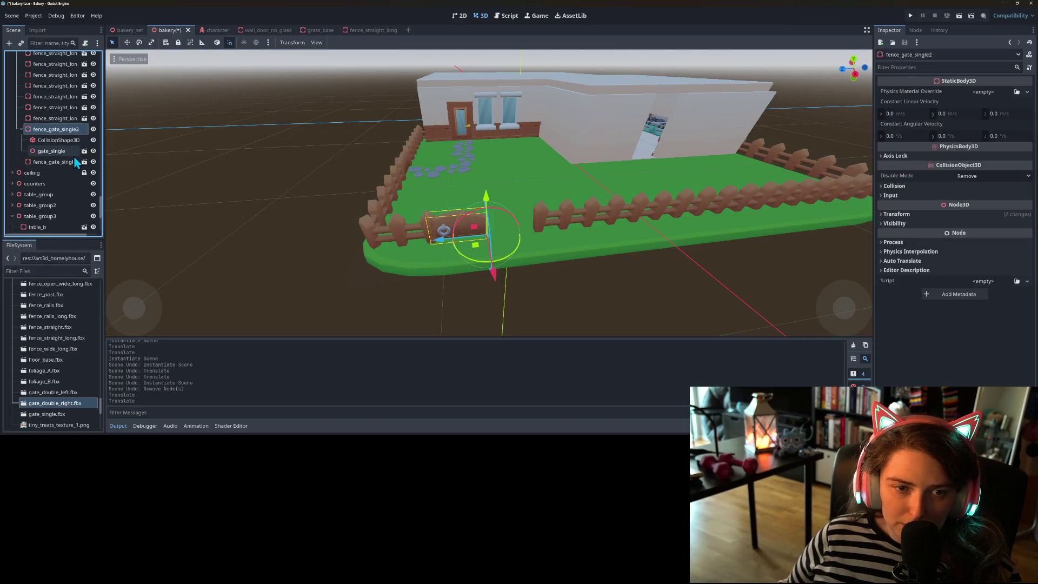
key(Delete)
- Confirm deleting fence_gate_single2, then duplicate fence_gate_single, rotate it and move it into place
key(Return)
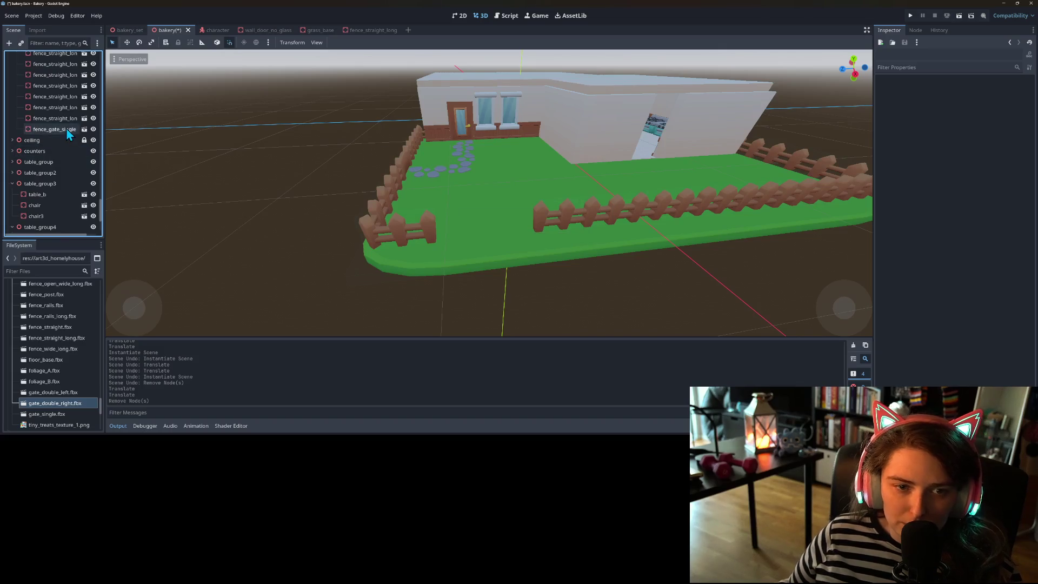
scroll(417, 282, down, 3)
scroll(417, 282, up, 6)
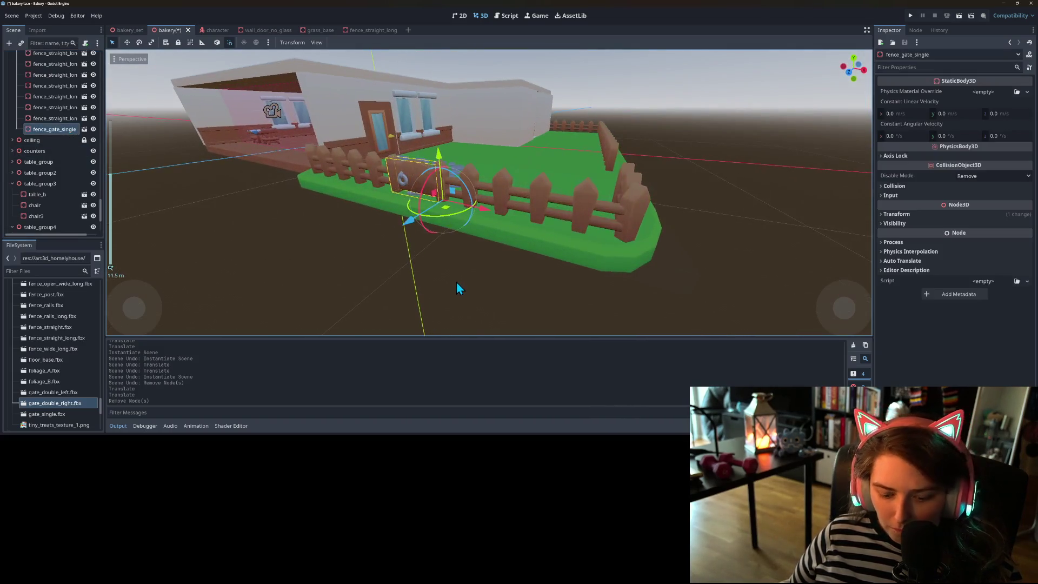
key(ctrl+d)
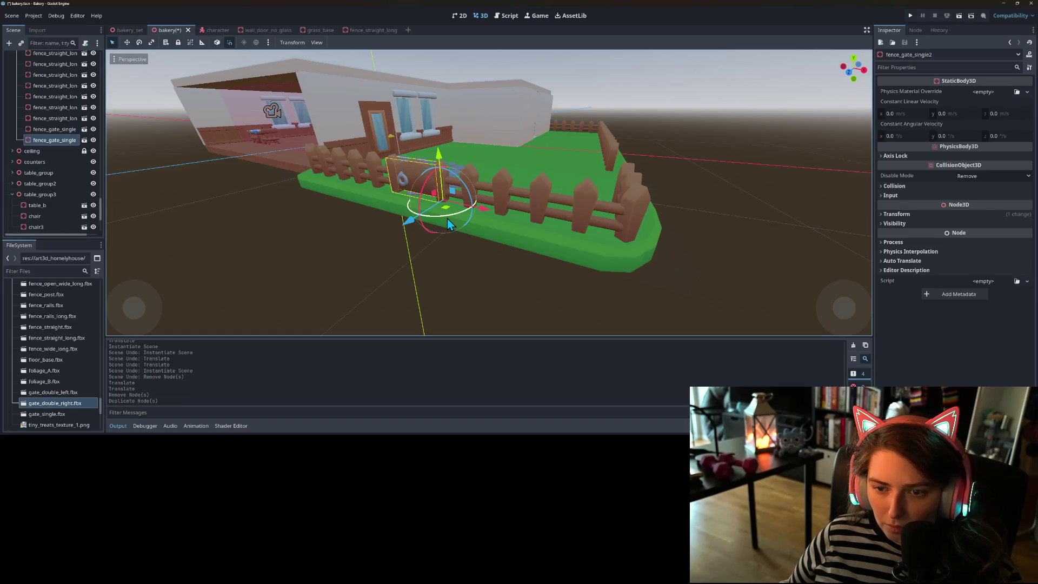
drag(447, 218, 494, 202)
mouse_move(377, 214)
mouse_down()
mouse_move(542, 269)
mouse_move(529, 278)
mouse_move(530, 322)
mouse_move(591, 311)
mouse_move(582, 299)
mouse_move(527, 311)
mouse_move(479, 291)
mouse_up()
click(533, 309)
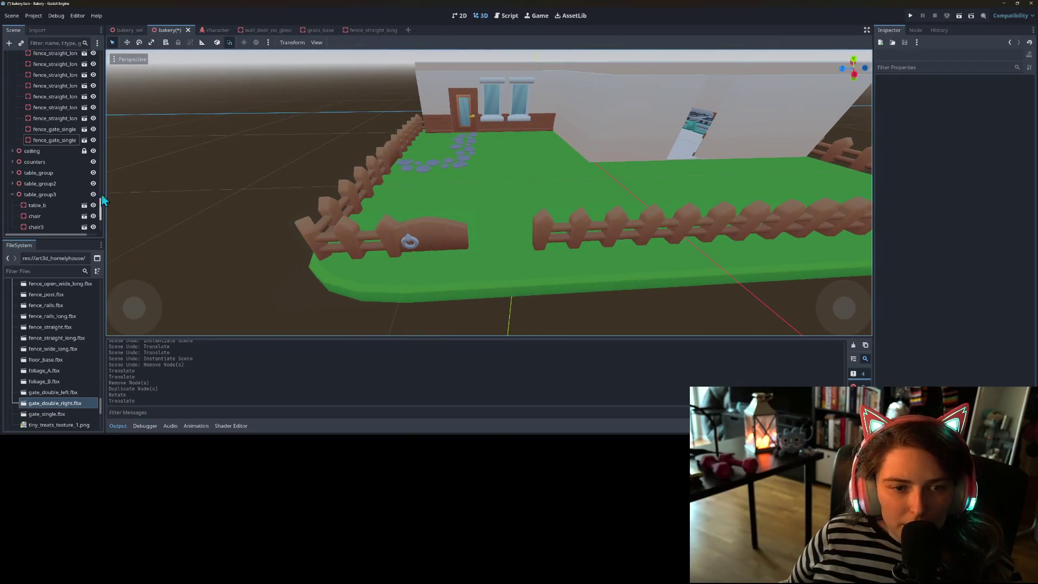
- Duplicate a long straight fence section and slide the copy left to fill the front gap
click(59, 118)
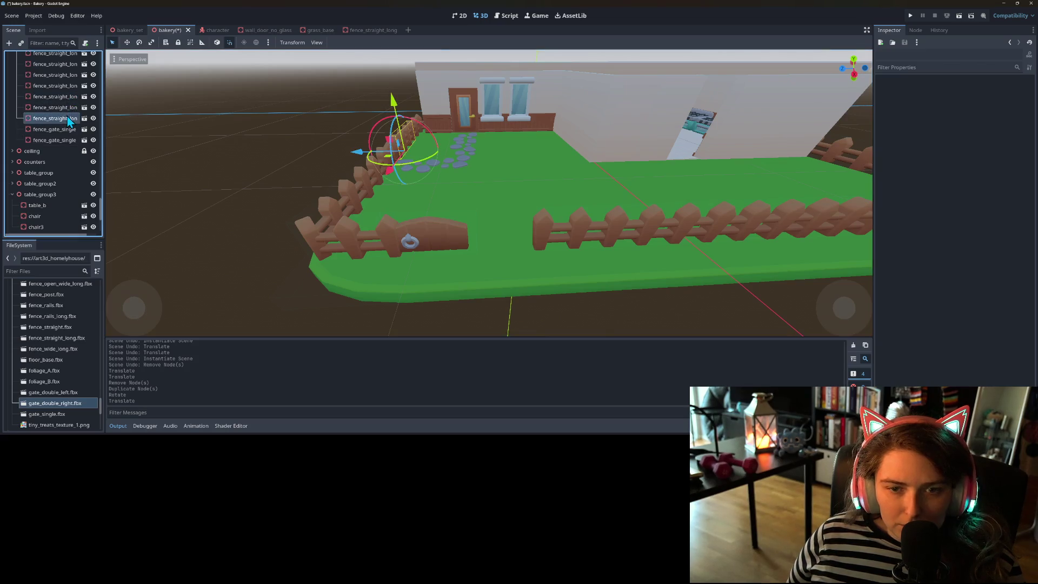
click(539, 233)
key(ctrl+d)
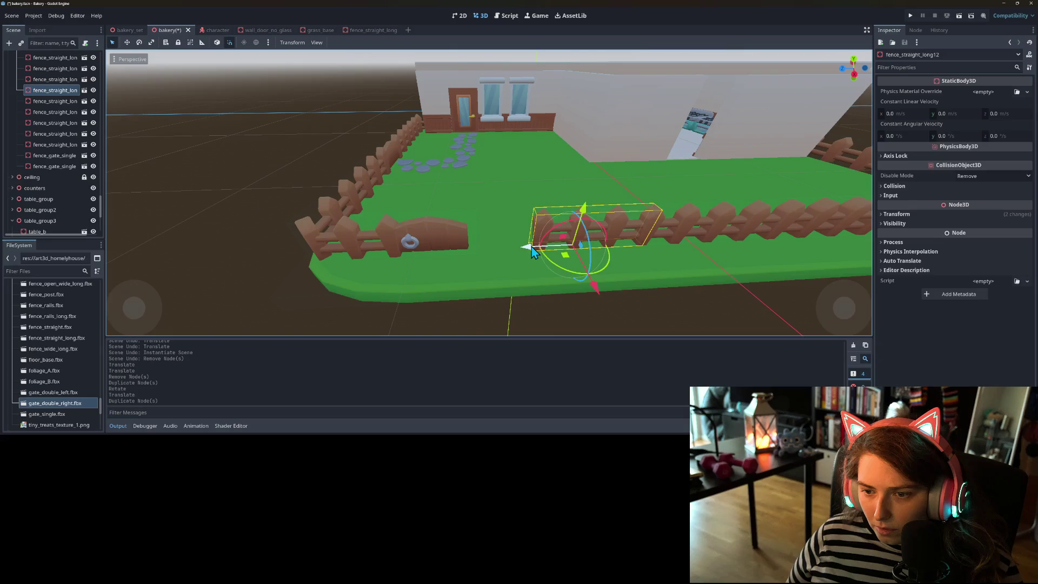
drag(532, 251, 469, 255)
click(612, 315)
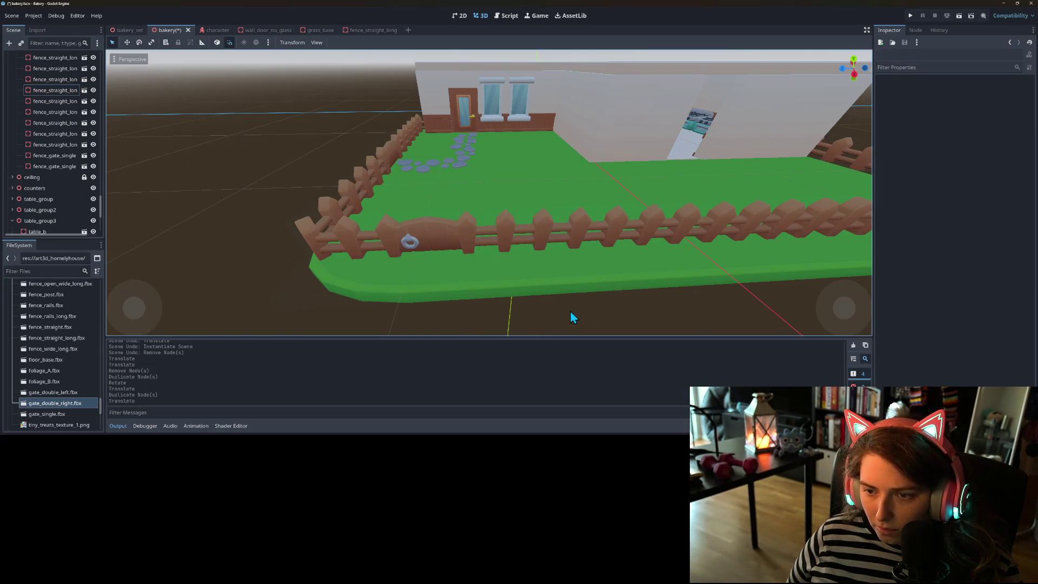
mouse_move(604, 300)
mouse_down()
mouse_move(655, 297)
mouse_move(557, 303)
mouse_up()
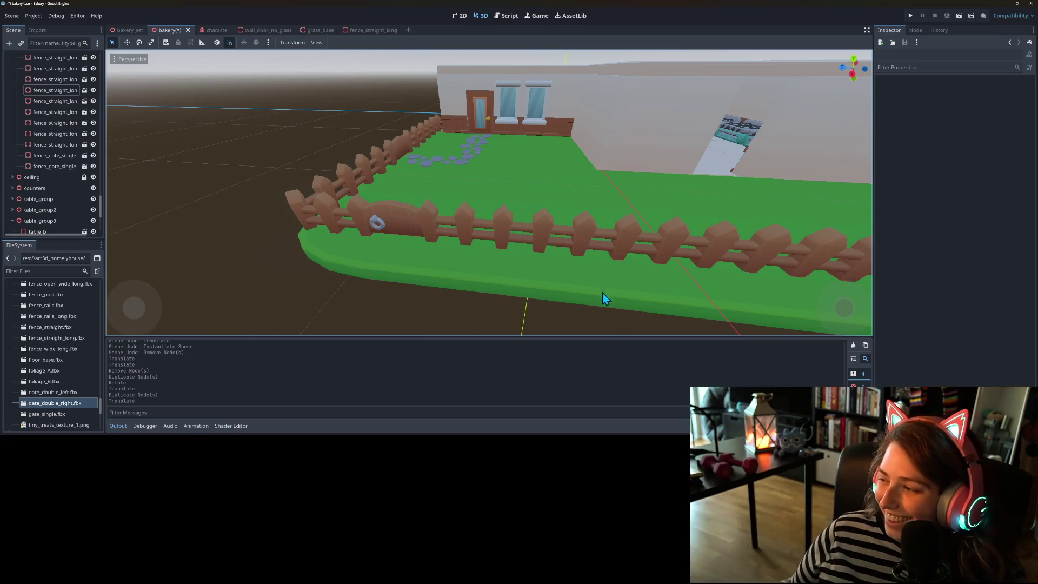
- Save the bakery scene with Ctrl+S and orbit around the garden fence
key(ctrl+s)
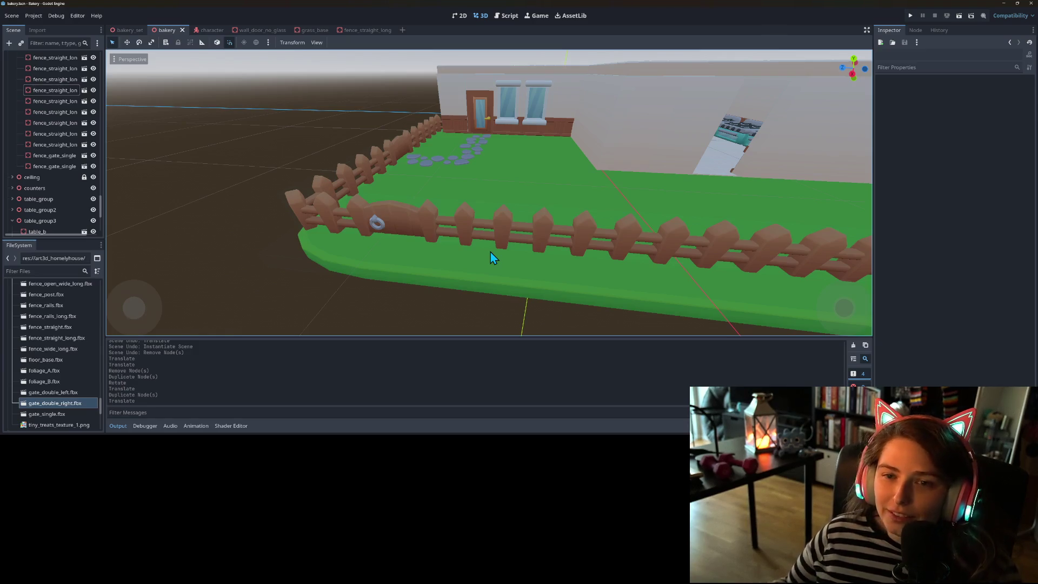
mouse_move(371, 248)
mouse_down()
mouse_move(426, 271)
mouse_move(499, 253)
mouse_move(460, 255)
mouse_move(469, 257)
mouse_up()
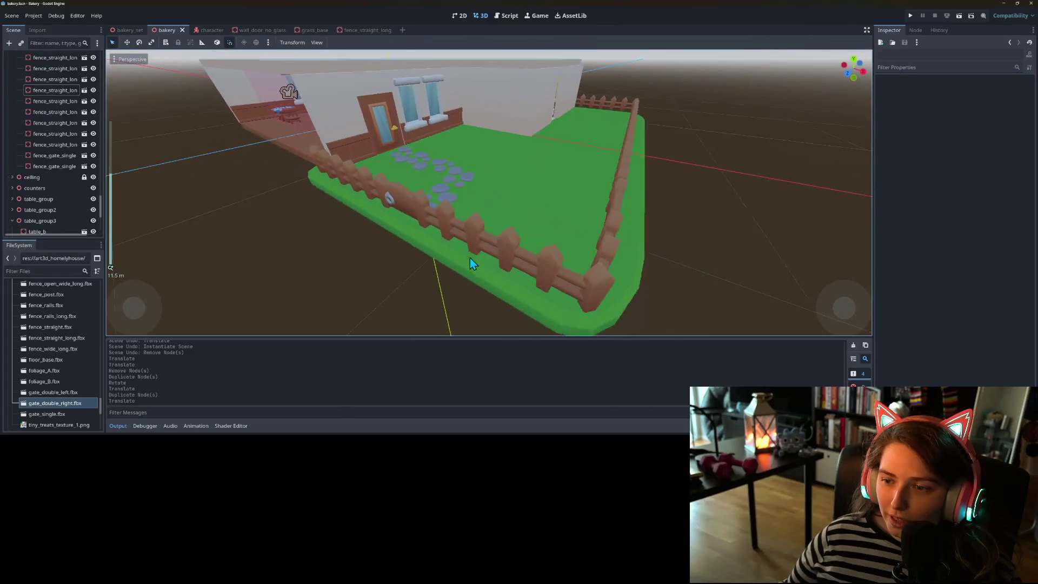
mouse_move(650, 293)
mouse_down()
mouse_move(555, 283)
mouse_move(649, 284)
mouse_move(604, 294)
mouse_move(514, 281)
mouse_move(640, 284)
mouse_move(532, 272)
mouse_move(559, 296)
mouse_move(721, 267)
mouse_move(649, 253)
mouse_move(634, 274)
mouse_up()
scroll(649, 287, down, 3)
scroll(632, 263, down, 4)
- Pull back to view the whole bakery and garden, then select fence_corner
mouse_move(632, 262)
mouse_down()
mouse_move(693, 255)
mouse_move(704, 268)
mouse_move(582, 278)
mouse_up()
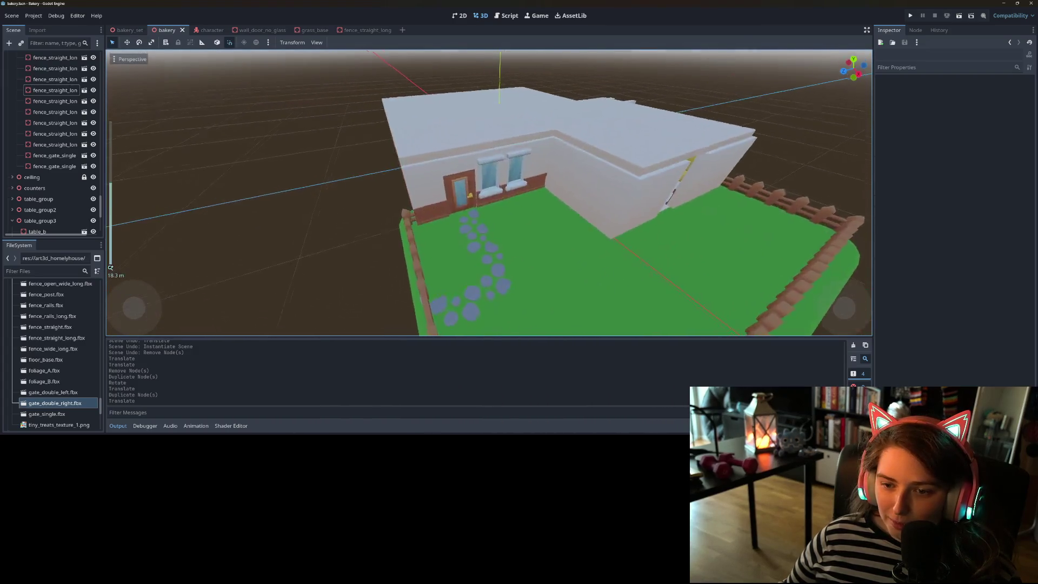
scroll(593, 287, up, 2)
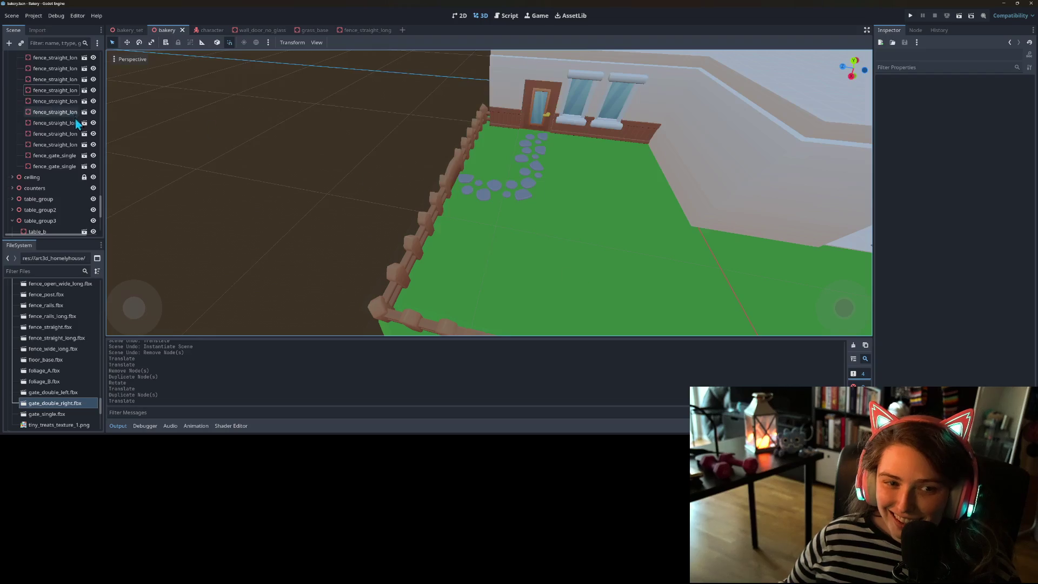
scroll(62, 169, up, 3)
scroll(58, 184, down, 1)
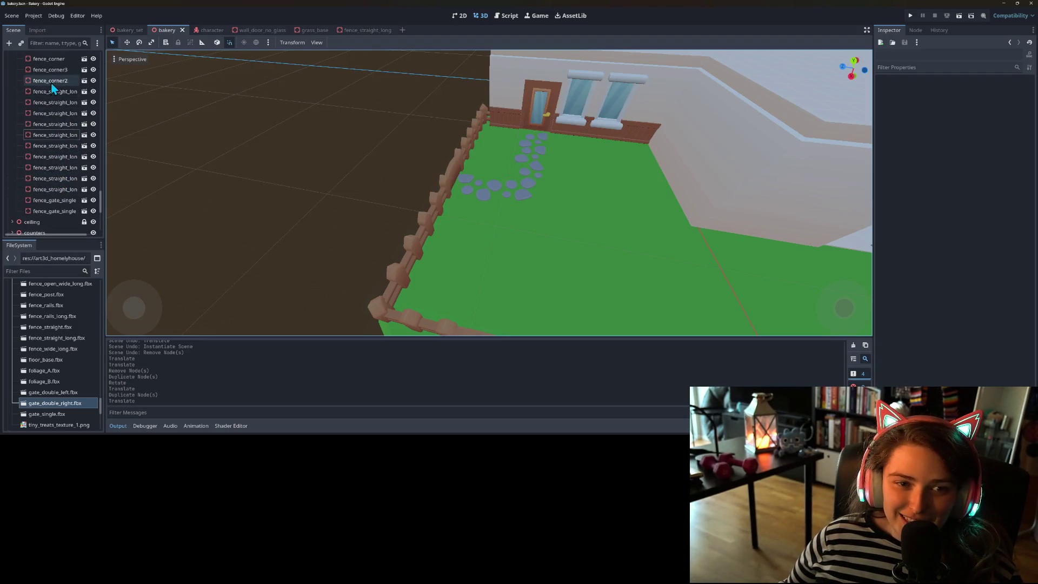
click(53, 59)
scroll(68, 156, down, 2)
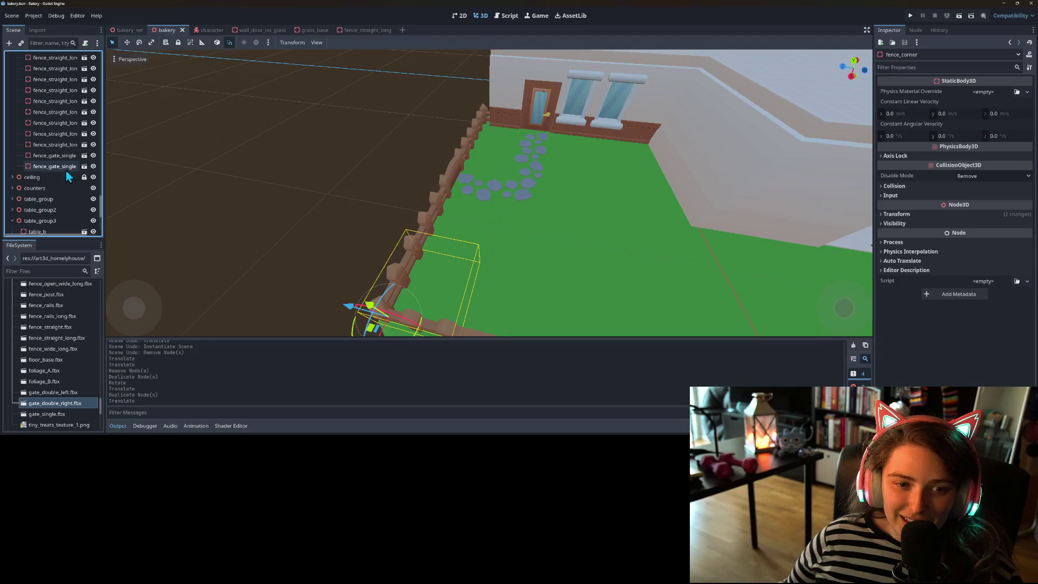
- Select all fence pieces through fence_gate_single and lock them in place
shift+click(66, 168)
scroll(59, 140, up, 6)
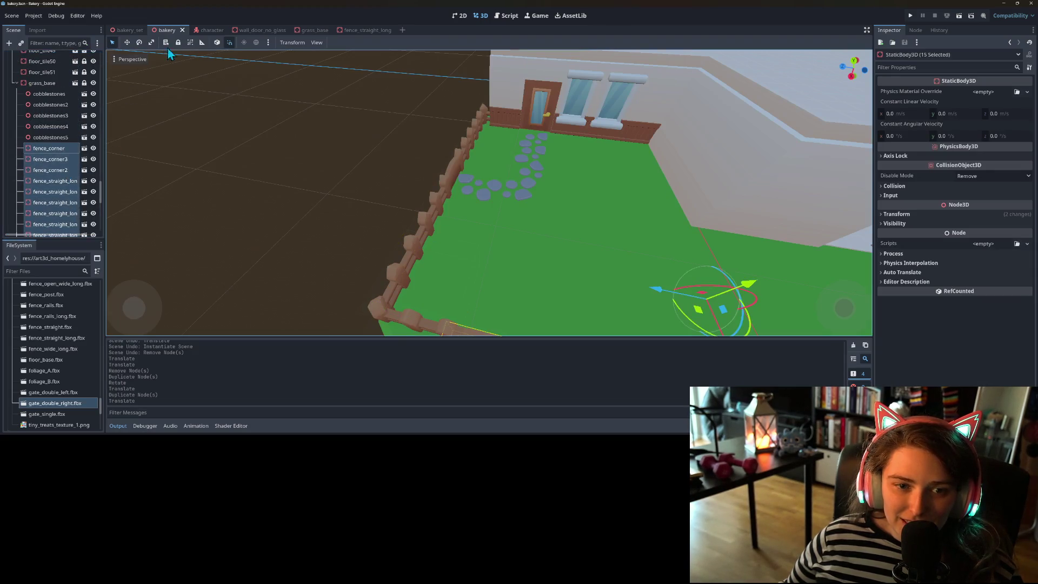
click(190, 42)
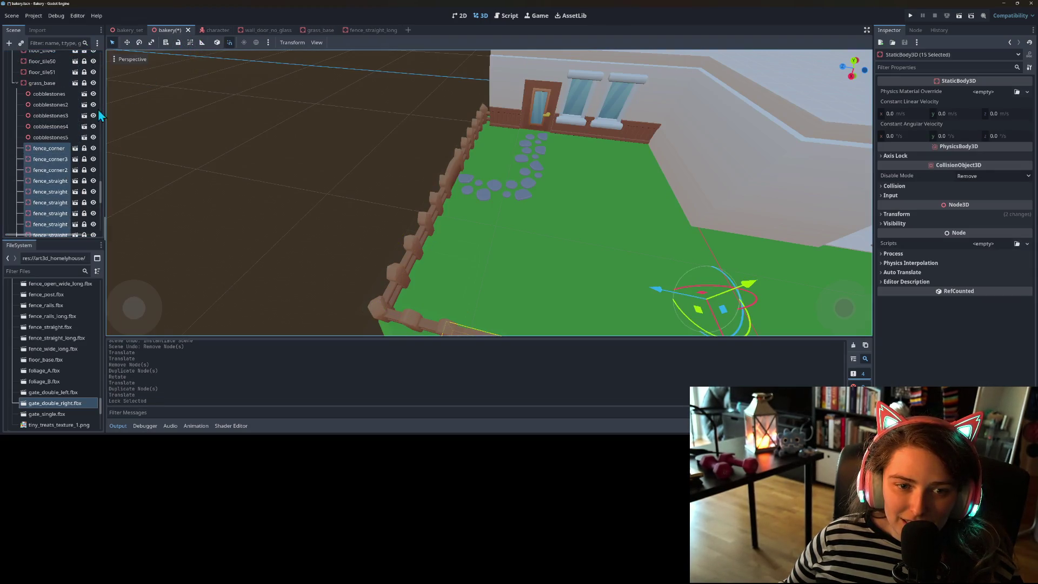
- Move the cobblestones5 cluster along the path and duplicate it to continue the path
click(48, 137)
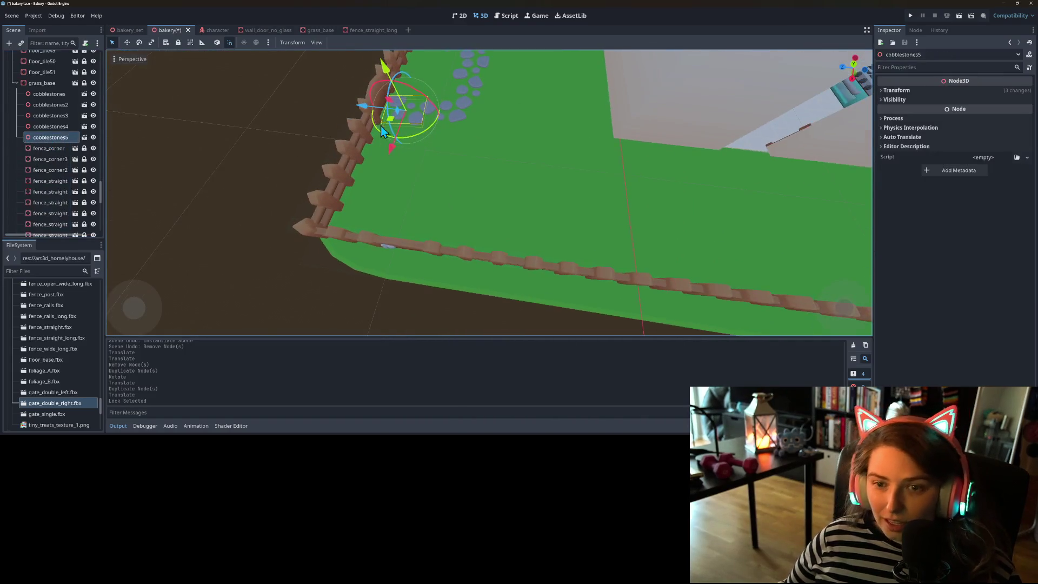
mouse_move(403, 137)
mouse_down()
mouse_move(427, 160)
mouse_move(485, 144)
mouse_move(429, 160)
mouse_move(426, 151)
mouse_move(405, 170)
mouse_move(427, 210)
mouse_move(412, 205)
mouse_move(418, 166)
mouse_move(455, 223)
mouse_move(501, 223)
mouse_move(513, 207)
mouse_move(466, 218)
mouse_up()
key(ctrl+d)
key(ctrl+d)
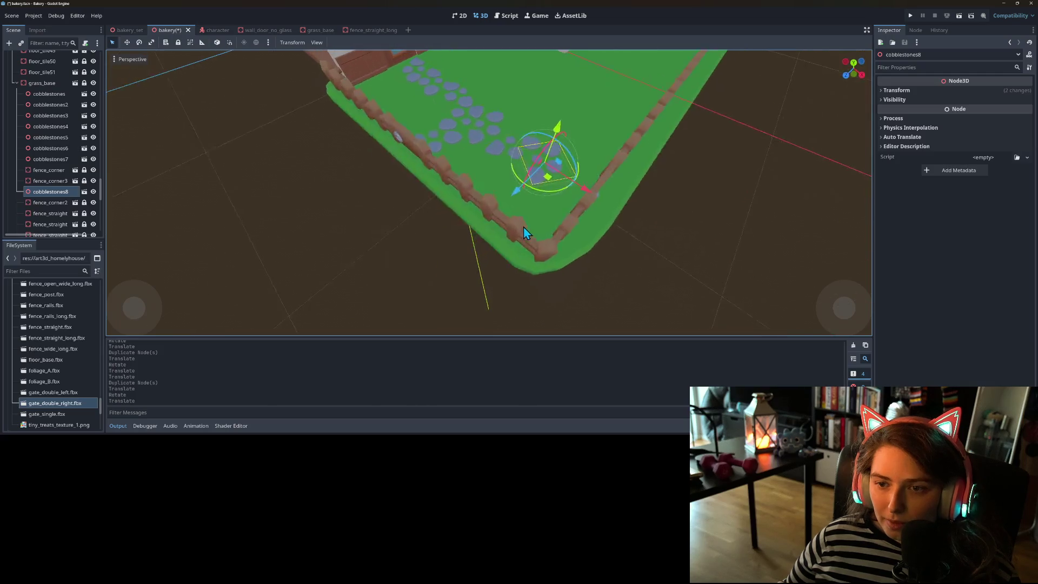
- Duplicate cobblestones8 into a new cluster, rotate it, and move it toward the fence corner
key(ctrl+d)
mouse_move(588, 209)
mouse_down()
mouse_move(579, 204)
mouse_move(585, 226)
mouse_move(606, 225)
mouse_move(591, 224)
mouse_move(583, 206)
mouse_up()
key(f)
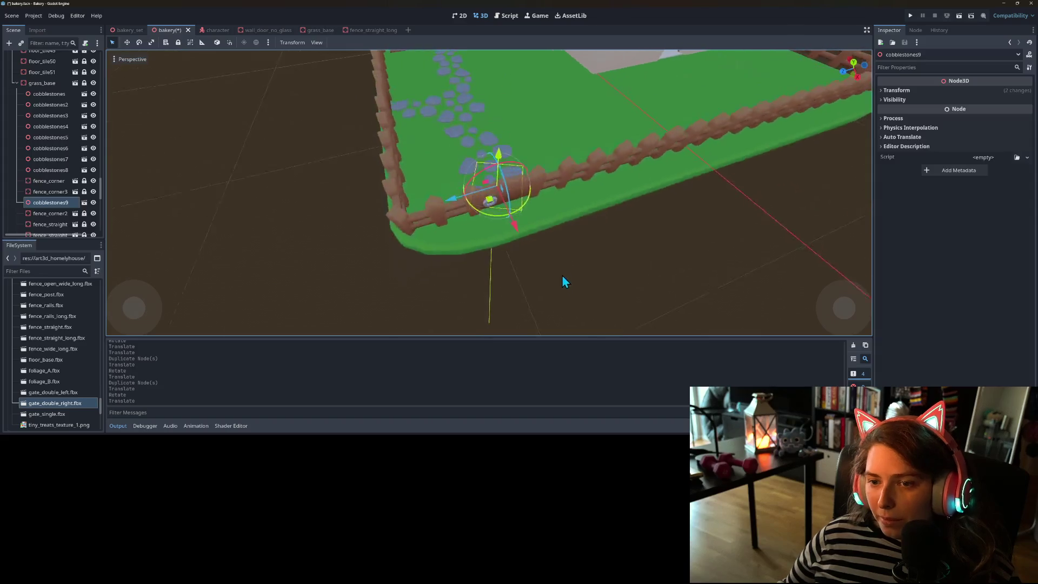
drag(562, 281, 582, 287)
mouse_move(548, 226)
mouse_down()
mouse_move(576, 268)
mouse_move(604, 279)
mouse_move(637, 264)
mouse_up()
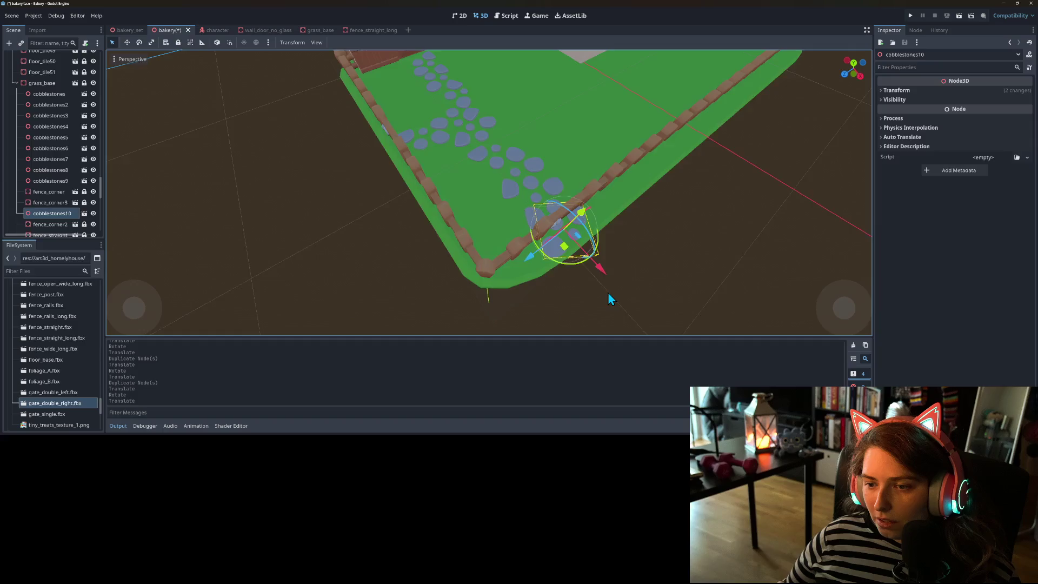
scroll(627, 278, down, 3)
click(629, 273)
scroll(588, 268, up, 3)
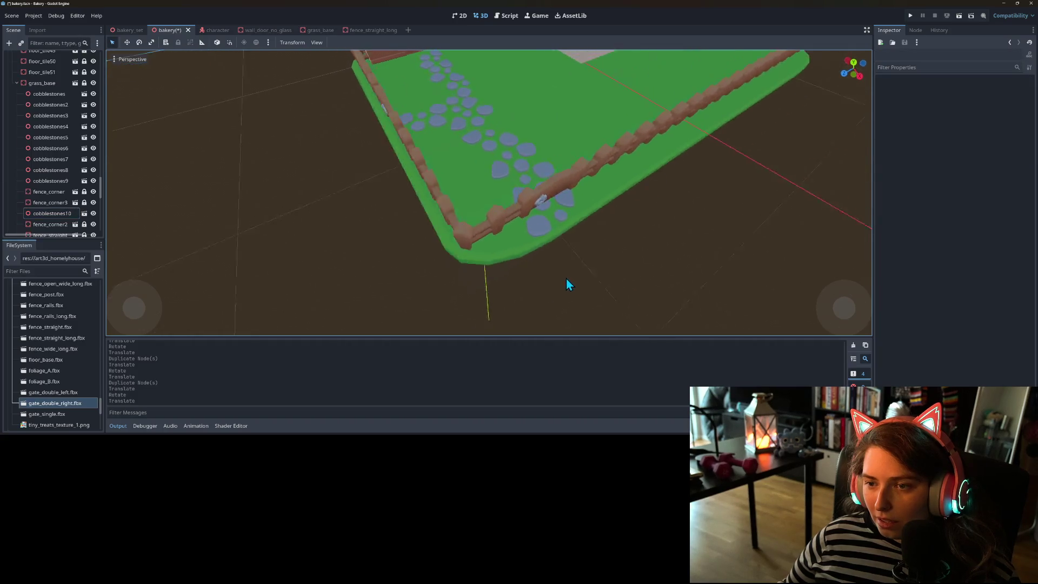
scroll(568, 285, up, 5)
scroll(625, 301, down, 6)
mouse_move(637, 271)
mouse_down()
mouse_move(618, 269)
mouse_move(658, 290)
mouse_up()
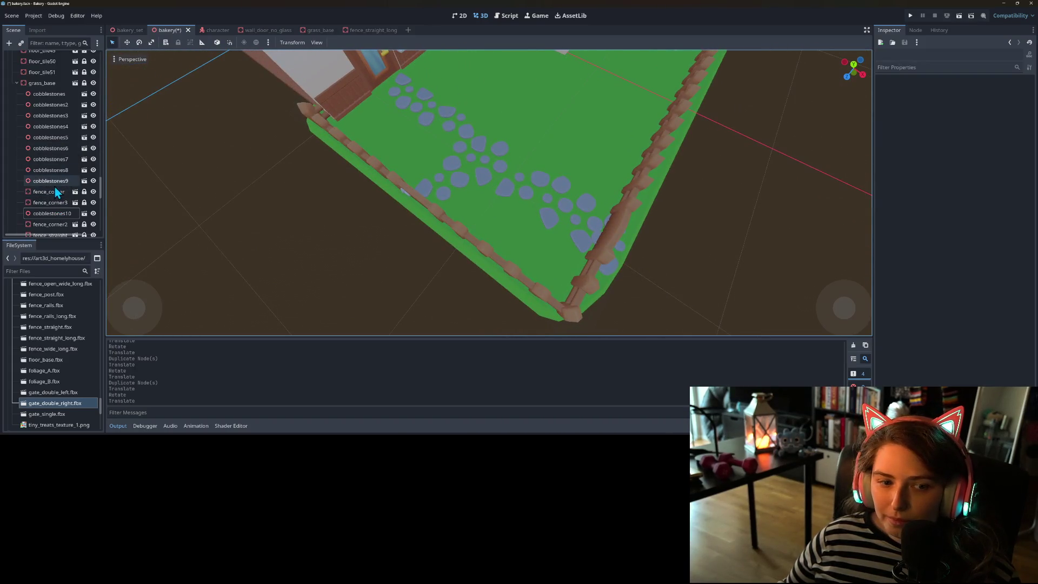
- Nudge cobblestones8 and cobblestones9 slightly so they sit better along the path
click(52, 170)
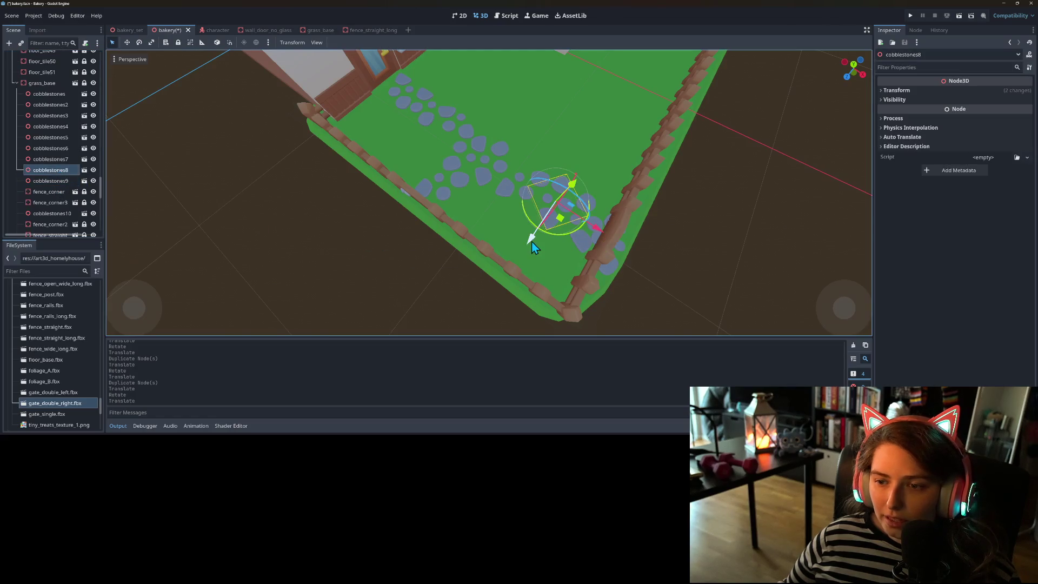
drag(561, 221, 559, 224)
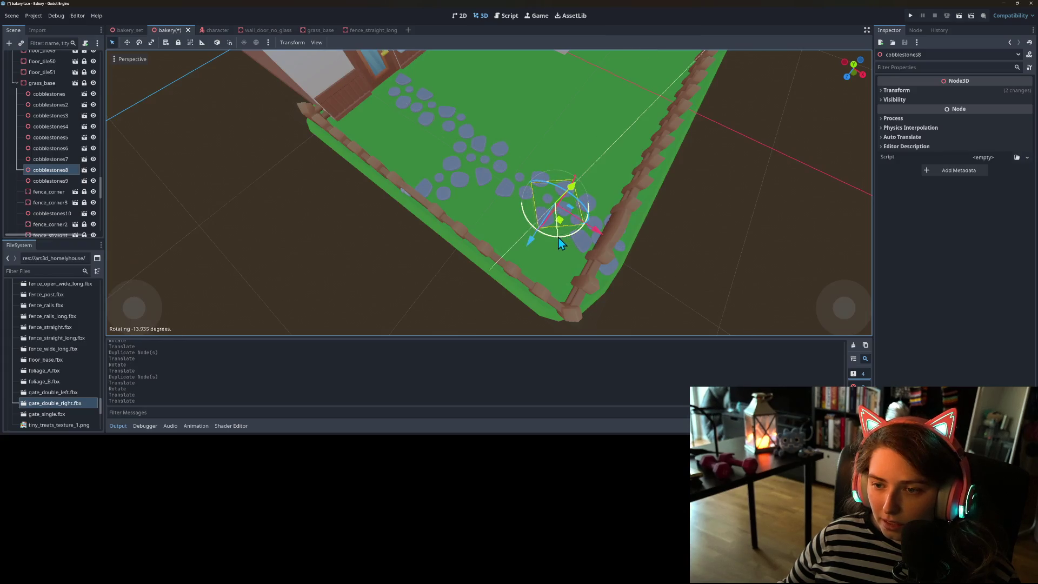
drag(557, 225, 551, 223)
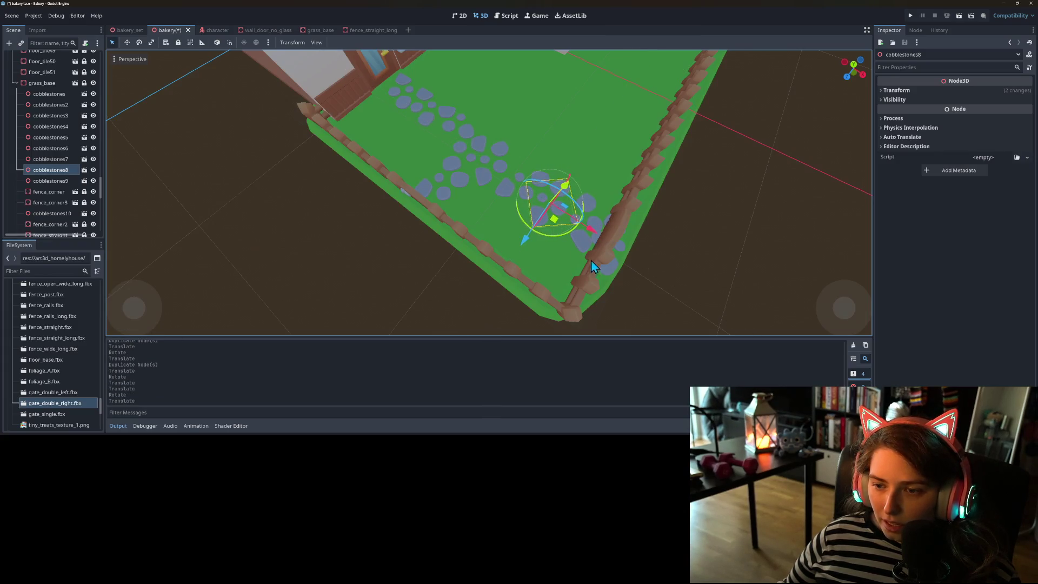
click(65, 182)
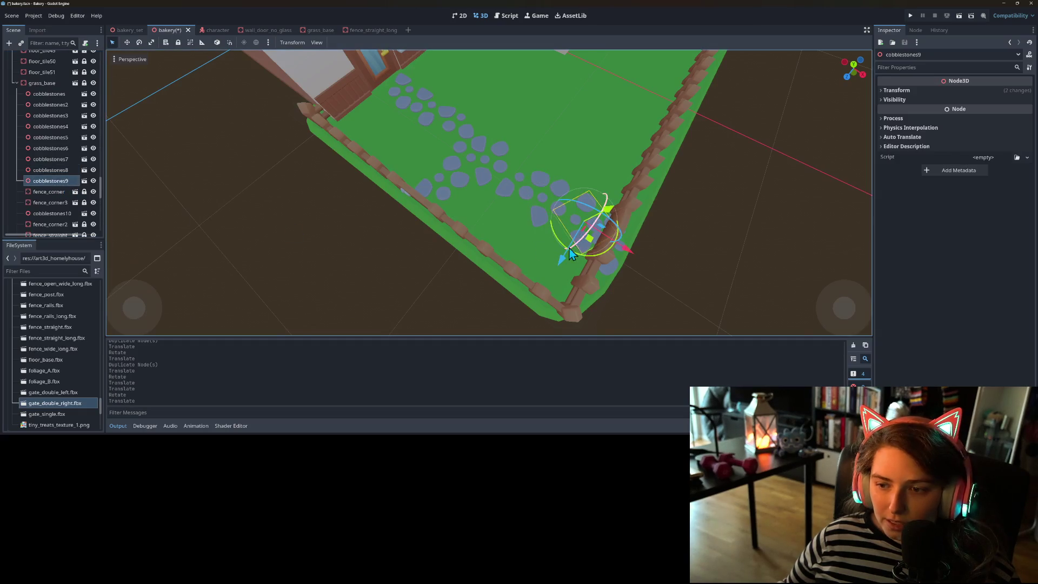
drag(590, 242, 586, 238)
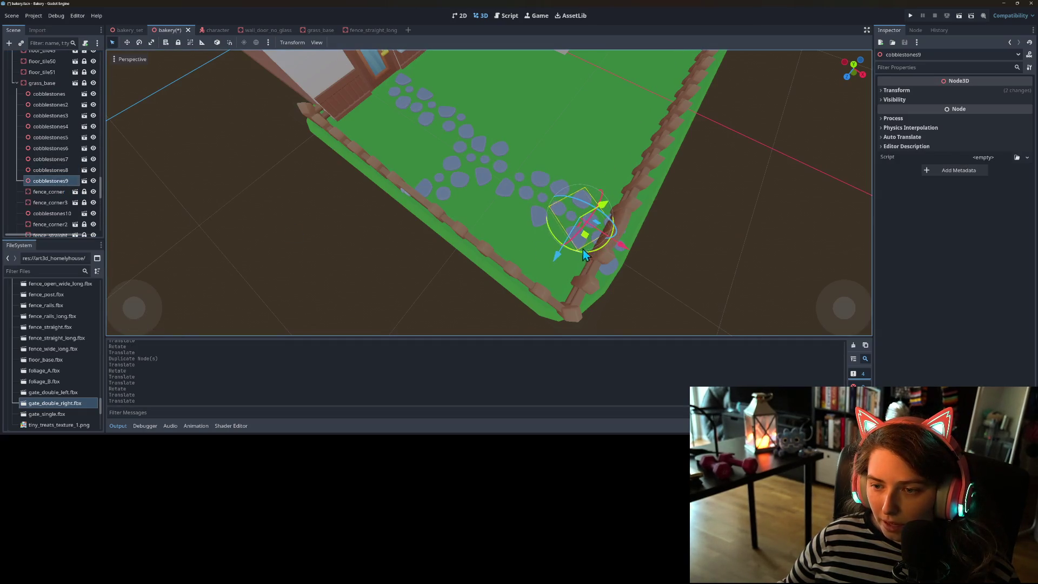
click(597, 306)
mouse_move(653, 297)
mouse_down()
mouse_move(704, 283)
mouse_move(744, 291)
mouse_move(732, 301)
mouse_move(687, 289)
mouse_up()
- Rotate and reposition cobblestones5 in the middle of the path
scroll(494, 208, up, 5)
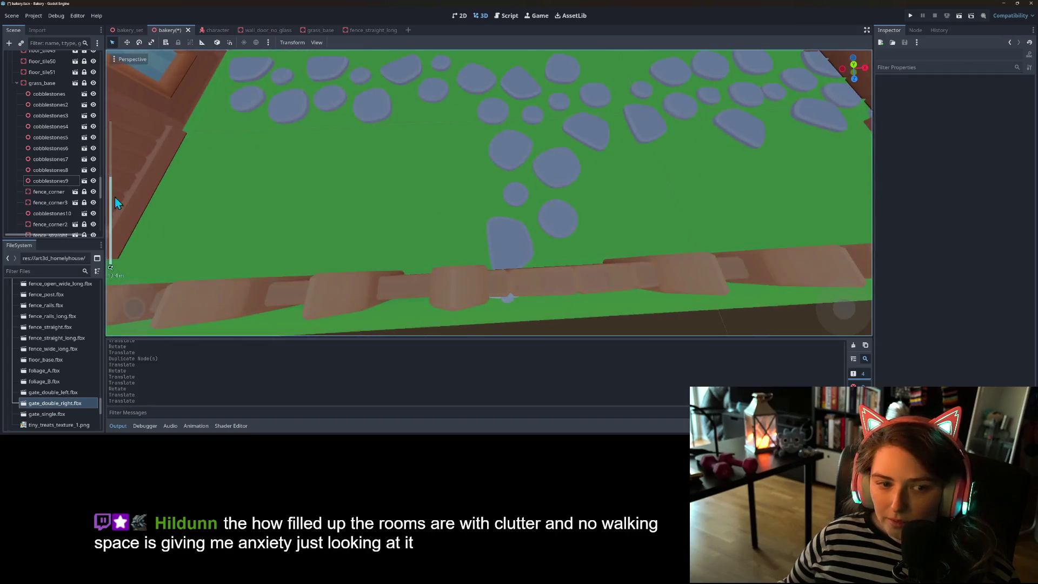
click(71, 153)
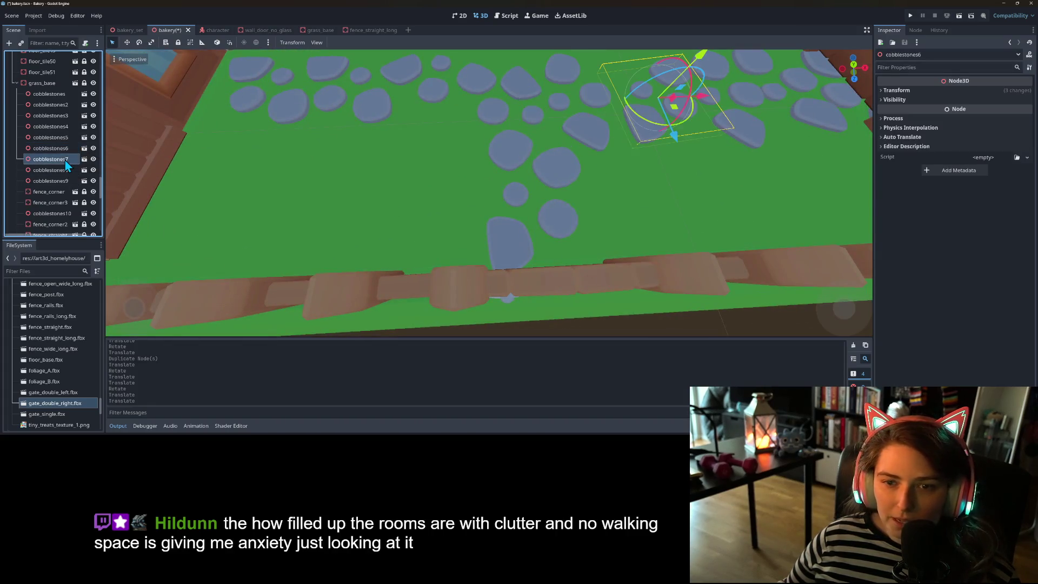
click(57, 137)
drag(560, 233, 552, 243)
key(g)
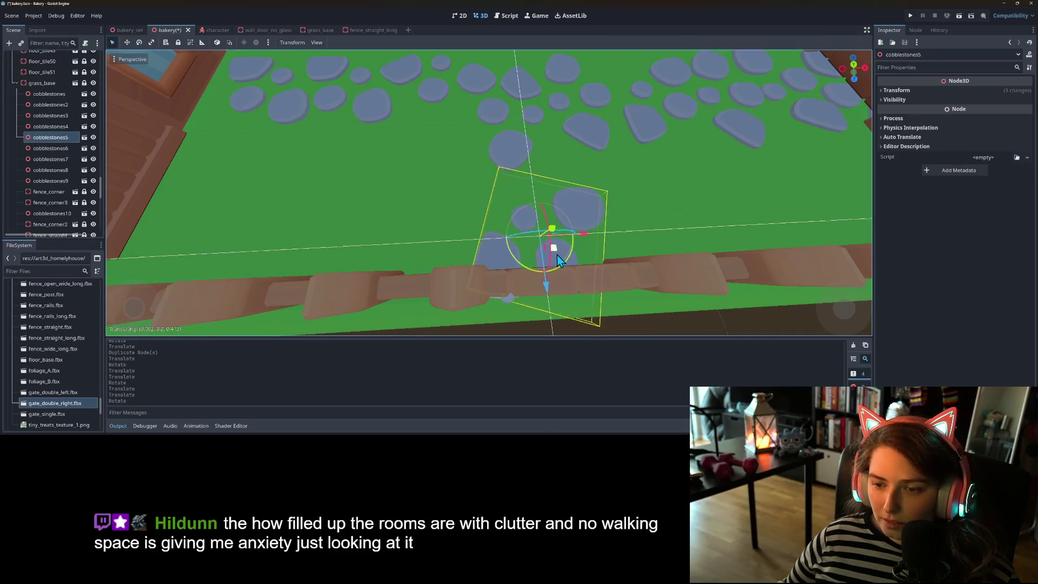
click(569, 278)
key(r)
click(578, 288)
key(g)
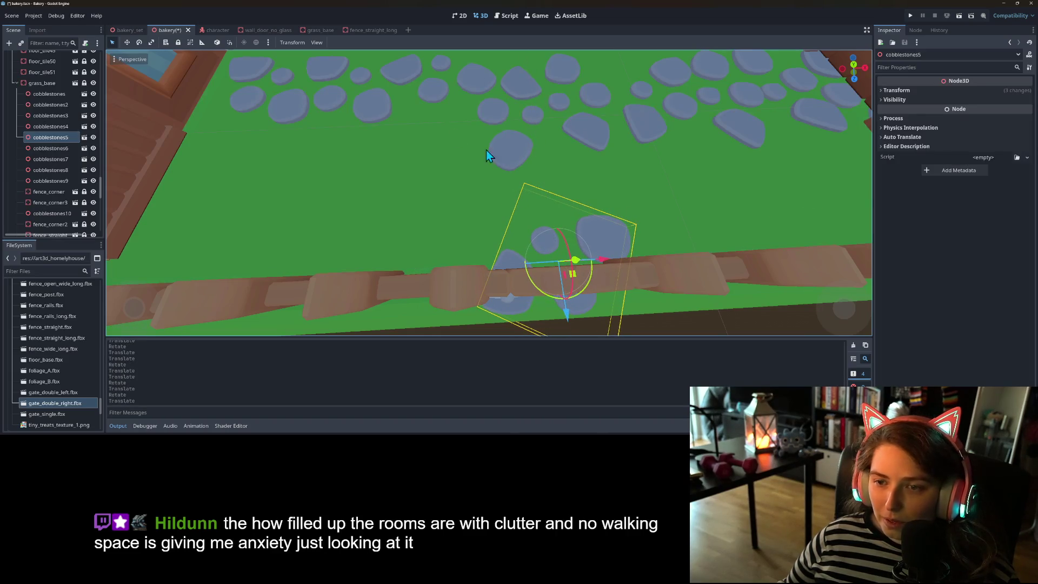
- Duplicate cobblestones5 as cobblestones11 and place it in the path gap by the fence
key(ctrl+d)
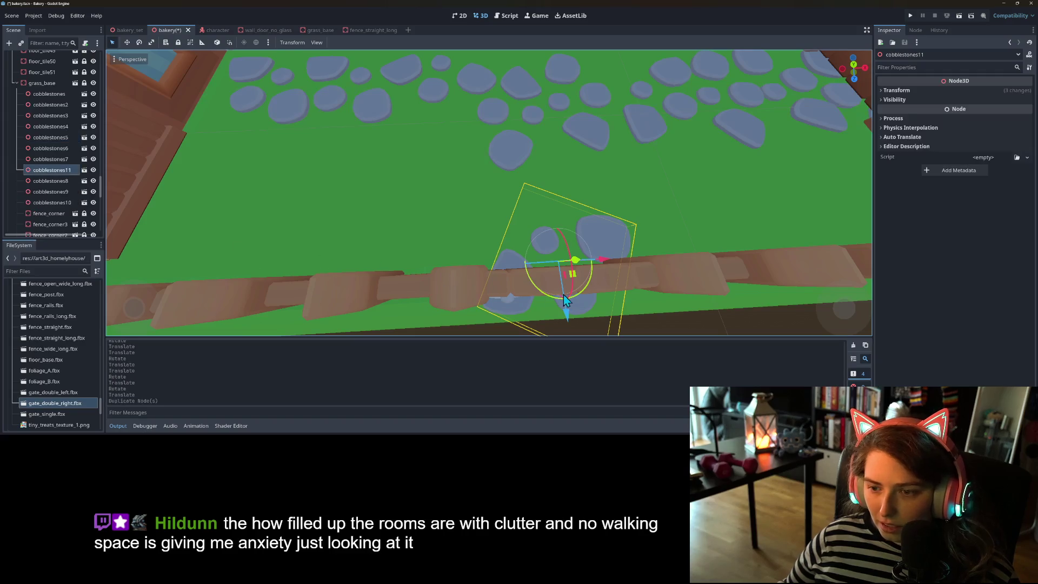
mouse_move(578, 290)
mouse_down()
mouse_move(568, 239)
mouse_move(536, 233)
mouse_move(561, 220)
mouse_move(540, 184)
mouse_move(503, 168)
mouse_up()
drag(573, 202, 572, 208)
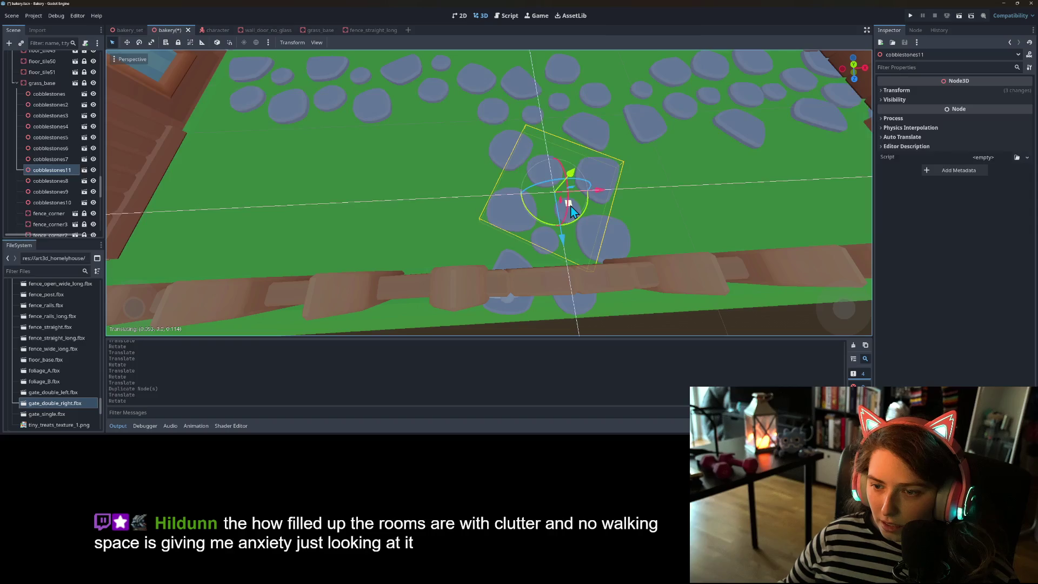
scroll(685, 241, down, 5)
click(660, 265)
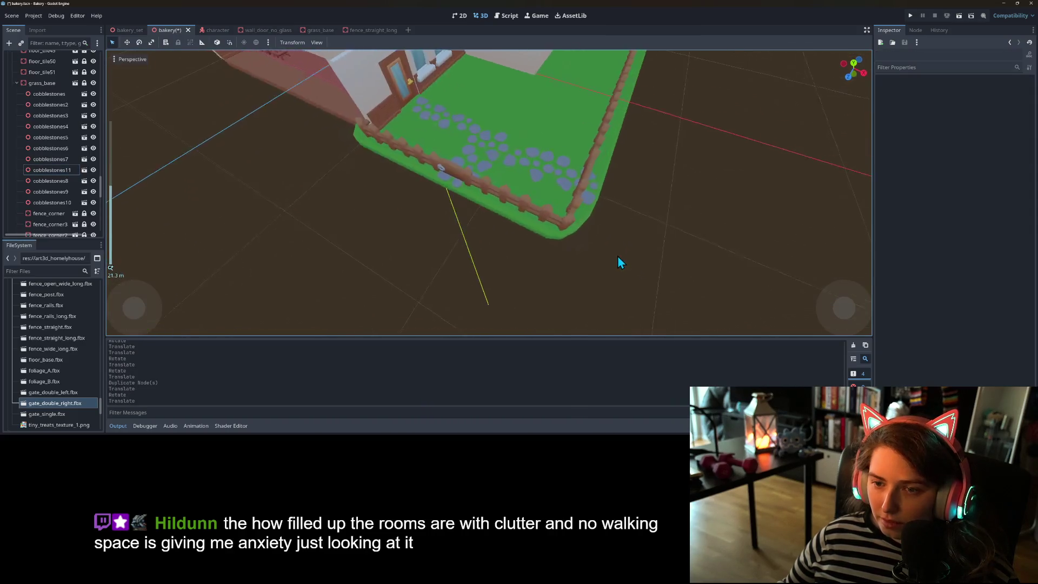
scroll(618, 256, up, 4)
scroll(617, 262, down, 3)
mouse_move(599, 257)
mouse_down()
mouse_move(577, 260)
mouse_move(608, 262)
mouse_move(586, 265)
mouse_up()
scroll(574, 258, up, 4)
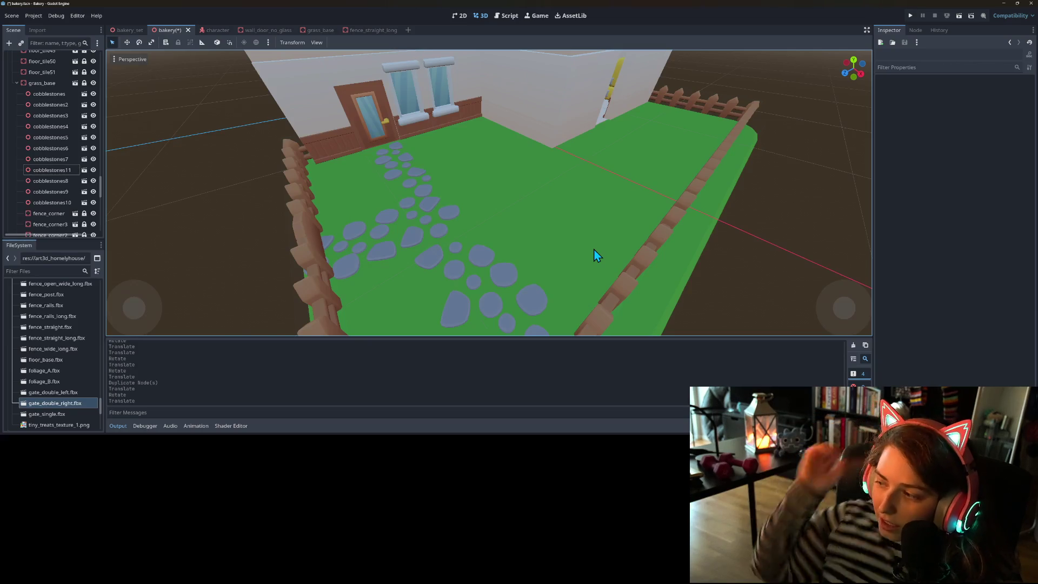
scroll(592, 262, down, 5)
scroll(533, 238, up, 10)
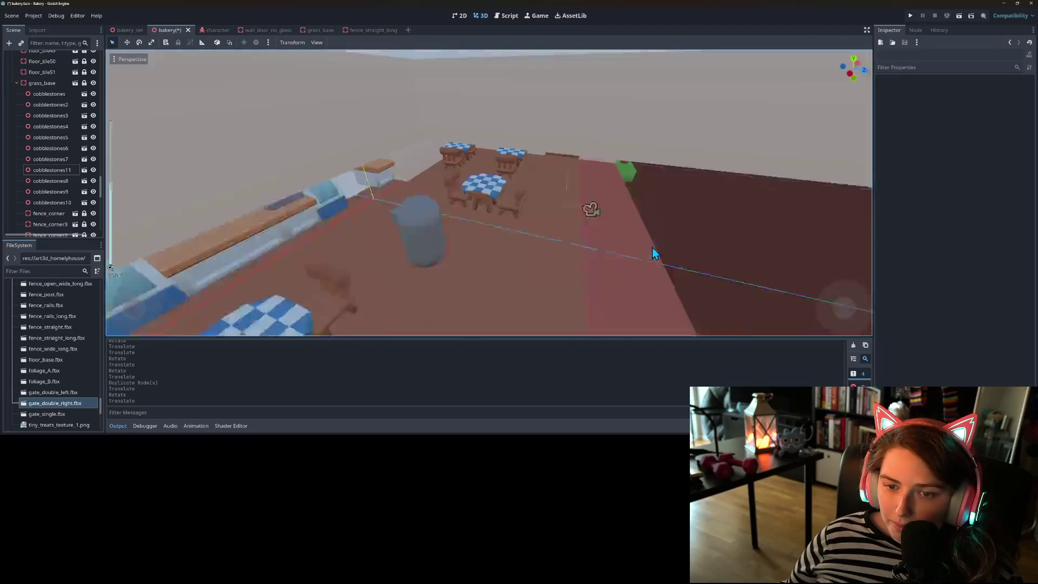
scroll(657, 257, up, 5)
scroll(620, 259, down, 5)
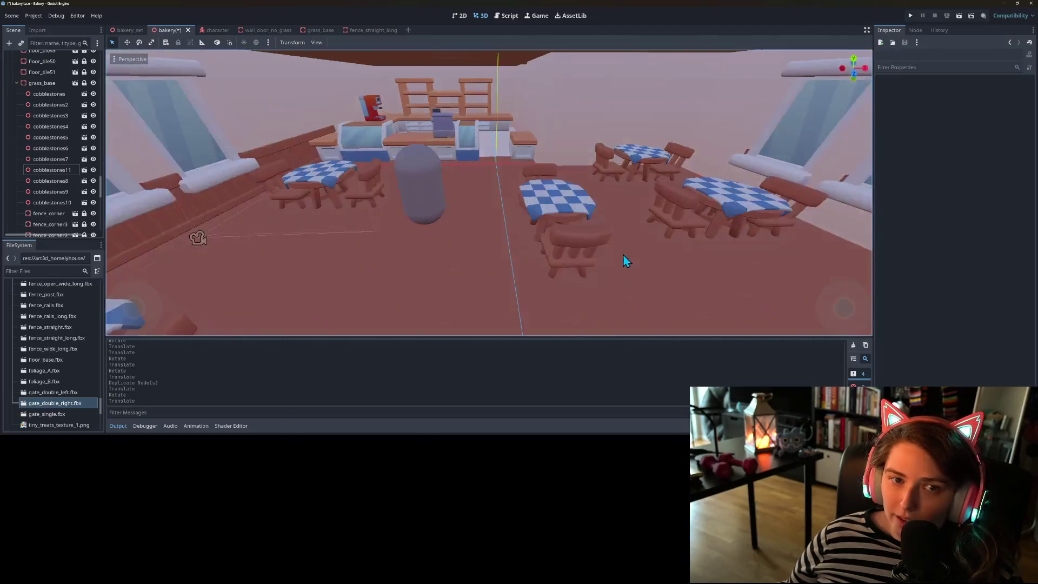
drag(623, 255, 621, 281)
scroll(621, 281, up, 5)
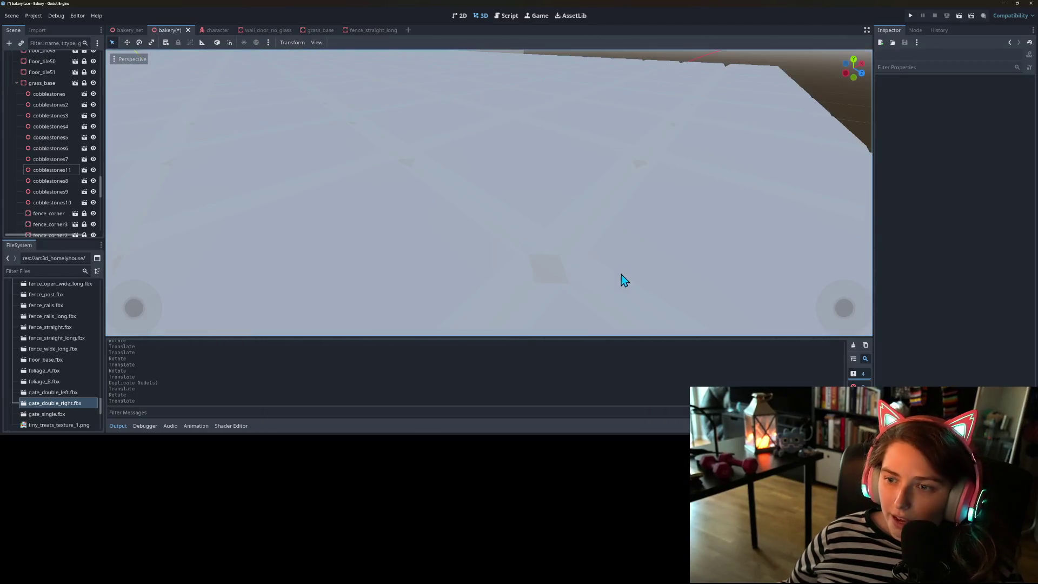
scroll(607, 218, down, 5)
drag(570, 160, 515, 206)
- Save the scene, then walk the player through the dining room and out the door into the garden
key(ctrl+s)
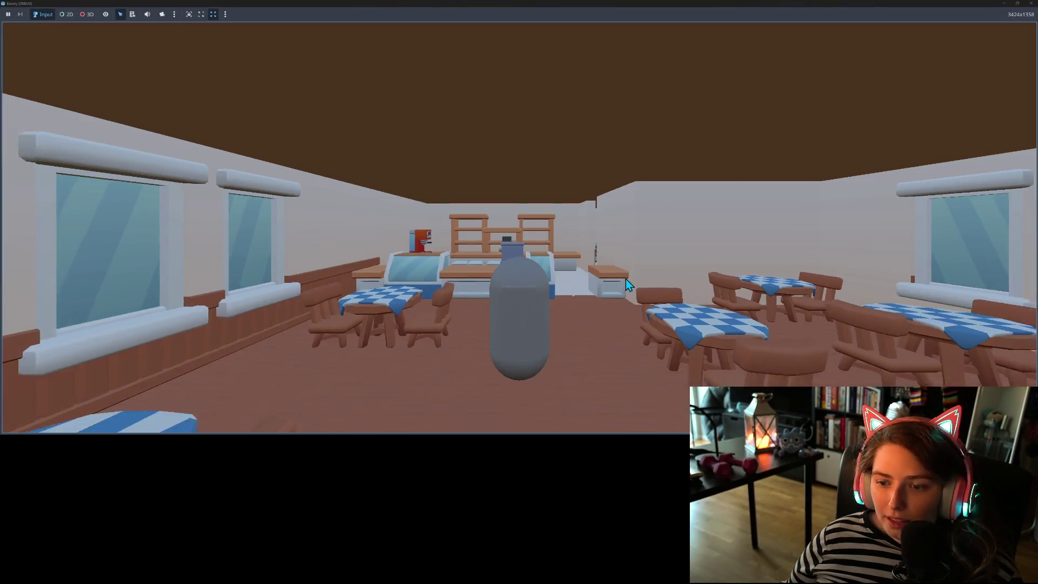
key(s)
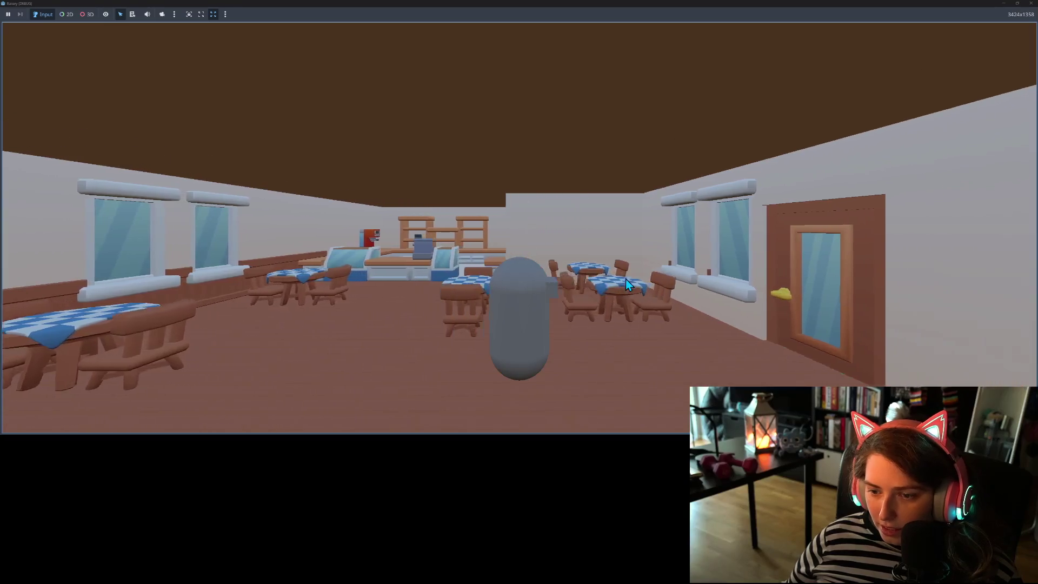
key(d)
key(a)
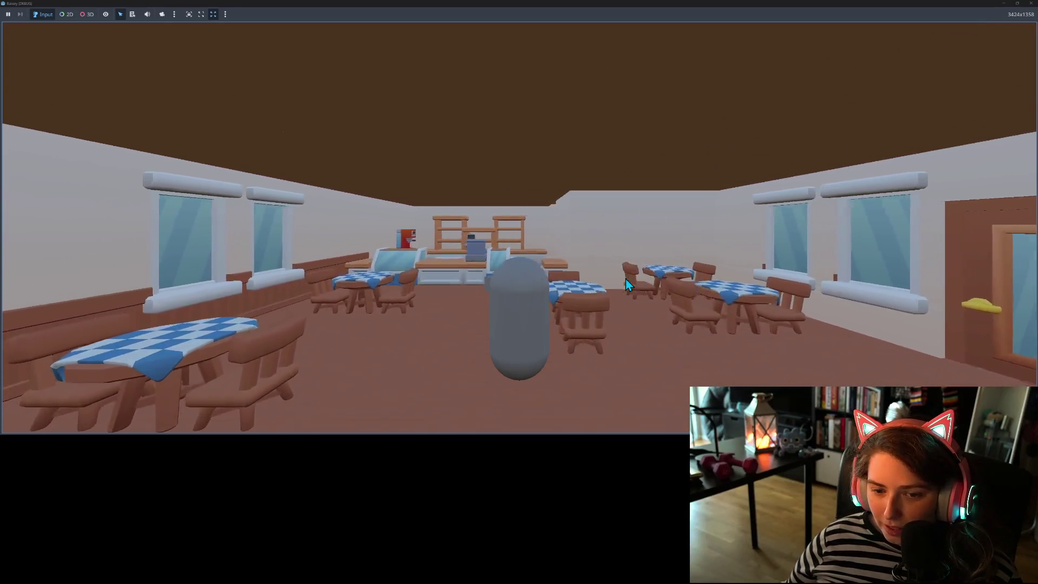
key(w)
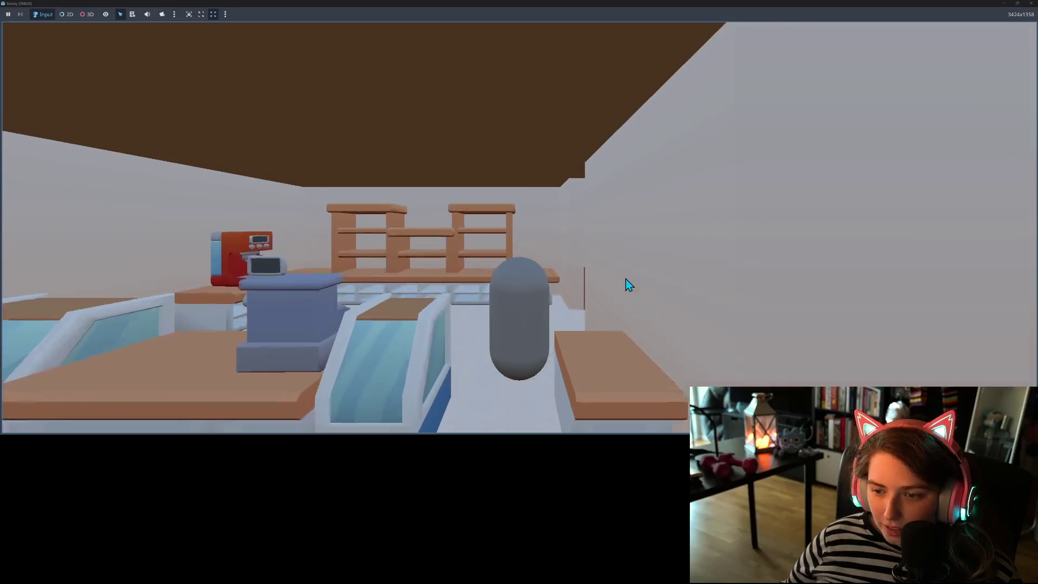
key(d)
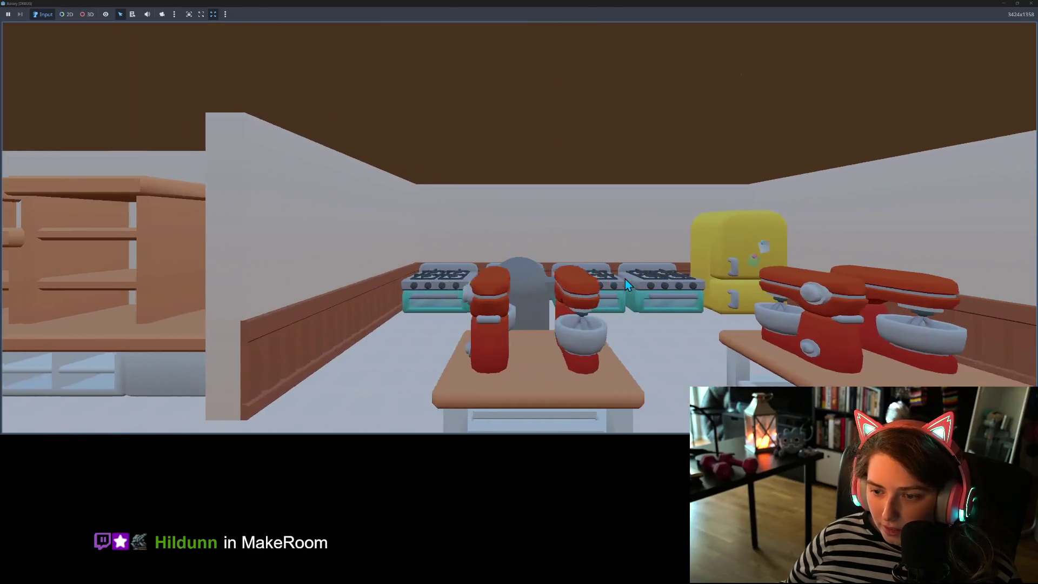
key(d)
key(w)
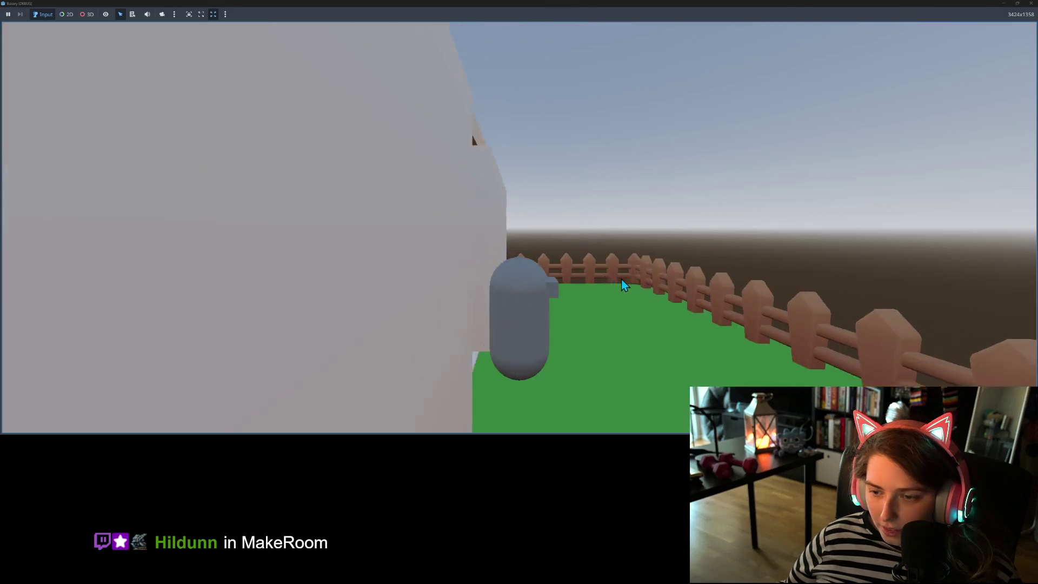
- Circle the camera around the player to inspect the fence, gate, bakery front and café seating
key(d)
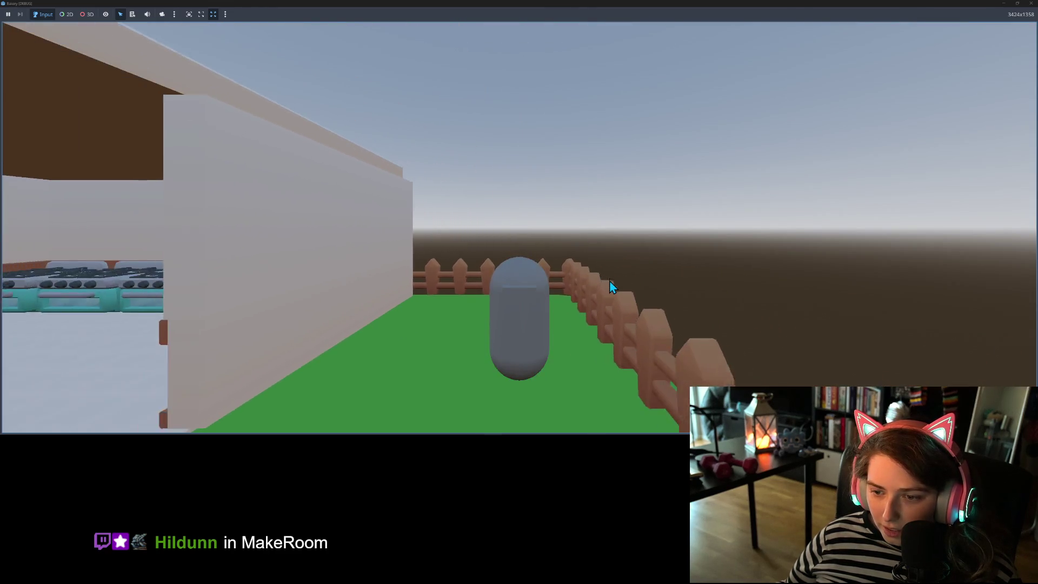
key(d)
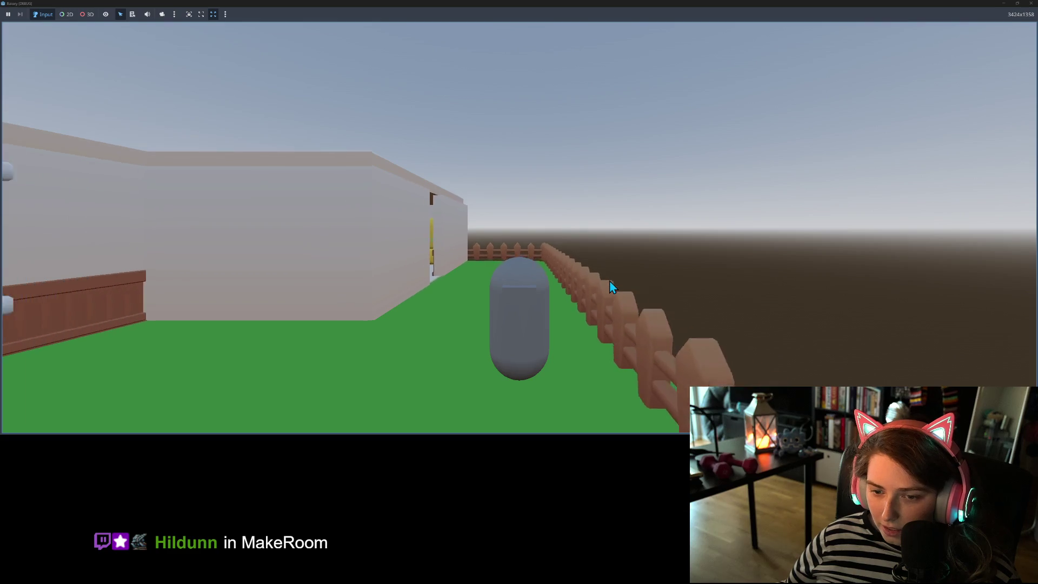
key(d)
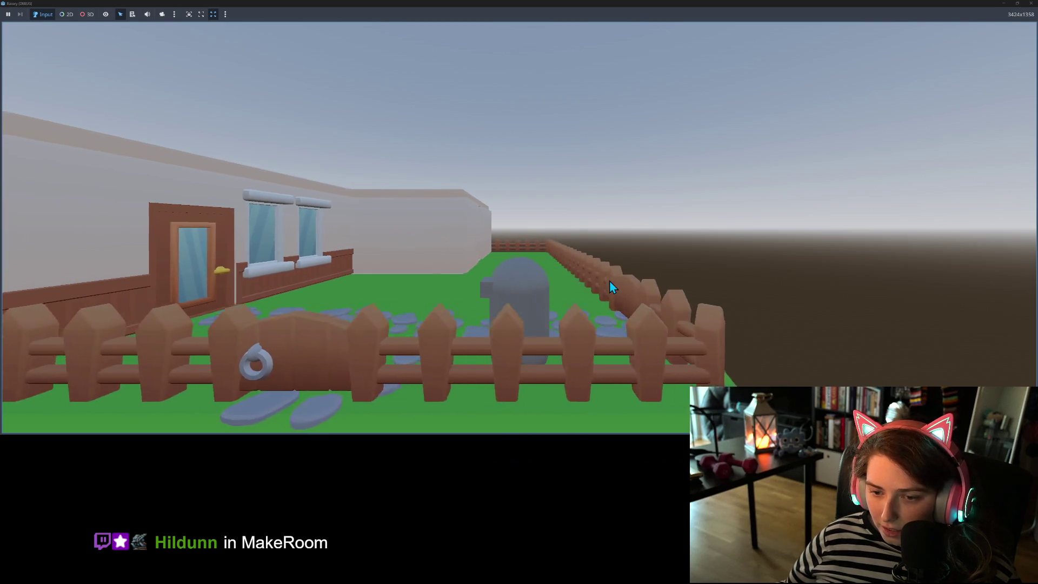
key(d)
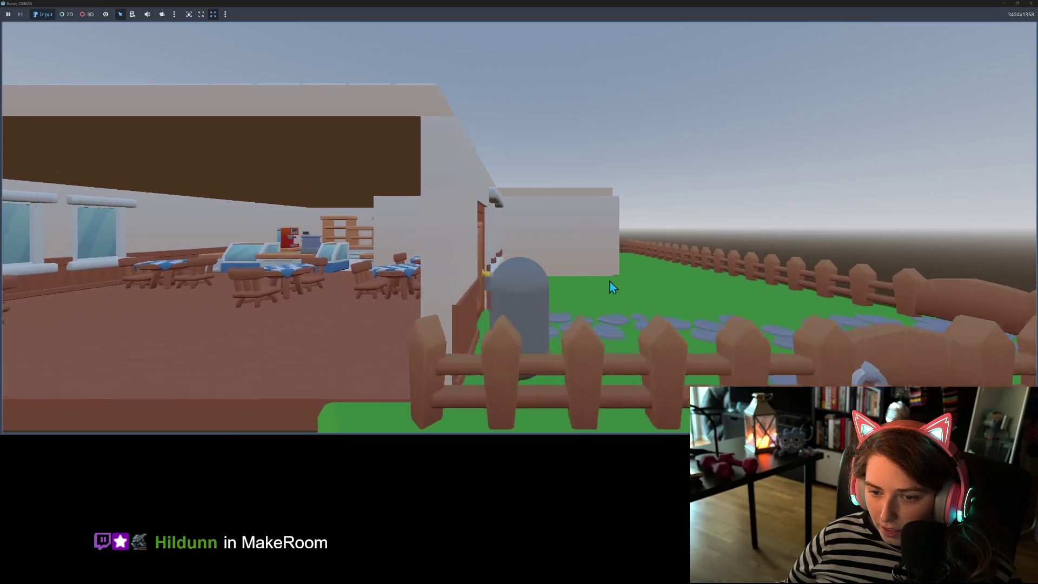
key(d)
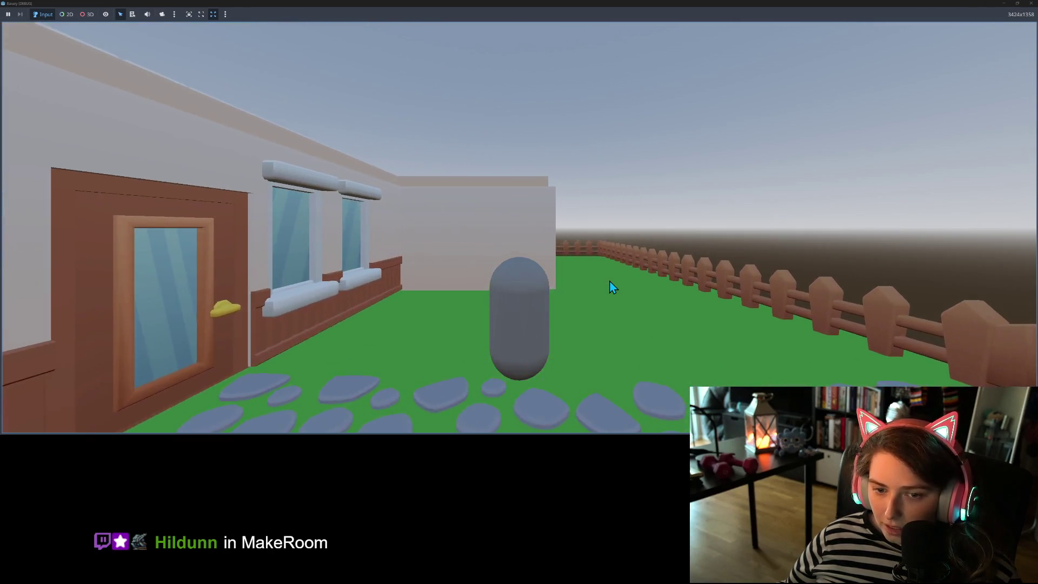
key(d)
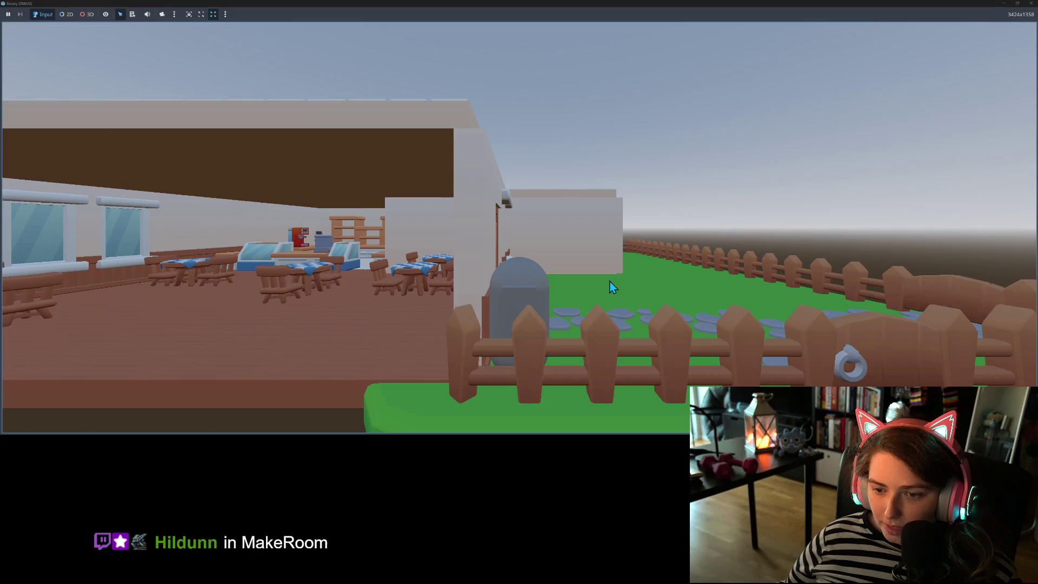
key(d)
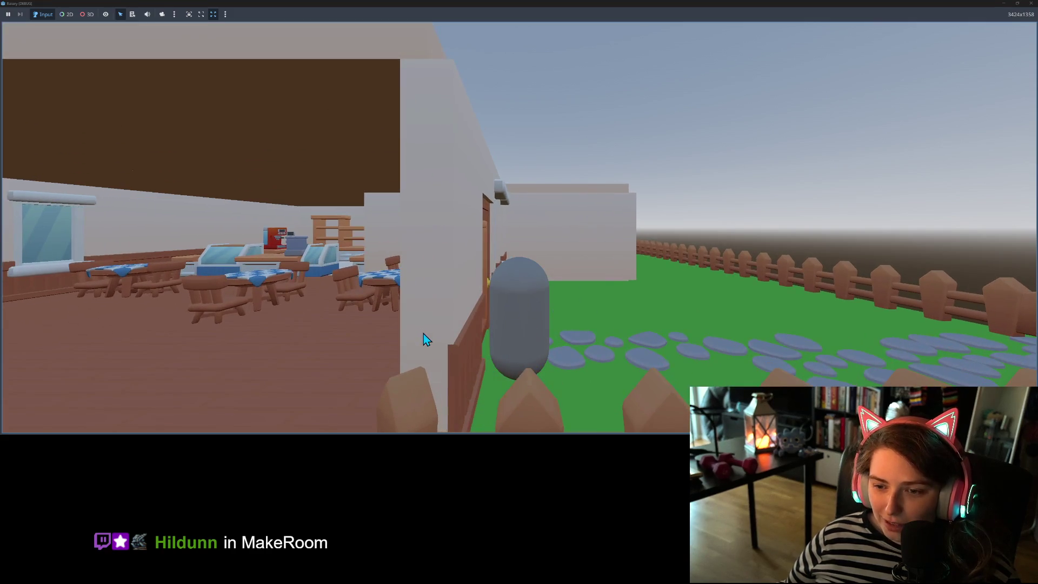
key(d)
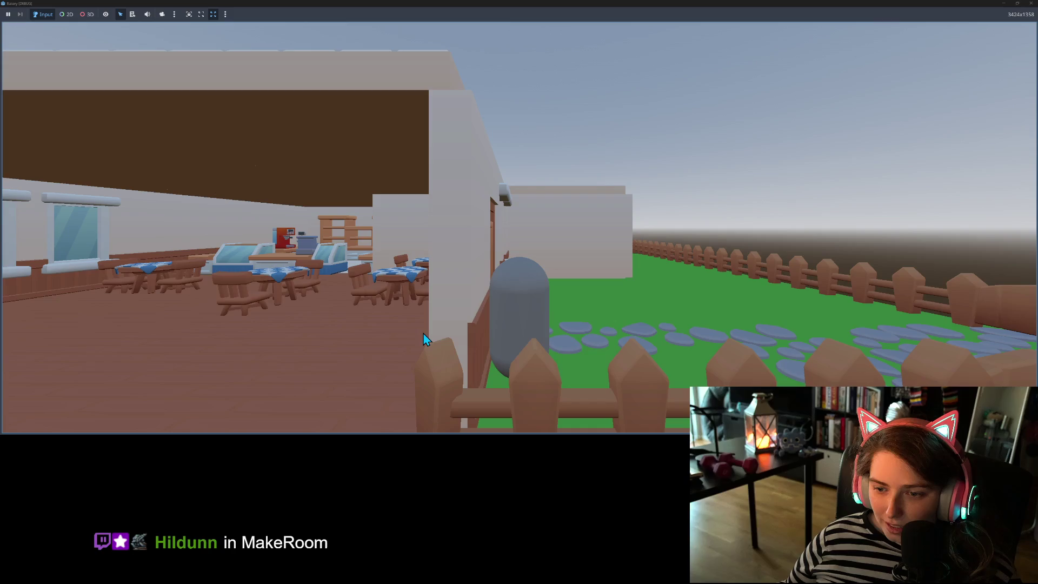
key(d)
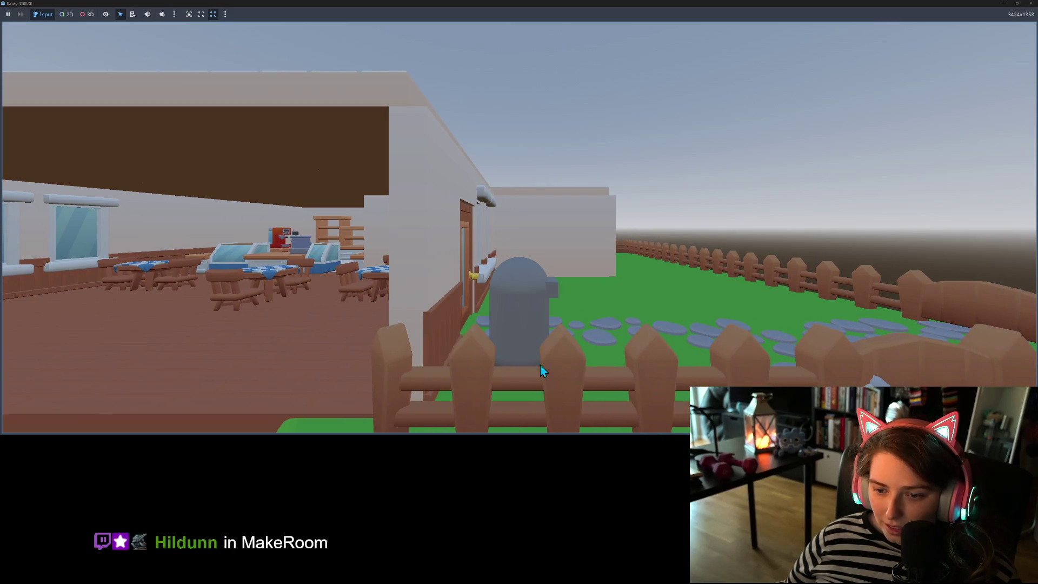
key(d)
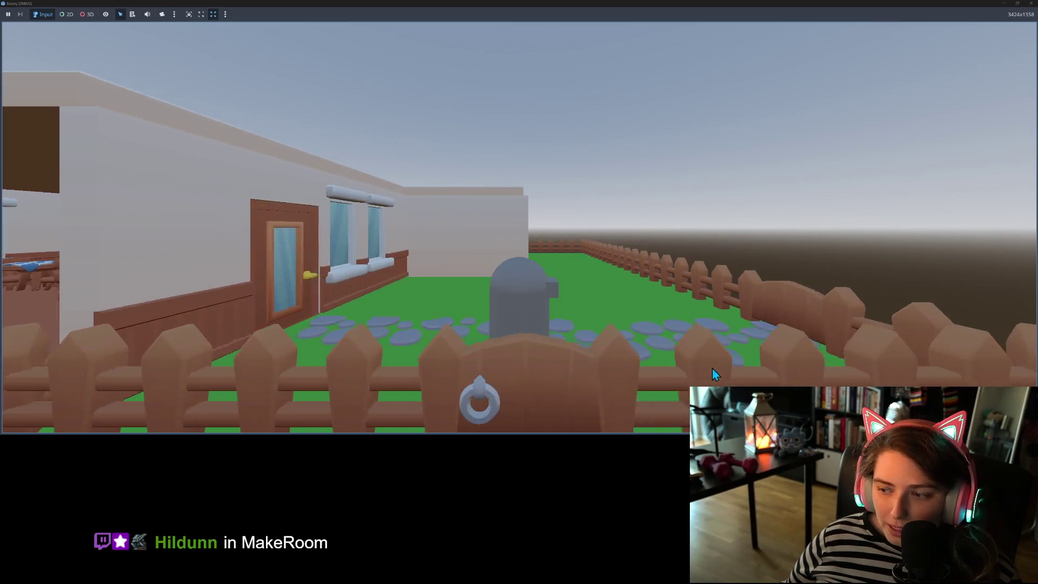
key(d)
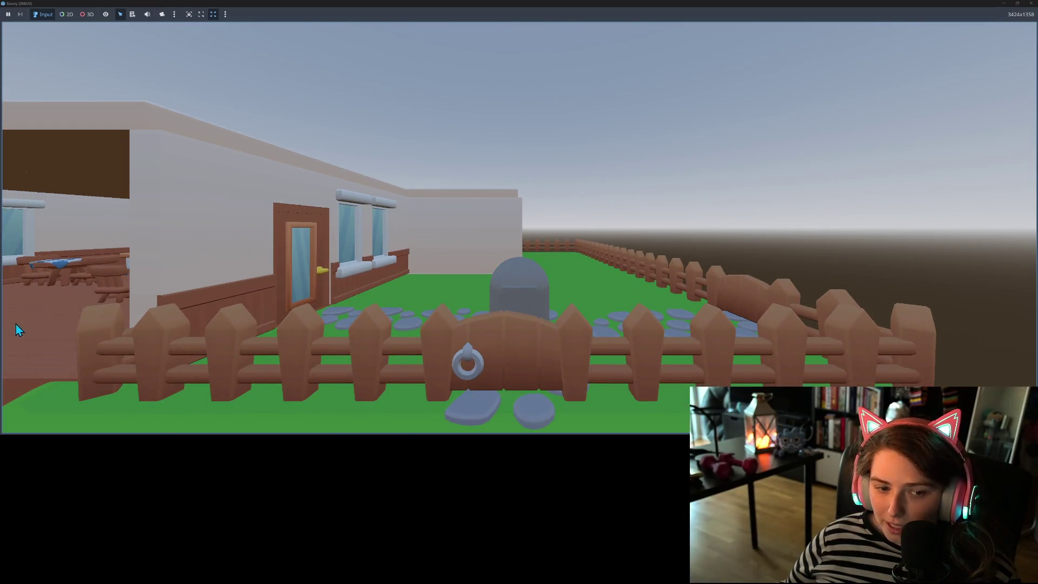
key(d)
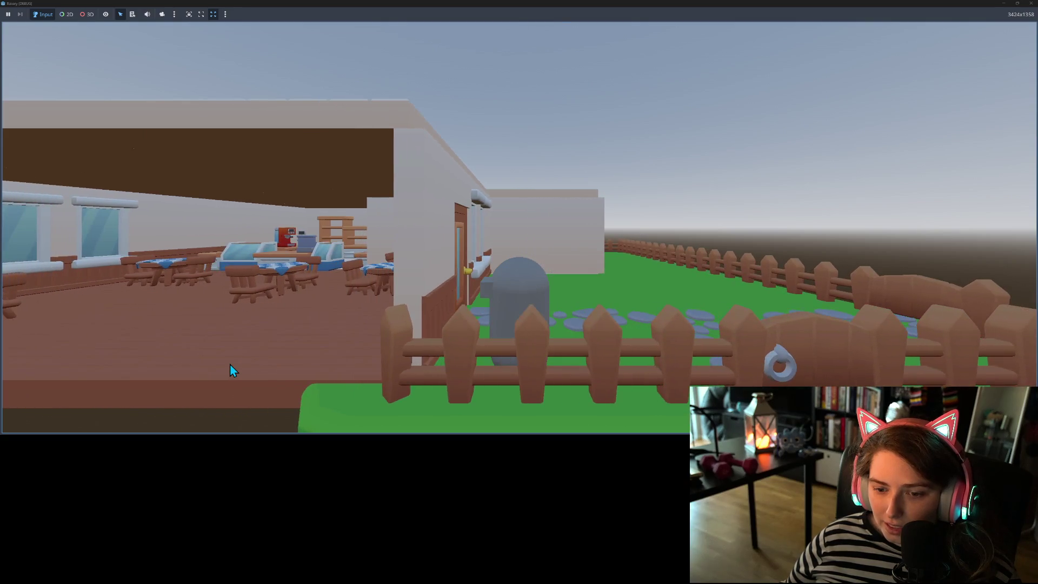
key(a)
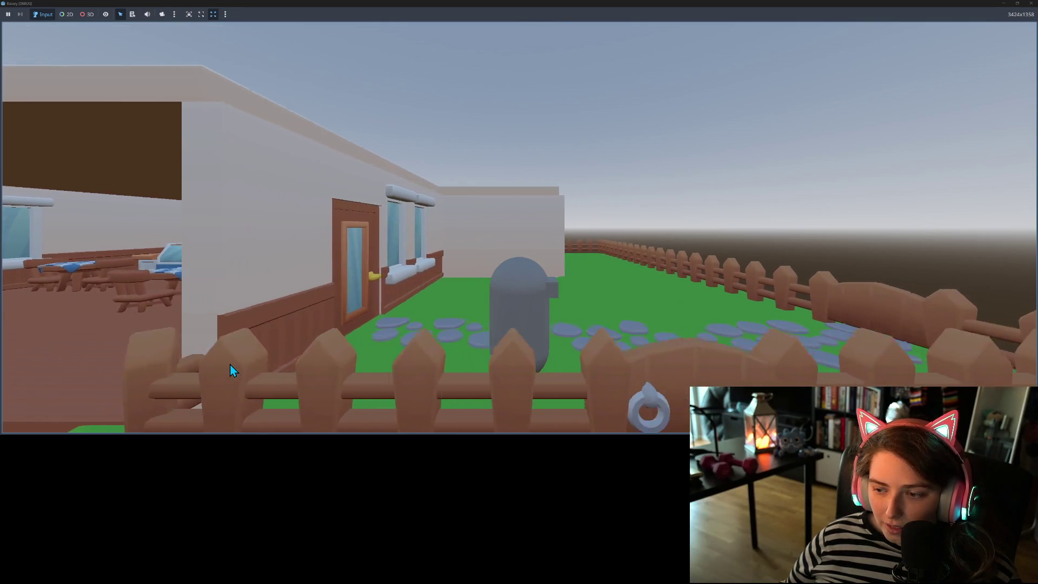
key(d)
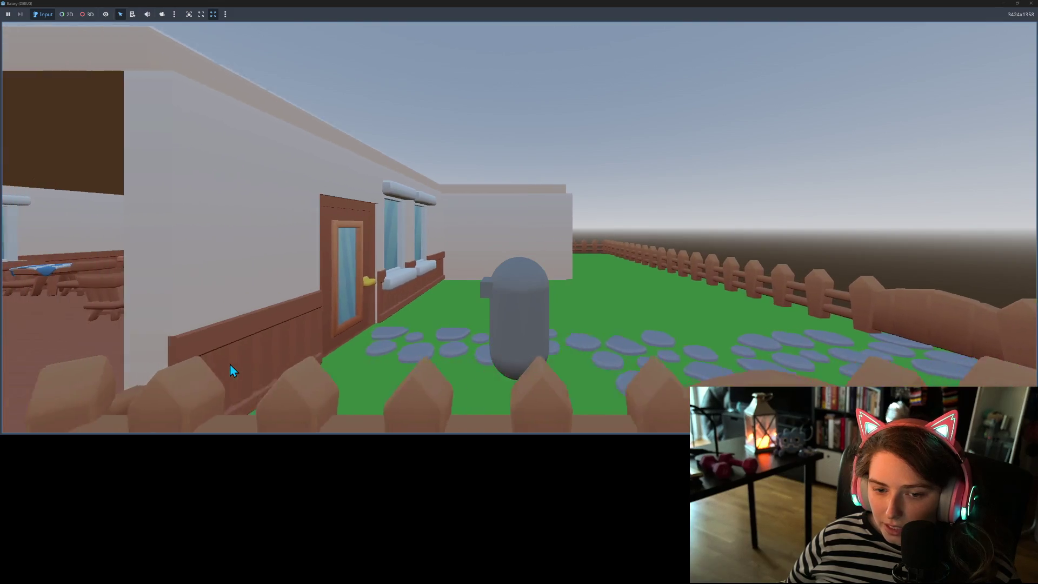
key(a)
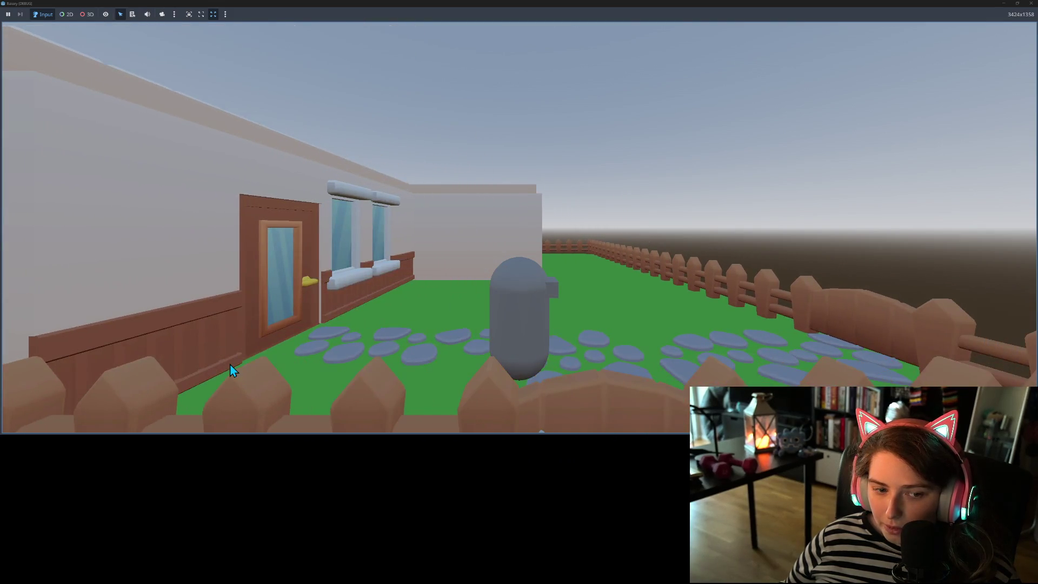
key(d)
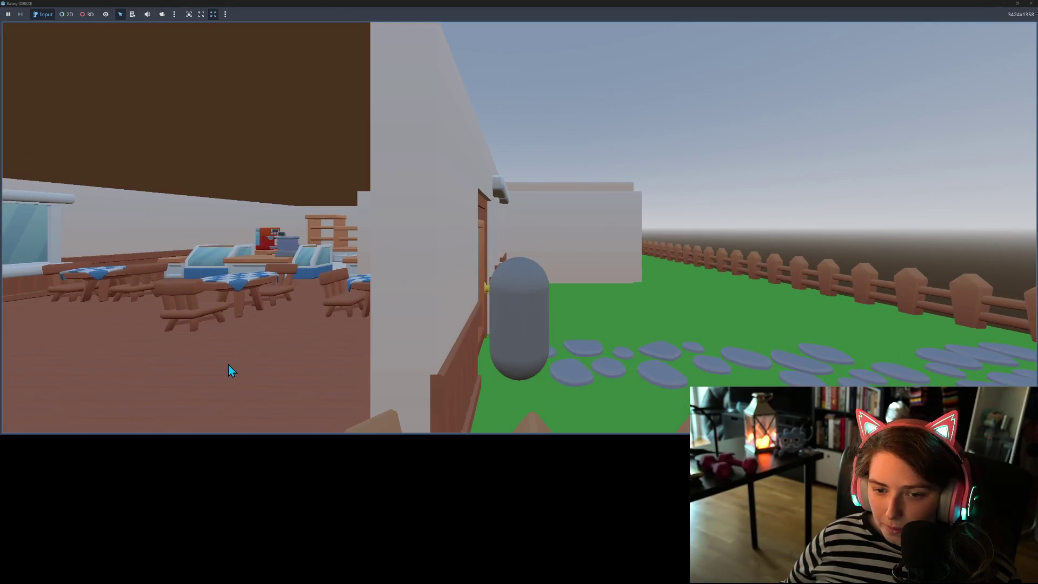
key(a)
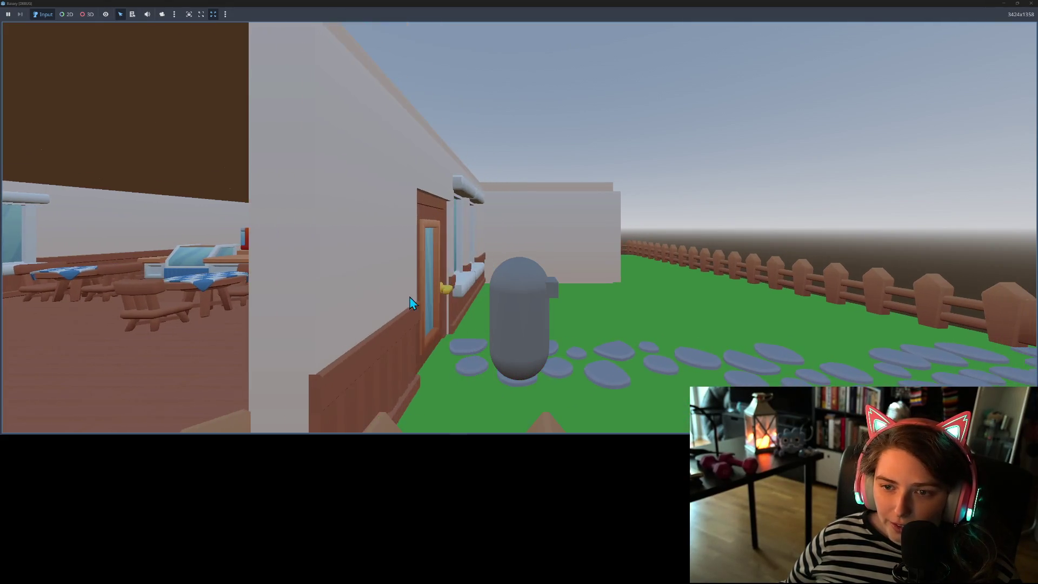
key(d)
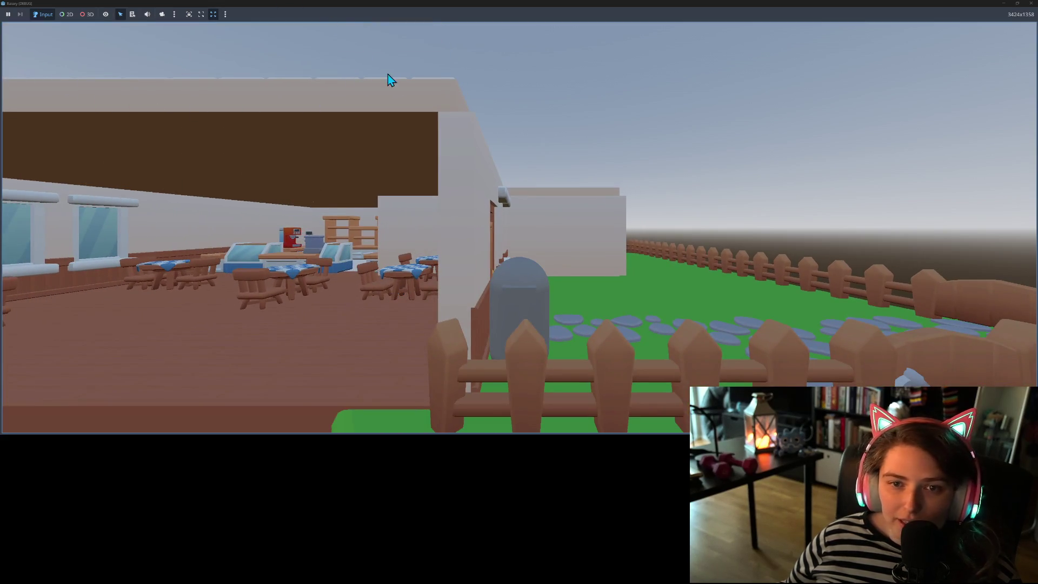
- Walk the player between the front fence, stone path, side fence and bakery wall
key(s)
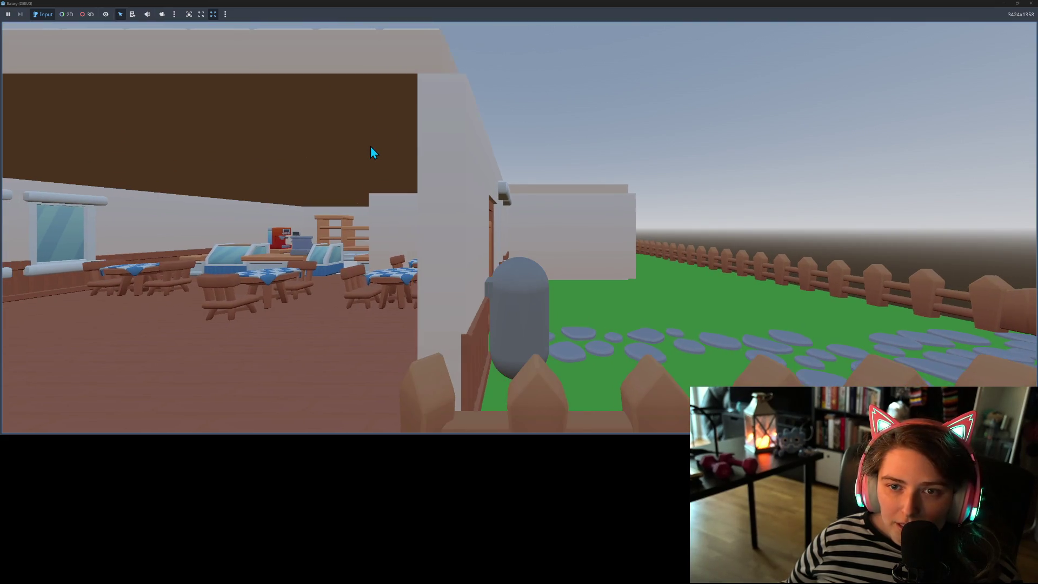
key(w)
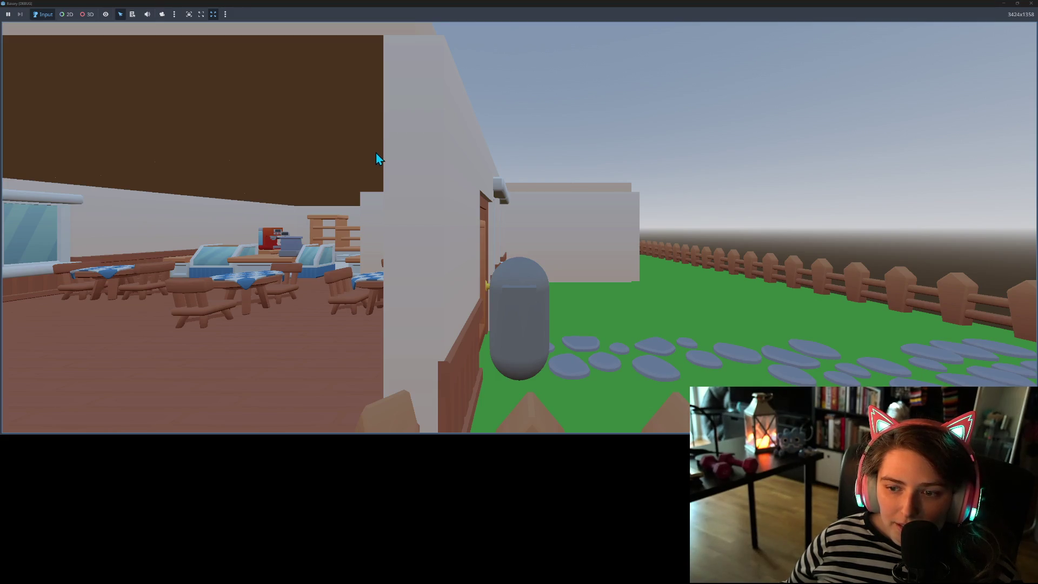
key(d)
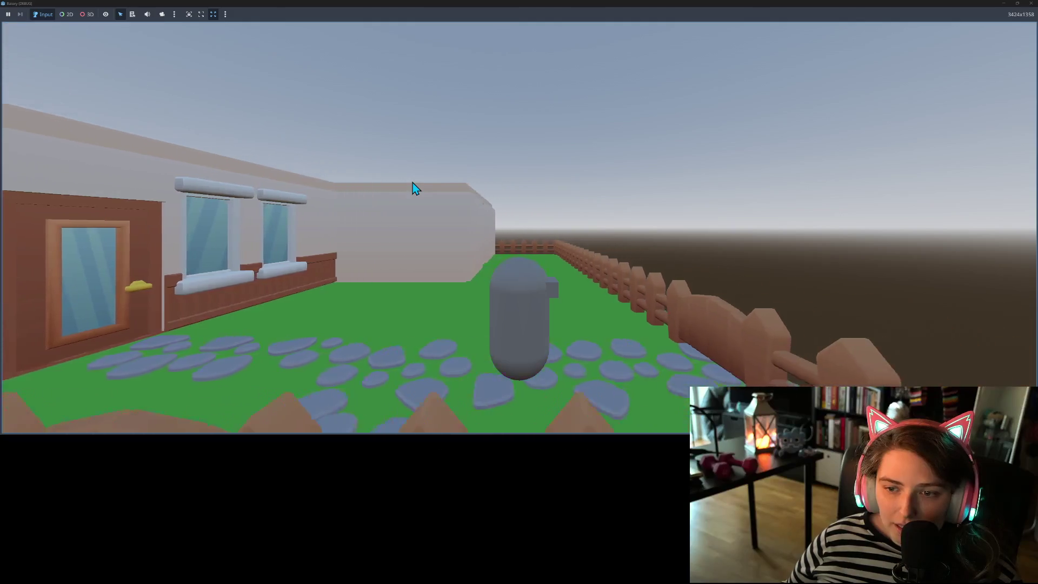
key(a)
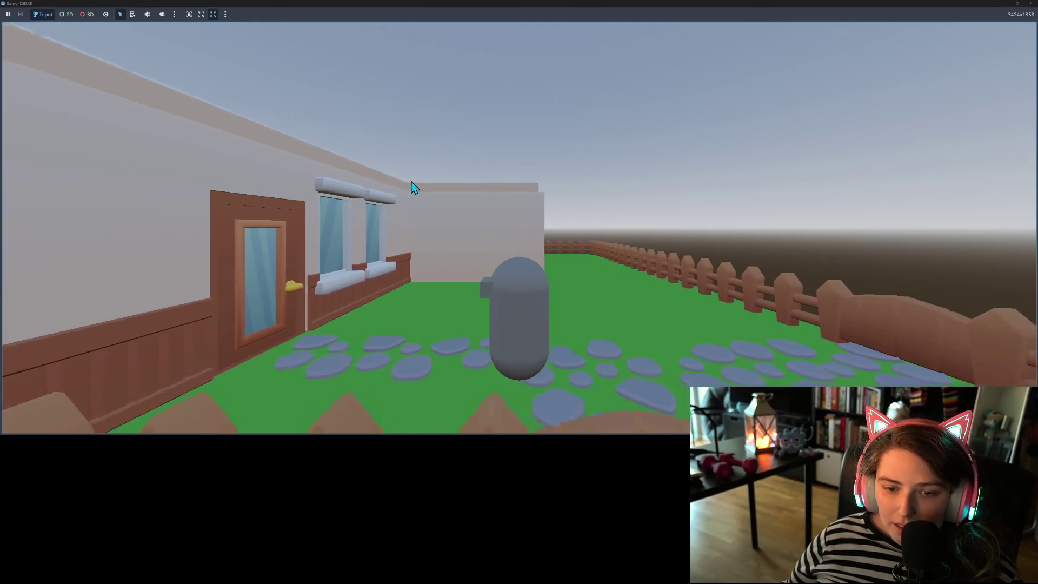
key(a)
key(d)
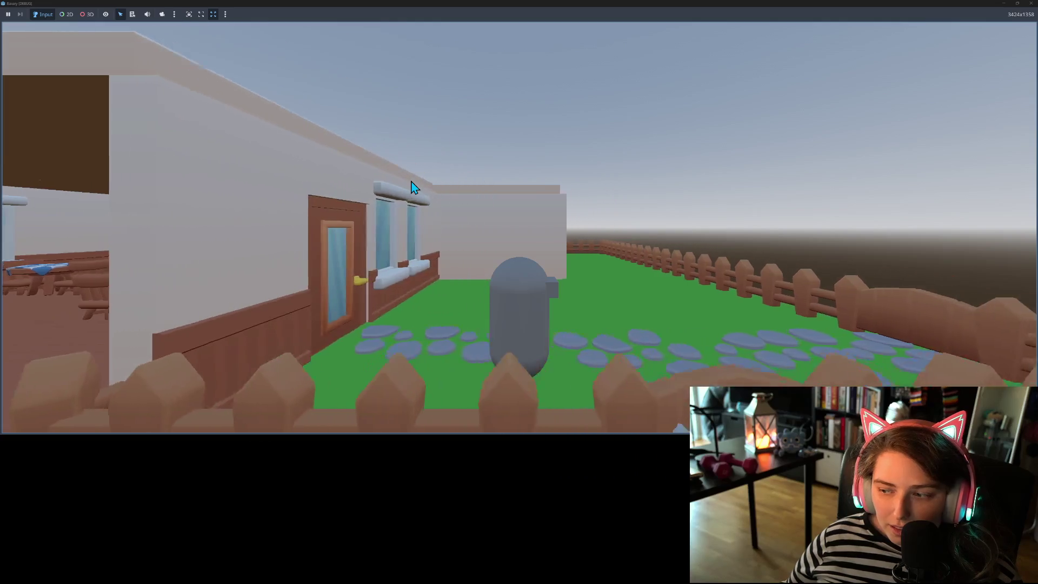
key(a)
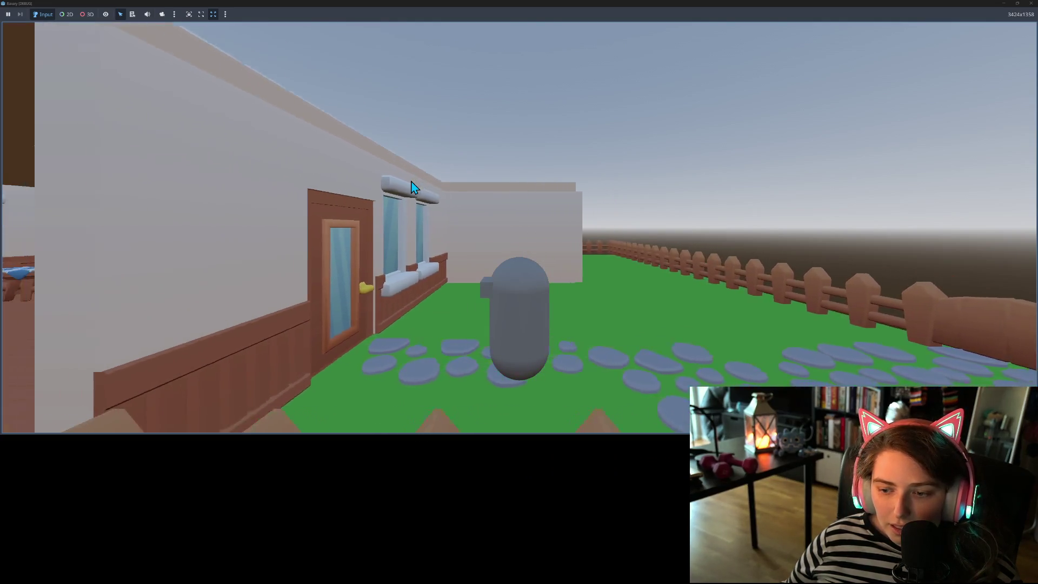
key(d)
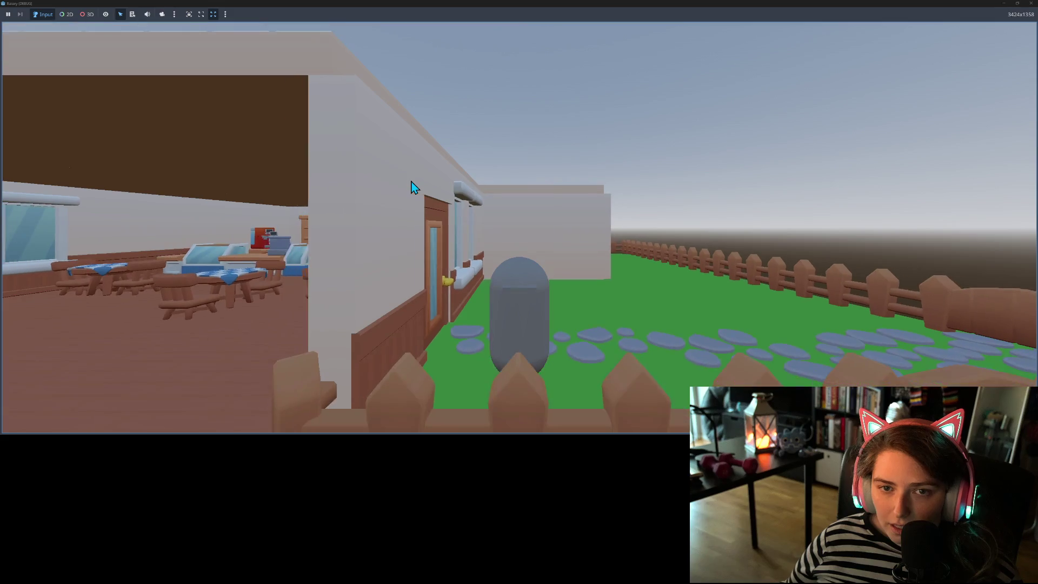
key(d)
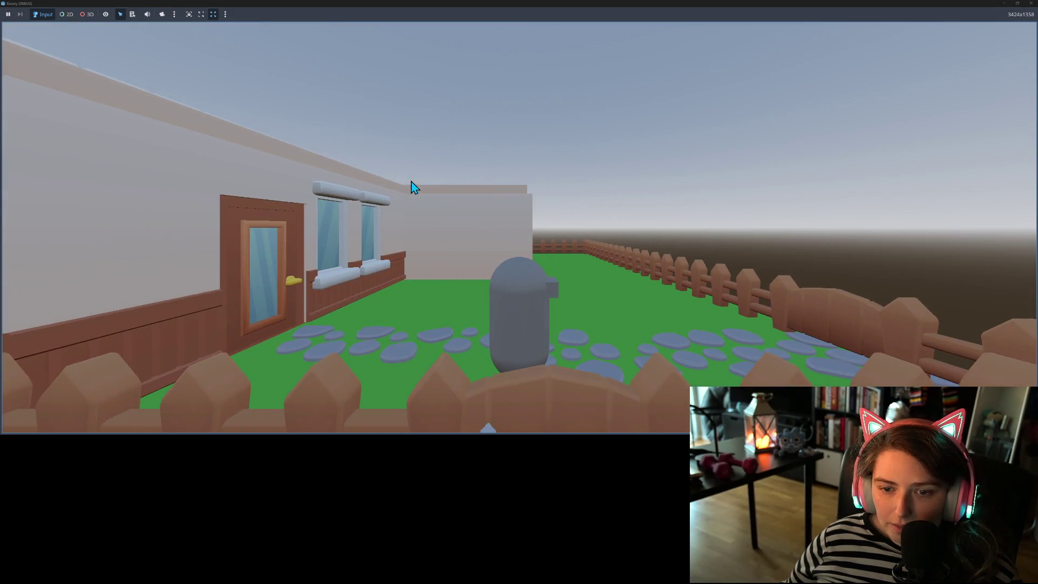
key(s)
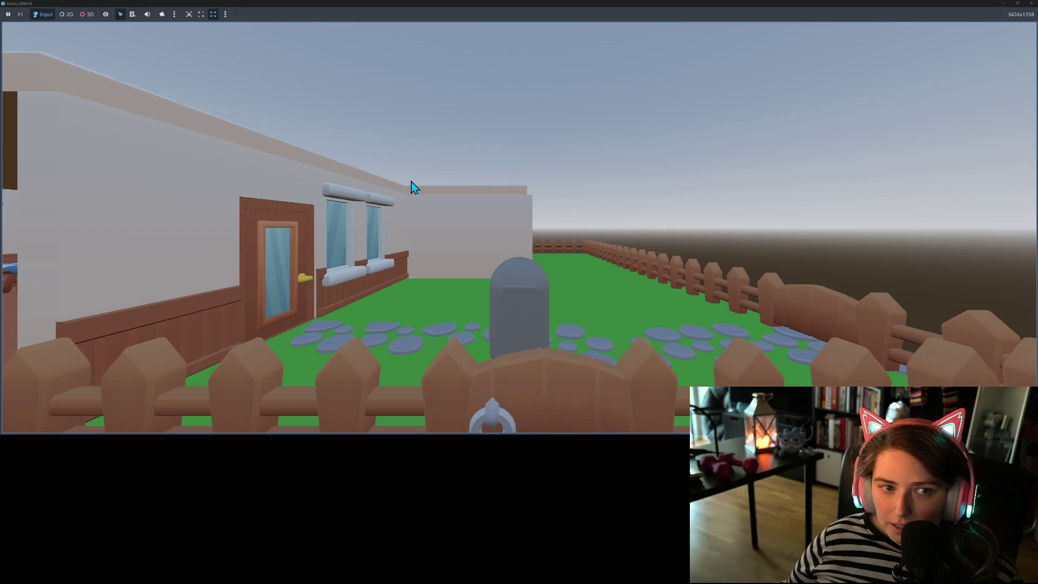
key(s)
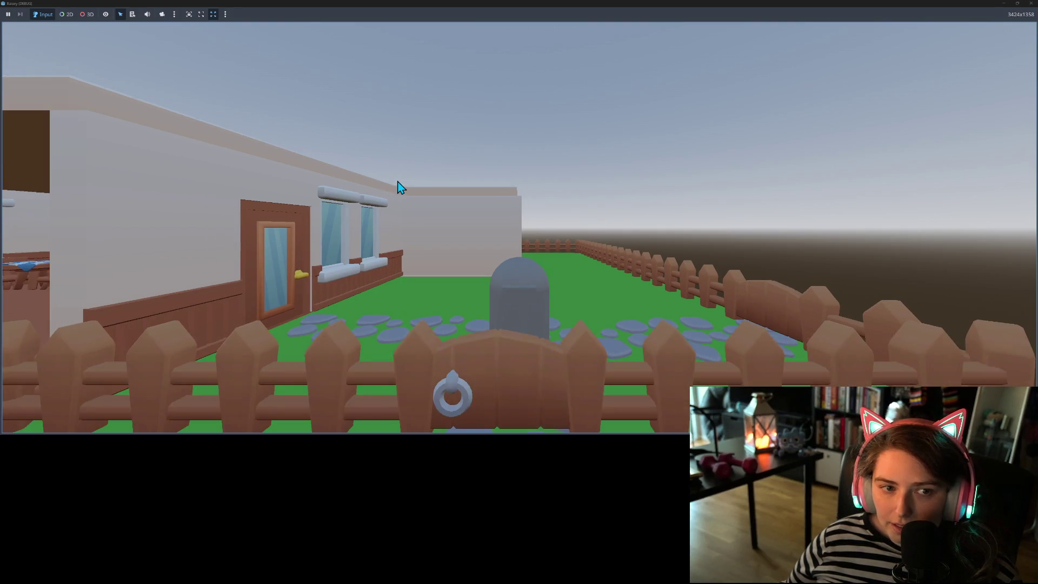
key(d)
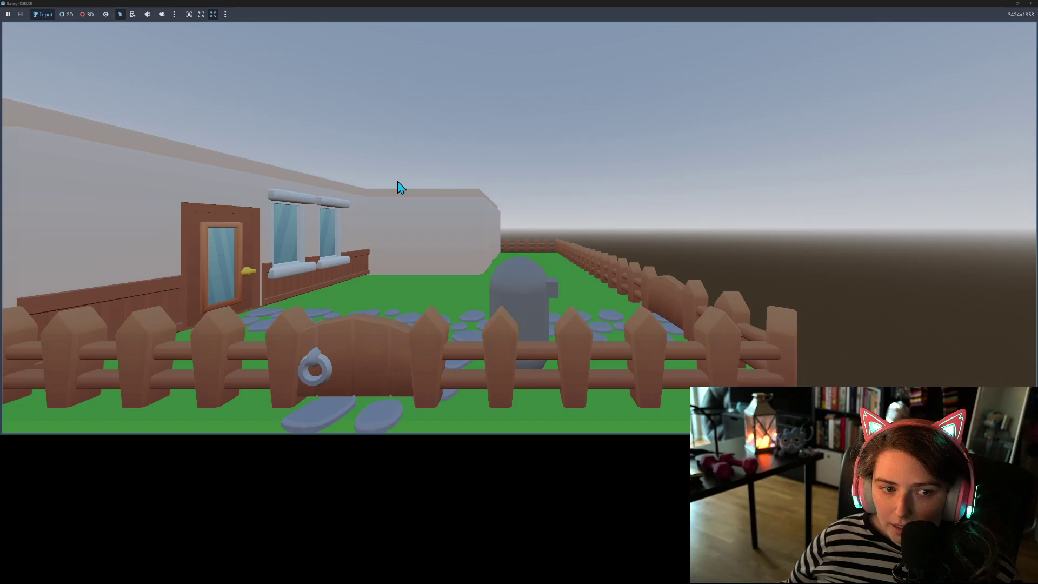
key(a)
- Line the player up with the gate and walk up and back along the stone path
key(w)
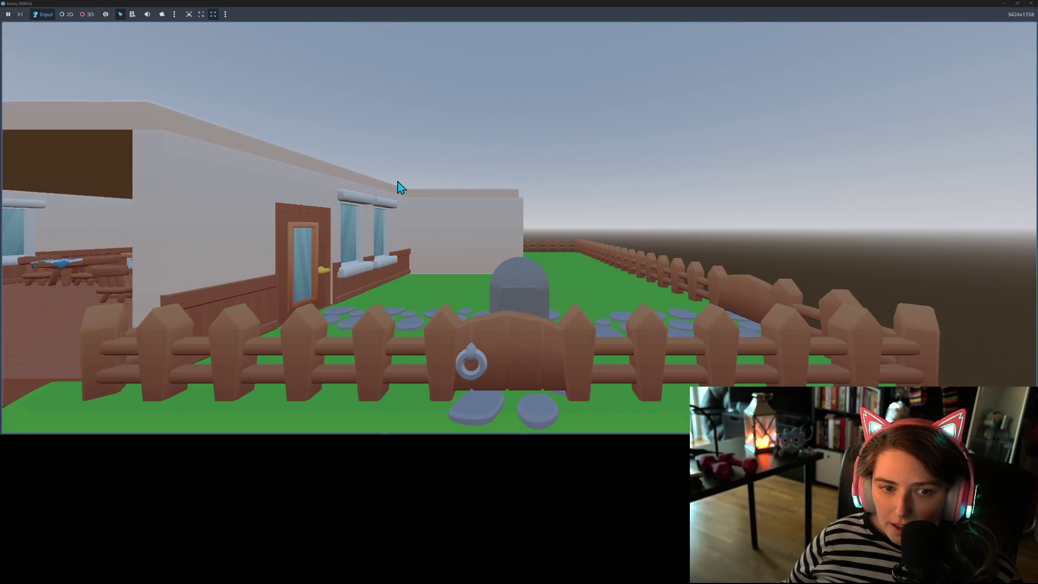
key(s)
key(a)
key(w)
key(s)
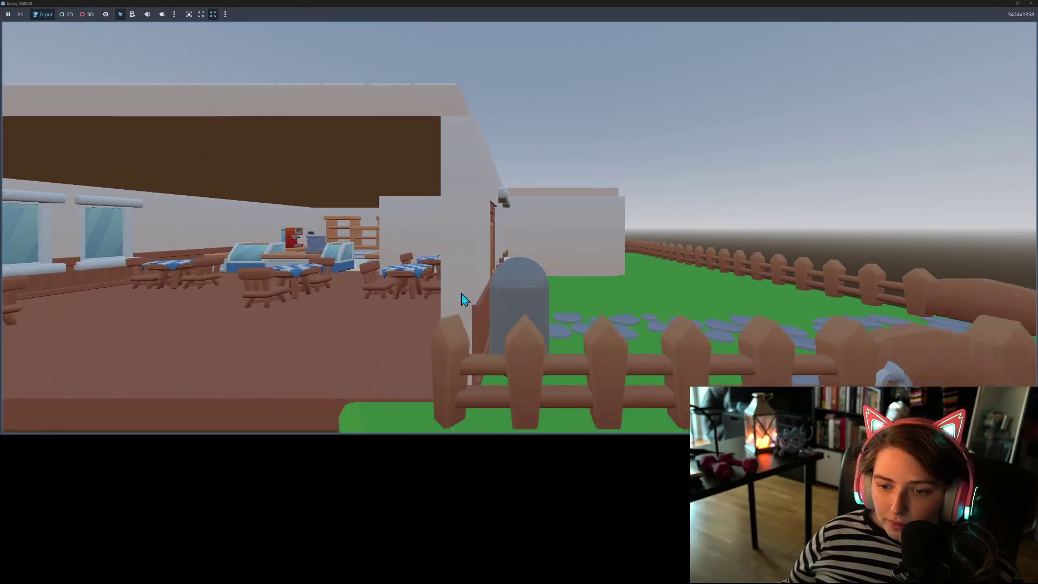
key(d)
key(a)
key(d)
key(w)
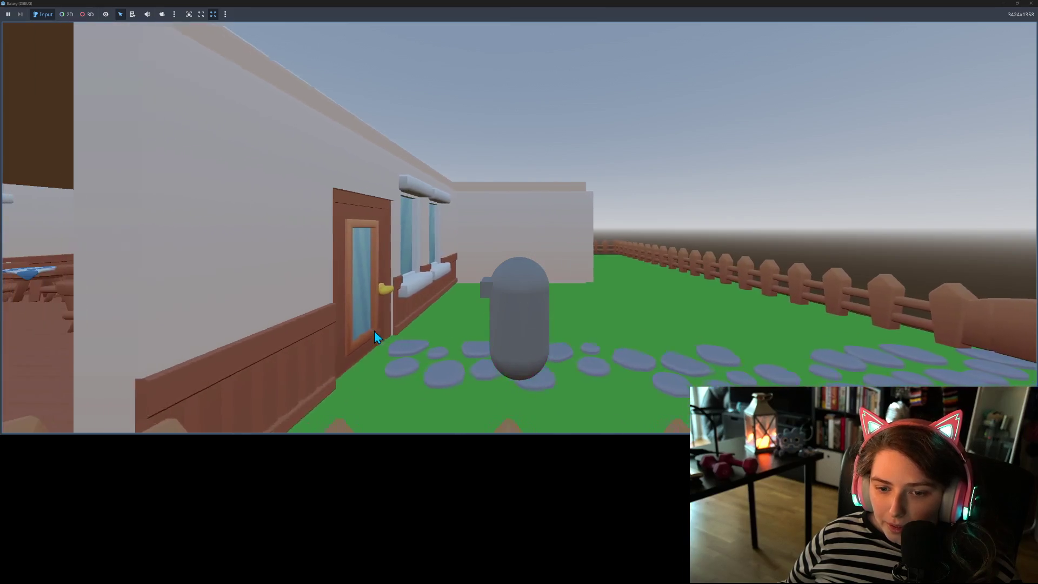
key(s)
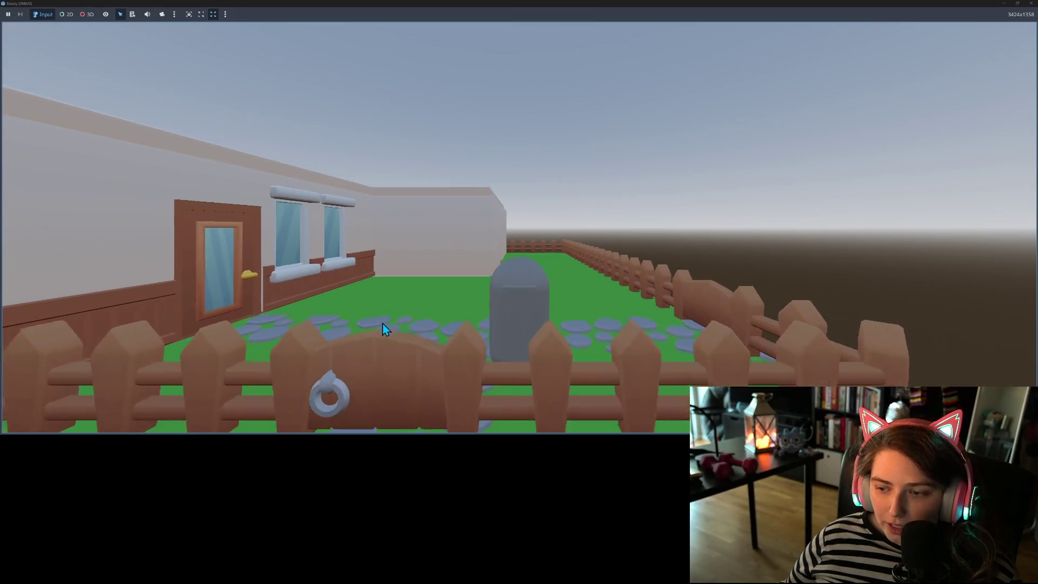
key(a)
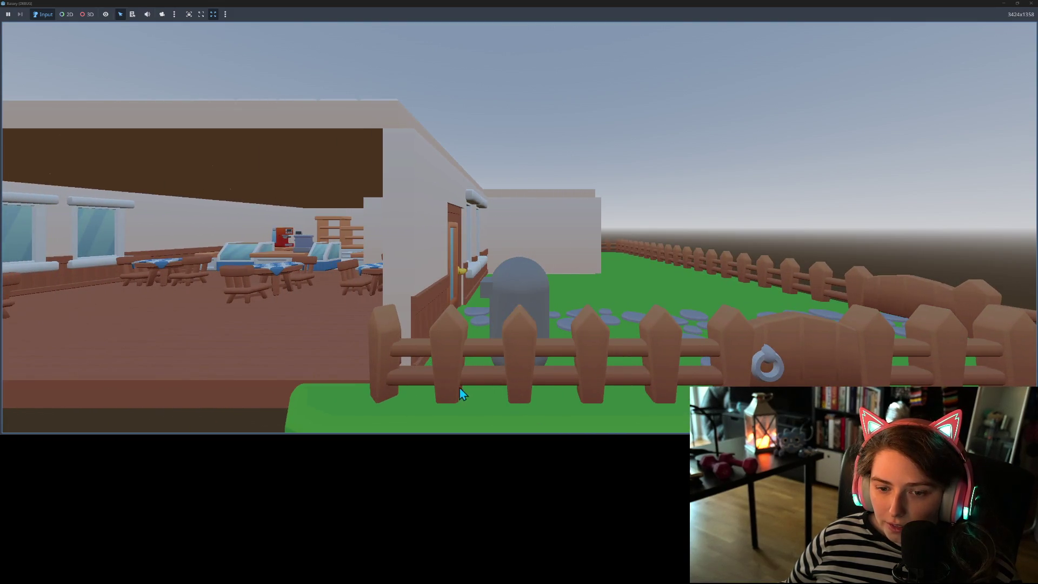
- Walk the player across the front grass and along the house wall into the kitchen
key(a)
key(w)
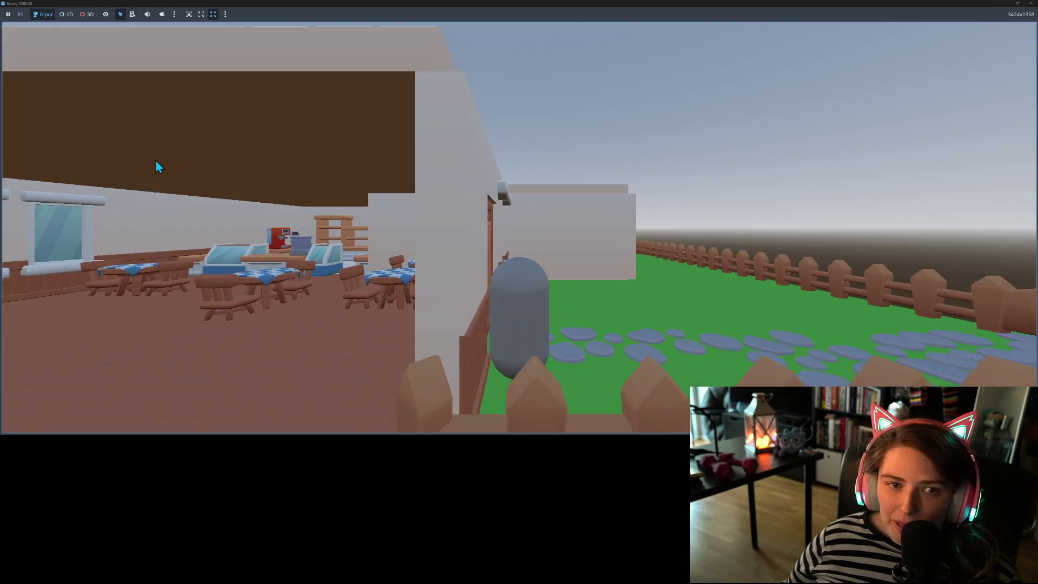
key(s)
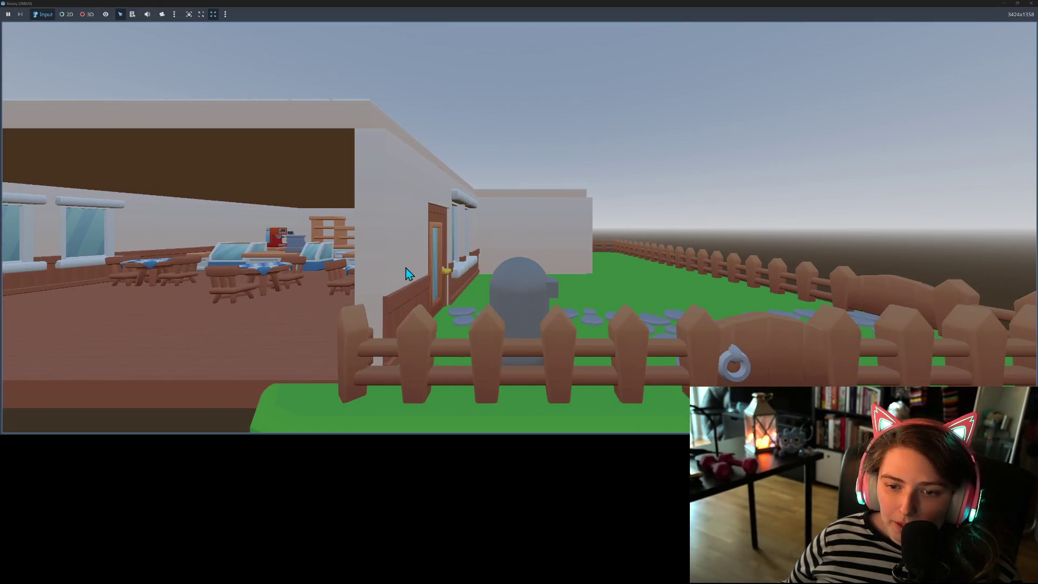
key(a)
key(d)
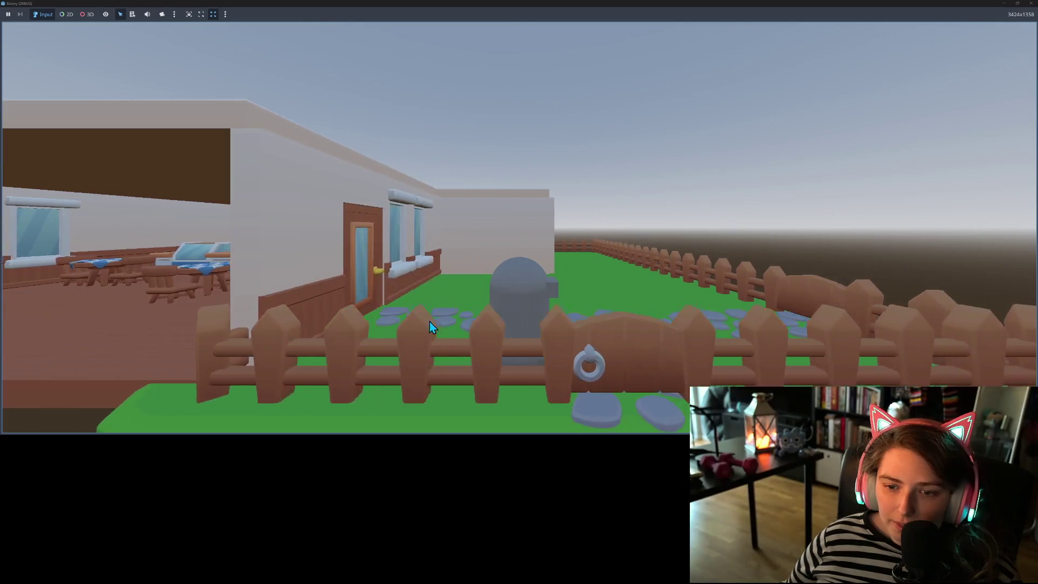
key(w)
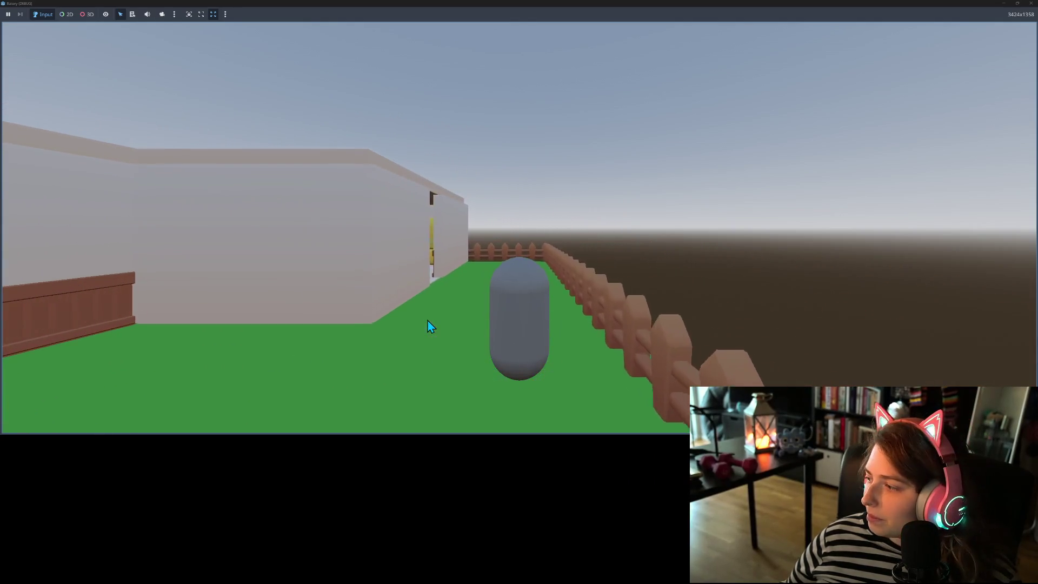
key(a)
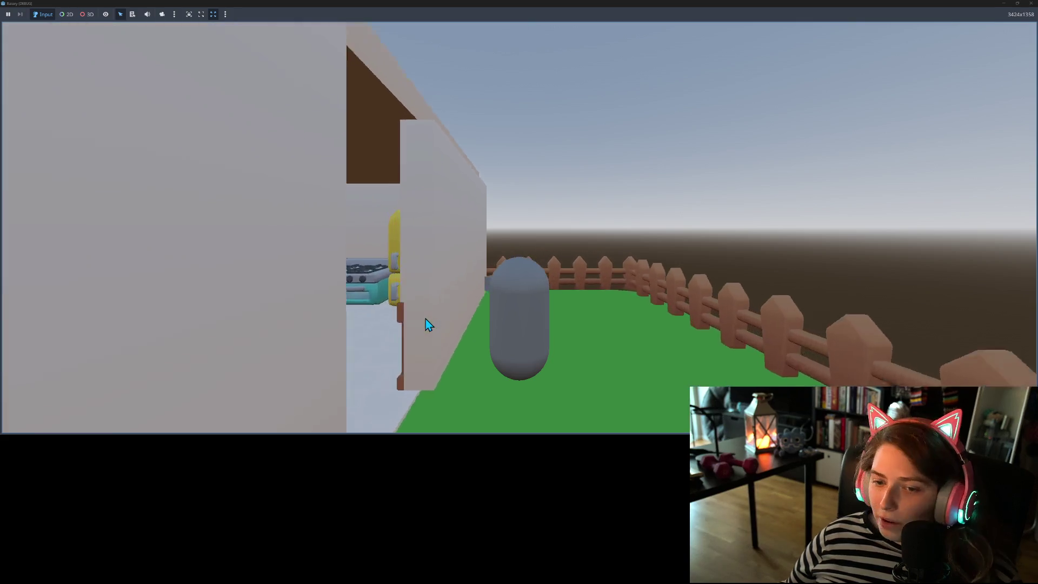
key(a)
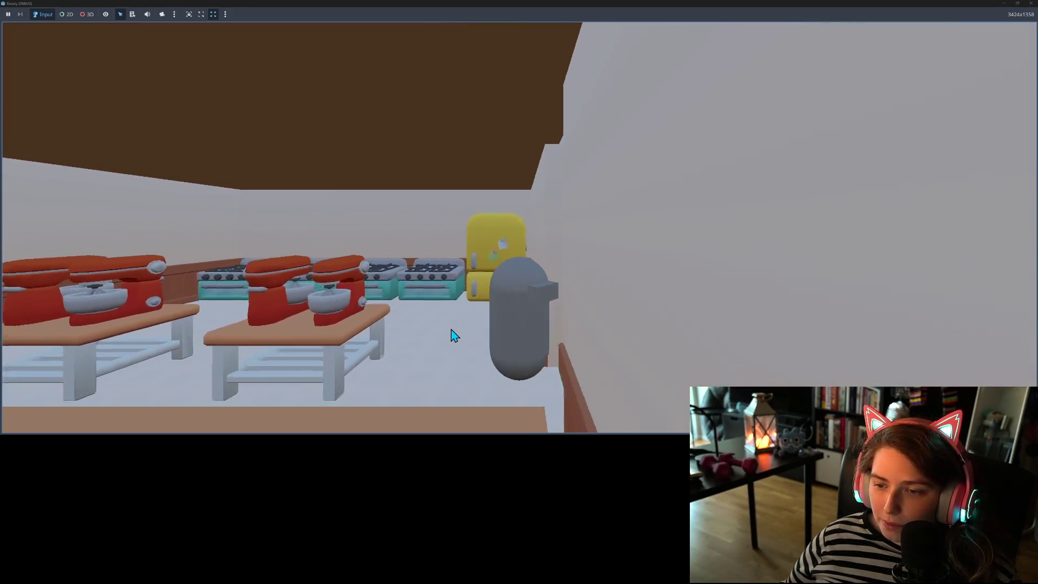
- Walk back out of the kitchen toward the fence corner, then stop the running game
key(d)
key(a)
key(d)
key(a)
key(d)
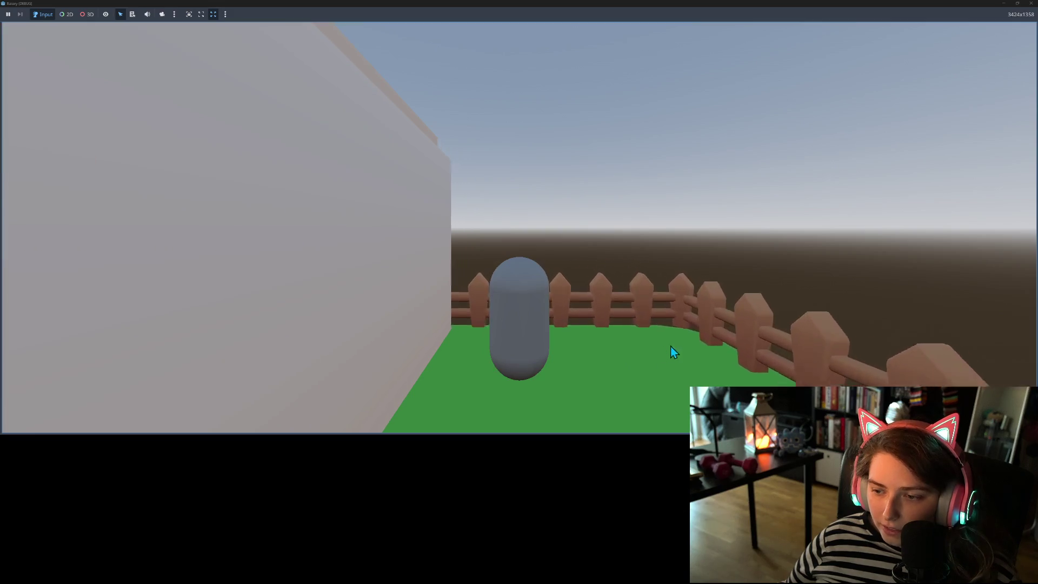
key(d)
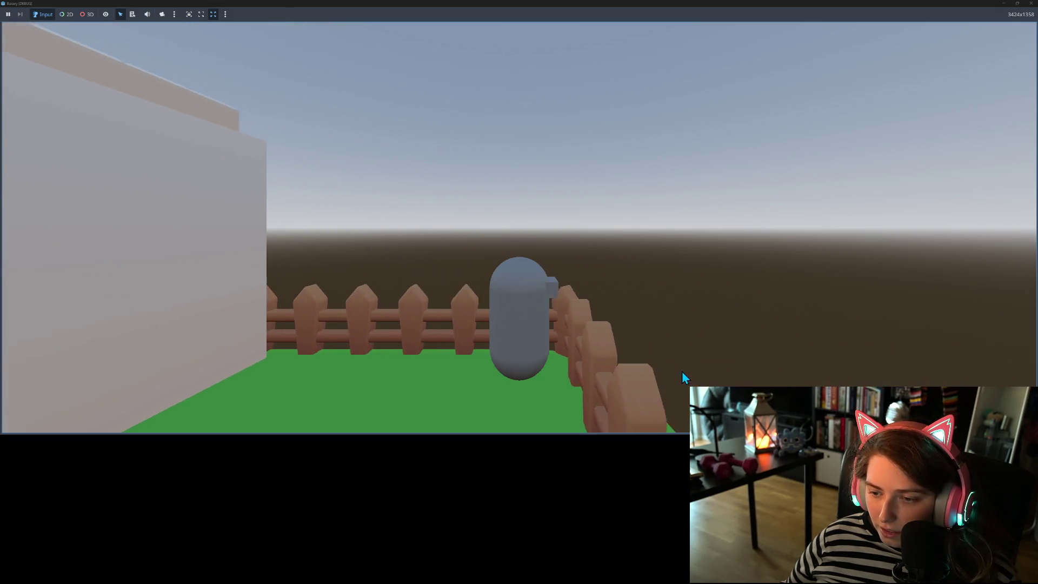
key(a)
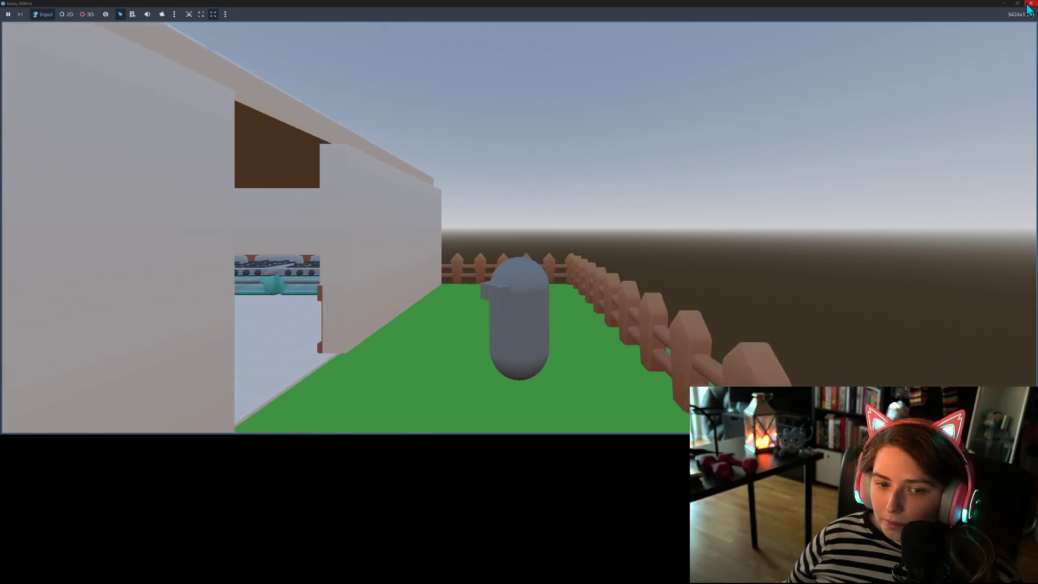
click(1029, 4)
scroll(537, 201, down, 5)
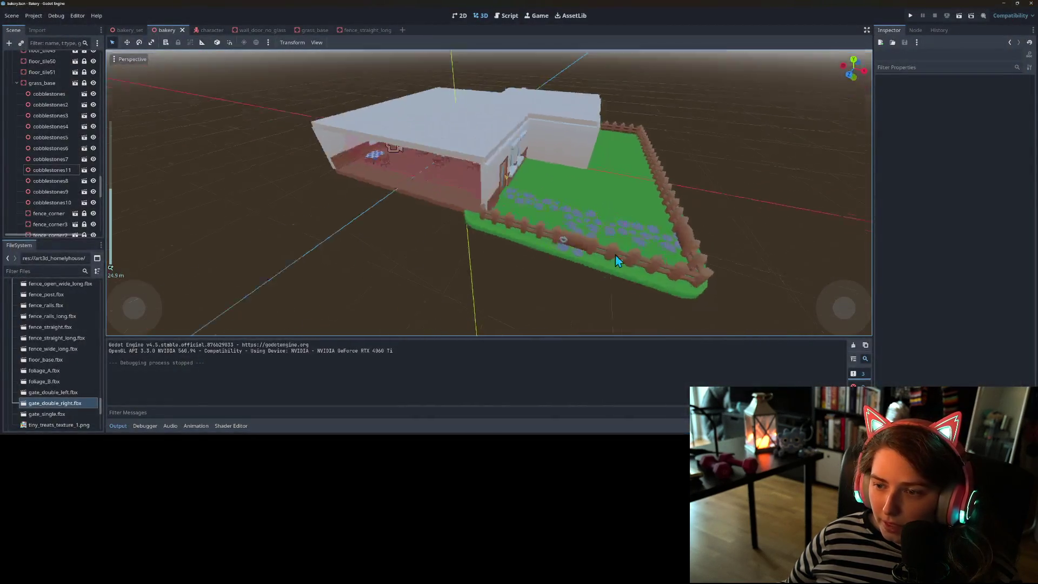
scroll(615, 255, up, 5)
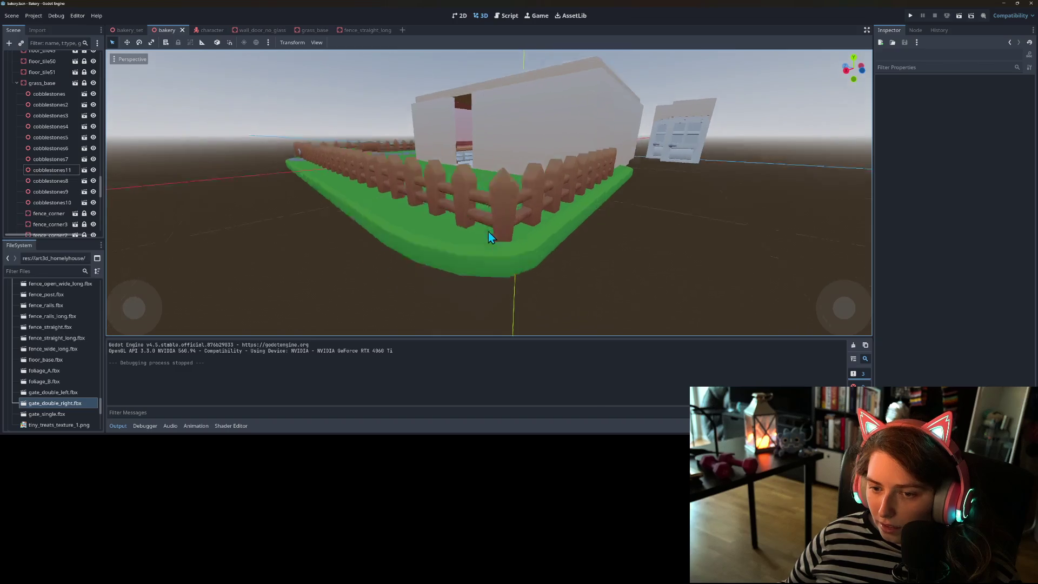
scroll(492, 227, up, 3)
scroll(593, 251, down, 5)
key(KP_4)
key(KP_4)
key(KP_4)
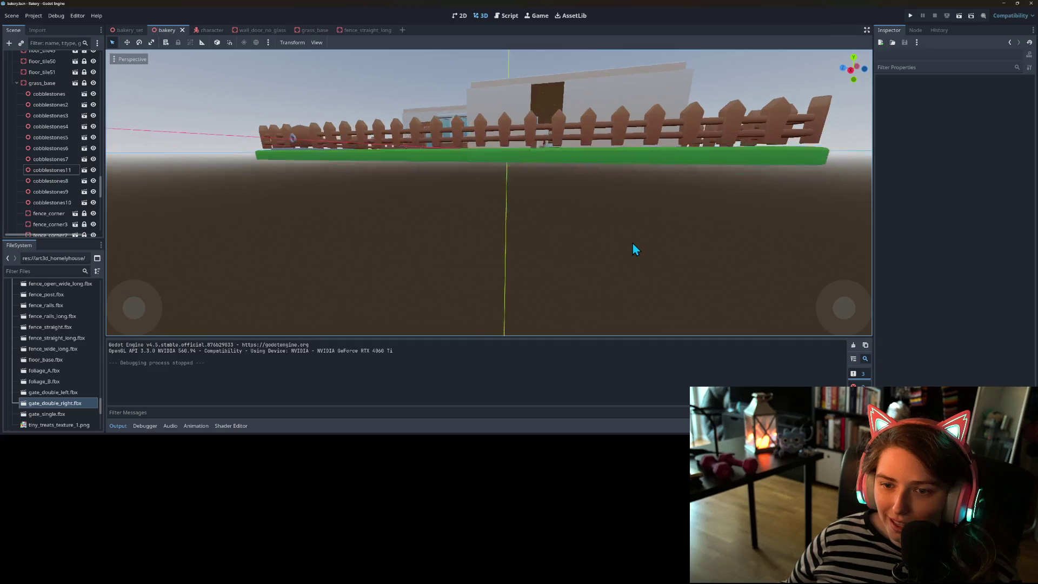
key(KP_4)
key(KP_4)
key(KP_4)
key(KP_8)
key(KP_8)
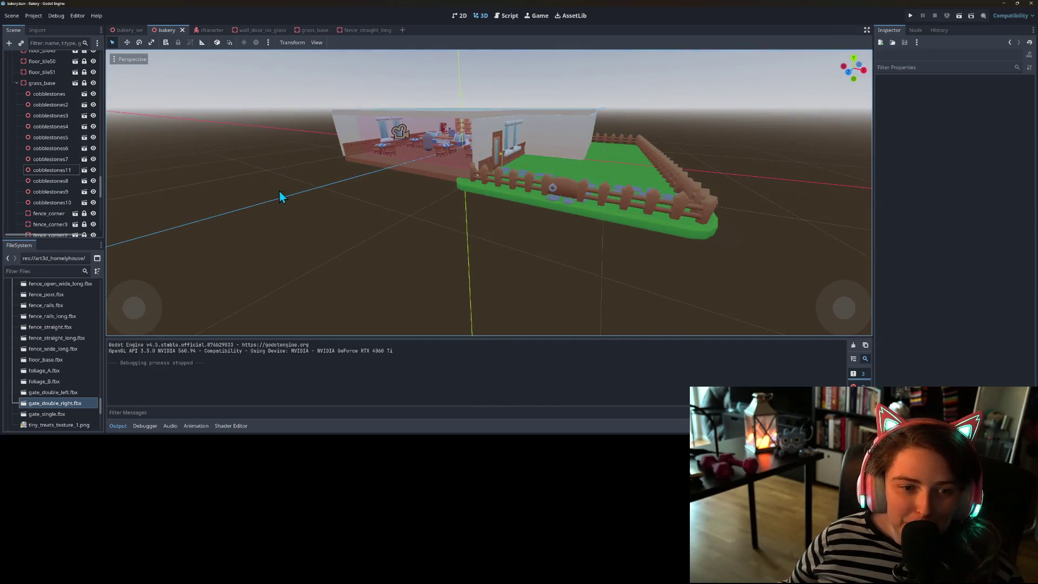
scroll(57, 156, down, 3)
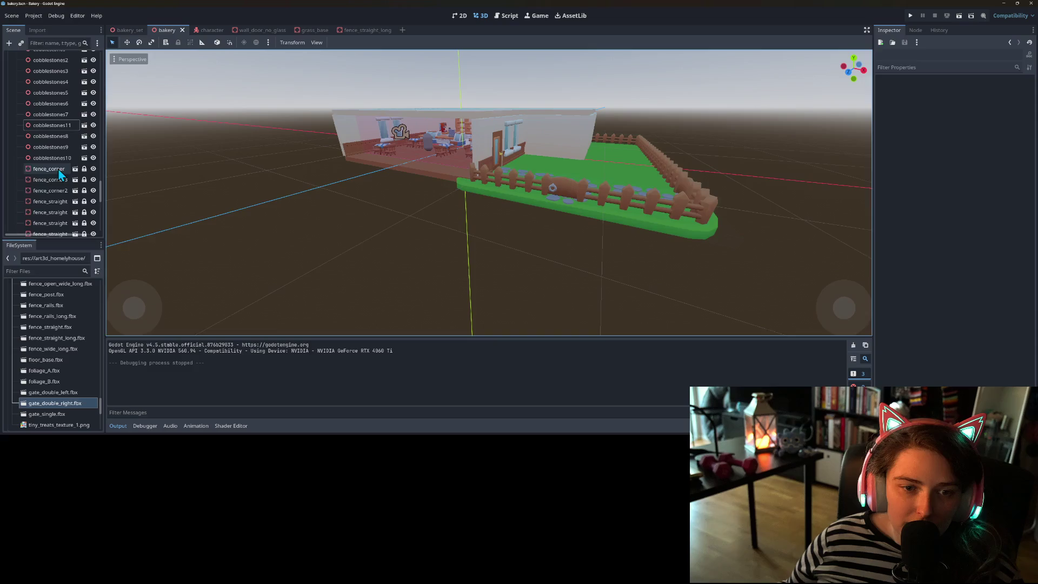
- Select all fifteen fence pieces, unlock them, and set their Position Y to 0
click(60, 169)
scroll(65, 190, down, 5)
shift+click(51, 164)
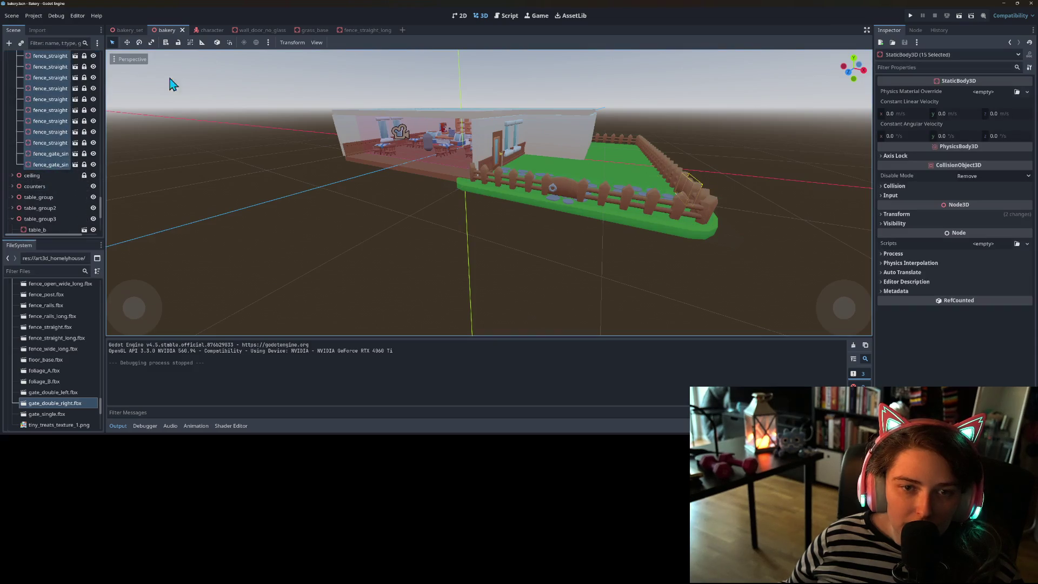
click(178, 42)
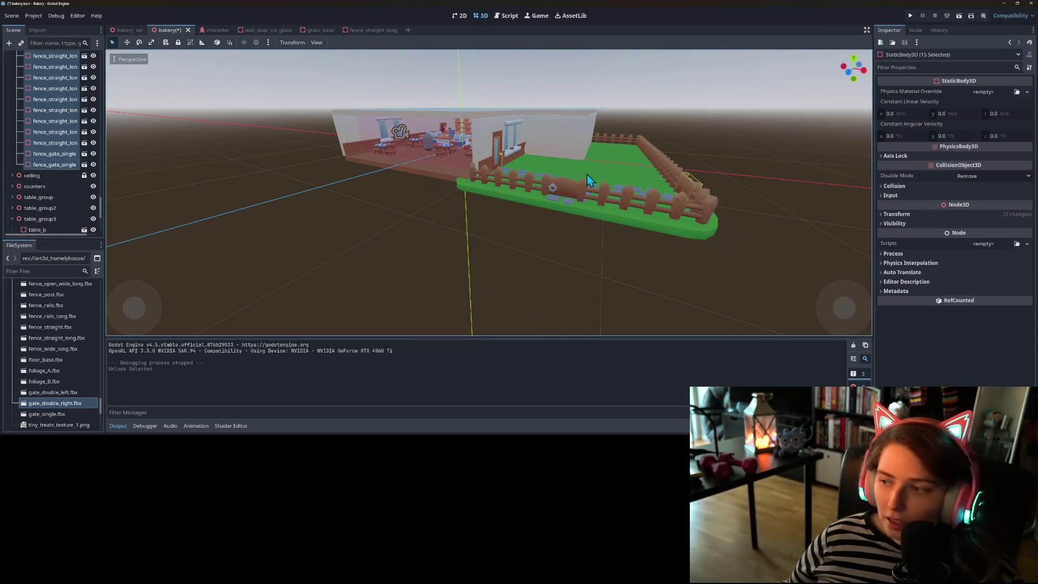
click(922, 212)
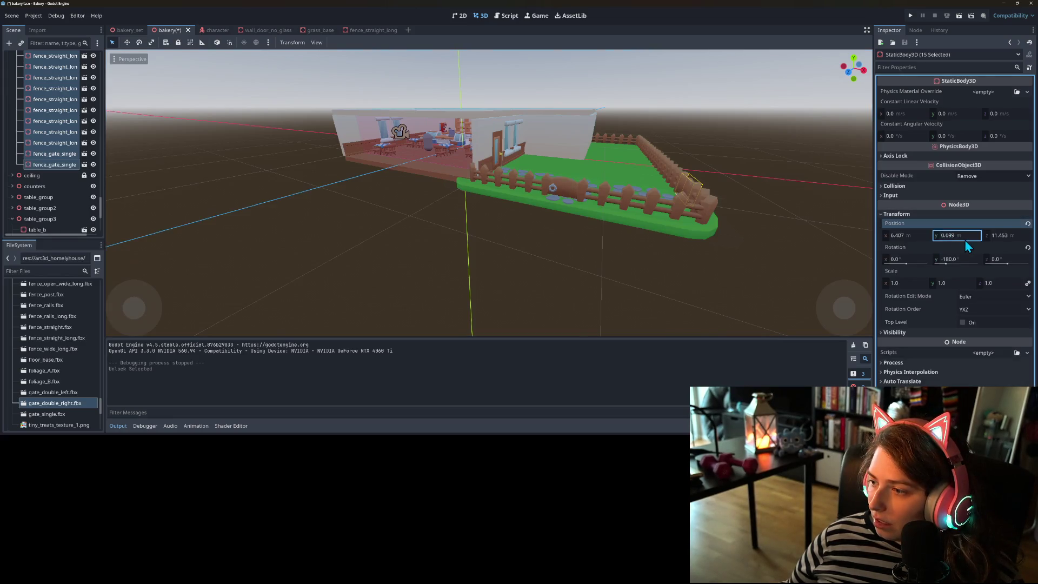
text(0)
key(Return)
- Save the scene, relock the fence pieces, and save again
key(ctrl+s)
click(178, 42)
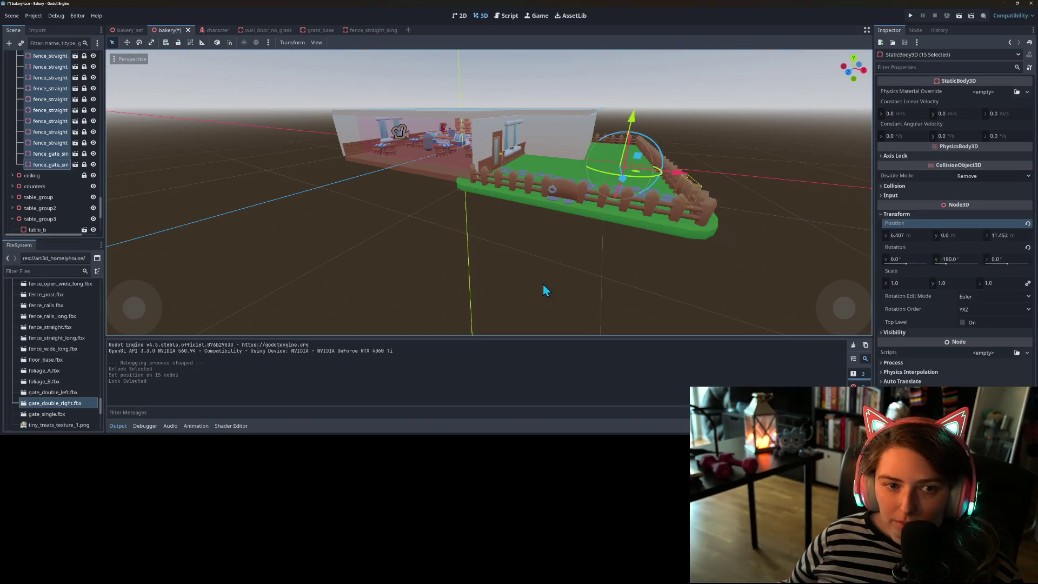
click(563, 296)
key(ctrl+s)
scroll(556, 292, up, 10)
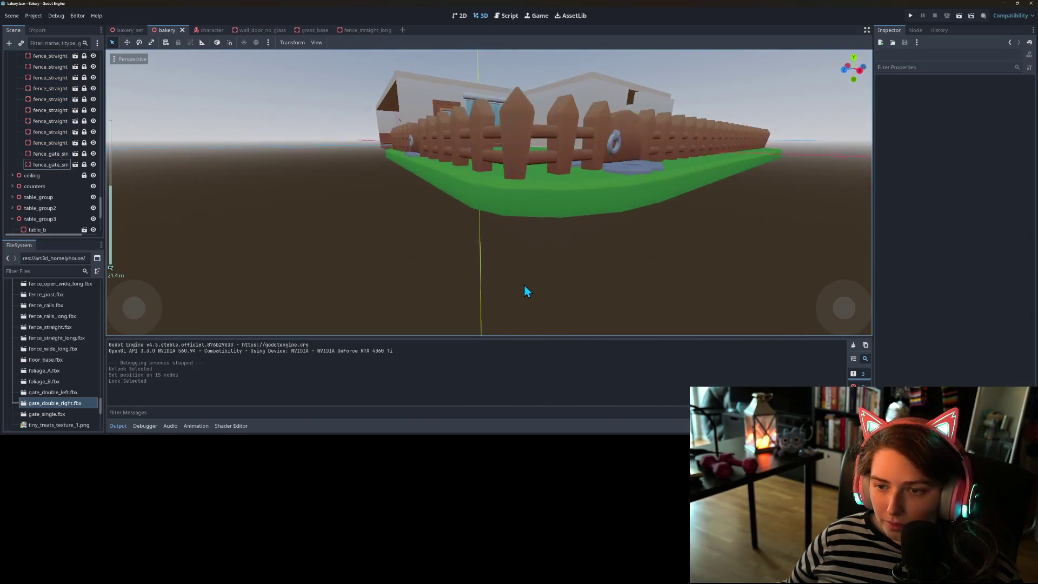
mouse_move(504, 280)
mouse_down()
mouse_move(495, 290)
mouse_move(511, 294)
mouse_move(490, 287)
mouse_move(498, 281)
mouse_move(517, 293)
mouse_move(564, 277)
mouse_move(530, 297)
mouse_move(475, 288)
mouse_up()
scroll(564, 277, up, 3)
scroll(546, 303, down, 3)
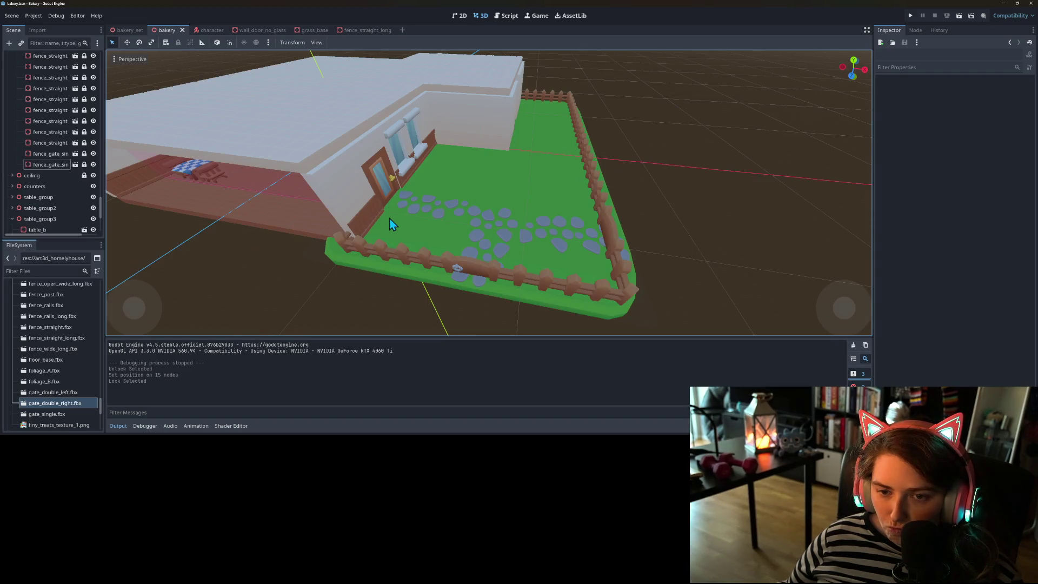
drag(393, 204, 463, 188)
scroll(473, 183, up, 3)
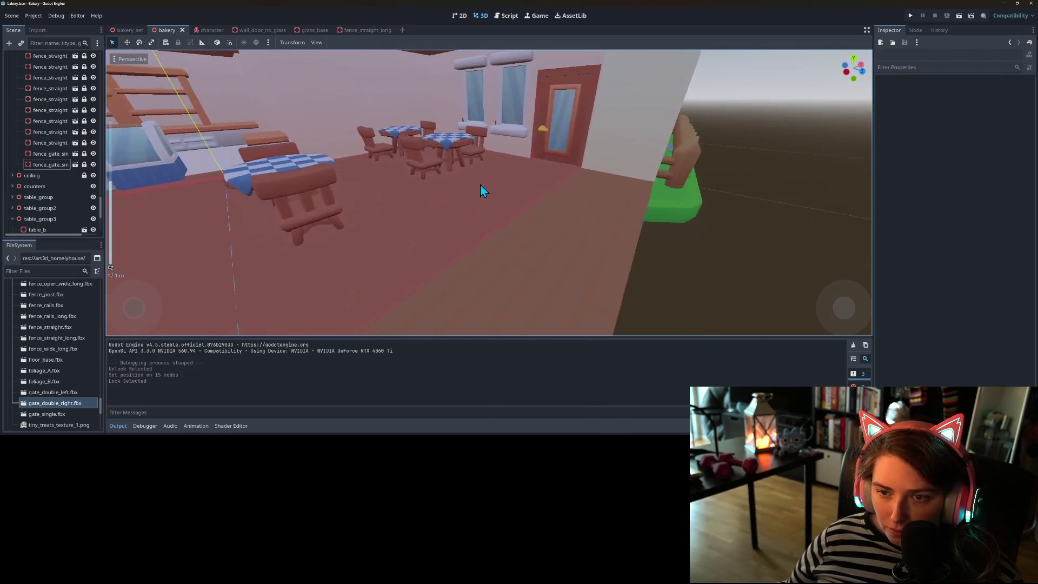
scroll(487, 192, up, 3)
mouse_move(502, 197)
mouse_down()
mouse_move(560, 187)
mouse_move(518, 163)
mouse_up()
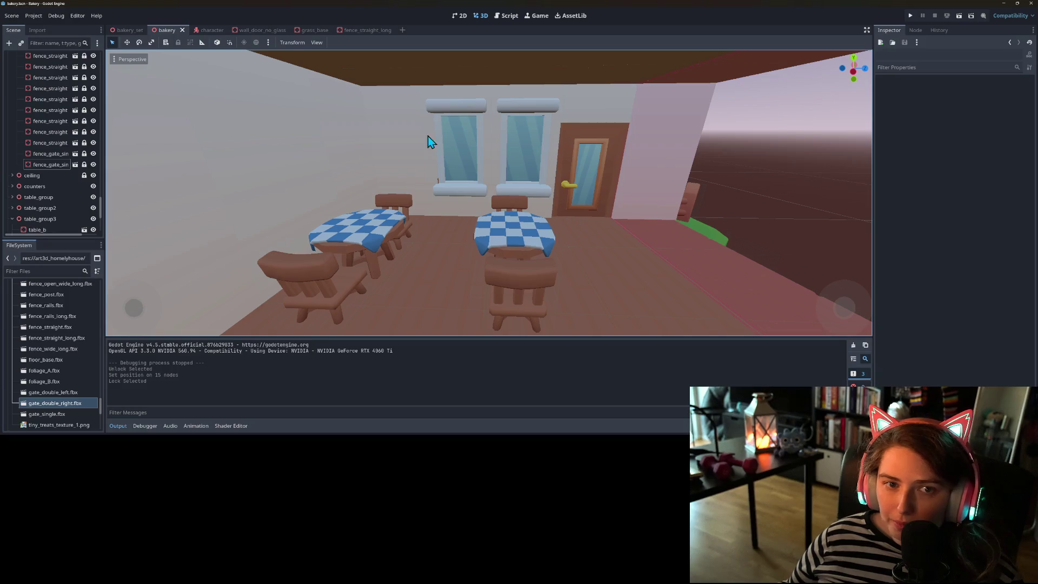
scroll(57, 177, up, 5)
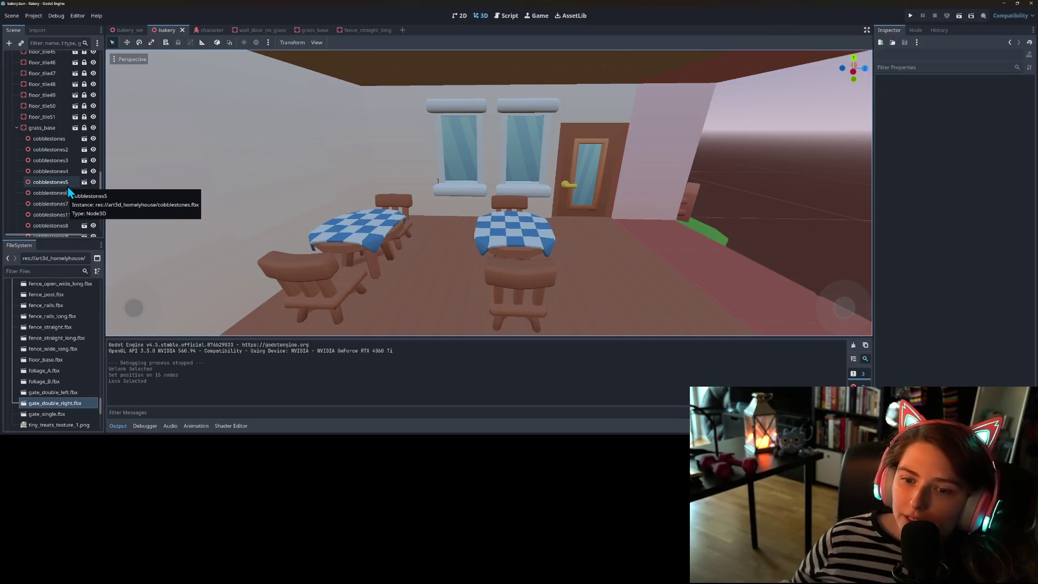
scroll(373, 231, down, 10)
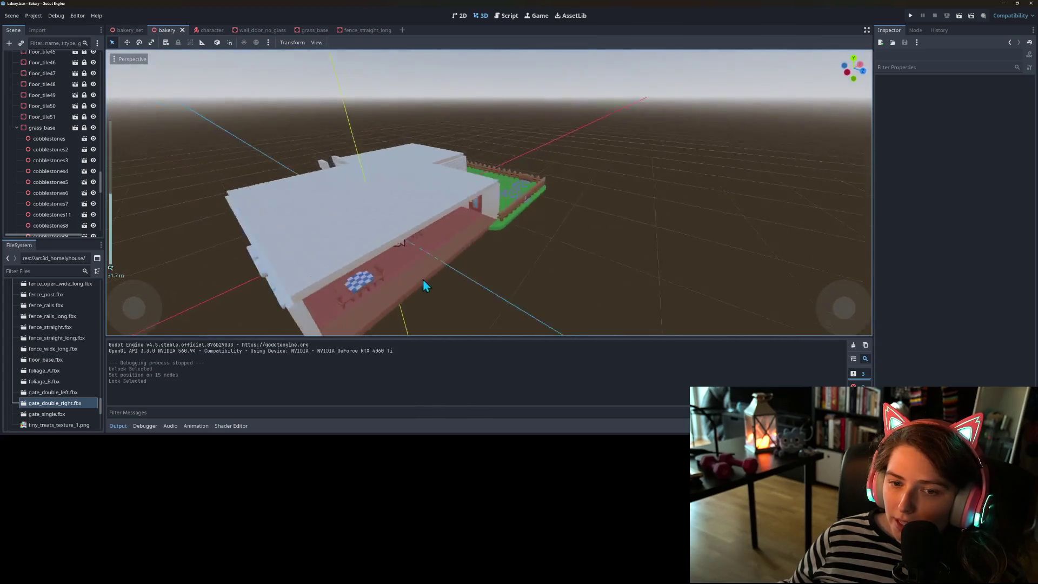
scroll(381, 299, up, 10)
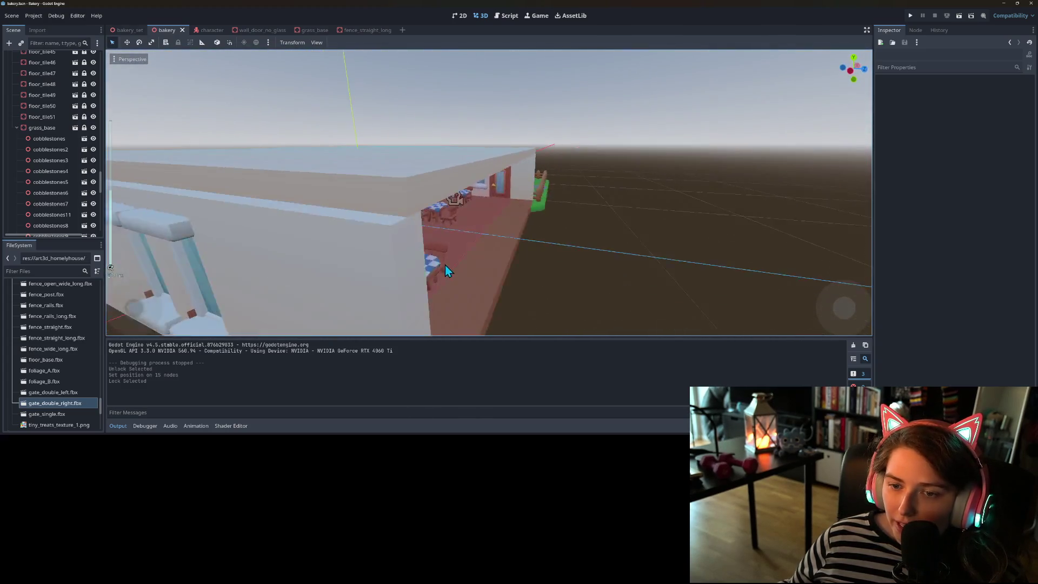
mouse_move(530, 255)
mouse_down()
mouse_move(557, 263)
mouse_move(560, 277)
mouse_move(617, 278)
mouse_move(335, 260)
mouse_move(425, 252)
mouse_move(430, 242)
mouse_move(423, 264)
mouse_move(503, 273)
mouse_move(395, 280)
mouse_up()
- Add the foliage_A.fbx model from FileSystem as a child of grass_base
mouse_move(463, 245)
mouse_down()
mouse_move(443, 243)
mouse_move(452, 270)
mouse_move(444, 281)
mouse_up()
scroll(442, 243, up, 5)
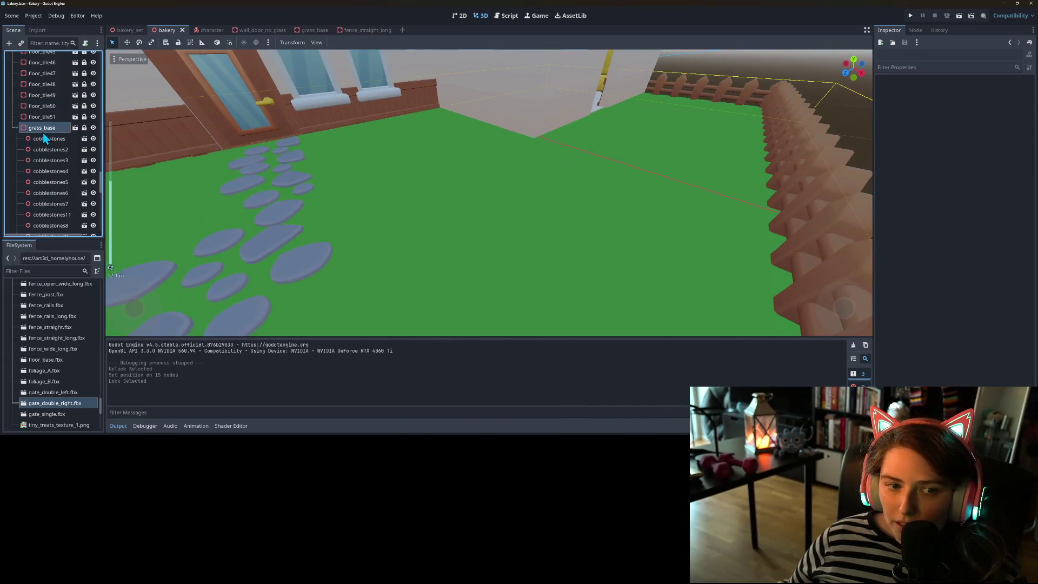
click(43, 130)
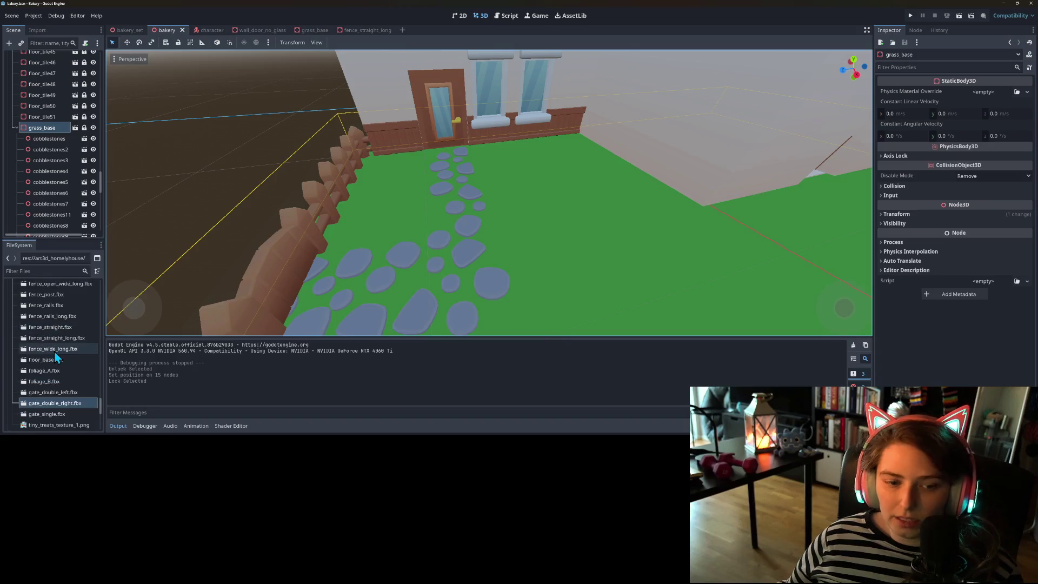
scroll(54, 351, up, 3)
scroll(53, 352, down, 2)
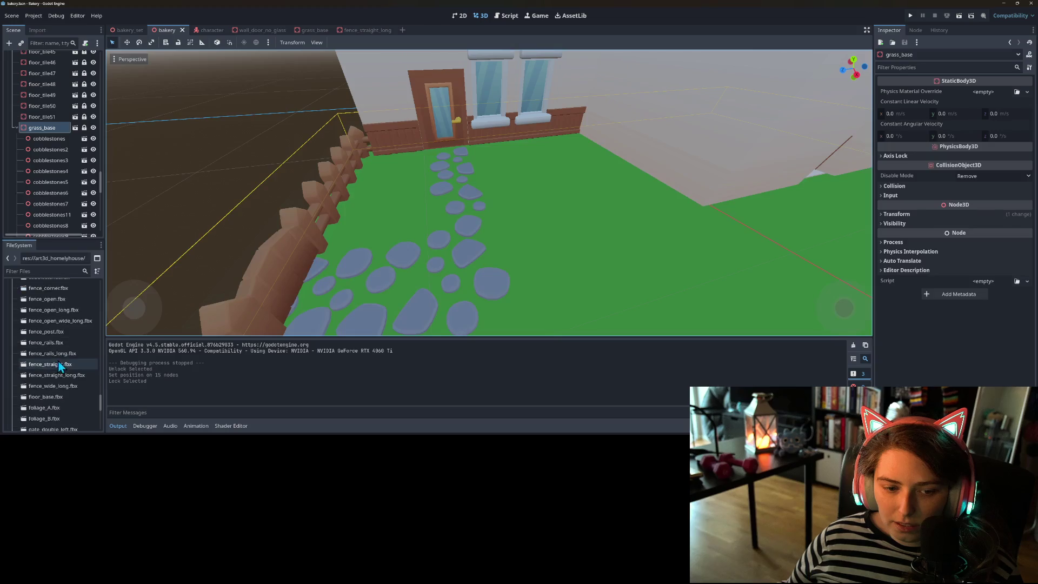
scroll(61, 367, down, 2)
mouse_move(58, 390)
mouse_down()
mouse_move(53, 105)
mouse_move(50, 129)
mouse_up()
- Move foliage_A across the grass toward the bakery and check its placement
key(f)
drag(527, 233, 481, 193)
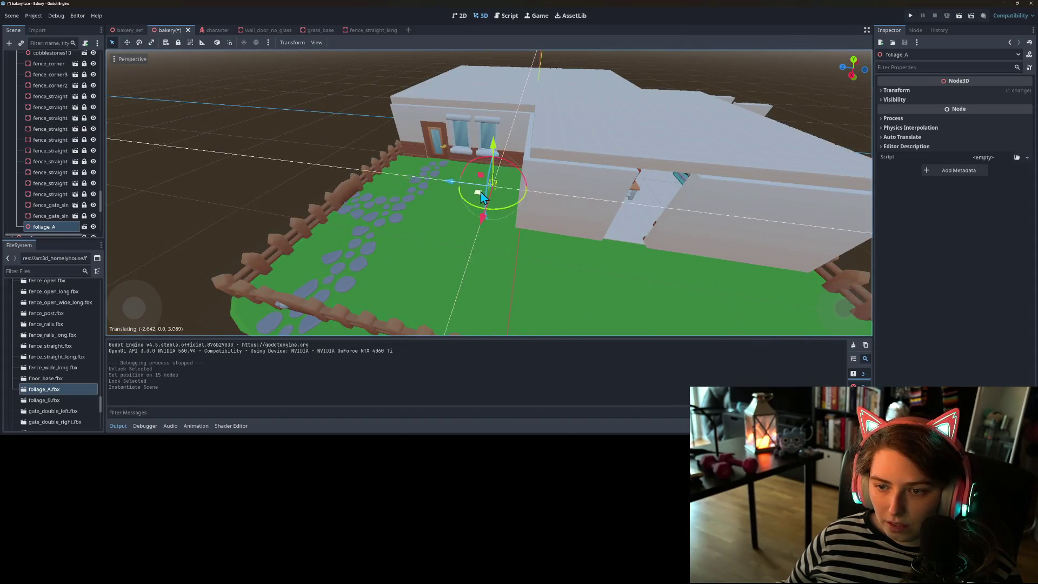
scroll(476, 217, up, 3)
scroll(502, 225, up, 5)
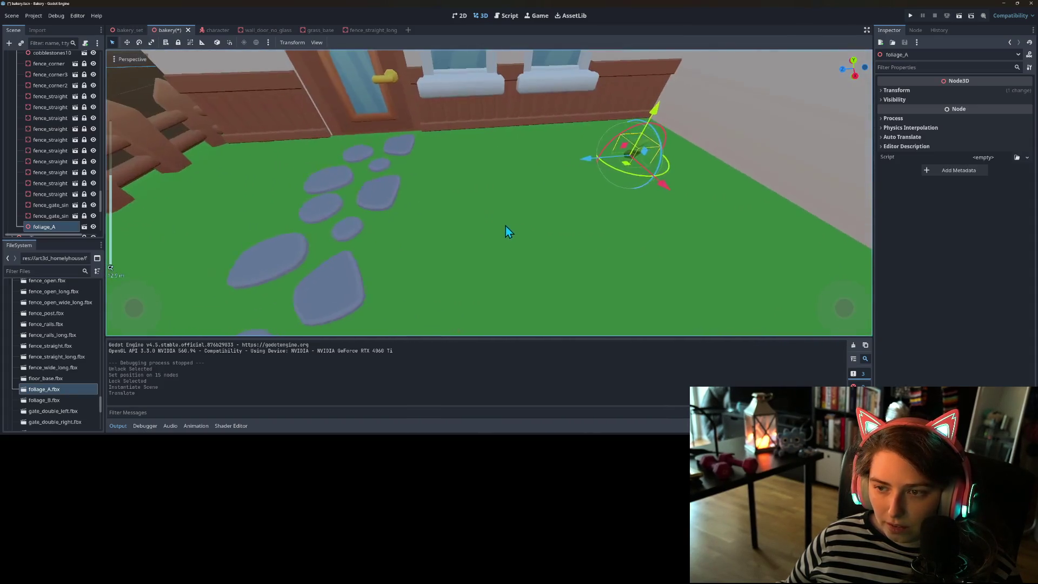
scroll(616, 222, down, 3)
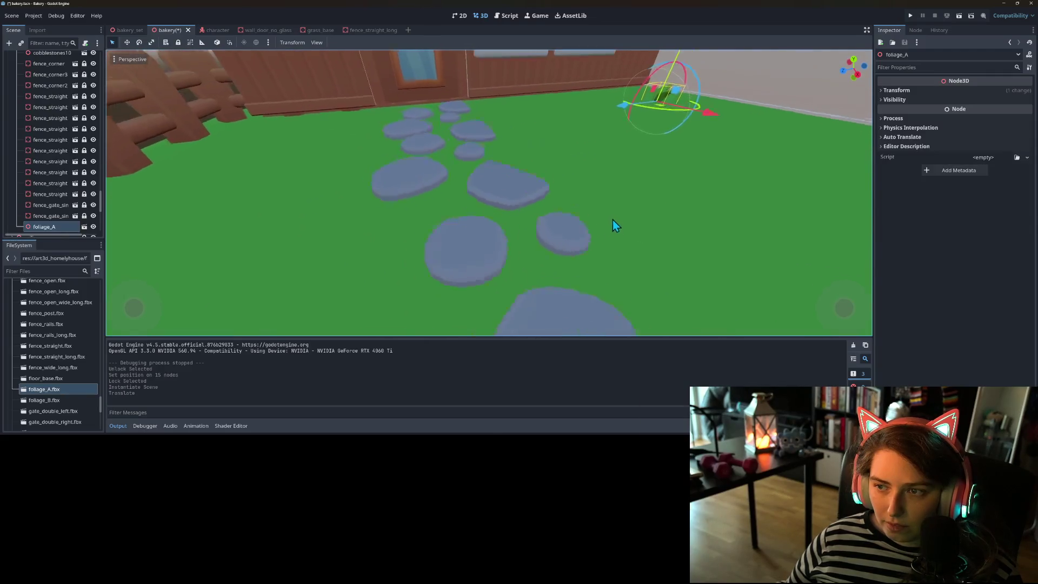
key(KP_1)
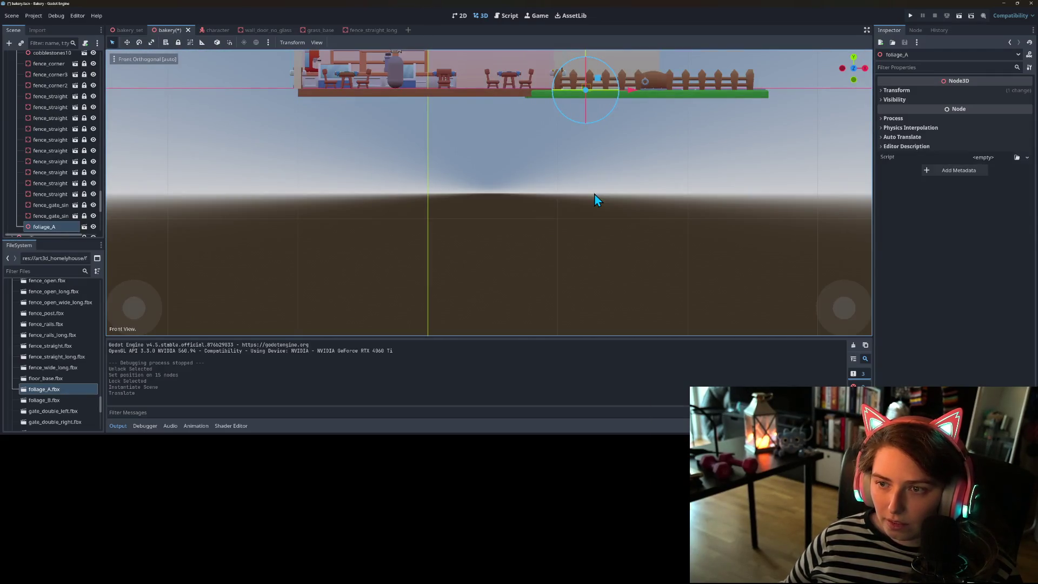
scroll(600, 194, up, 3)
key(f)
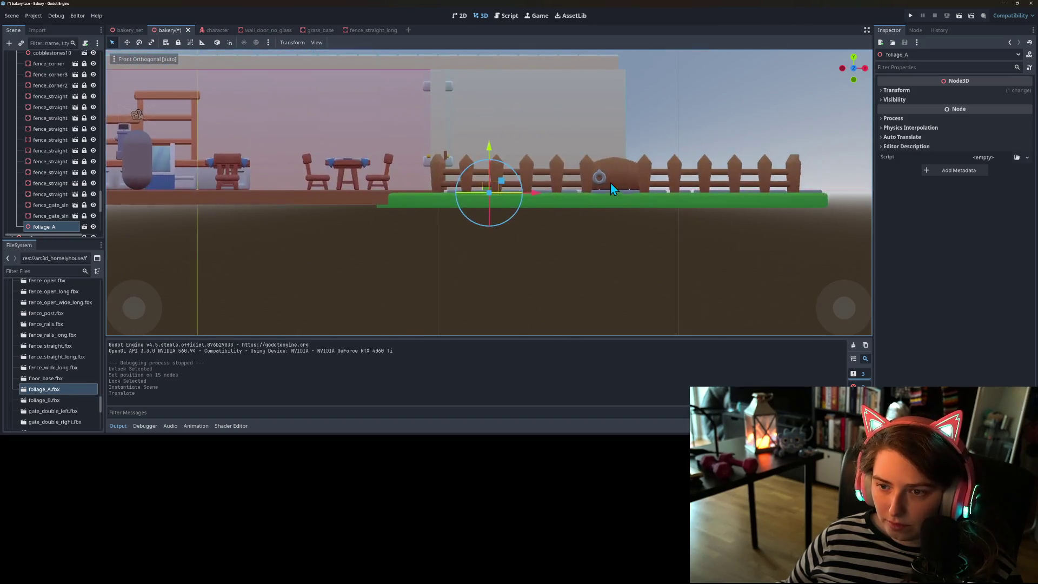
scroll(594, 191, up, 5)
drag(558, 201, 465, 227)
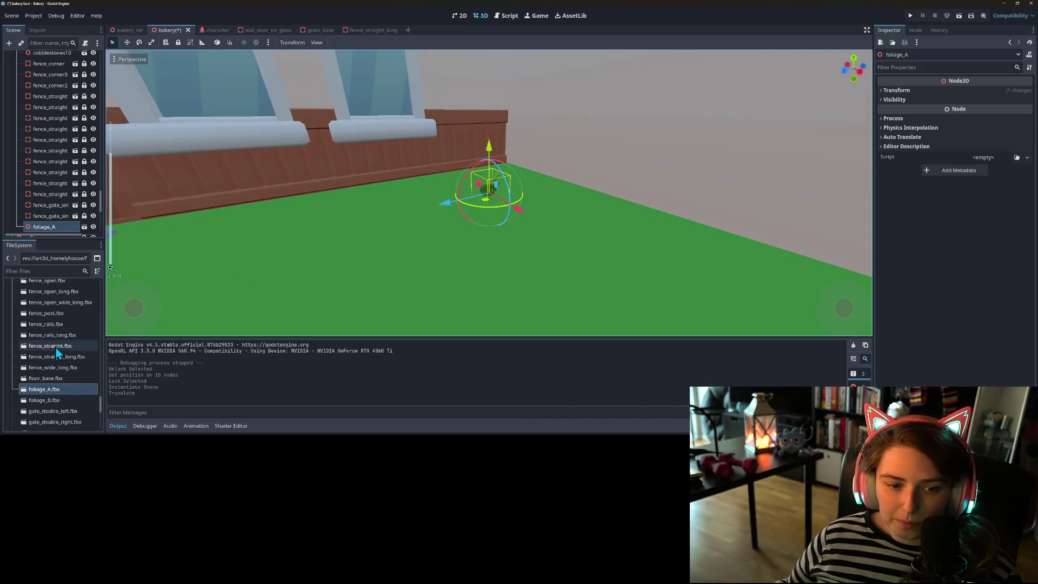
- Place foliage_B on the grass and rotate both foliage plants around their vertical axis
mouse_move(53, 399)
mouse_down()
mouse_move(184, 306)
mouse_move(391, 238)
mouse_move(409, 271)
mouse_move(436, 262)
mouse_move(371, 286)
mouse_move(500, 292)
mouse_up()
scroll(371, 286, down, 4)
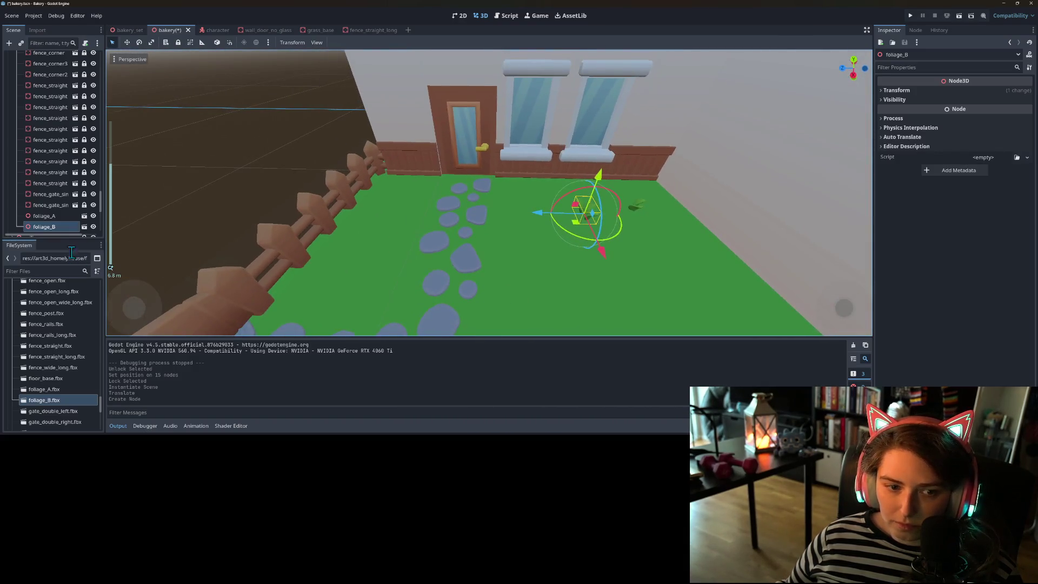
shift+click(54, 216)
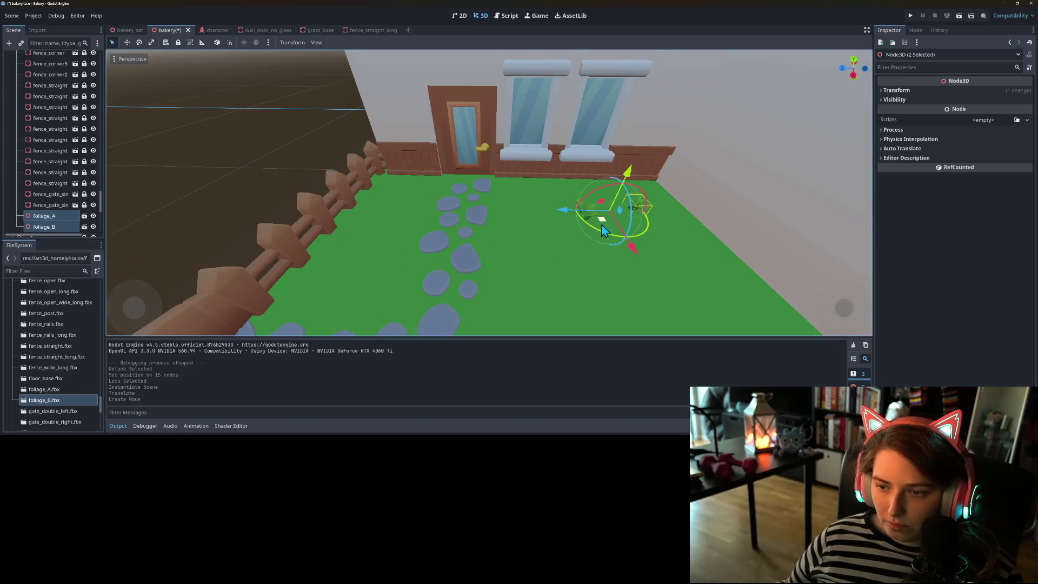
mouse_move(605, 234)
mouse_down()
mouse_move(638, 244)
mouse_move(560, 210)
mouse_move(582, 233)
mouse_move(574, 226)
mouse_up()
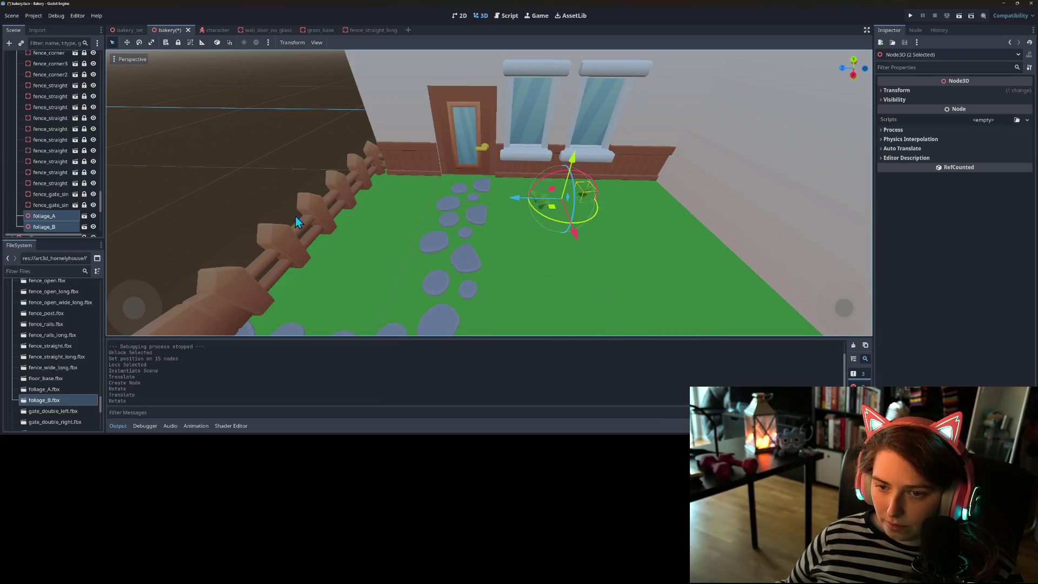
click(251, 166)
scroll(400, 228, up, 3)
scroll(411, 227, up, 4)
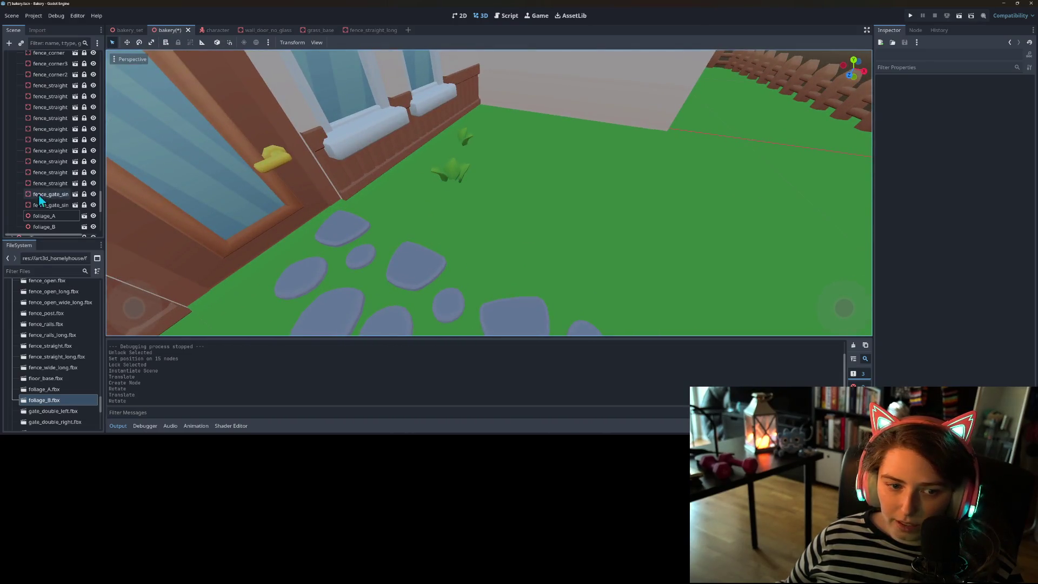
- Duplicate foliage_B as foliage_B2 and move the copy further onto the grass
click(39, 227)
key(ctrl+d)
mouse_move(438, 206)
mouse_down()
mouse_move(498, 173)
mouse_move(498, 182)
mouse_move(478, 187)
mouse_move(491, 173)
mouse_up()
drag(505, 183, 503, 191)
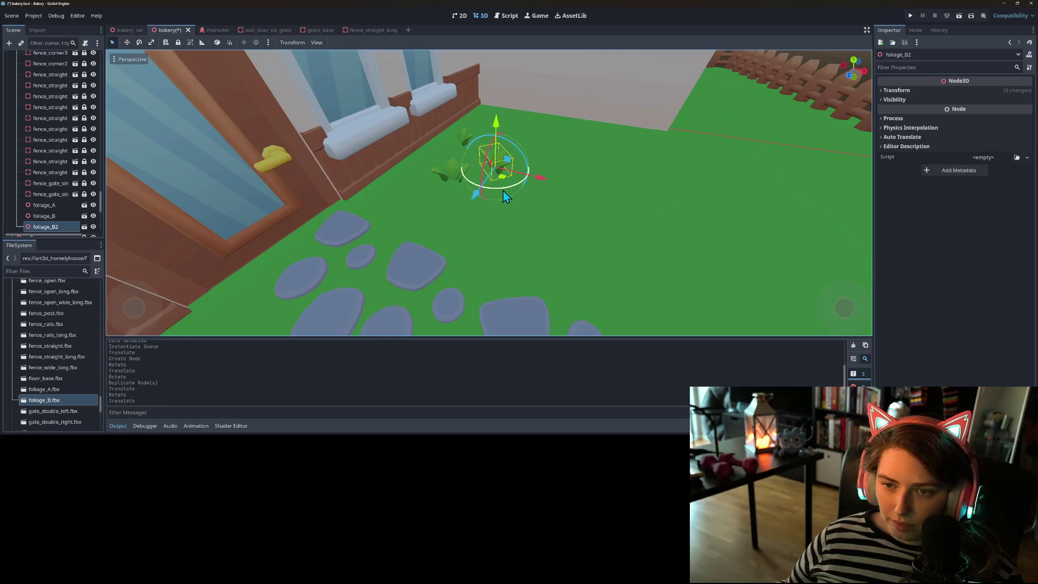
scroll(452, 203, down, 2)
mouse_move(381, 202)
mouse_down()
mouse_move(438, 245)
mouse_move(485, 245)
mouse_move(527, 225)
mouse_move(562, 231)
mouse_move(561, 259)
mouse_move(480, 245)
mouse_move(494, 228)
mouse_move(576, 231)
mouse_move(568, 267)
mouse_move(456, 265)
mouse_up()
scroll(443, 265, up, 3)
scroll(22, 147, up, 10)
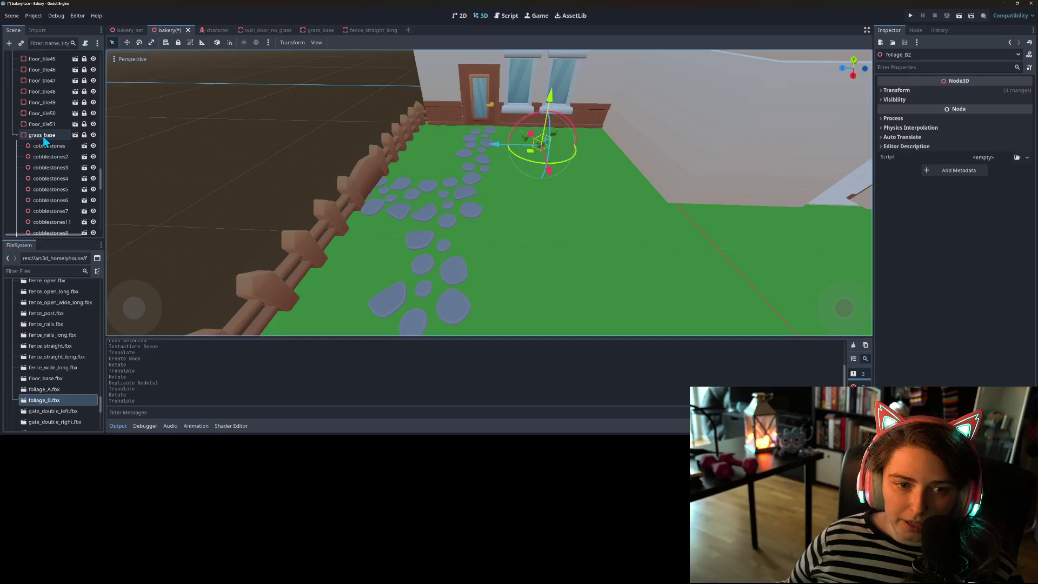
- Add a MeshInstance3D child to grass_base with a PlaneMesh and move it toward the stone path
scroll(44, 135, up, 1)
right_click(43, 136)
click(73, 141)
text(meshinstance)
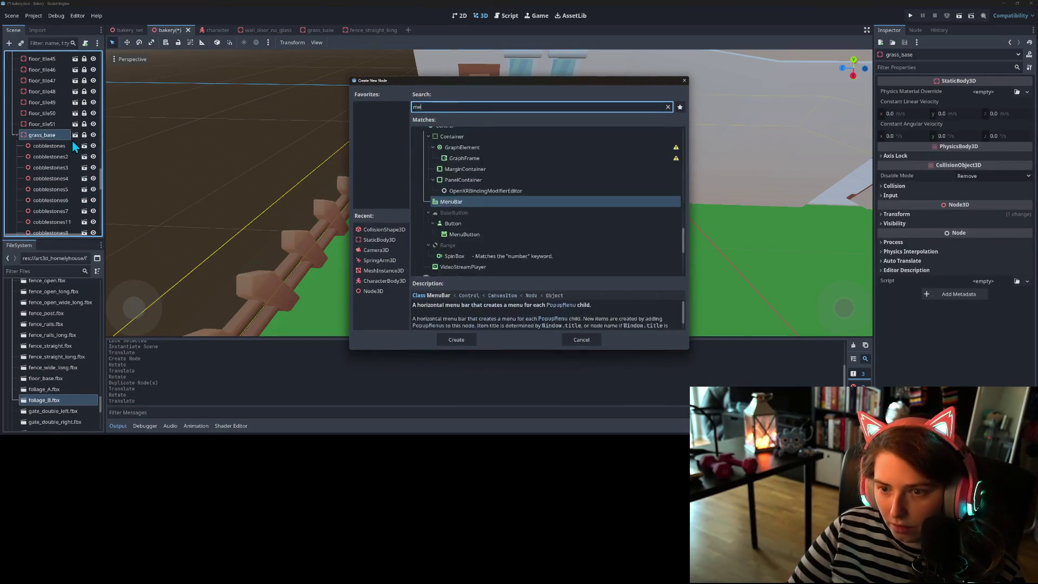
key(Return)
scroll(56, 219, down, 1)
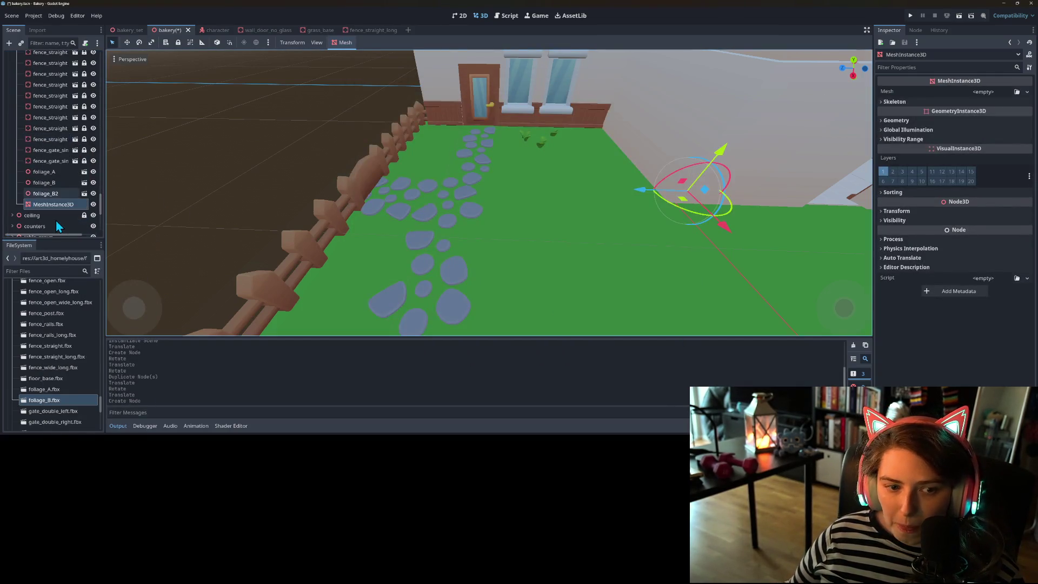
click(1027, 92)
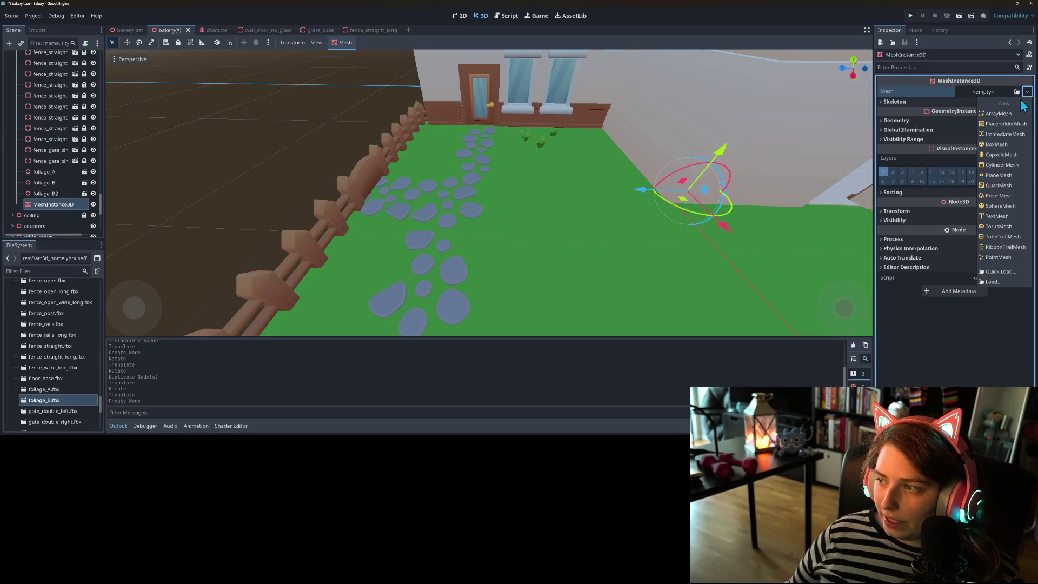
click(1003, 176)
scroll(711, 201, down, 3)
drag(631, 201, 515, 178)
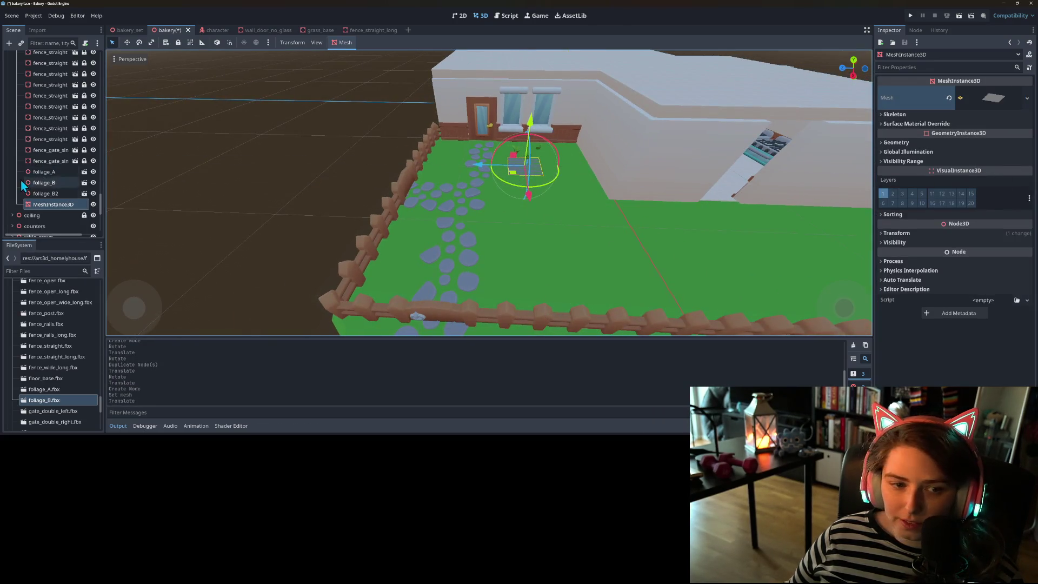
- Assign a new StandardMaterial3D to the plane's surface material override slot 0
click(935, 125)
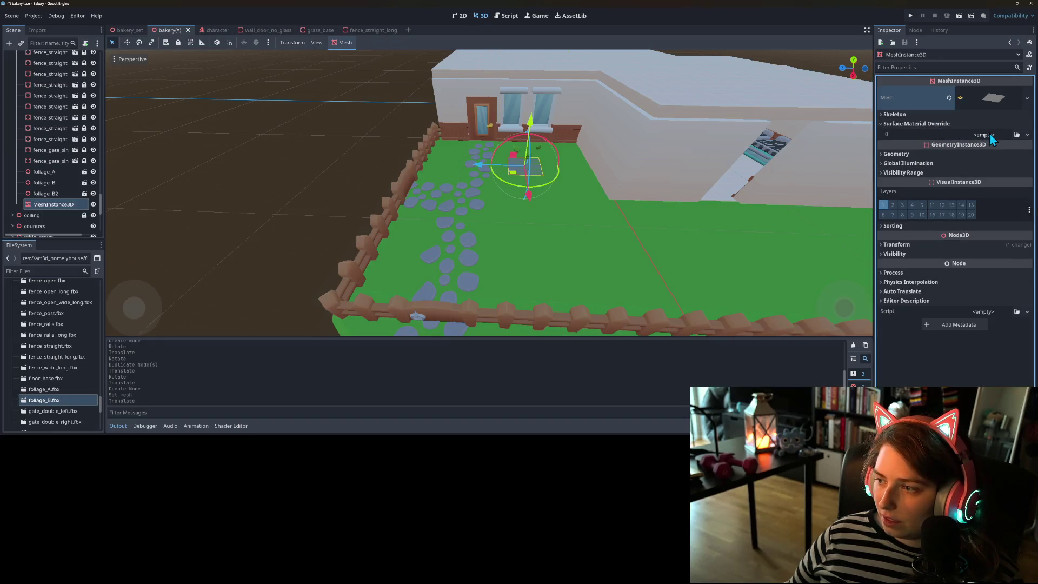
click(1027, 135)
click(1002, 156)
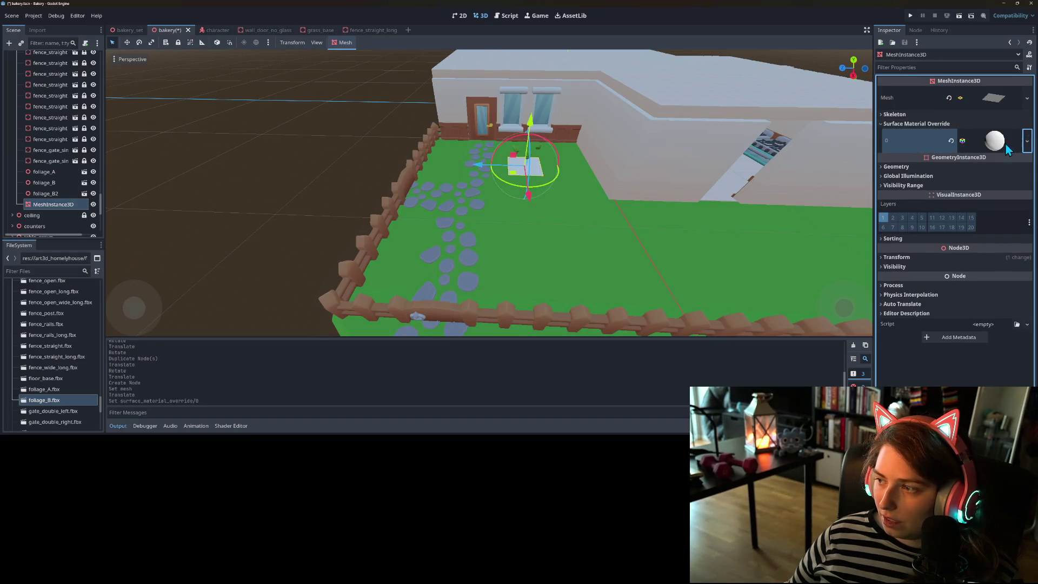
click(991, 140)
- Set the material's transparency to Alpha and make its albedo colour fully transparent
click(959, 239)
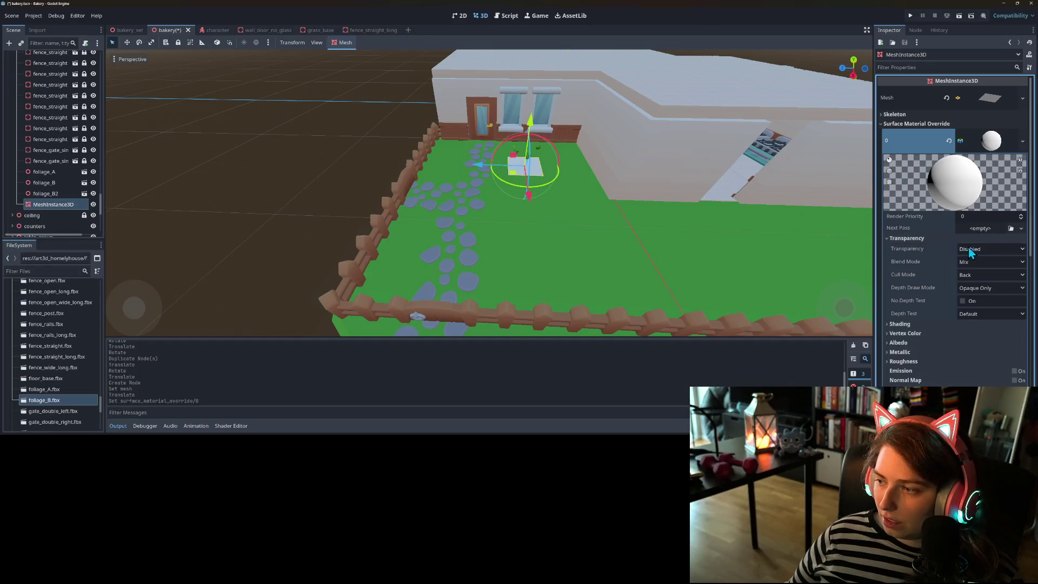
click(981, 251)
click(981, 271)
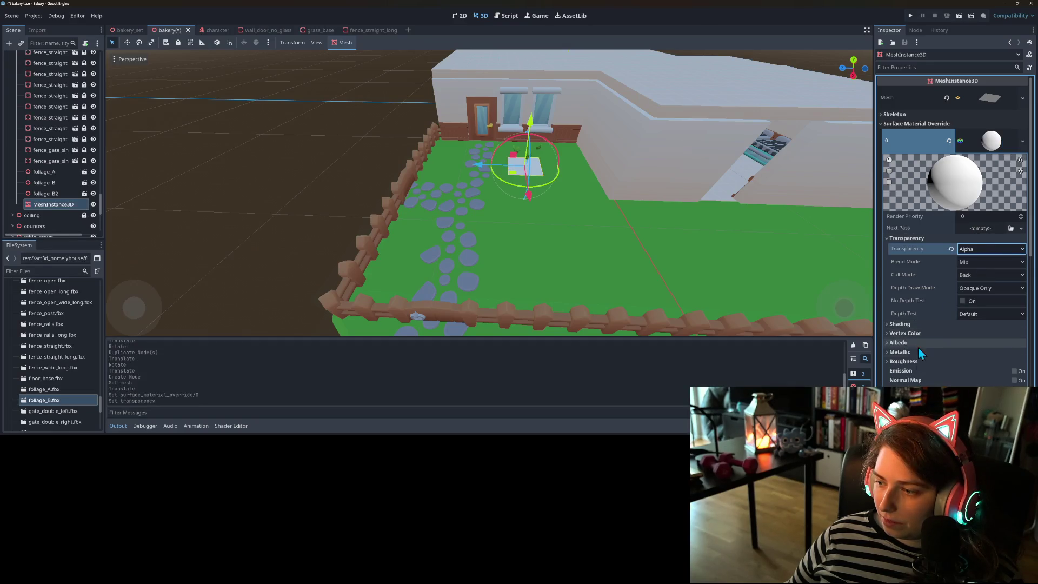
click(911, 344)
click(981, 352)
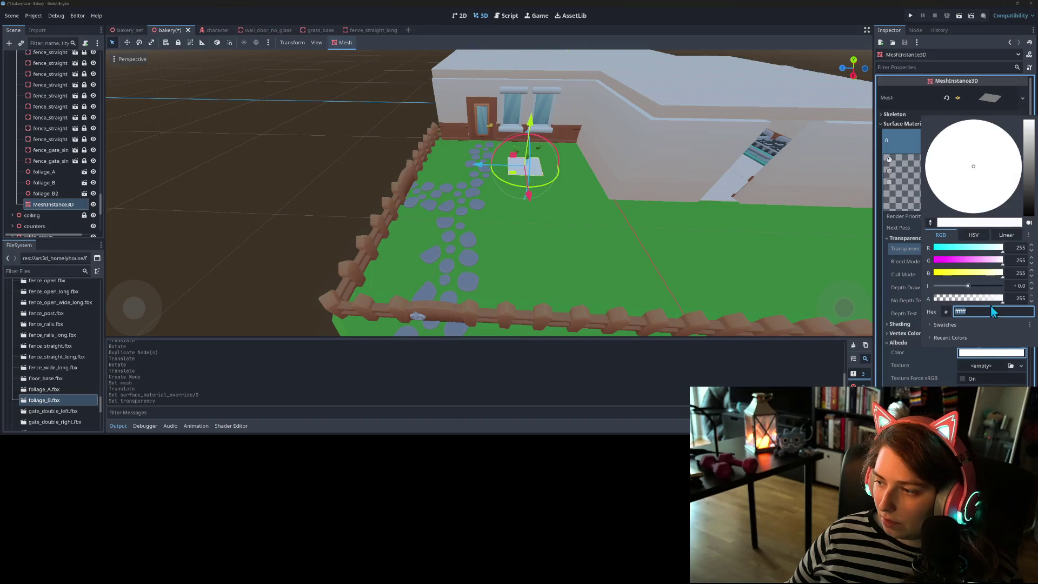
drag(982, 299, 894, 305)
click(891, 342)
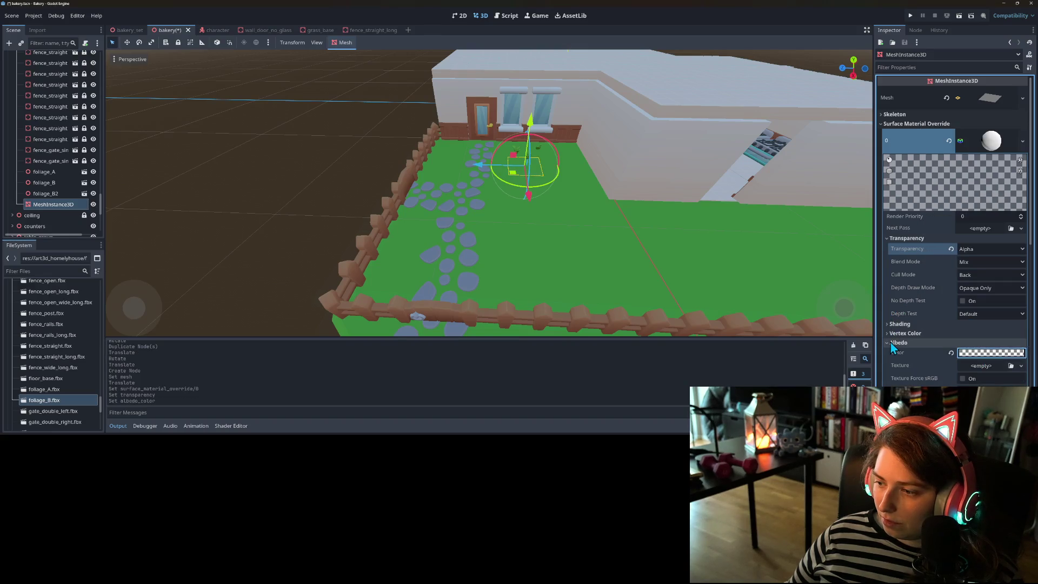
right_click(56, 207)
- Add a MultiMeshInstance3D child under the plane MeshInstance3D by searching 'mesh'
click(79, 193)
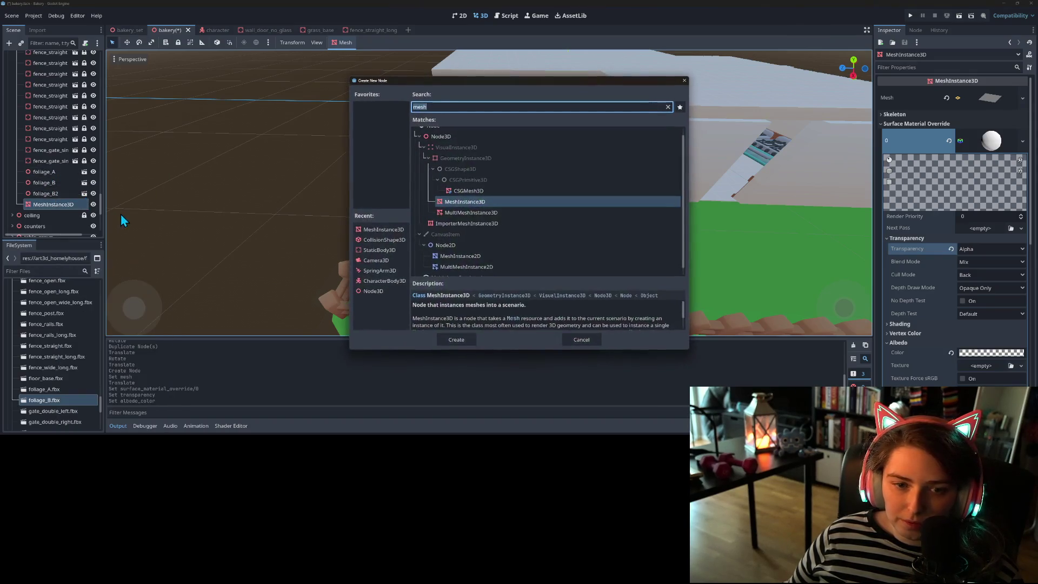
text(scat)
key(BackSpace)
key(BackSpace)
key(BackSpace)
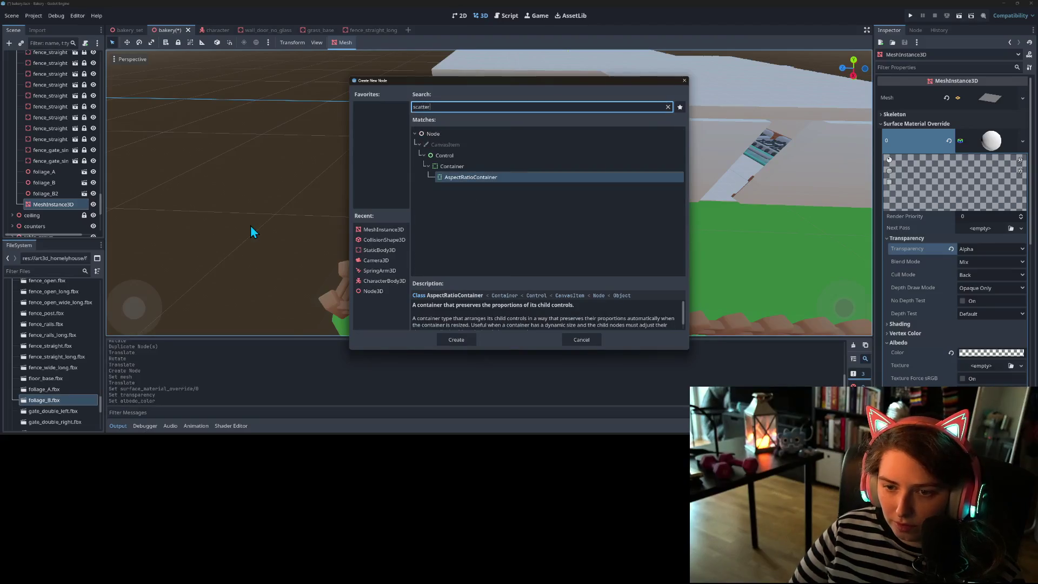
key(BackSpace)
text(n)
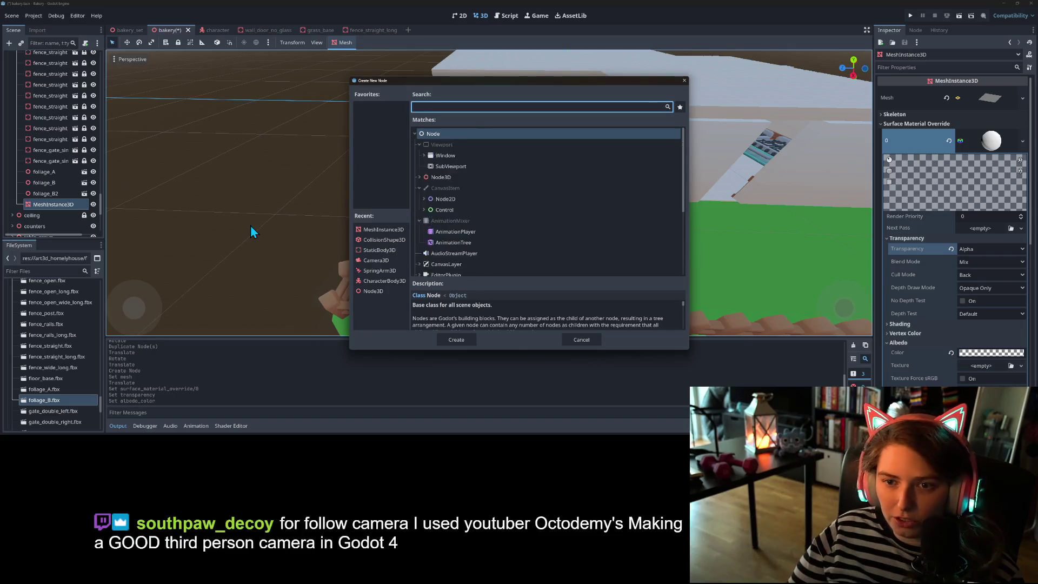
key(BackSpace)
text(mers)
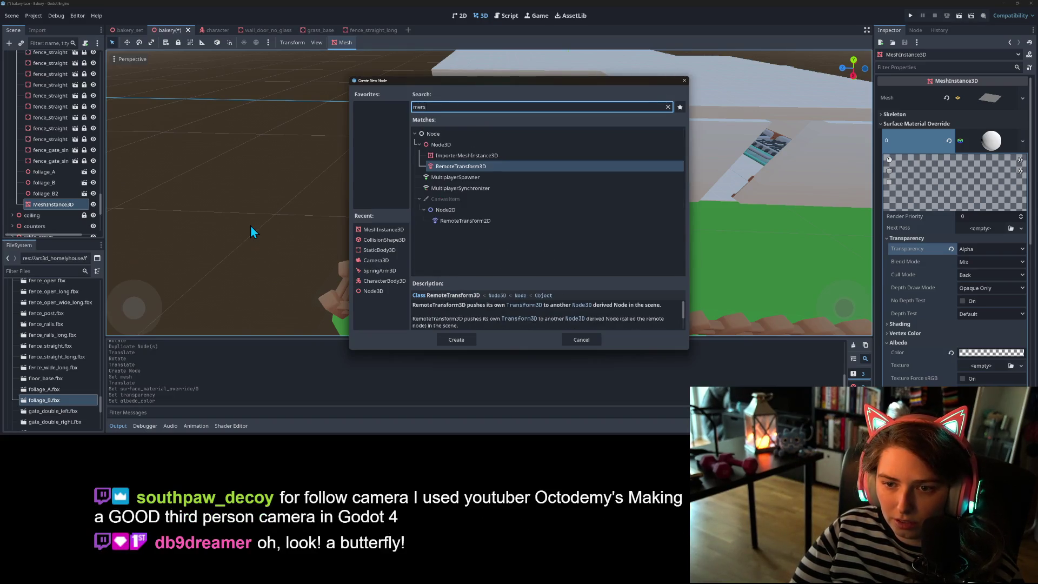
key(BackSpace)
key(BackSpace)
text(sh)
key(Down)
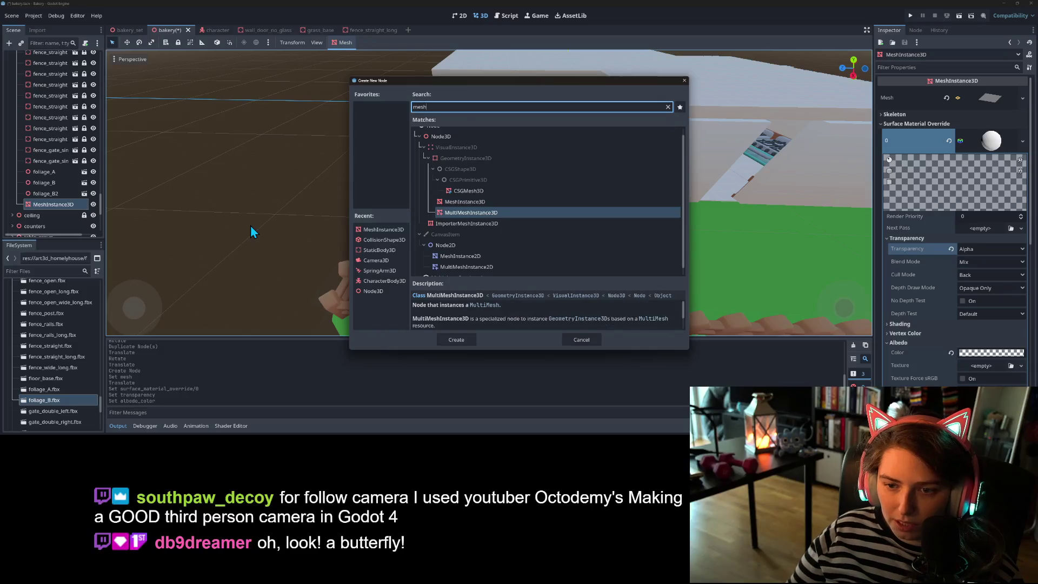
key(Return)
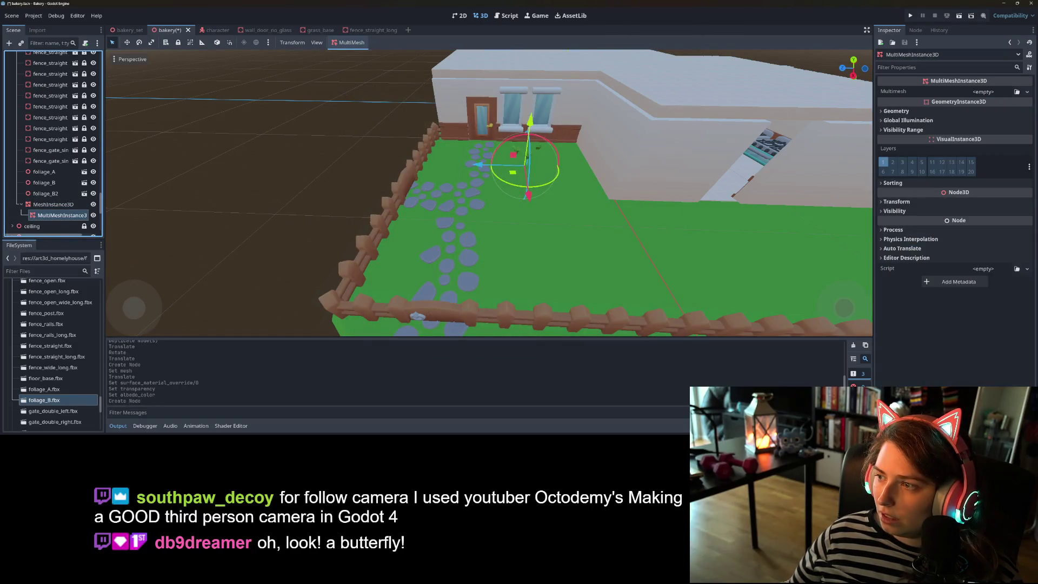
- Give the node a new MultiMesh resource with Use Colors enabled
click(1019, 92)
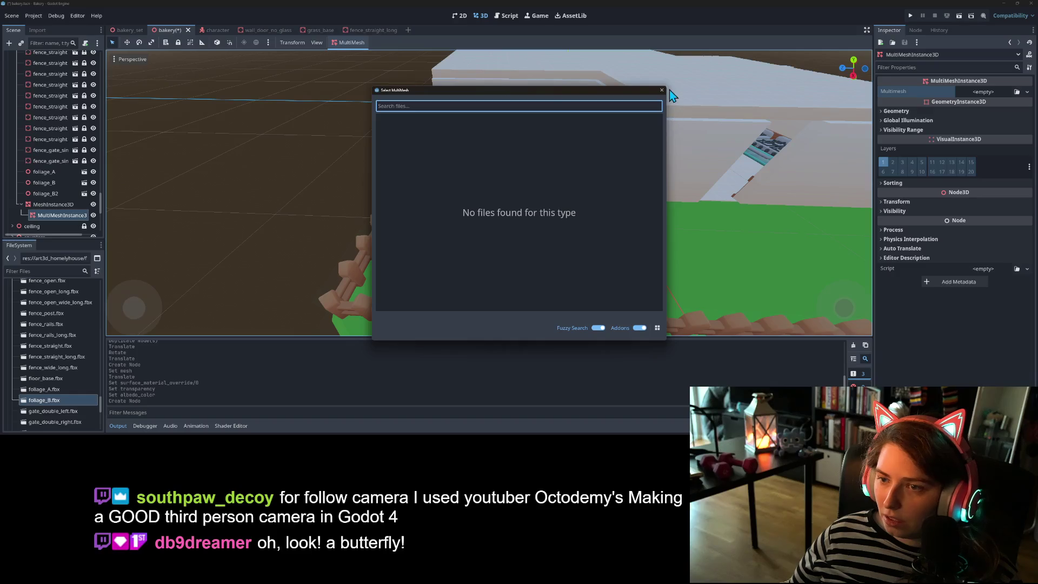
click(662, 90)
click(1027, 92)
click(993, 103)
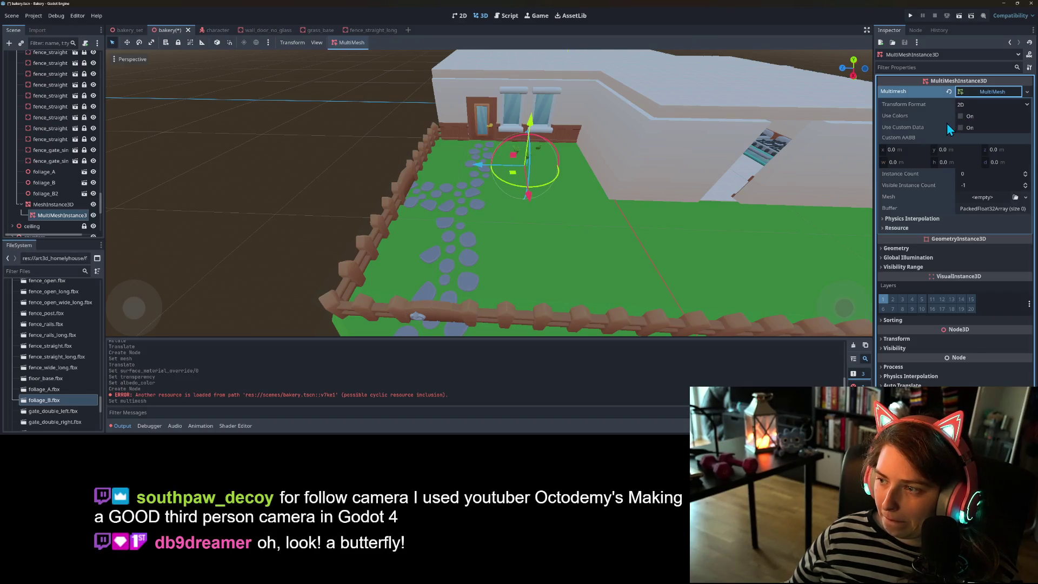
click(959, 115)
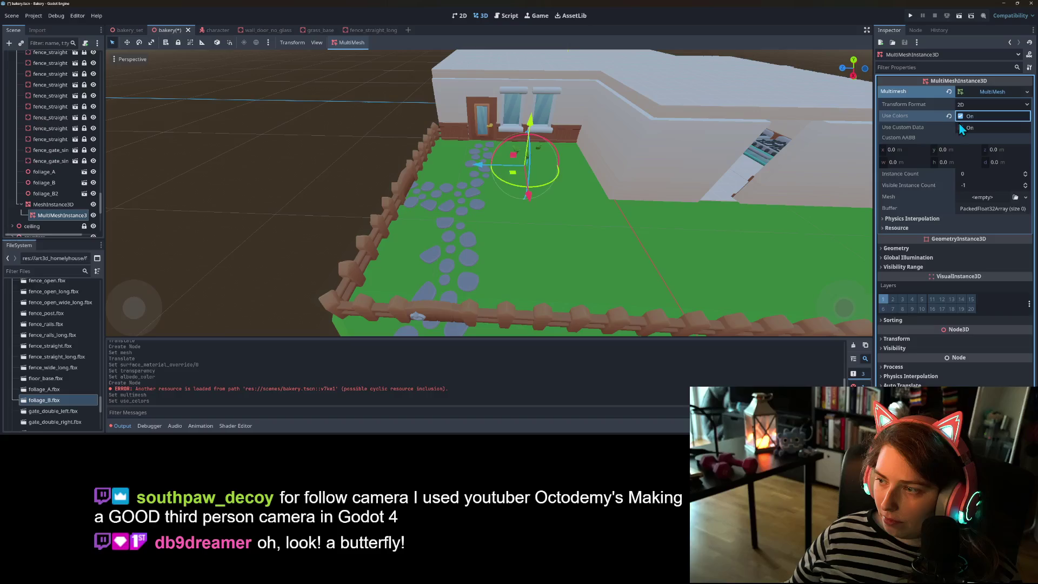
click(984, 197)
click(968, 201)
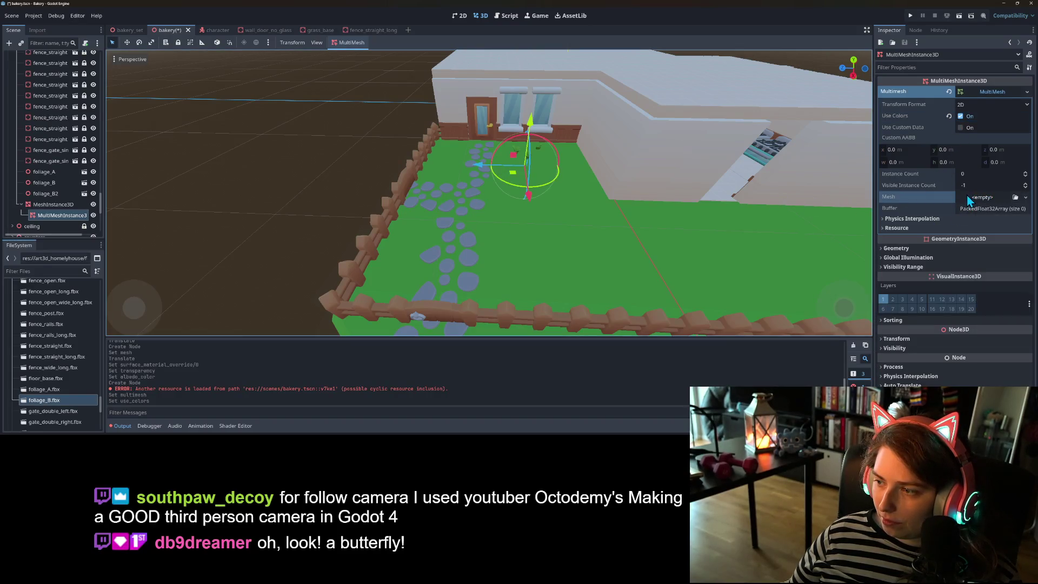
- Expand the MultiMesh buffer data and bring up the Populate Surface options
mouse_move(649, 184)
mouse_down()
mouse_move(534, 173)
mouse_move(615, 182)
mouse_move(608, 205)
mouse_move(622, 232)
mouse_up()
scroll(617, 184, up, 5)
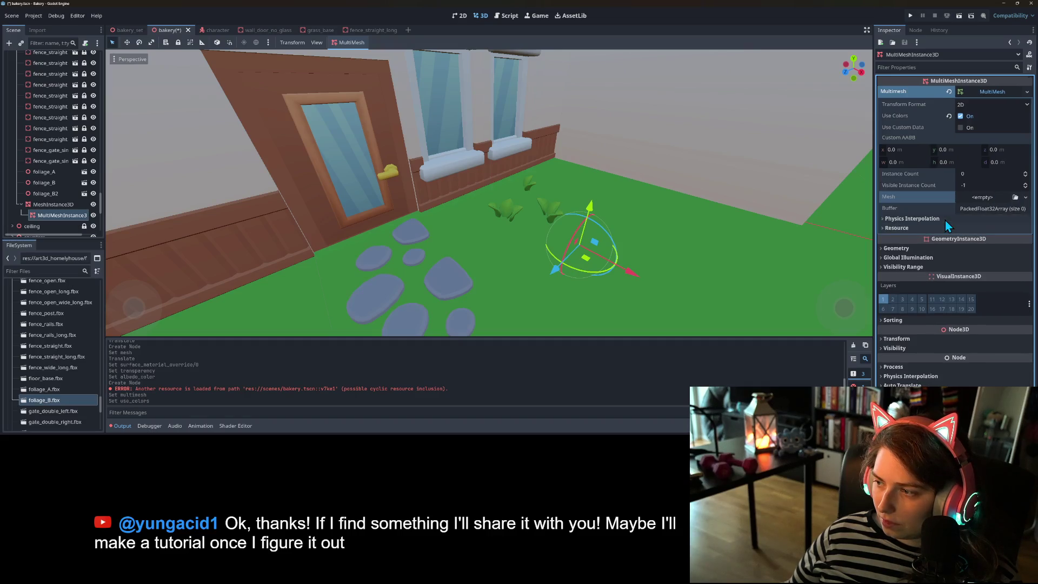
click(985, 209)
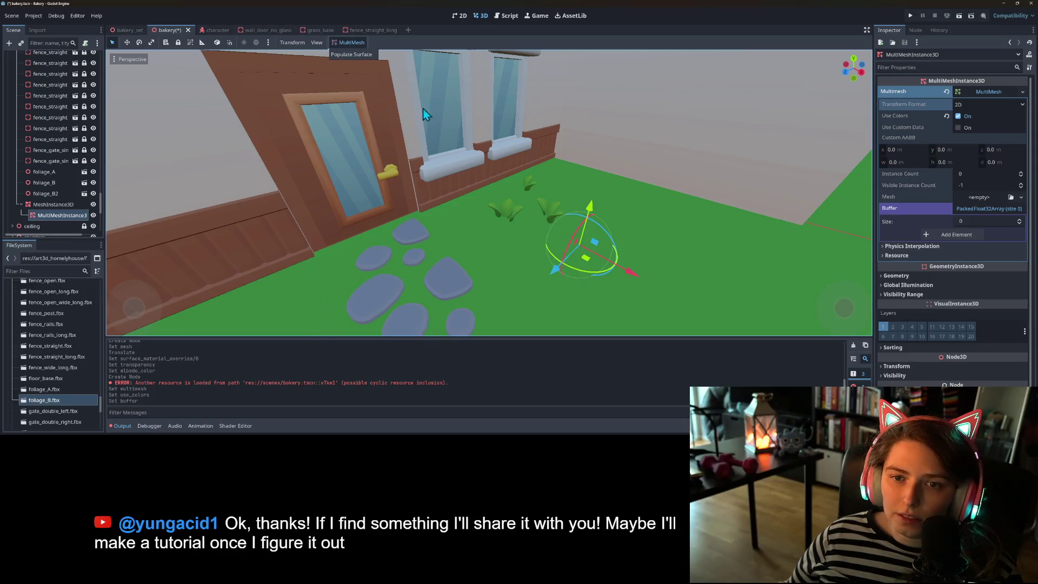
click(355, 53)
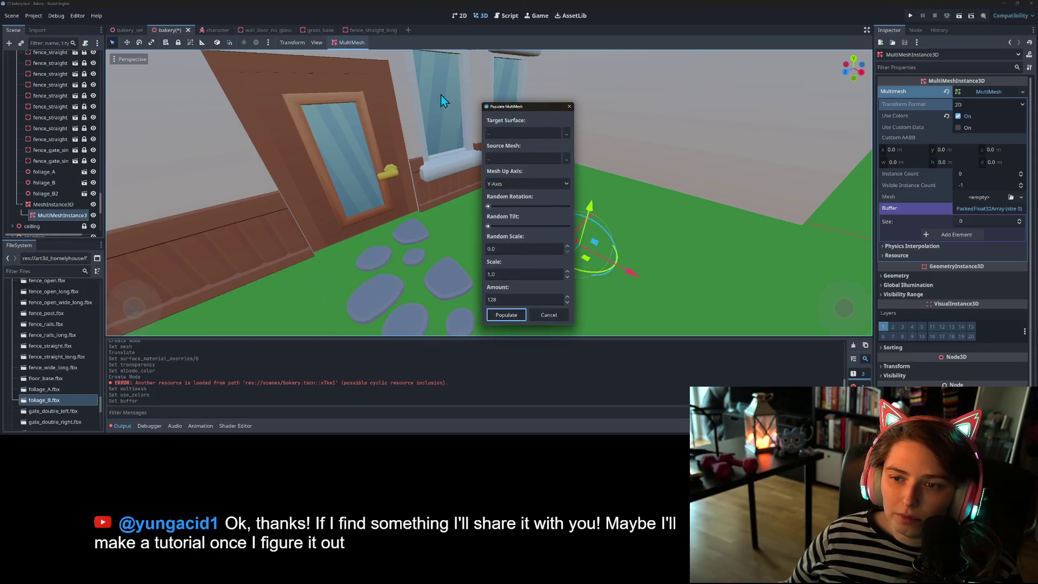
- Set Target Surface to the plane MeshInstance3D, abandon the Source Mesh choice, and cancel populating
click(565, 134)
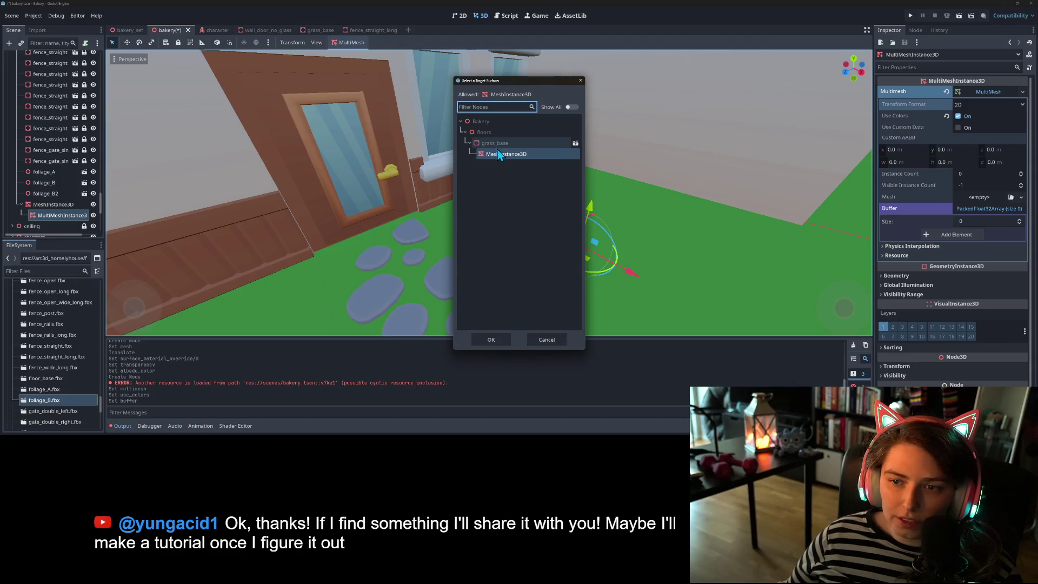
click(510, 156)
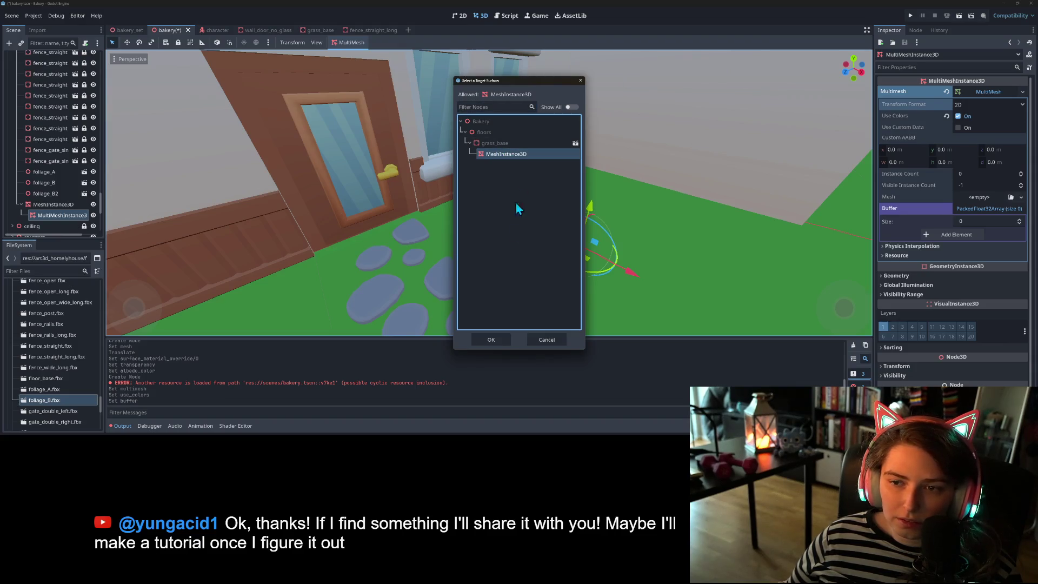
click(495, 339)
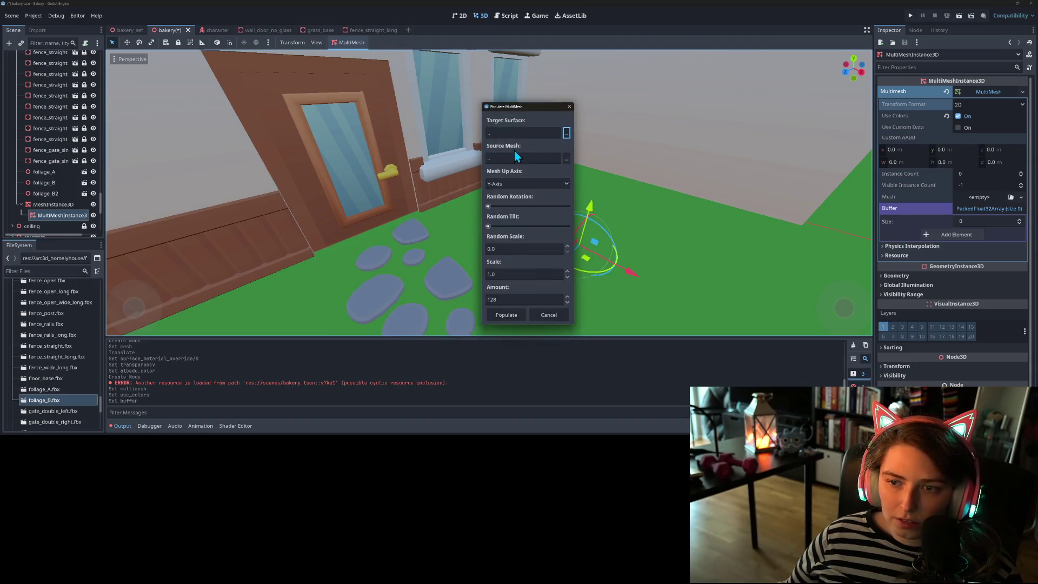
click(565, 160)
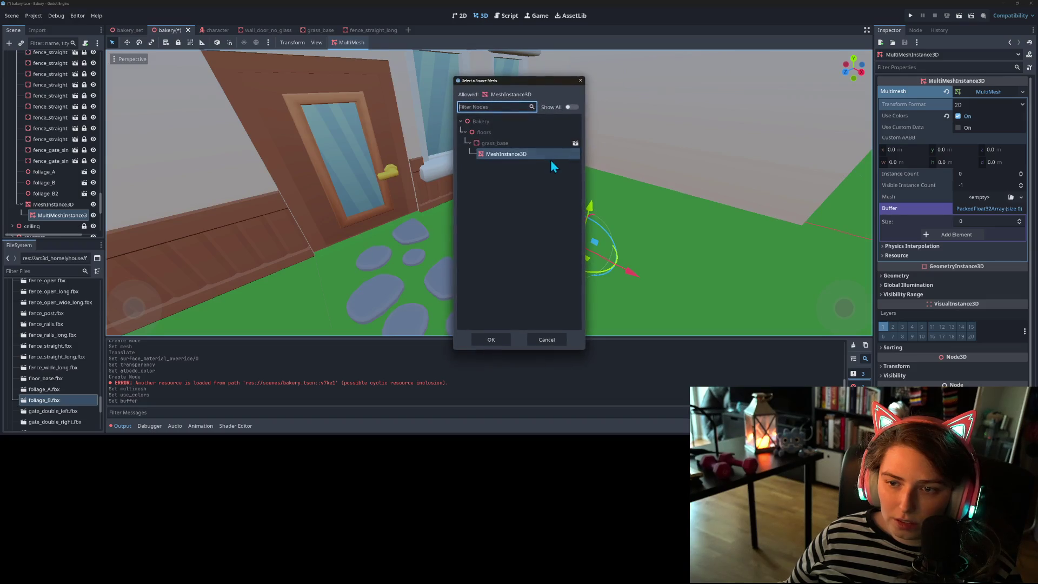
click(550, 339)
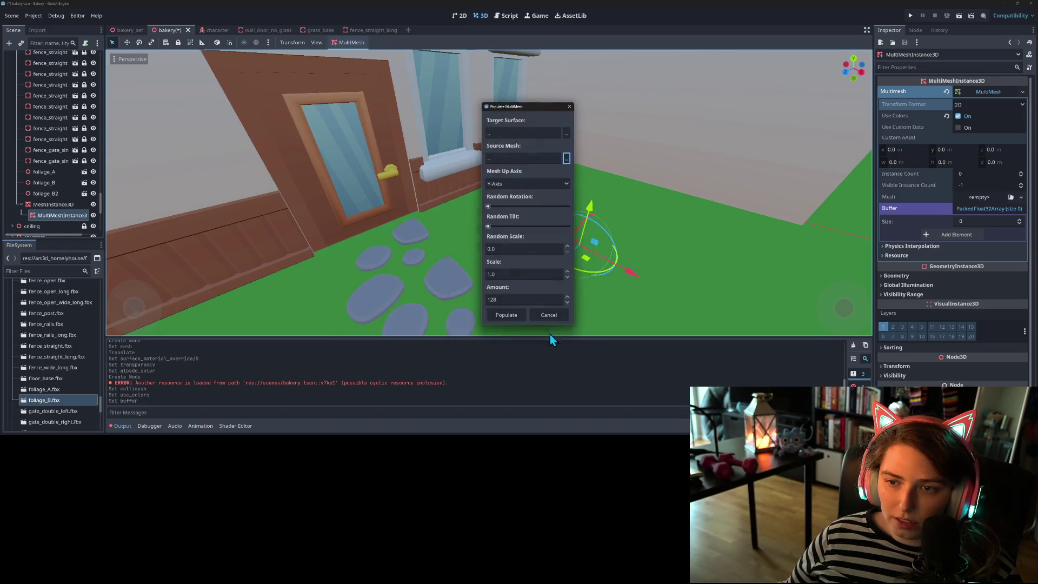
click(569, 107)
right_click(59, 204)
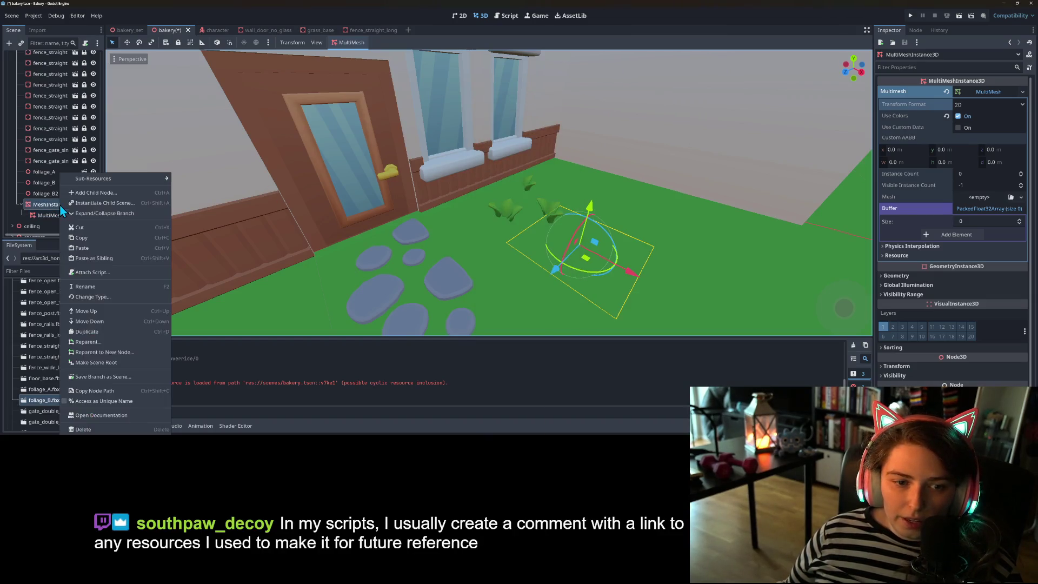
- Rename the plane node to grass_base, then to grass_scatter
click(104, 289)
text(gr)
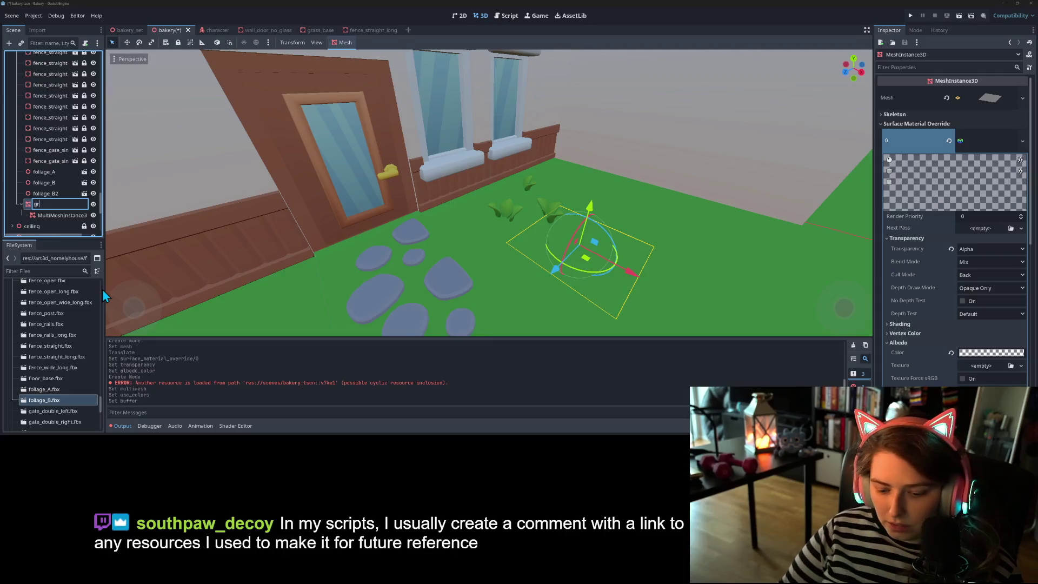
text(ass_base)
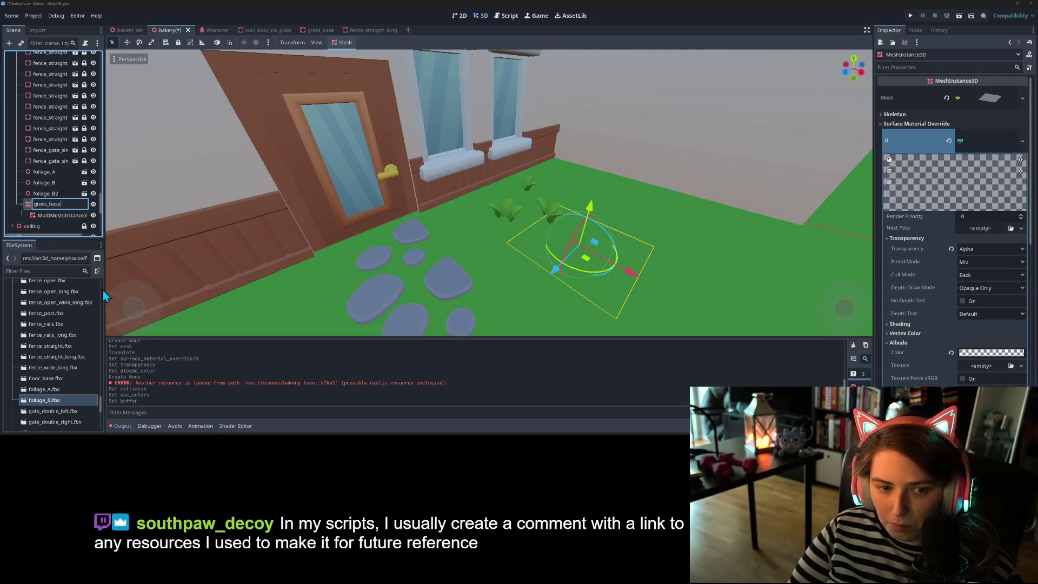
key(Return)
right_click(56, 202)
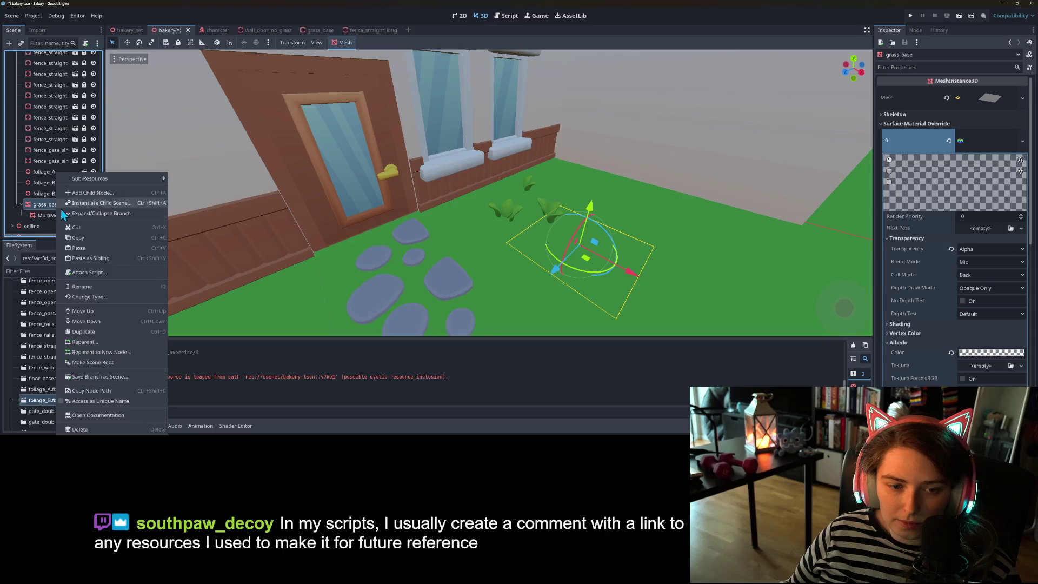
click(92, 287)
key(End)
key(BackSpace)
key(BackSpace)
key(BackSpace)
text(scatter)
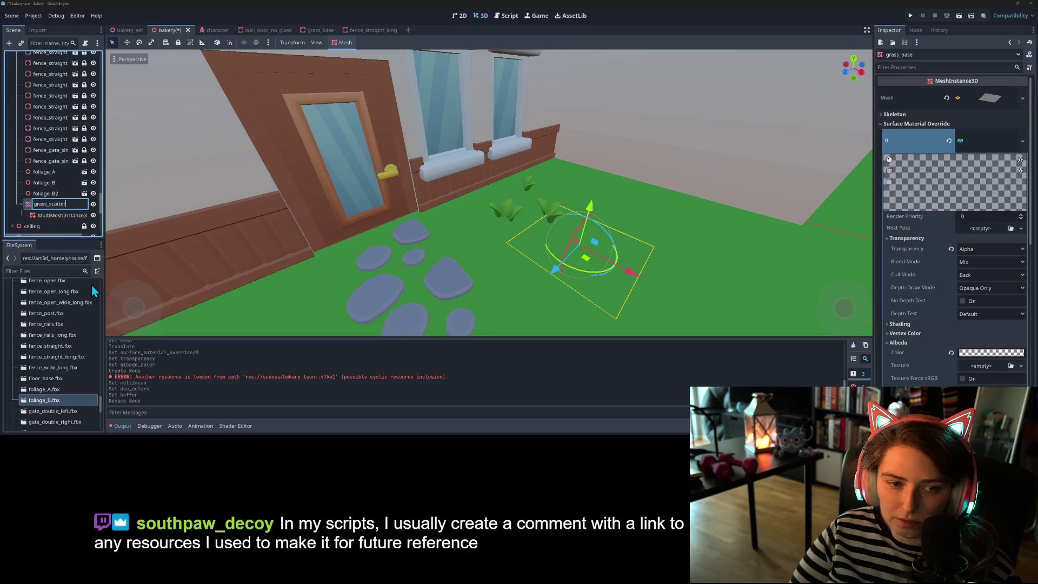
key(Return)
- Make foliage_A's children editable and delete the foliage_B2 node
right_click(56, 171)
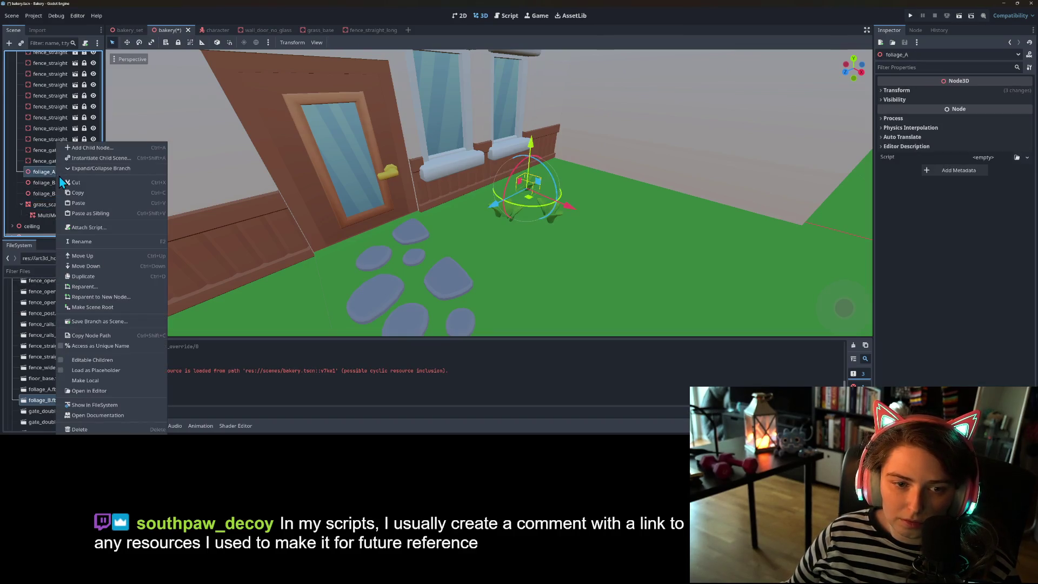
click(114, 361)
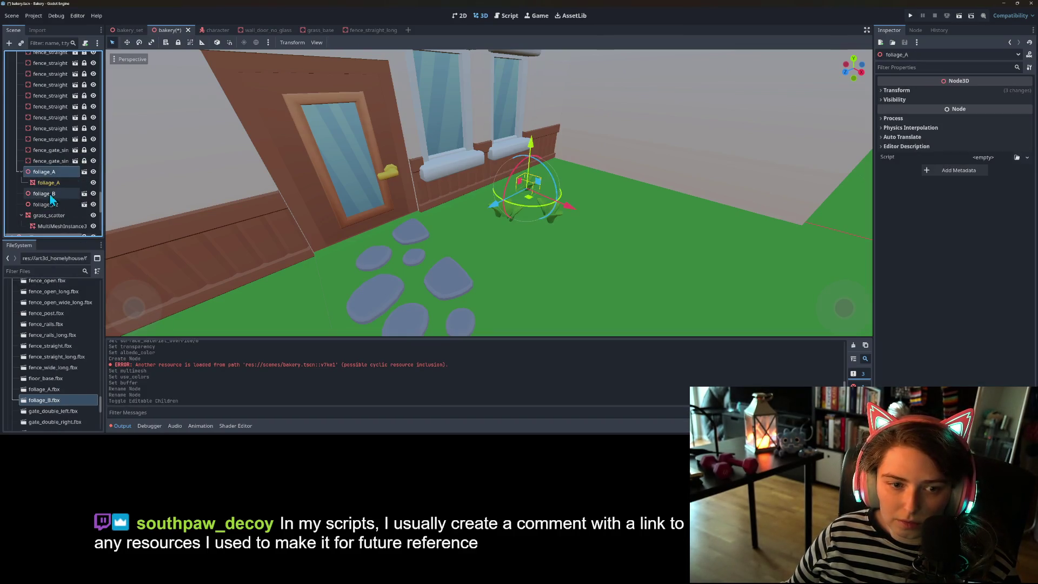
click(47, 195)
shift+click(49, 205)
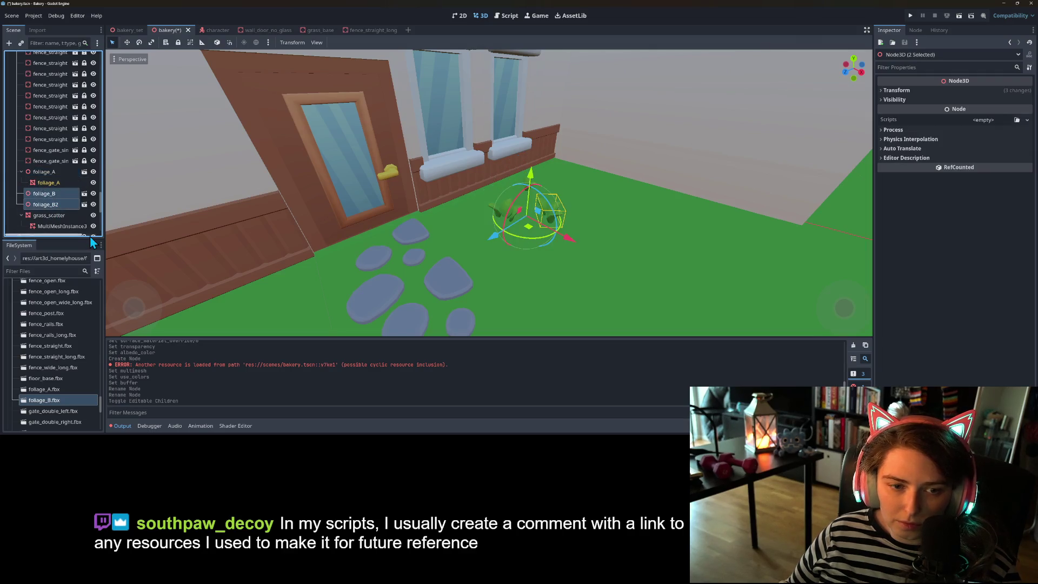
click(60, 207)
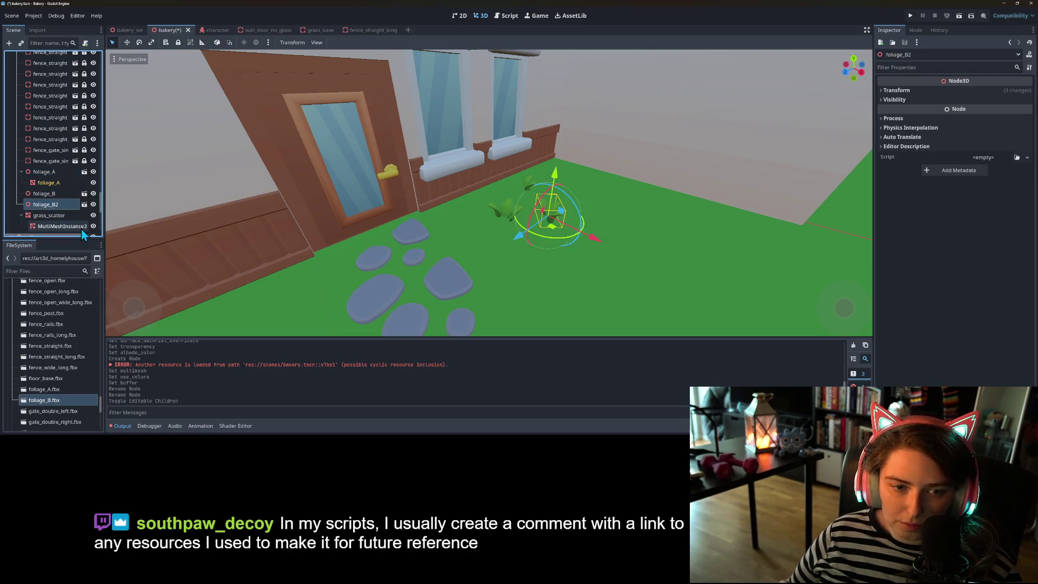
key(Delete)
click(60, 216)
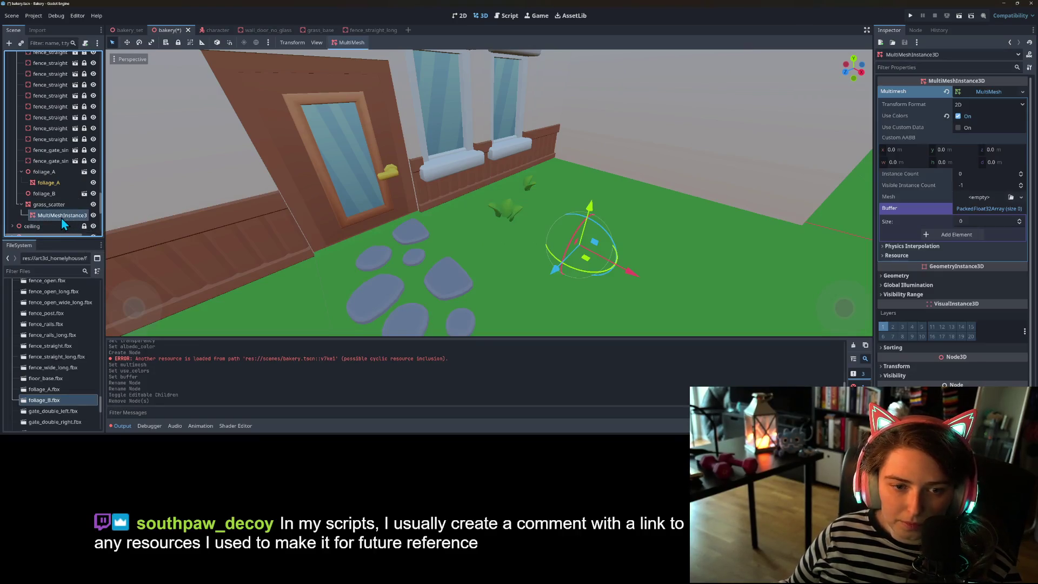
- Populate Surface with foliage_A as source mesh, slight random rotation, 0.06 random scale, 128 instances
click(346, 42)
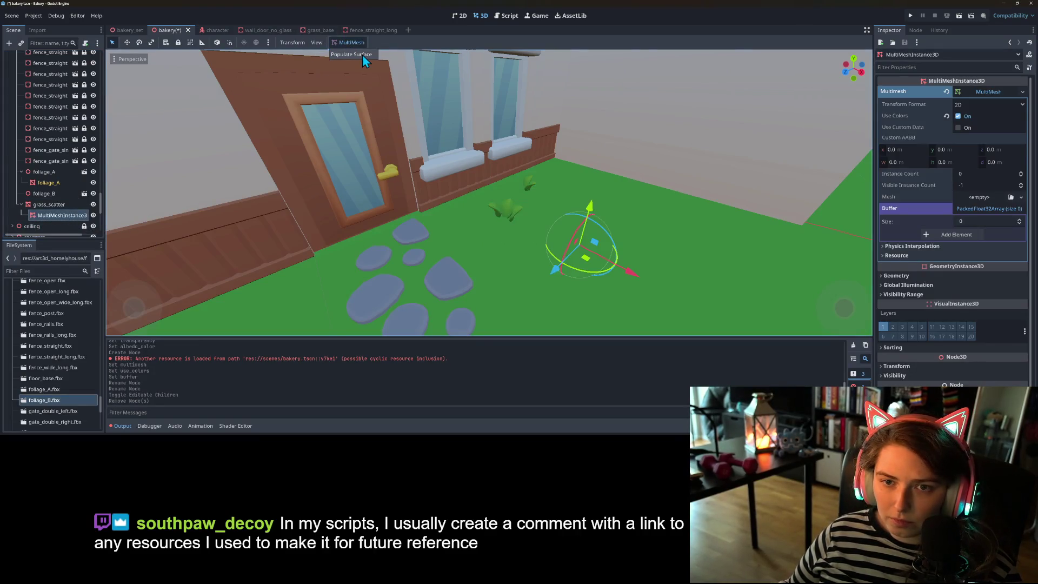
click(363, 54)
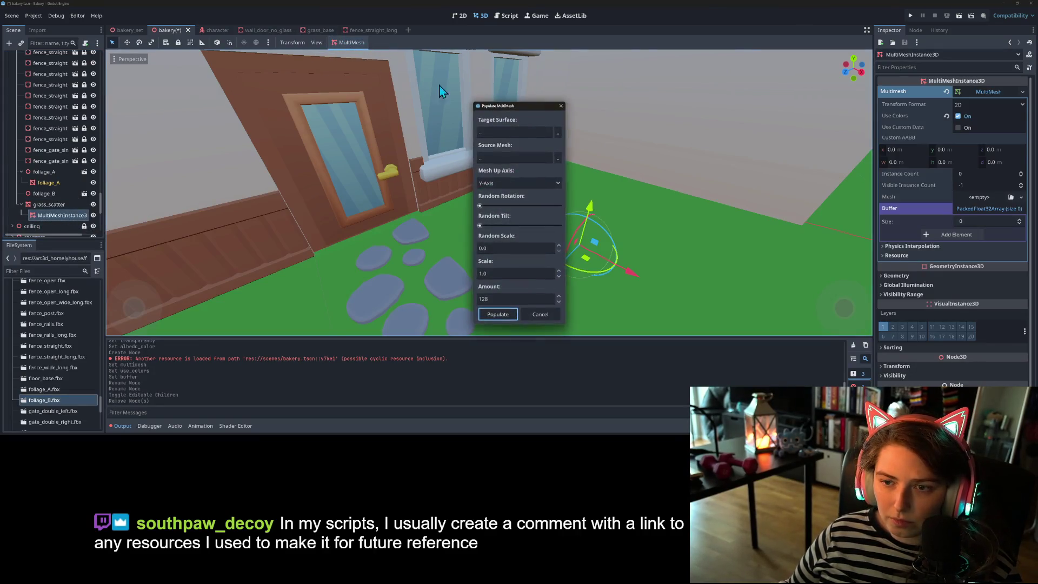
click(558, 157)
click(518, 164)
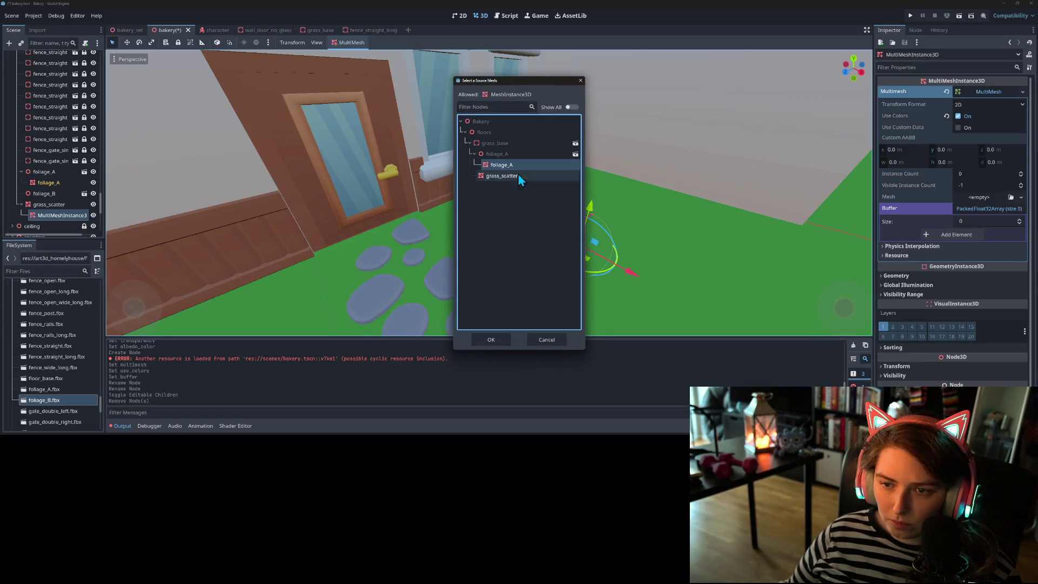
click(501, 340)
mouse_move(523, 106)
mouse_down()
mouse_move(698, 105)
mouse_move(711, 90)
mouse_up()
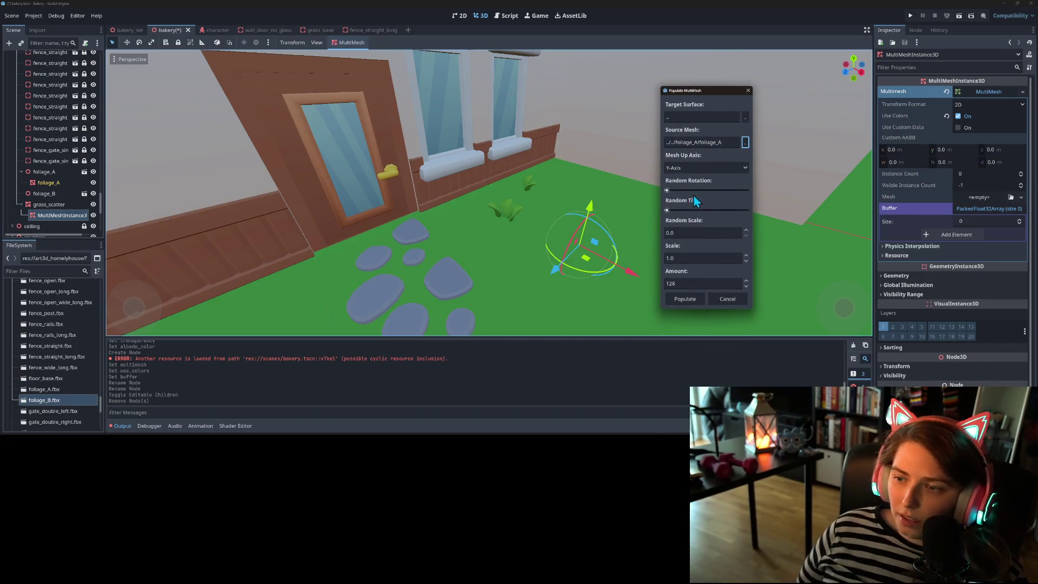
drag(670, 192, 682, 192)
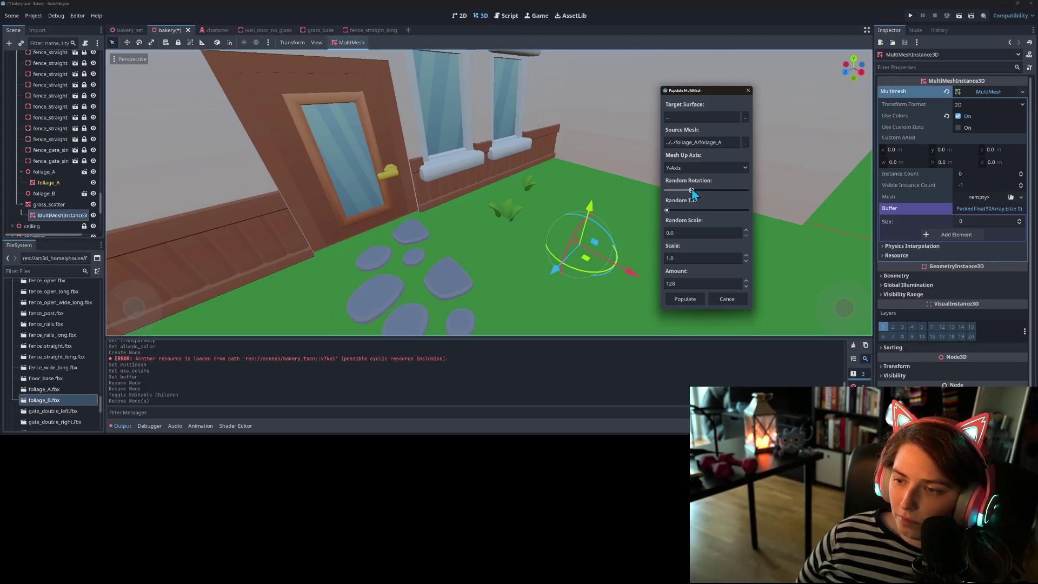
click(747, 230)
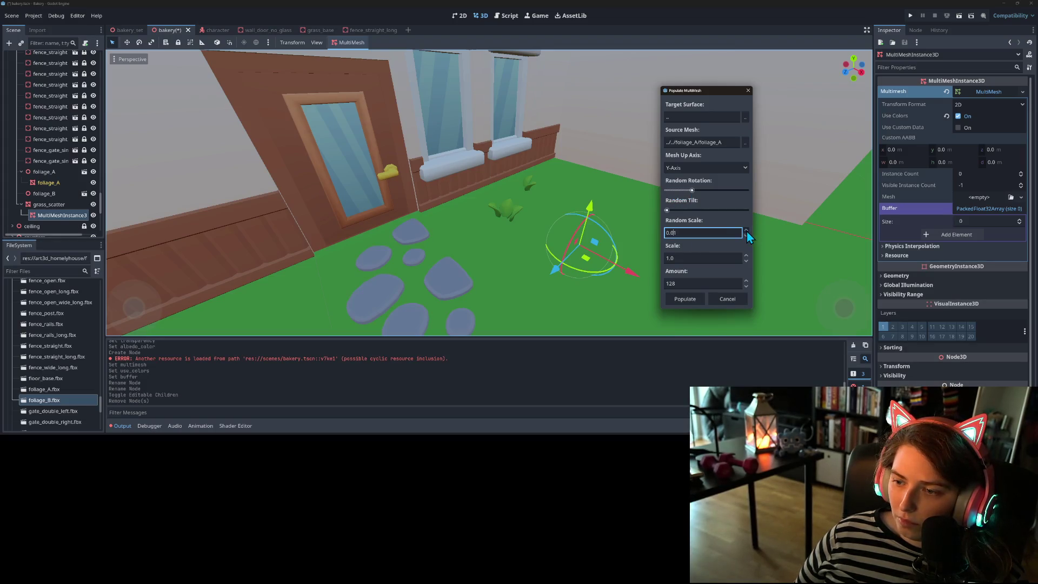
click(747, 231)
click(748, 231)
click(747, 231)
click(747, 231)
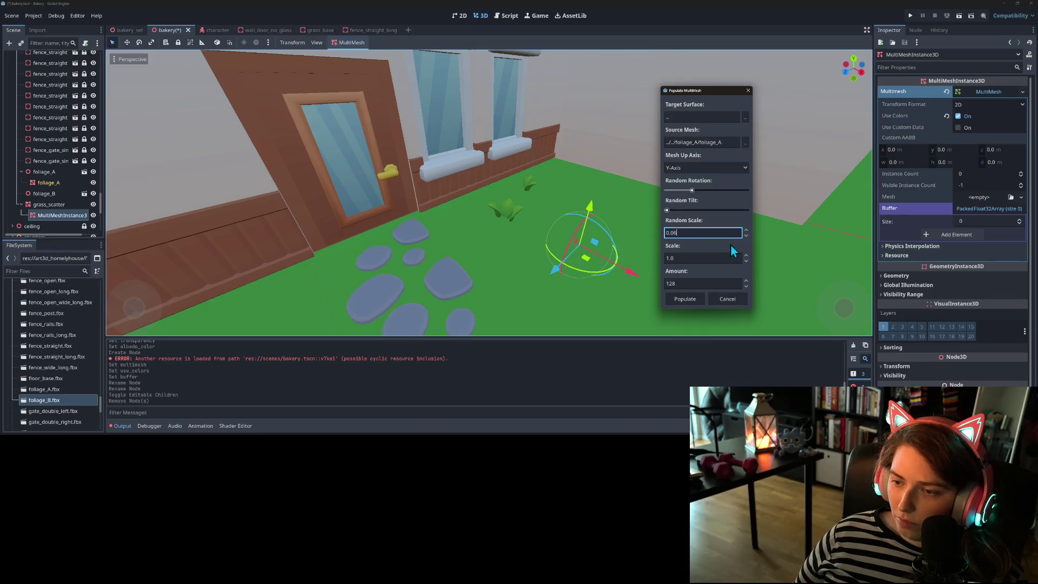
click(689, 301)
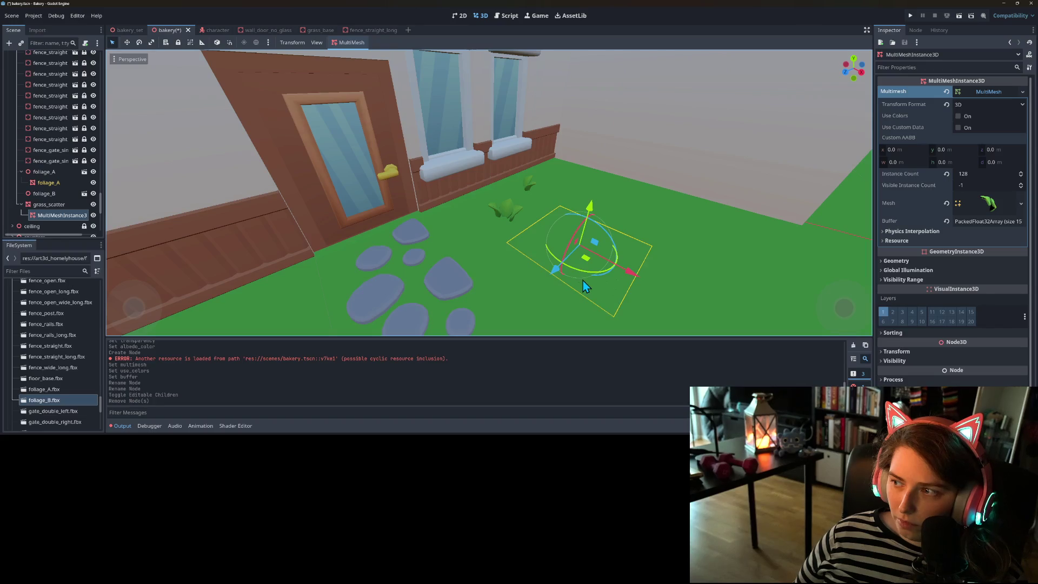
- Drag the foliage MultiMeshInstance3D about 1.43 units up along Y
scroll(584, 281, down, 6)
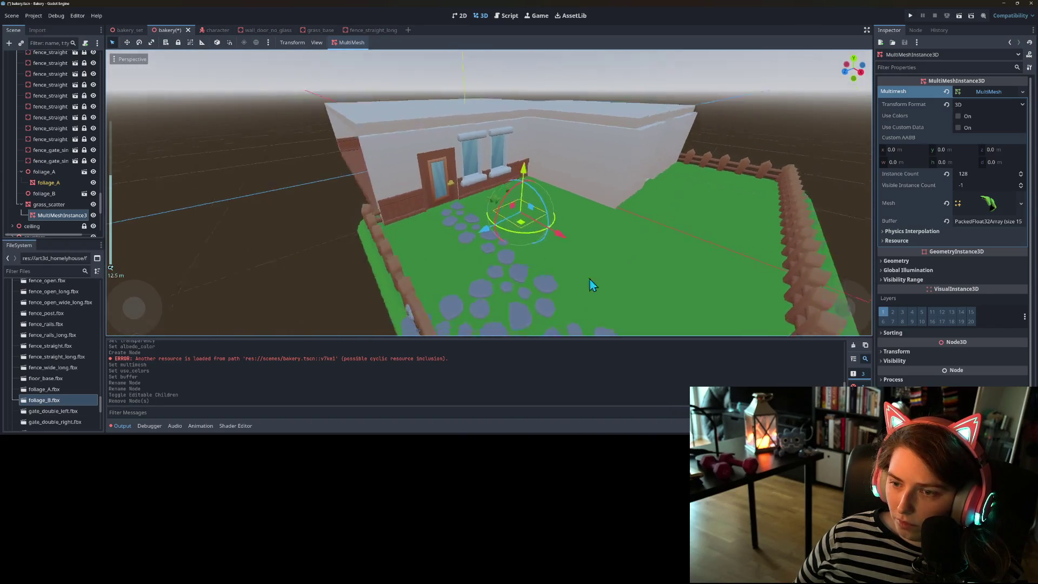
scroll(593, 281, up, 3)
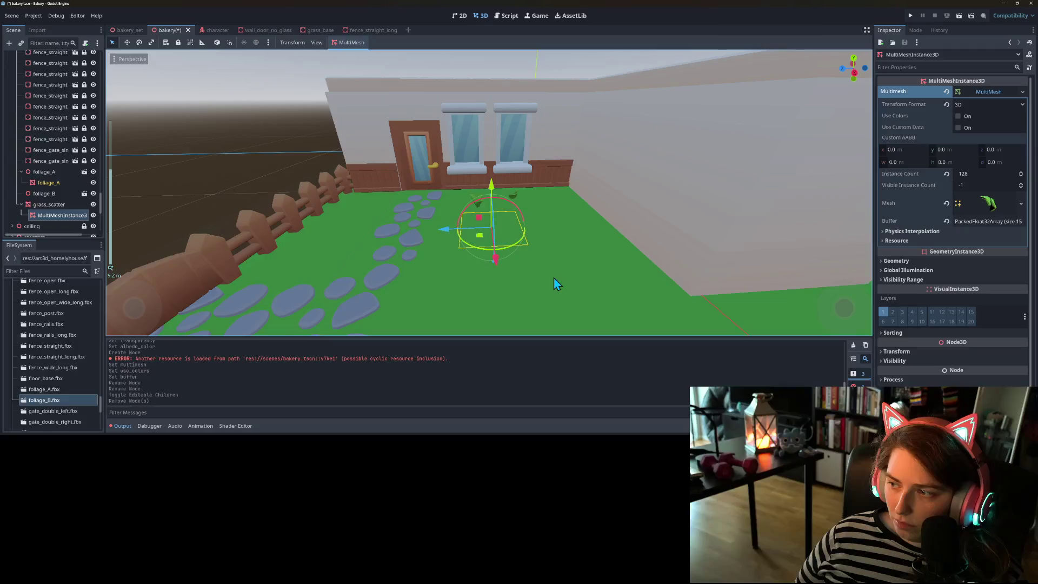
mouse_move(554, 278)
mouse_down()
mouse_move(583, 285)
mouse_move(570, 280)
mouse_up()
scroll(569, 280, up, 3)
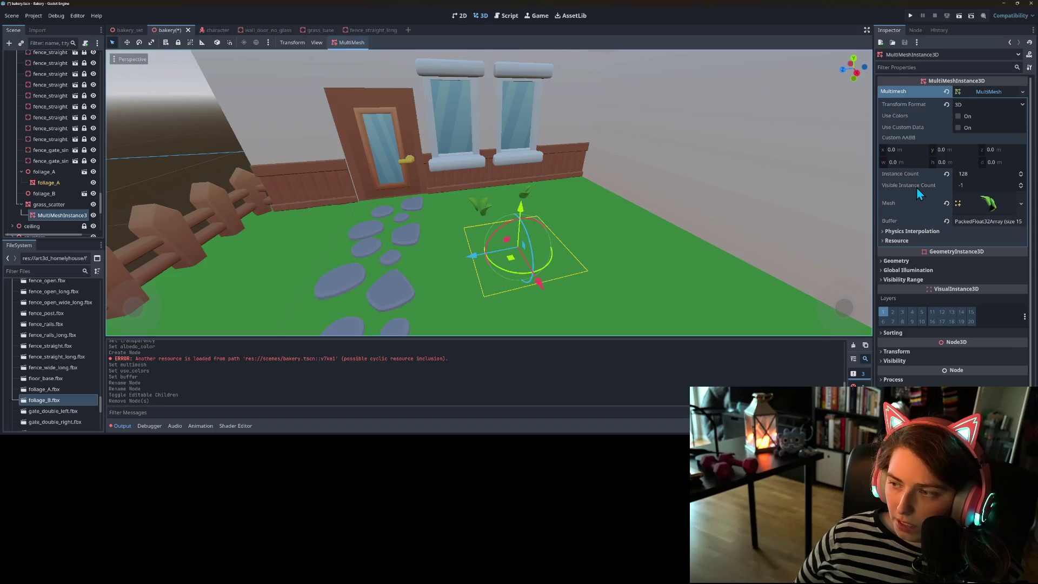
mouse_move(916, 187)
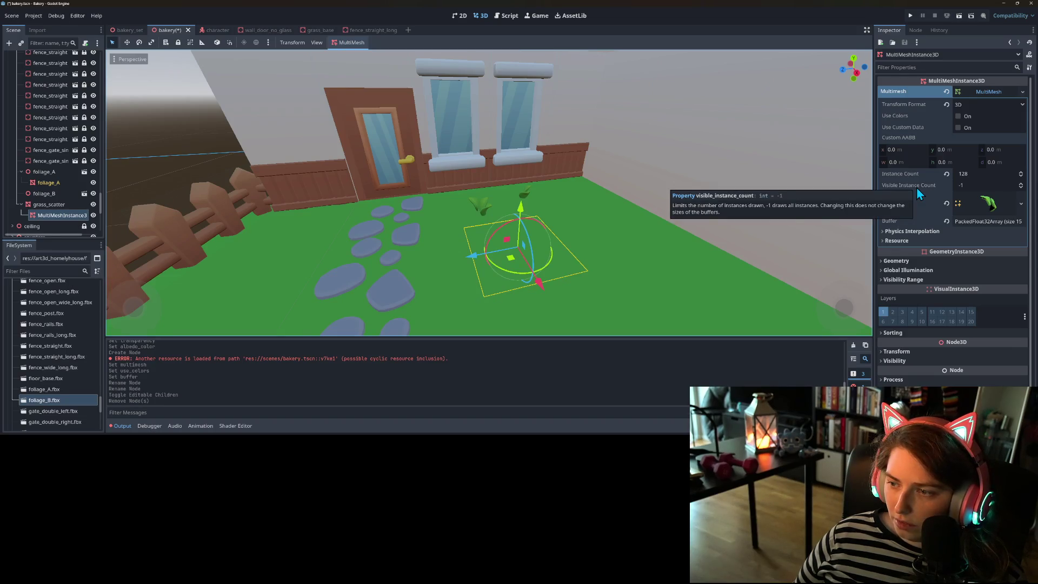
click(962, 184)
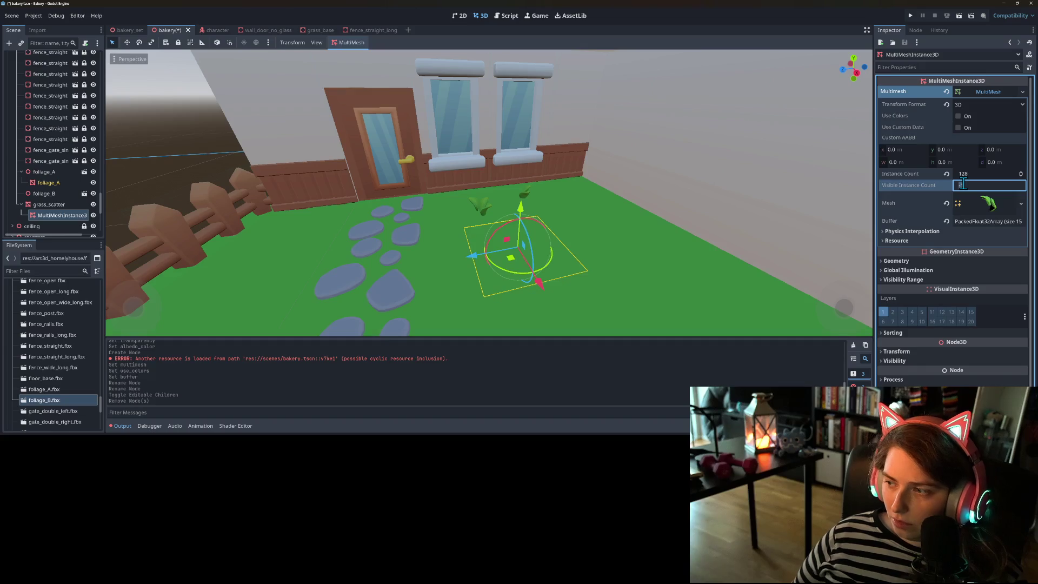
mouse_move(528, 212)
mouse_down()
mouse_move(560, 134)
mouse_move(562, 195)
mouse_up()
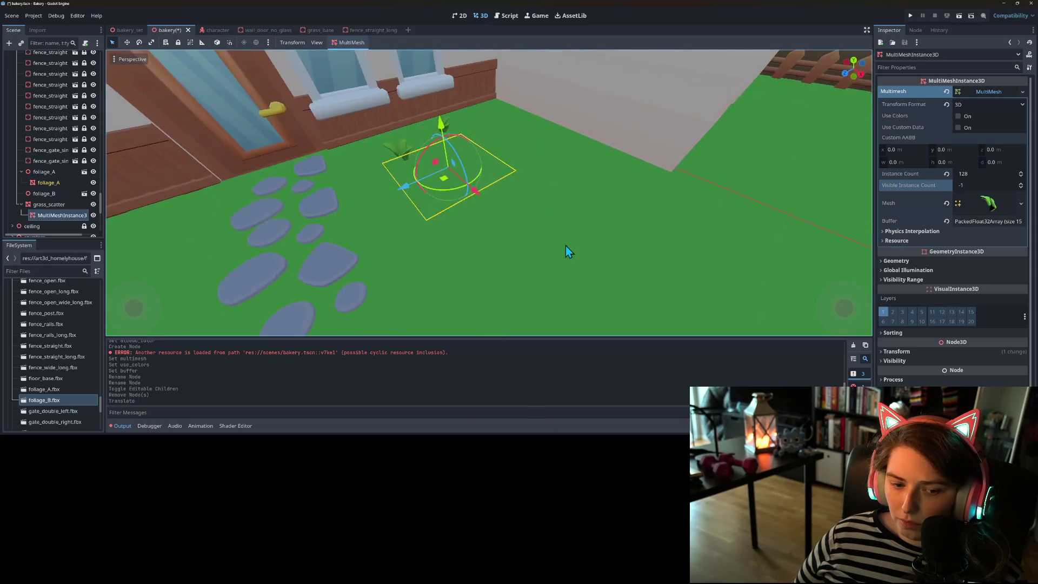
- Try toggling Use Colors on the MultiMesh in the Inspector
click(962, 116)
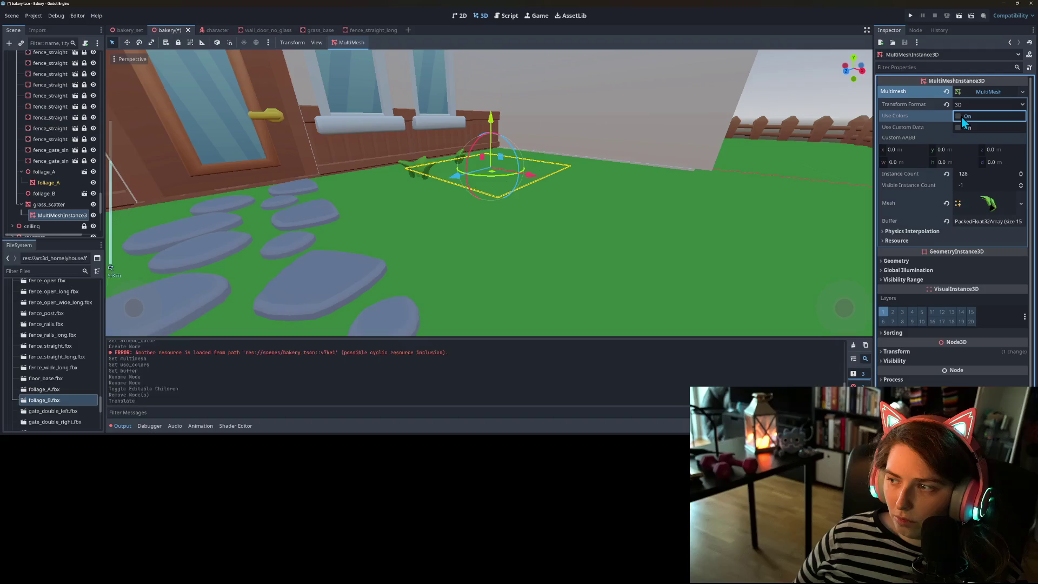
click(960, 117)
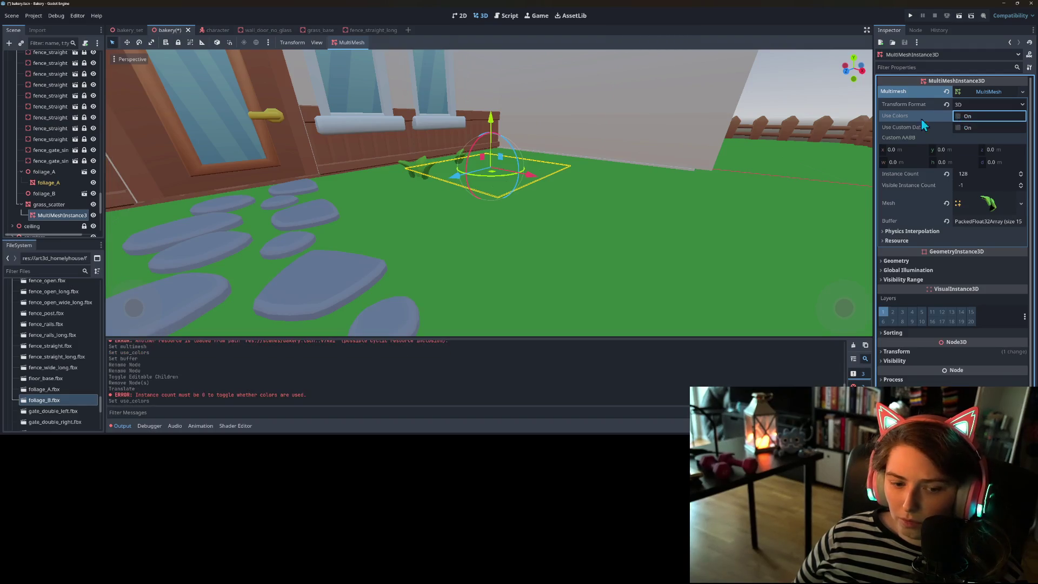
scroll(519, 249, down, 6)
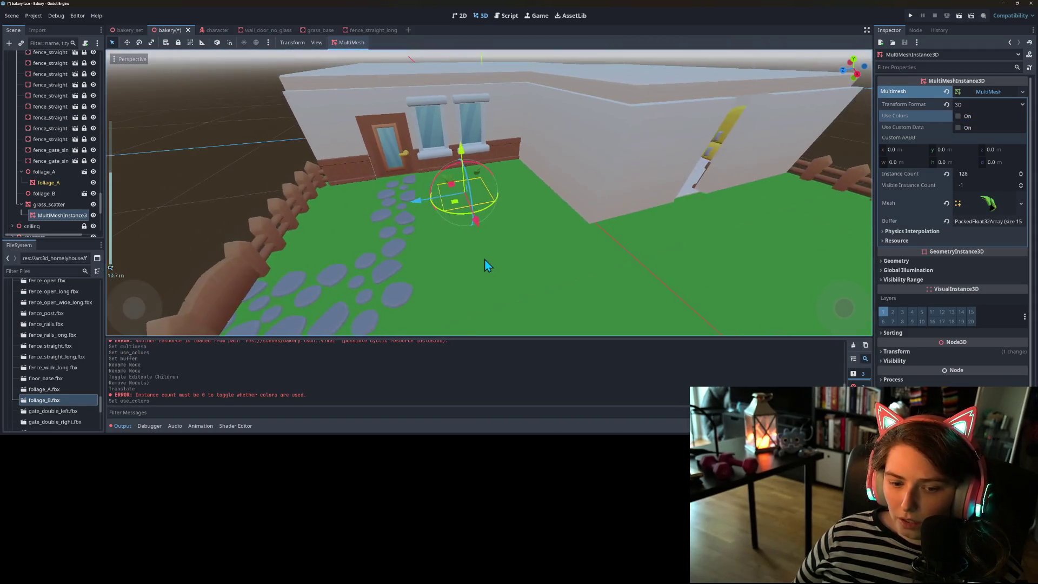
scroll(497, 256, up, 2)
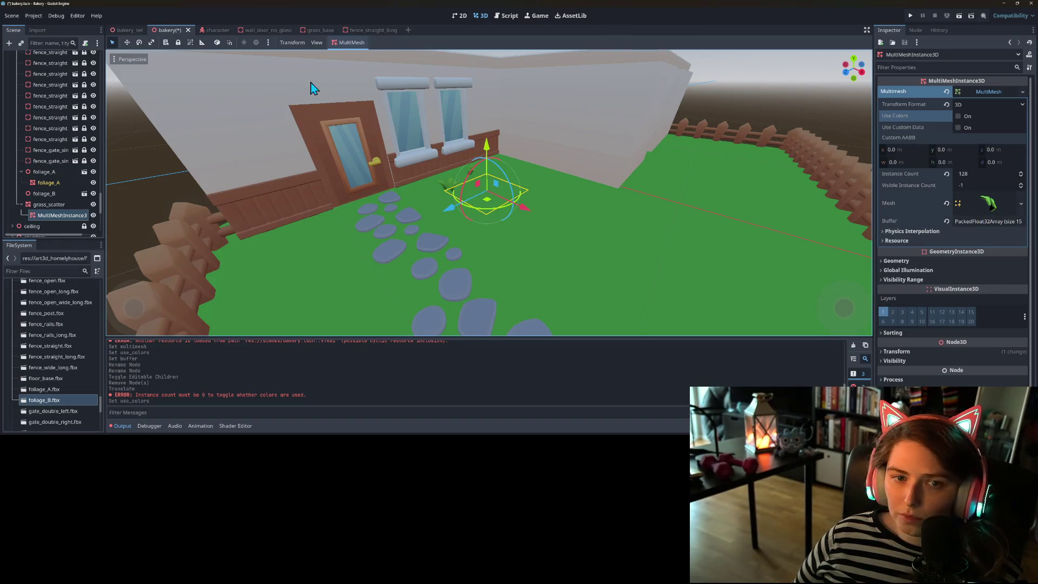
click(347, 43)
- Repopulate the foliage MultiMesh with Mesh Up Axis set to X-Axis
click(359, 55)
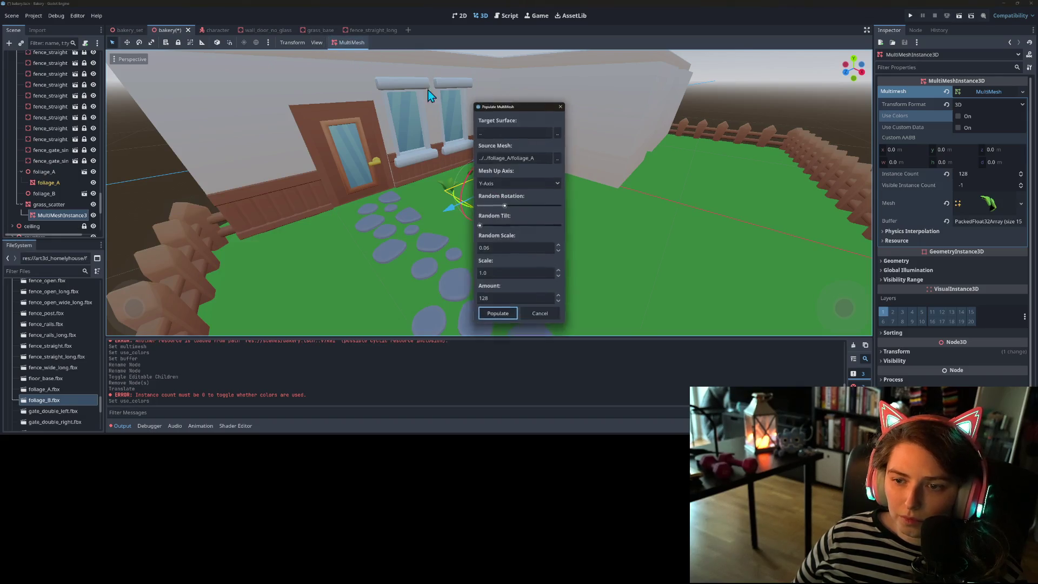
click(524, 183)
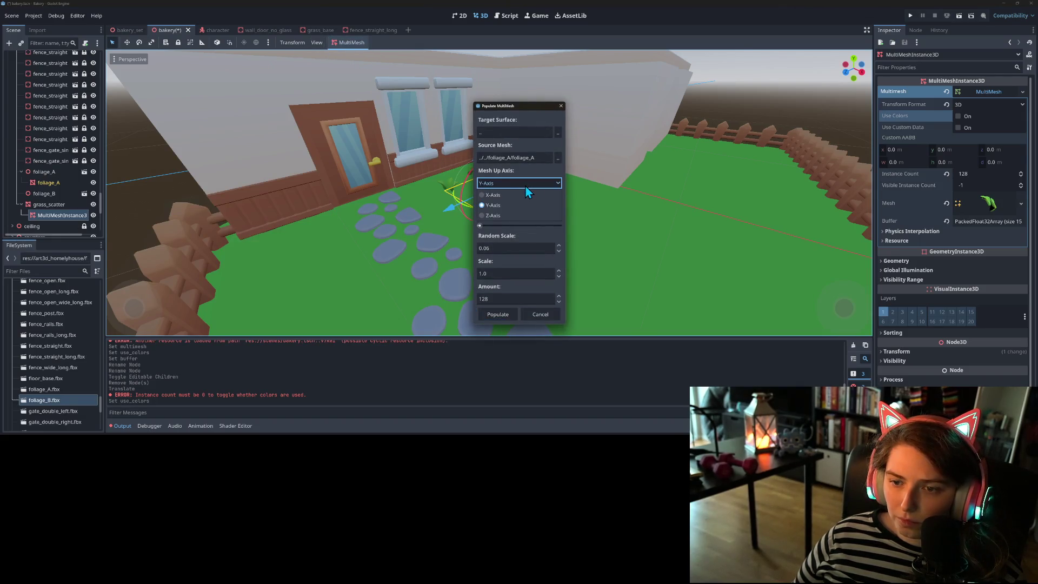
click(512, 195)
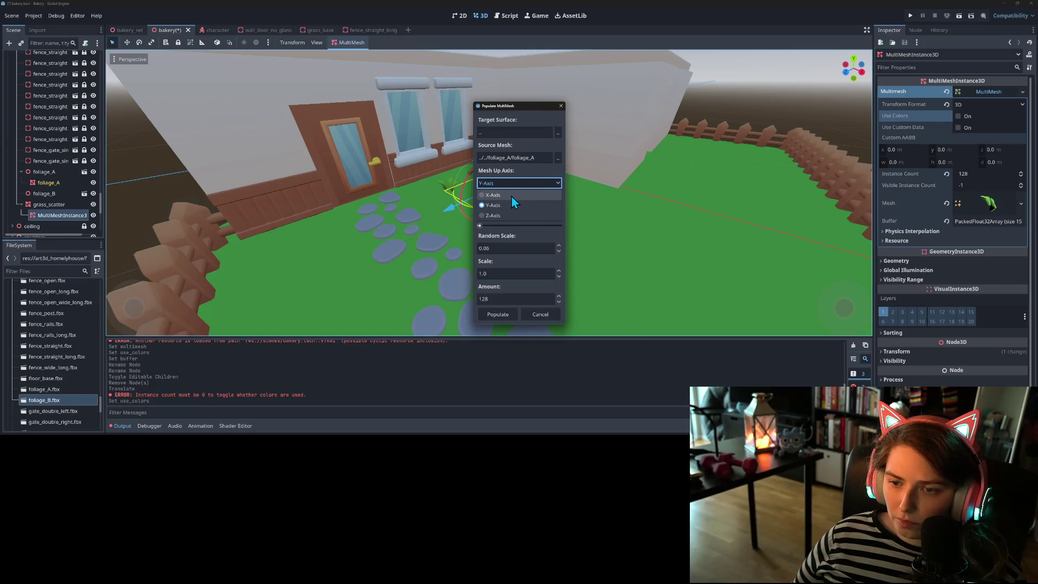
click(496, 316)
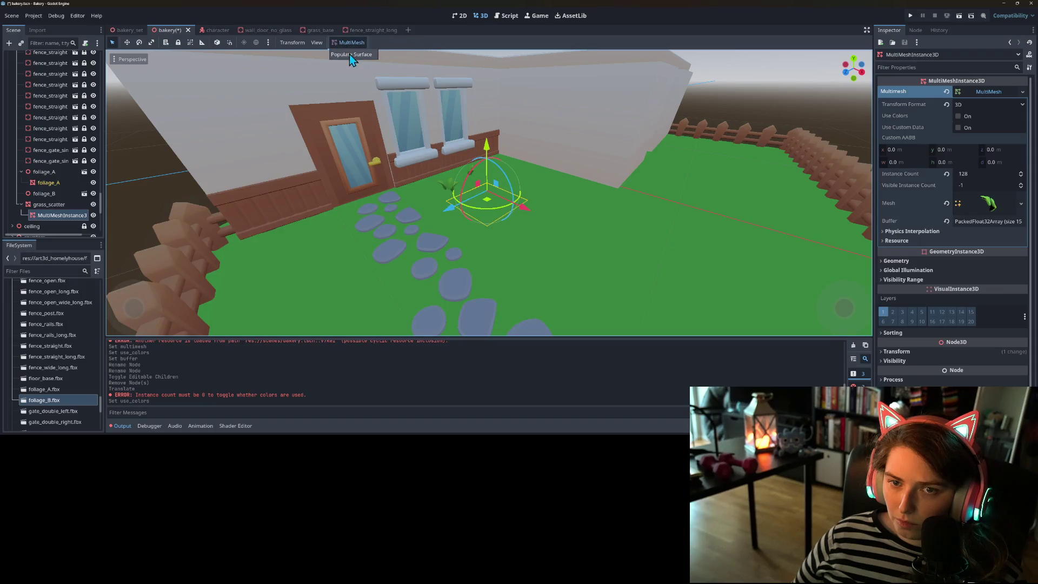
- Repopulate the foliage MultiMesh again with Mesh Up Axis set to Z-Axis
click(349, 54)
click(510, 184)
click(515, 217)
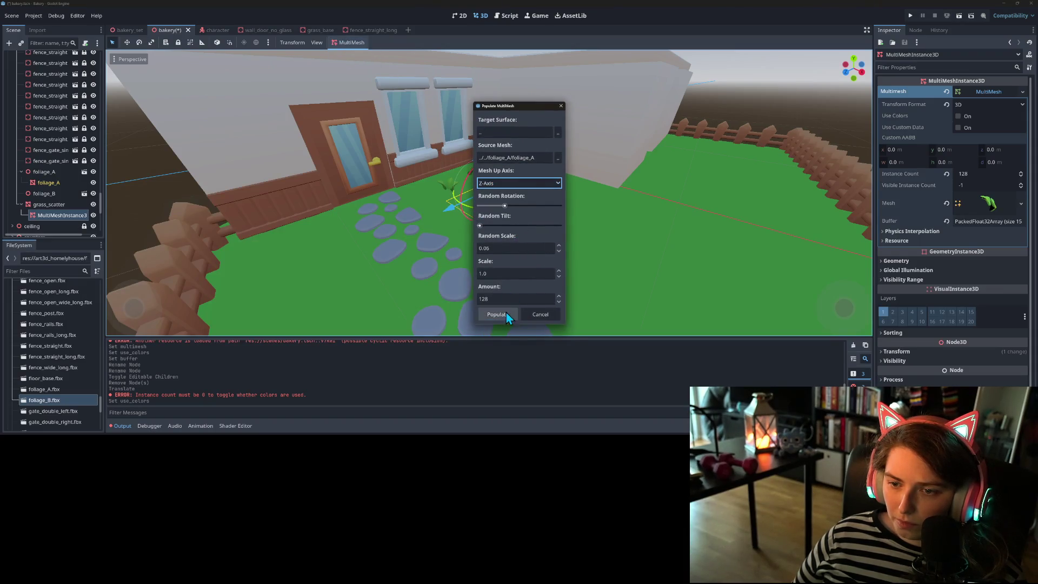
click(498, 315)
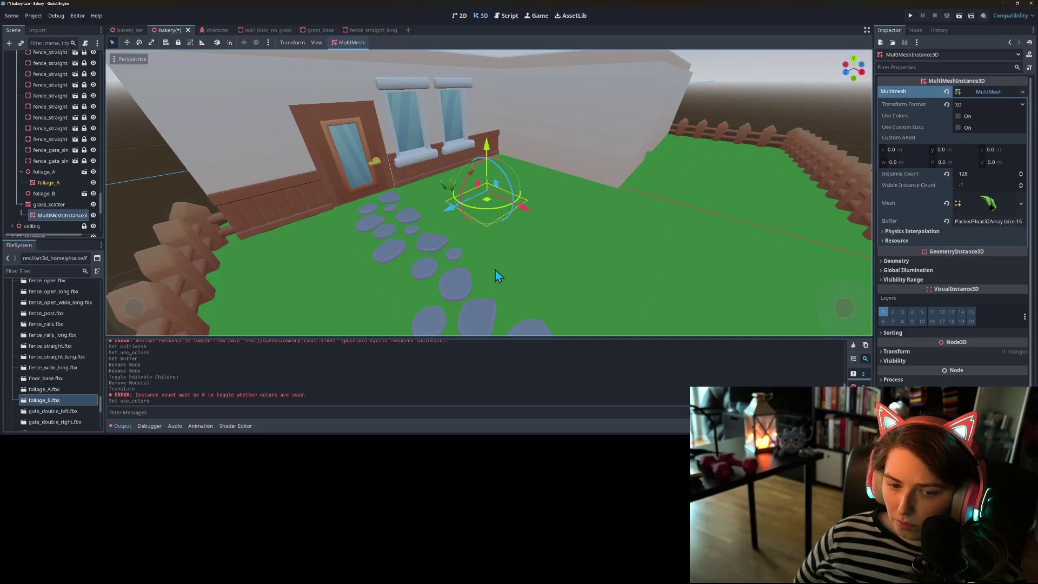
click(48, 205)
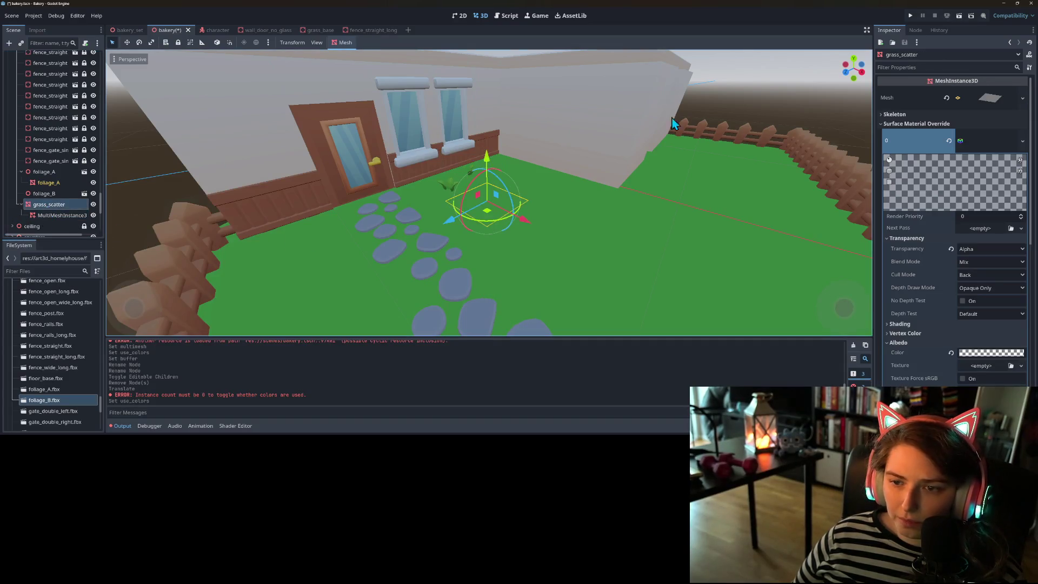
click(949, 142)
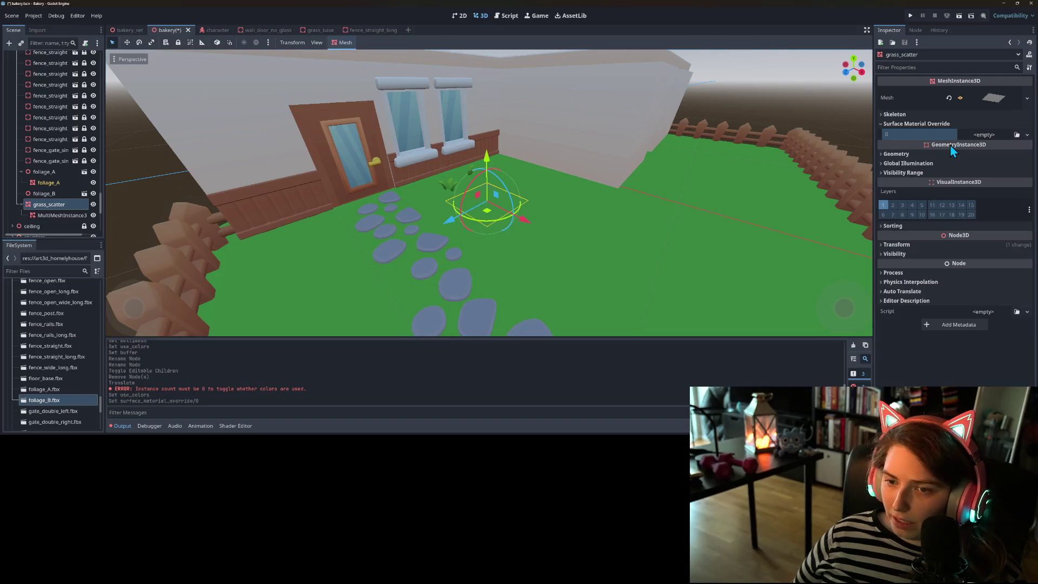
mouse_move(486, 306)
mouse_down()
mouse_move(429, 294)
mouse_move(465, 306)
mouse_up()
key(ctrl+z)
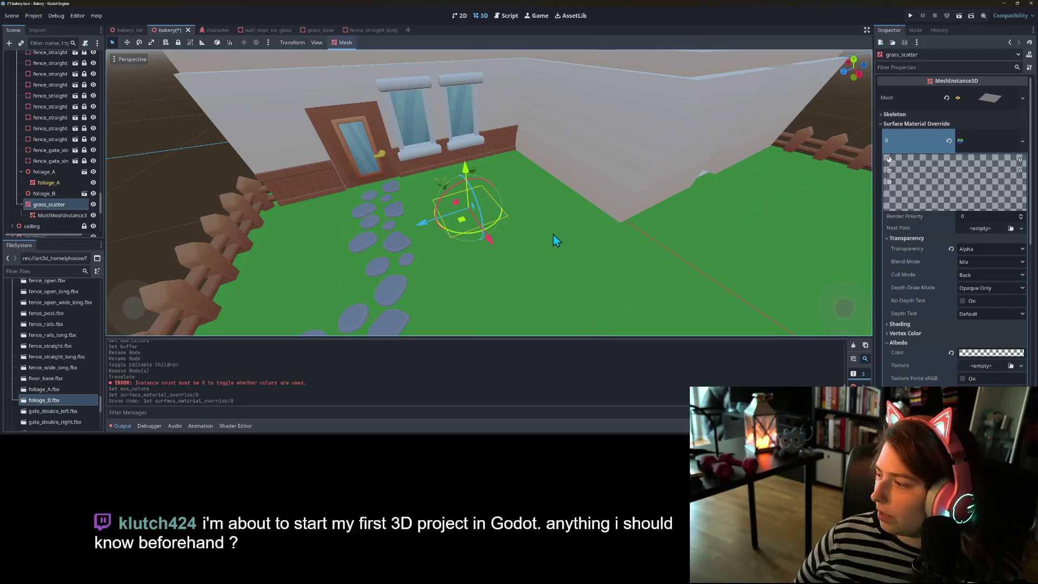
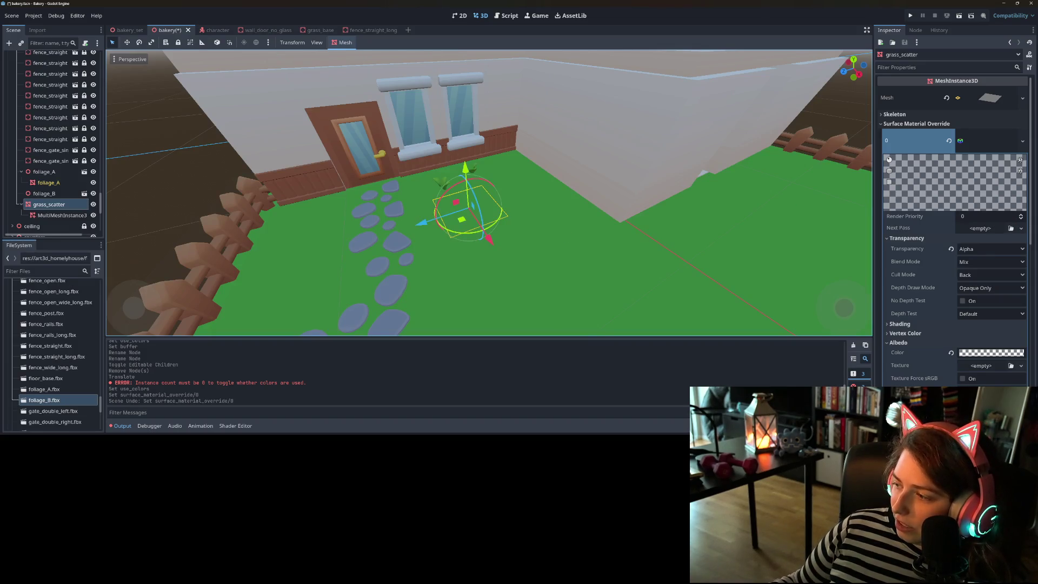
- Open a new empty scene and close it again
mouse_move(541, 268)
mouse_down()
mouse_move(551, 232)
mouse_move(561, 234)
mouse_up()
scroll(559, 233, up, 3)
scroll(559, 238, down, 5)
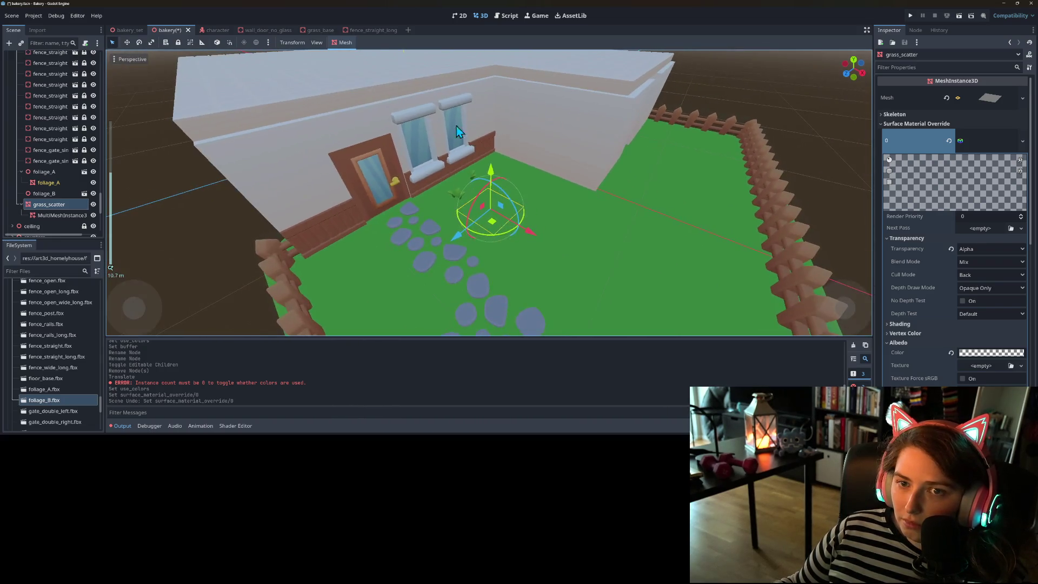
click(408, 30)
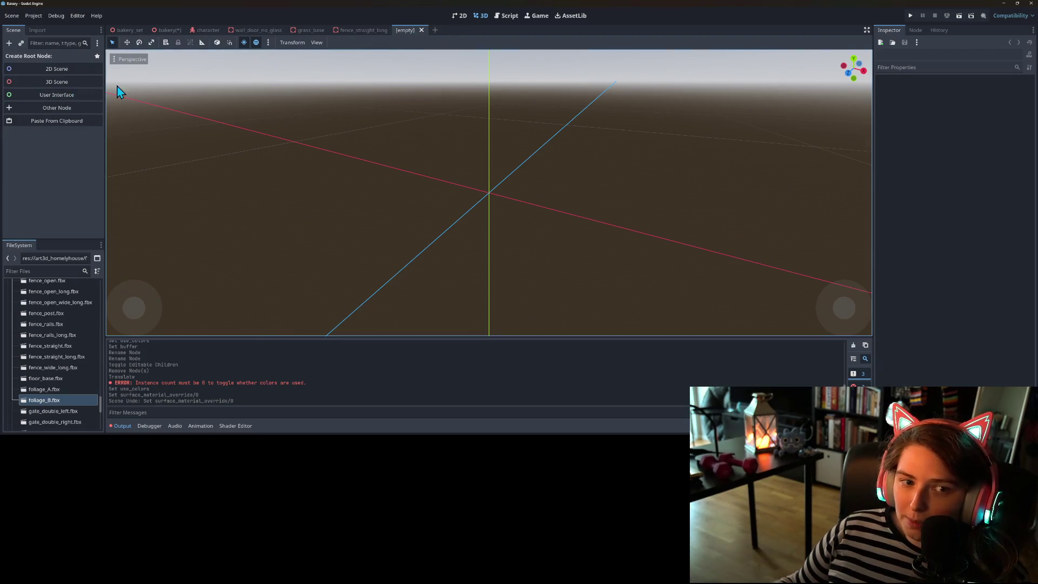
click(422, 31)
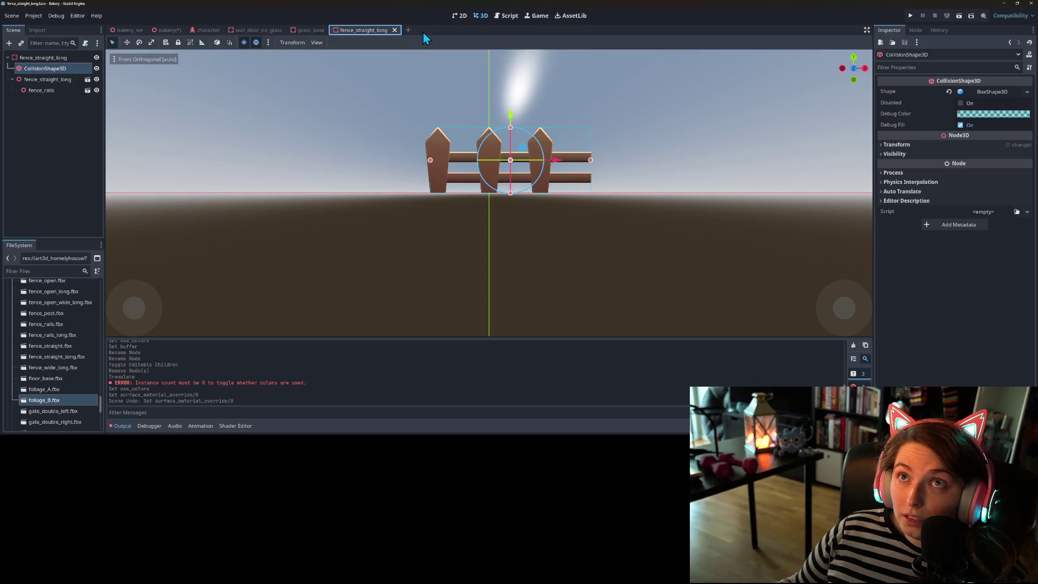
- Close the fence_straight_long and grass_base scenes and return to the bakery scene
mouse_move(366, 167)
mouse_down()
mouse_move(446, 199)
mouse_move(391, 226)
mouse_up()
scroll(388, 225, down, 4)
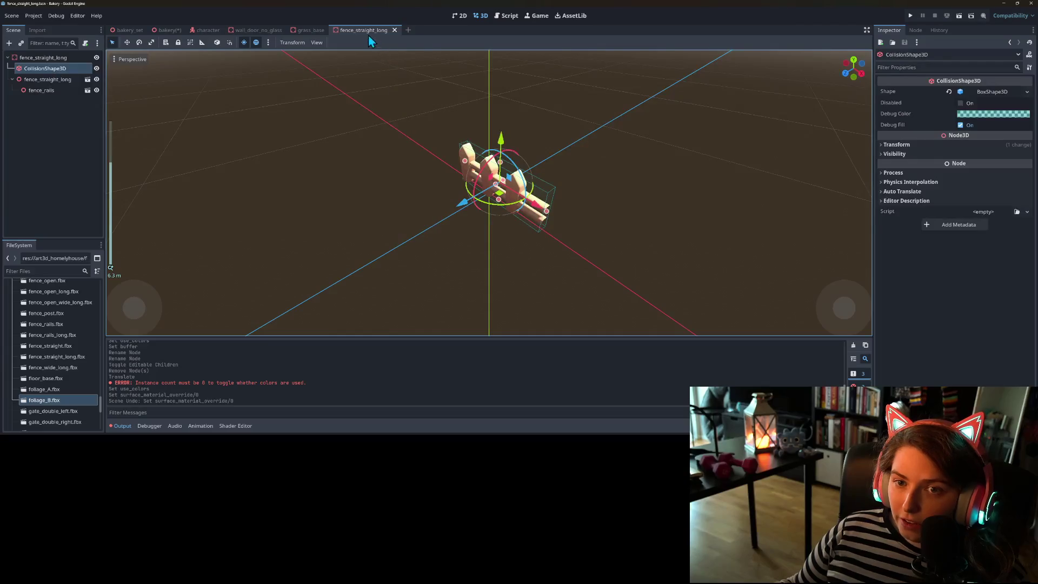
click(396, 31)
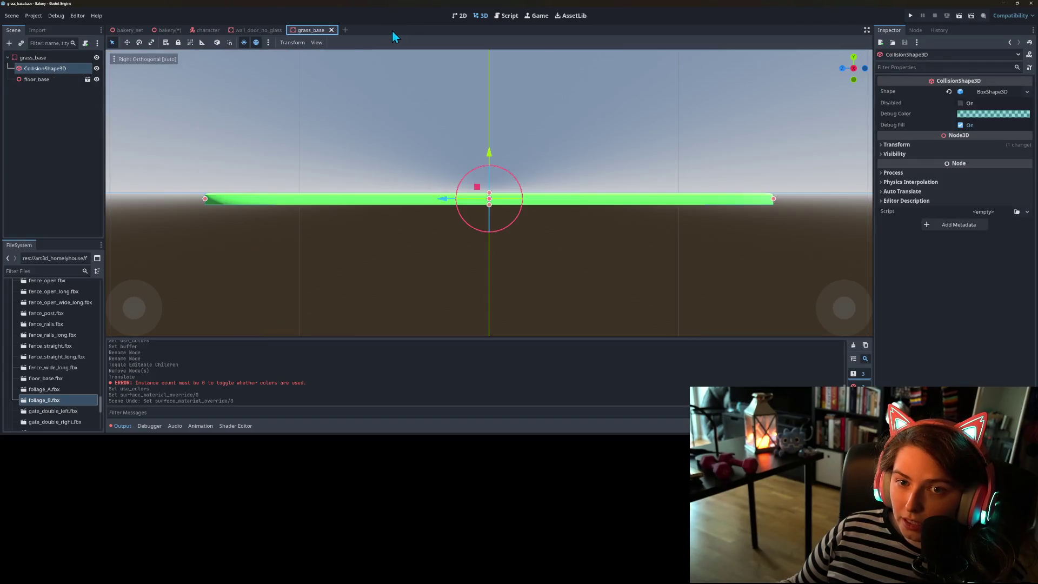
click(332, 30)
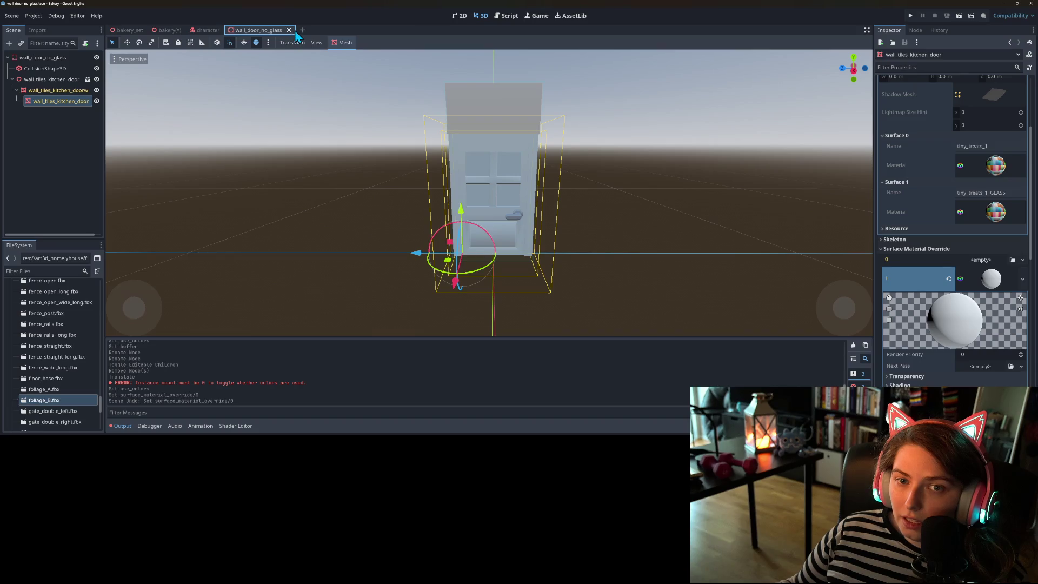
click(161, 29)
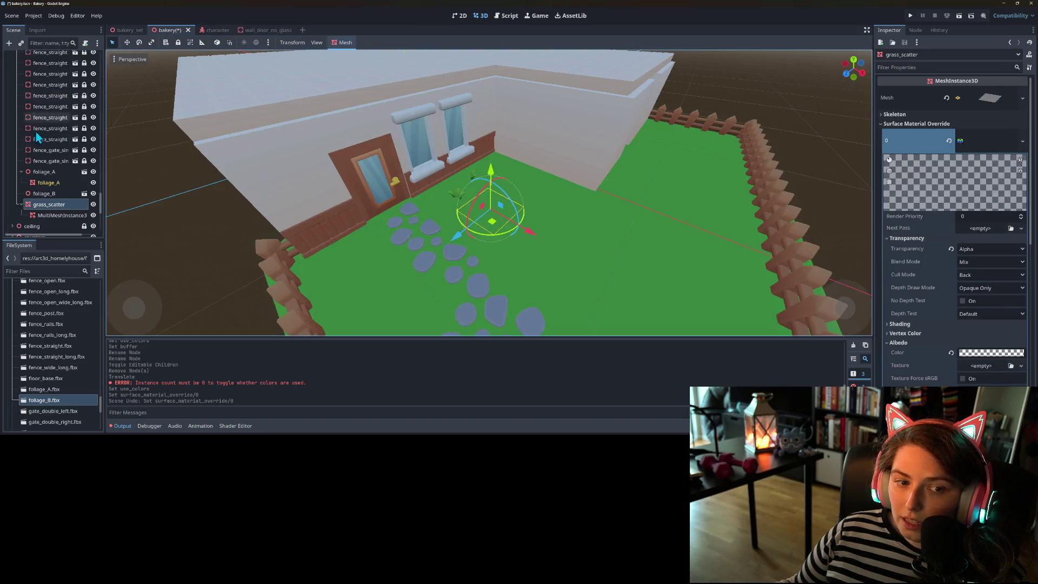
- Inspect the WorldEnvironment and Character nodes in the bakery scene
scroll(21, 142, up, 15)
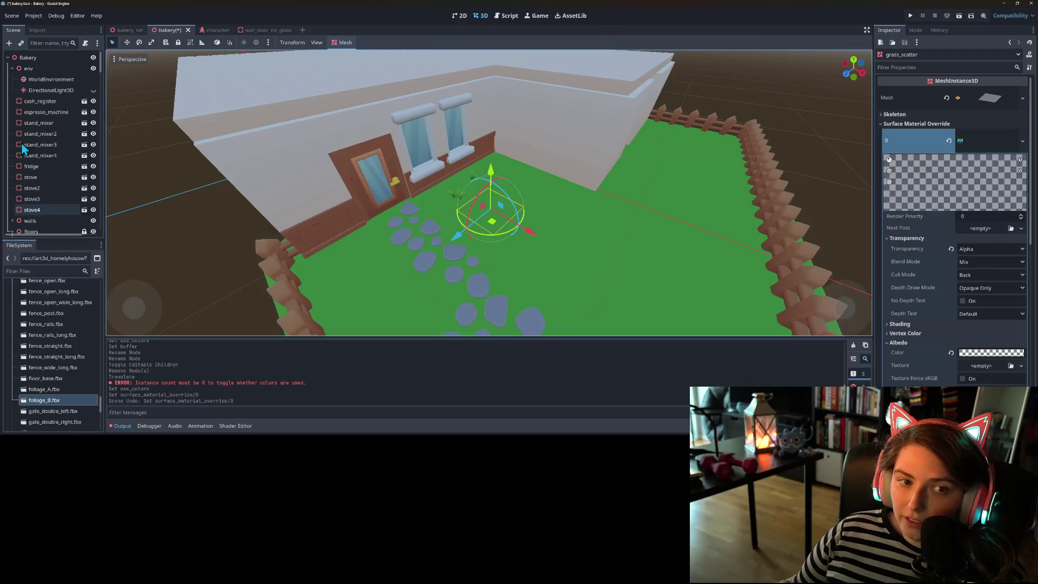
click(49, 80)
scroll(56, 124, down, 5)
scroll(56, 124, down, 10)
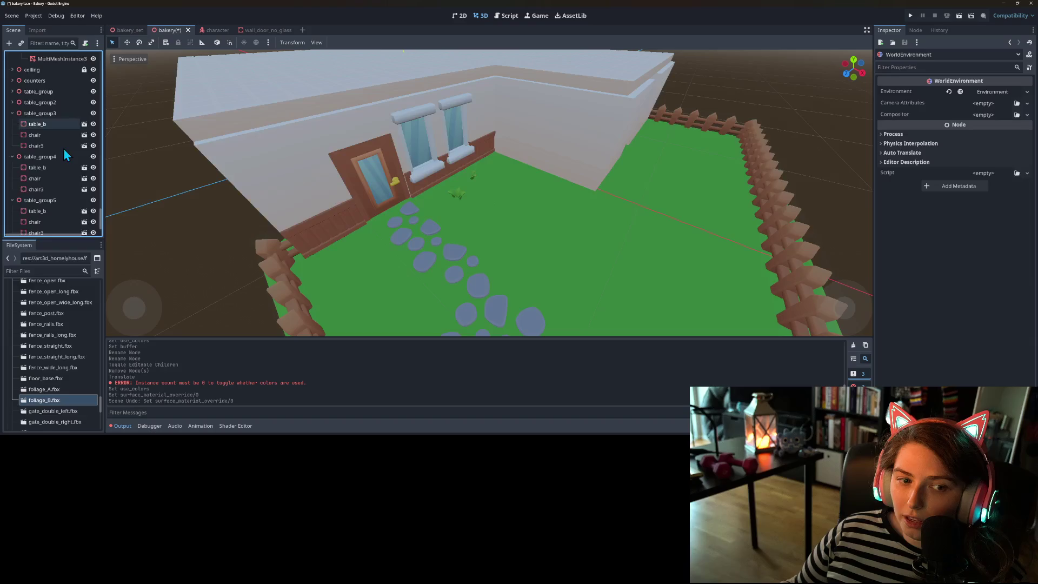
click(57, 227)
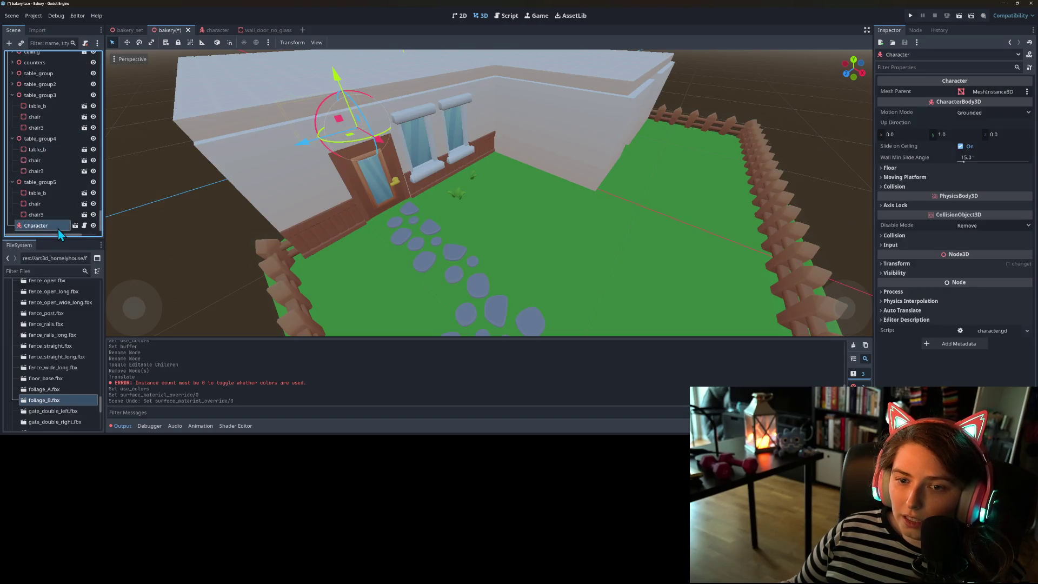
scroll(50, 212, up, 5)
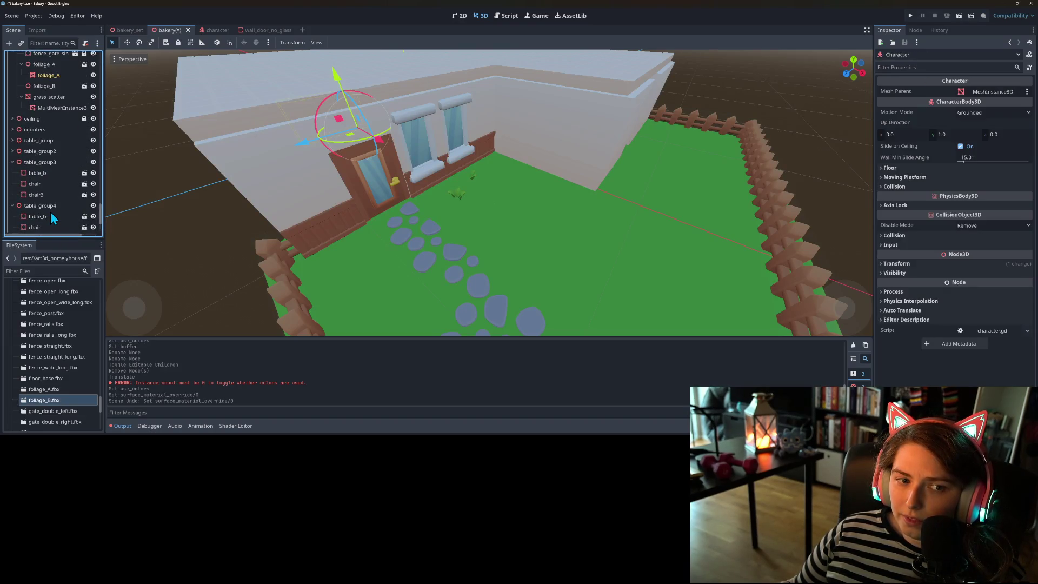
scroll(51, 212, up, 10)
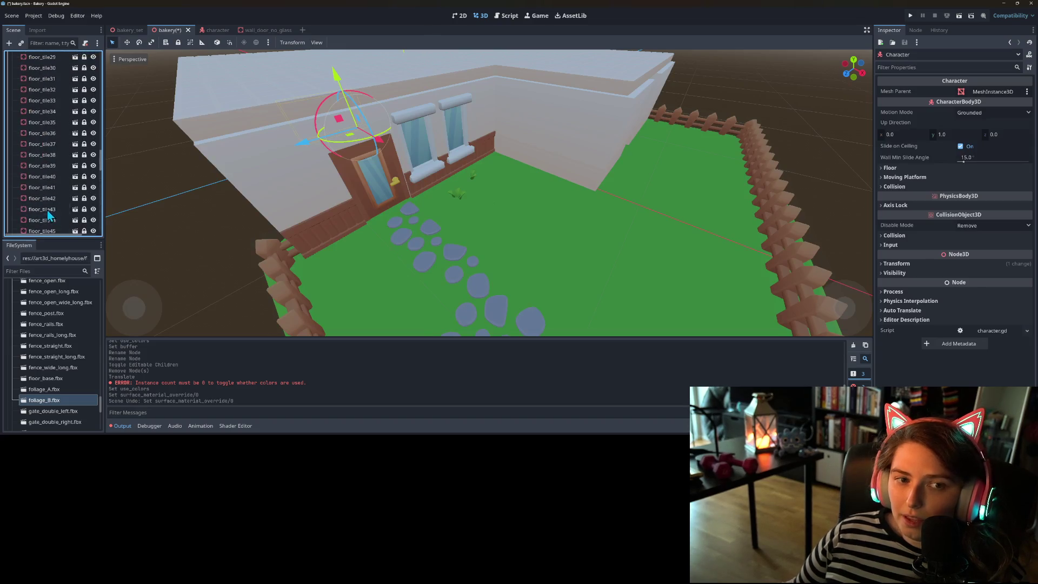
scroll(48, 212, up, 15)
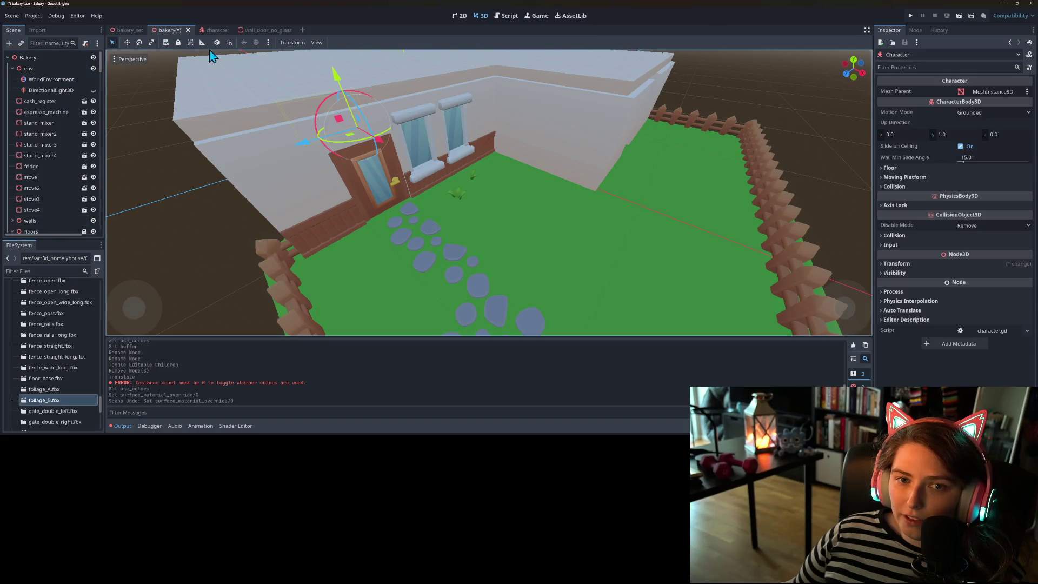
- Check the preview sun and environment settings in the bakery_set scene
click(131, 31)
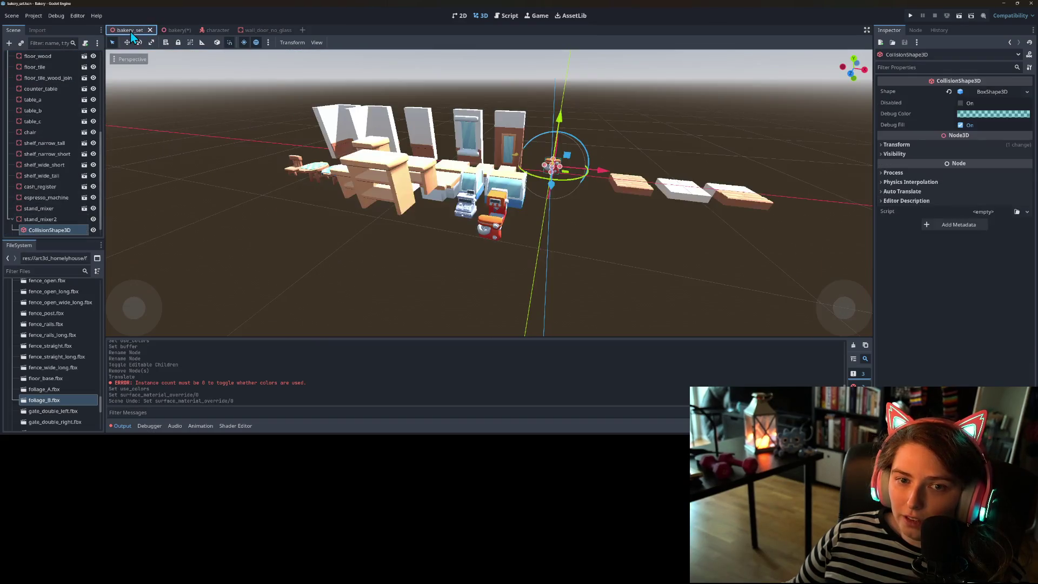
click(268, 42)
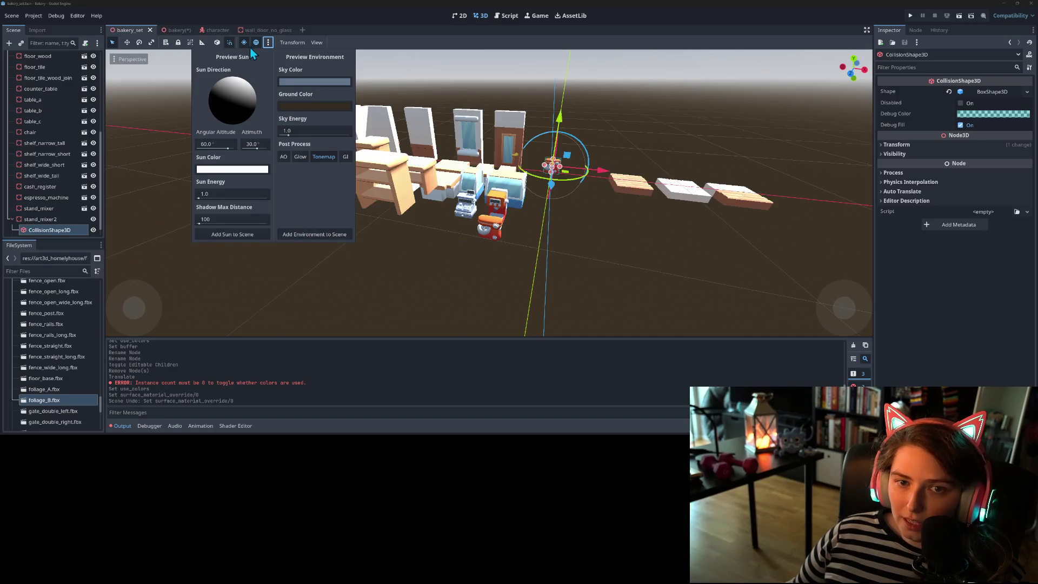
click(268, 42)
- Return to the bakery scene, save it with Ctrl+S, and select the foliage_A node
click(172, 30)
scroll(475, 172, down, 5)
key(ctrl+s)
scroll(531, 270, up, 3)
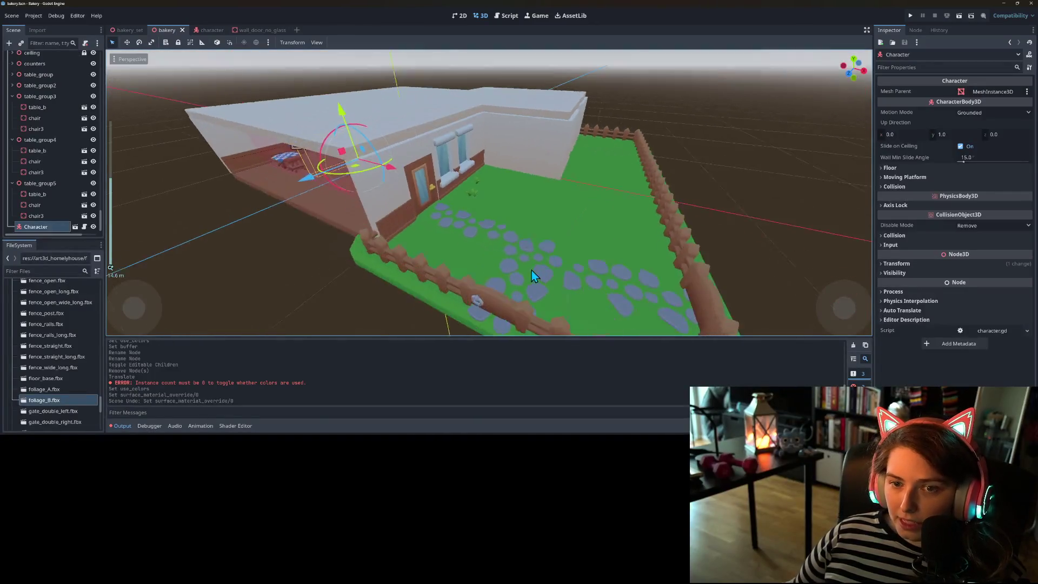
scroll(501, 270, up, 3)
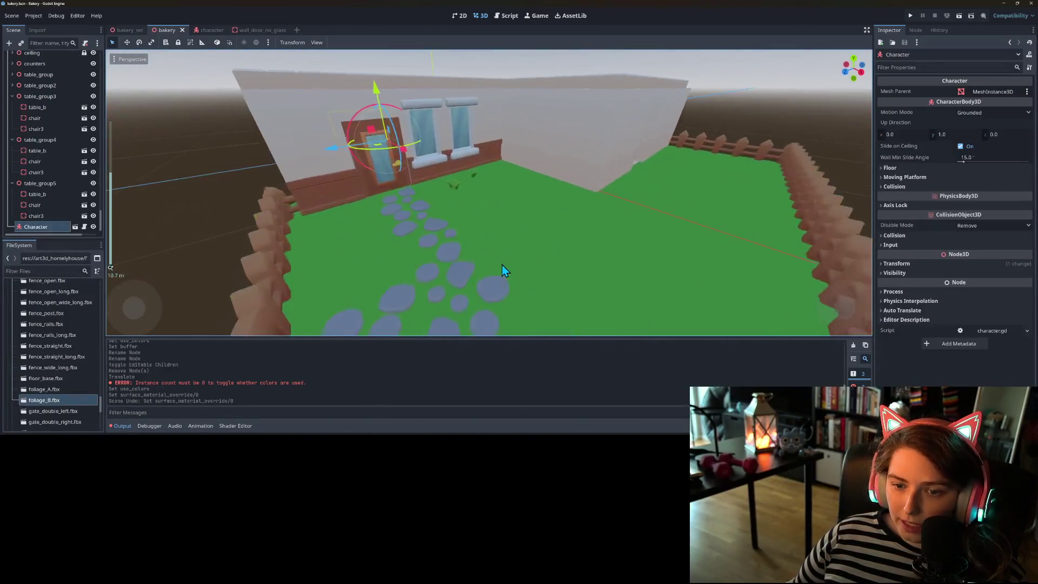
scroll(503, 270, up, 3)
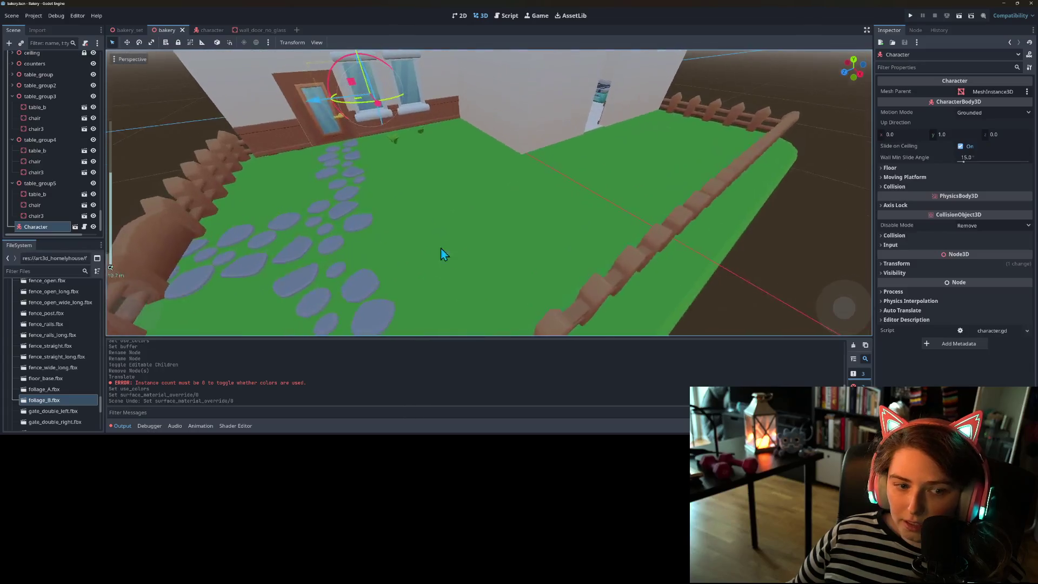
scroll(368, 229, up, 3)
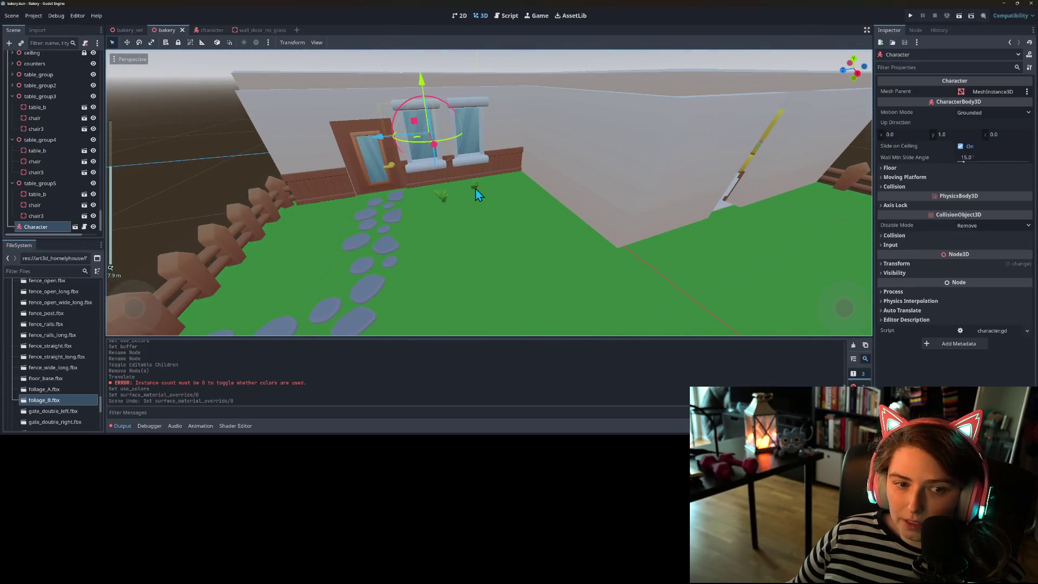
scroll(63, 190, up, 5)
click(47, 121)
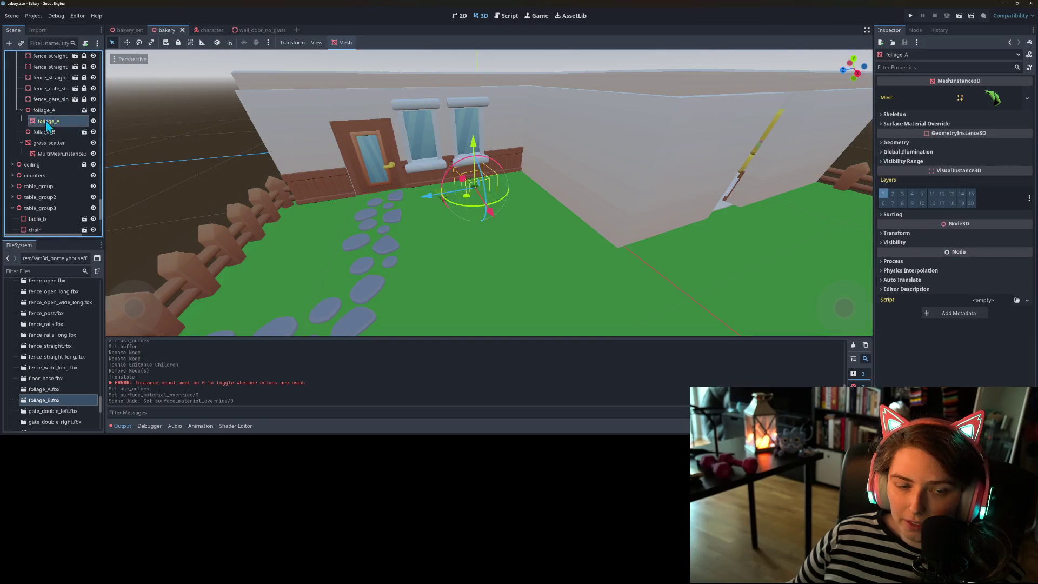
- Set the grass_scatter plane's X size to 10 m and move it along X
click(54, 153)
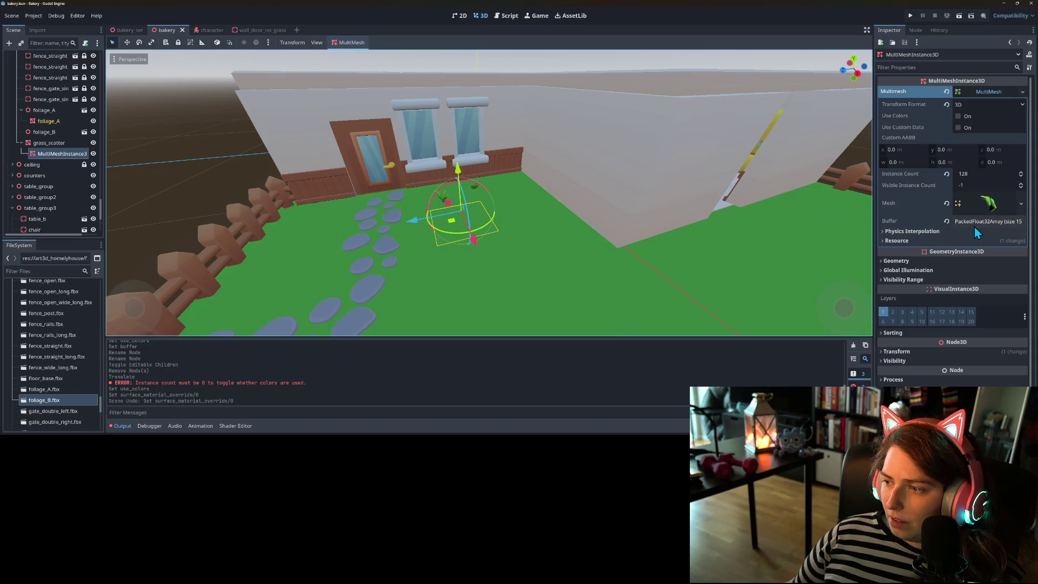
click(84, 146)
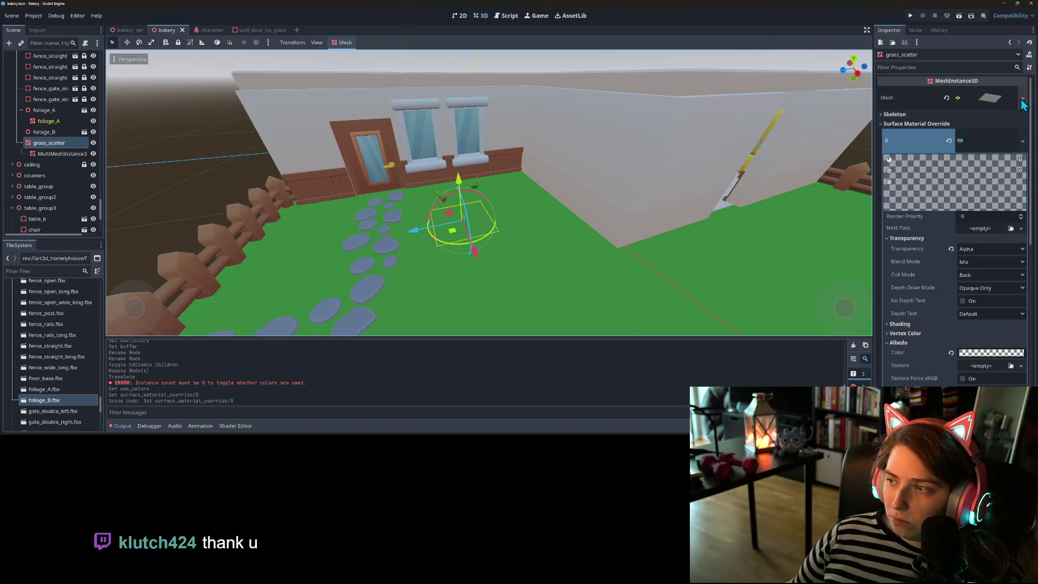
click(995, 99)
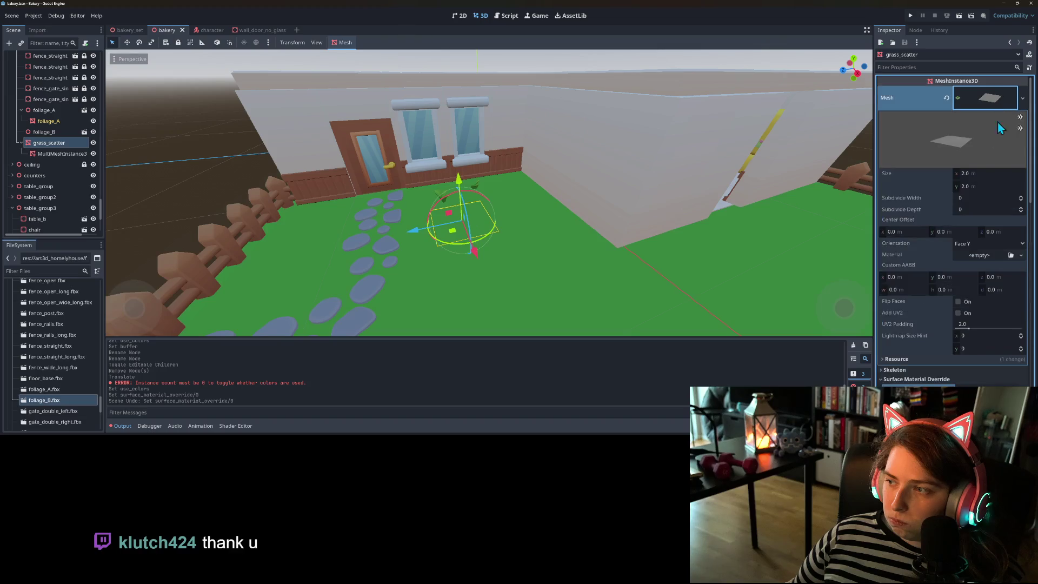
click(993, 173)
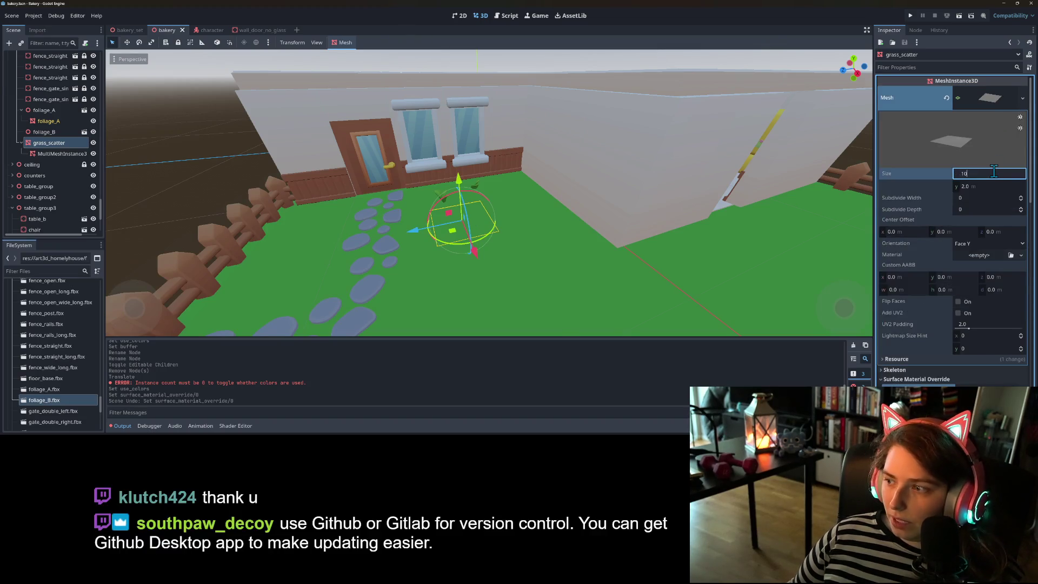
key(Return)
scroll(577, 258, down, 5)
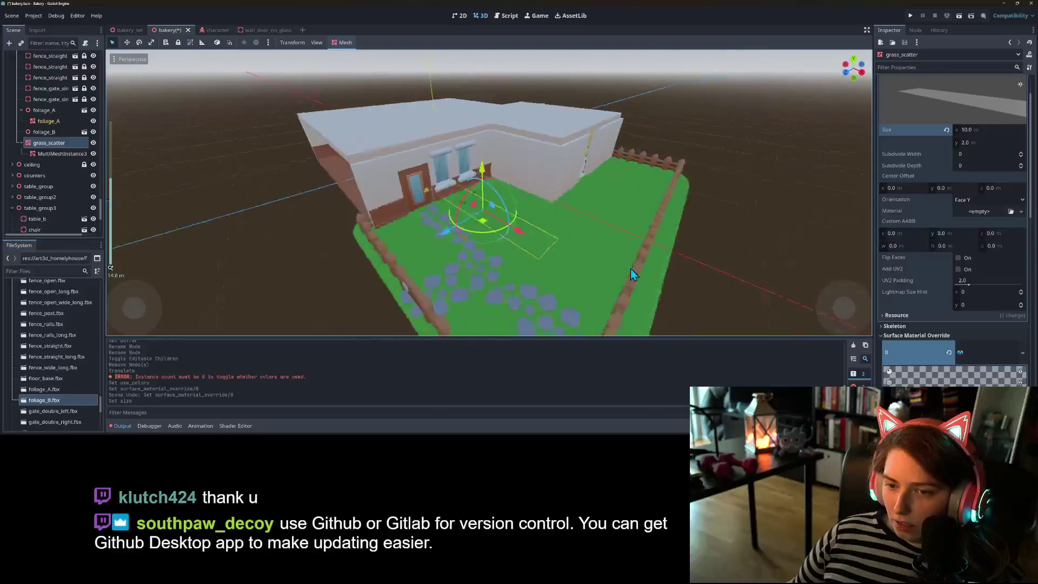
drag(527, 222, 572, 220)
- Resize the plane to 8 × 8 m, then shrink its Y size to 6 and 4 m
click(995, 129)
text(8)
key(Return)
click(994, 141)
text(8)
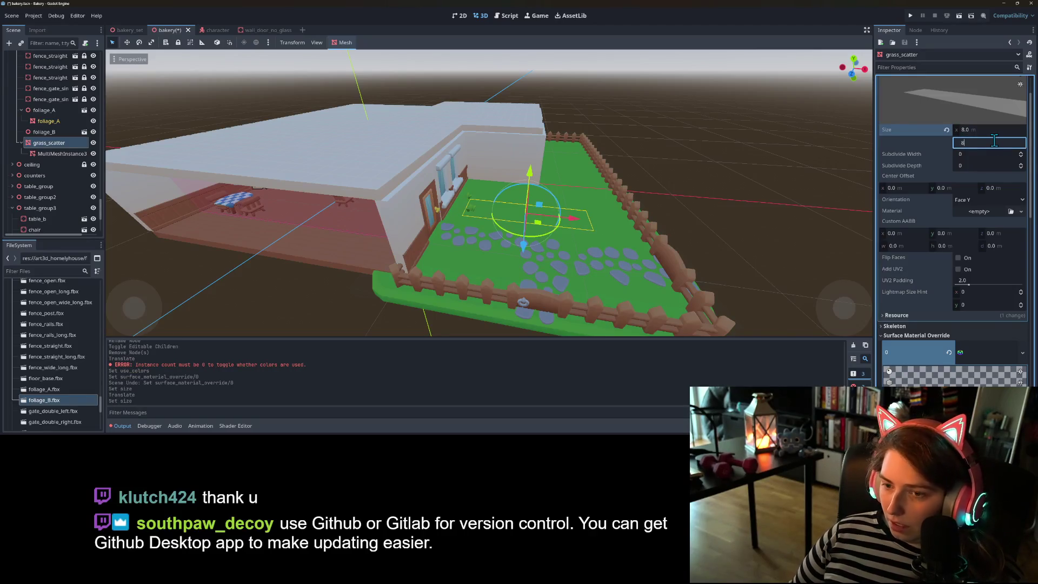
key(Return)
click(1001, 143)
text(6)
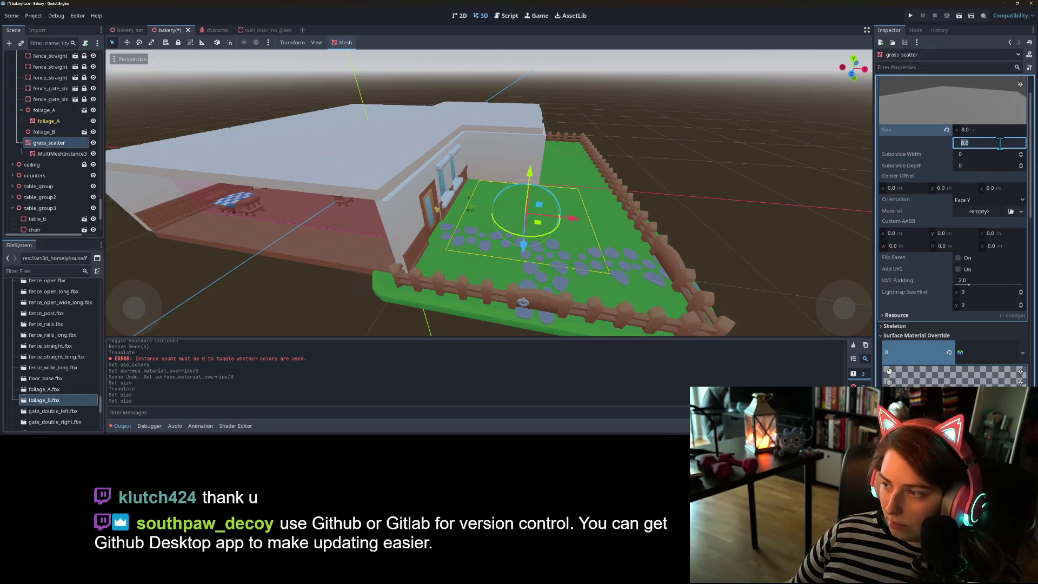
key(Return)
click(1000, 143)
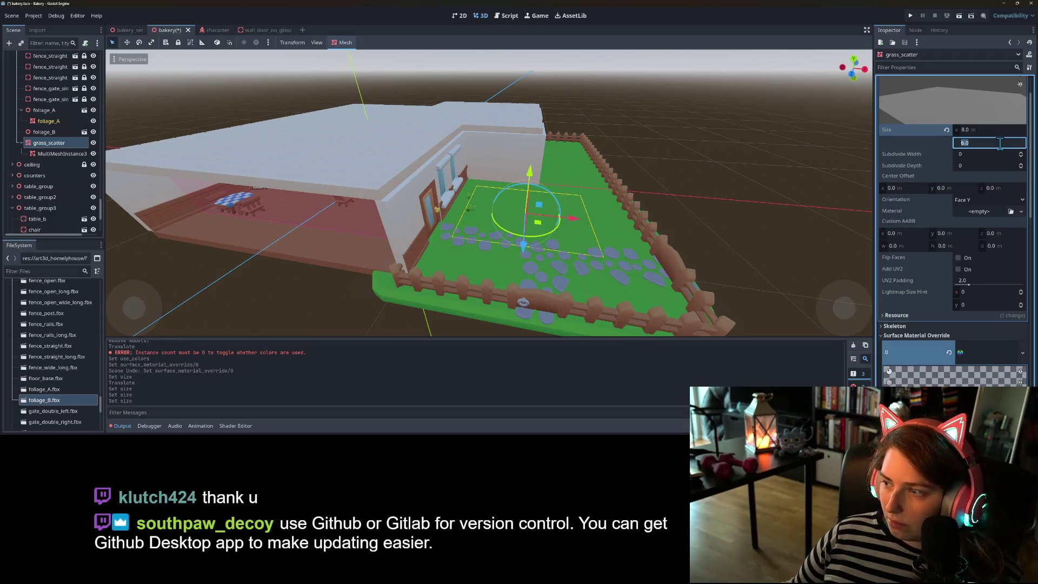
text(4)
key(Return)
- Make the plane 5 × 5 m and position it beside the bakery wall on the lawn
scroll(558, 293, up, 3)
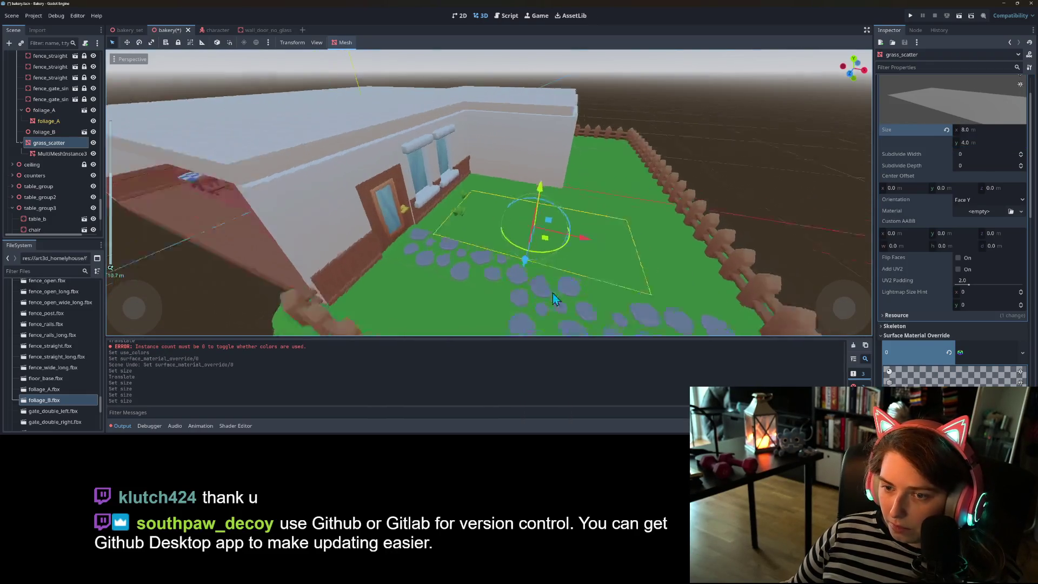
drag(514, 256, 522, 231)
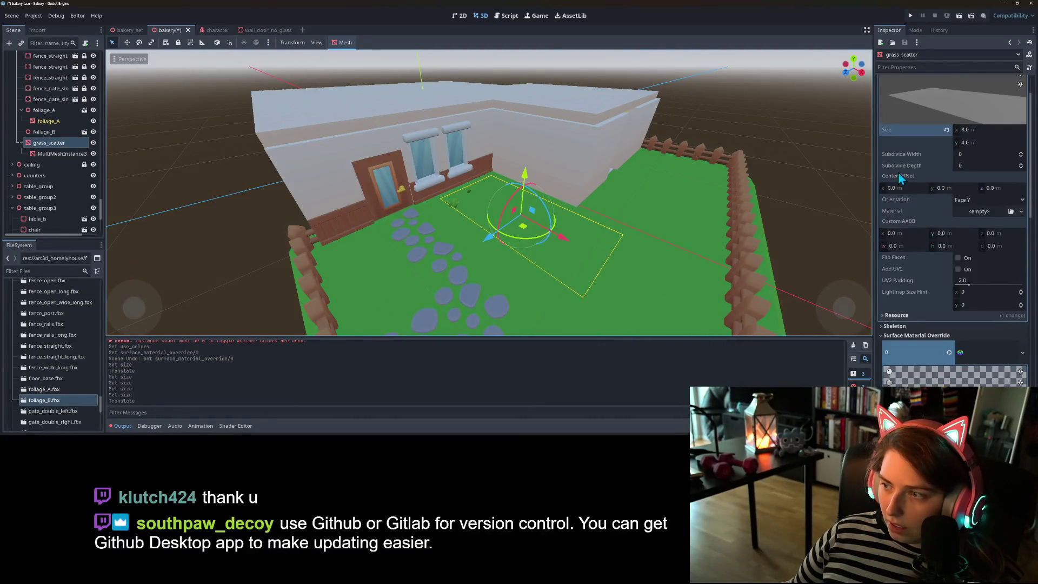
click(978, 142)
key(Return)
click(978, 129)
text(5)
key(Return)
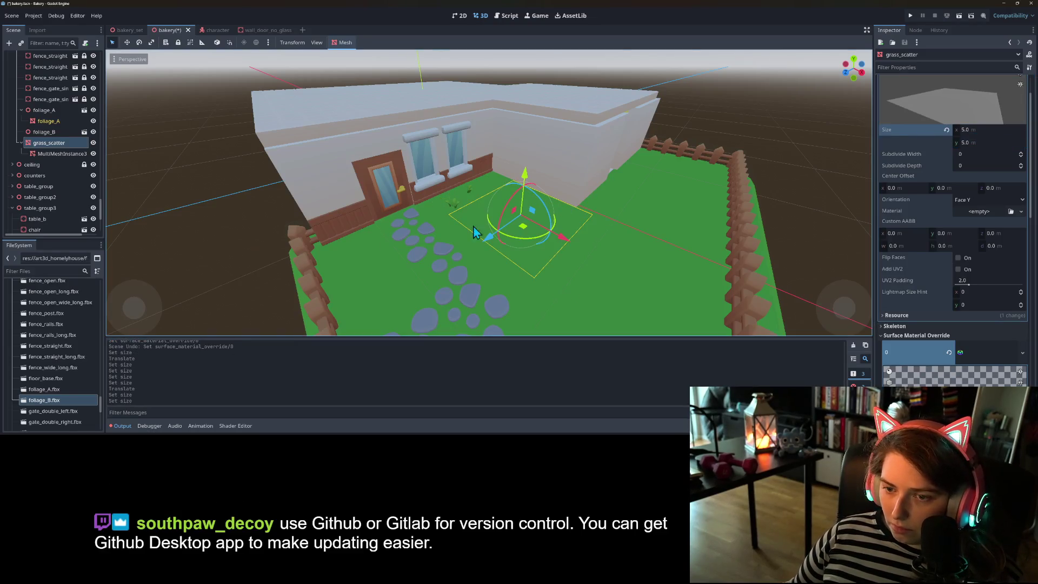
drag(527, 227, 502, 219)
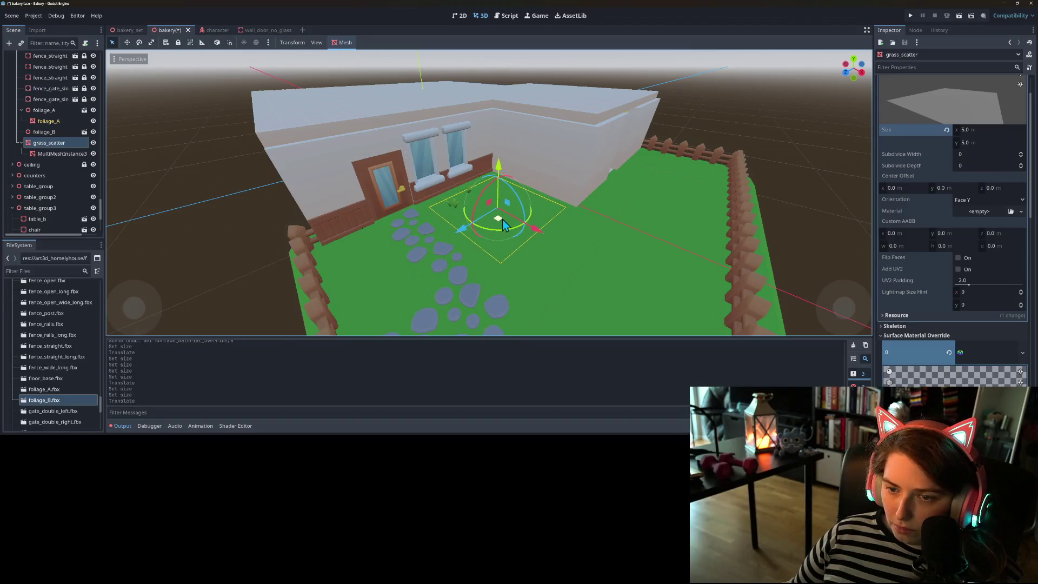
- Save the bakery scene and bring up the MultiMesh menu for MultiMeshInstance3D
scroll(448, 288, up, 5)
scroll(448, 288, down, 5)
key(ctrl+s)
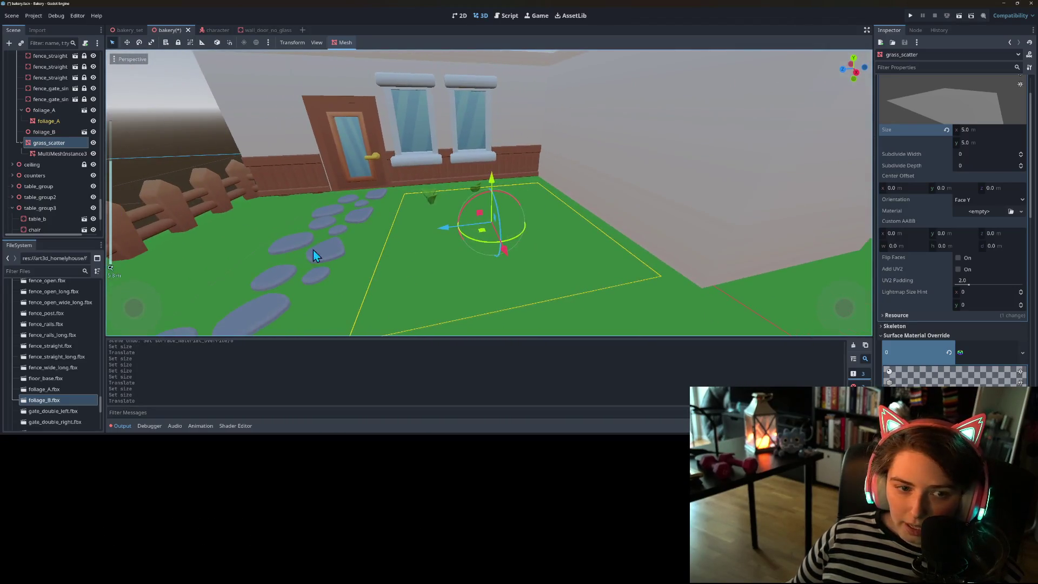
click(62, 154)
click(357, 44)
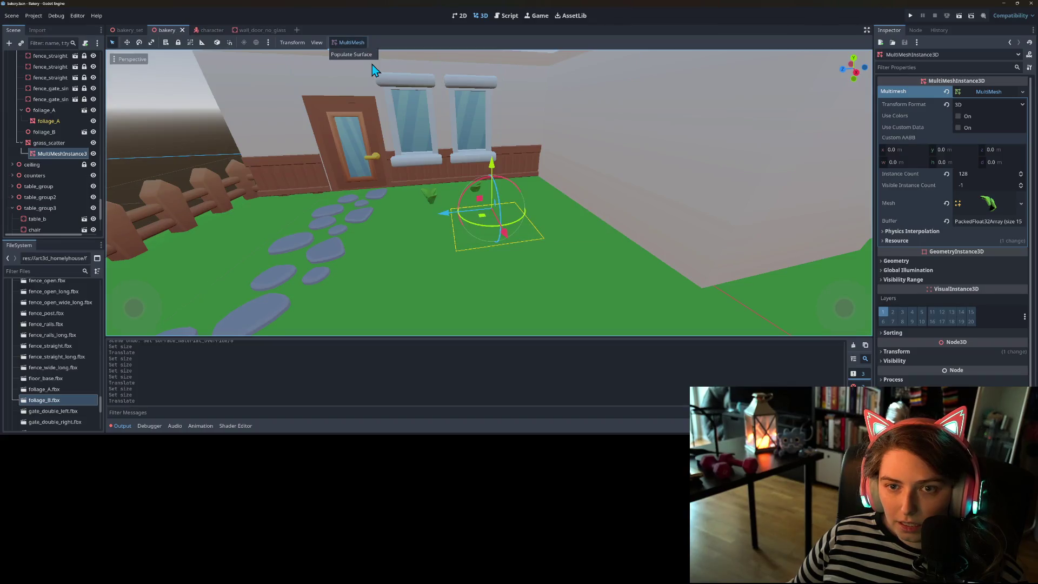
- Populate foliage_A over the grass plane with Y-Axis up, Random Rotation 0 and an adjusted Random Scale
click(365, 58)
click(524, 183)
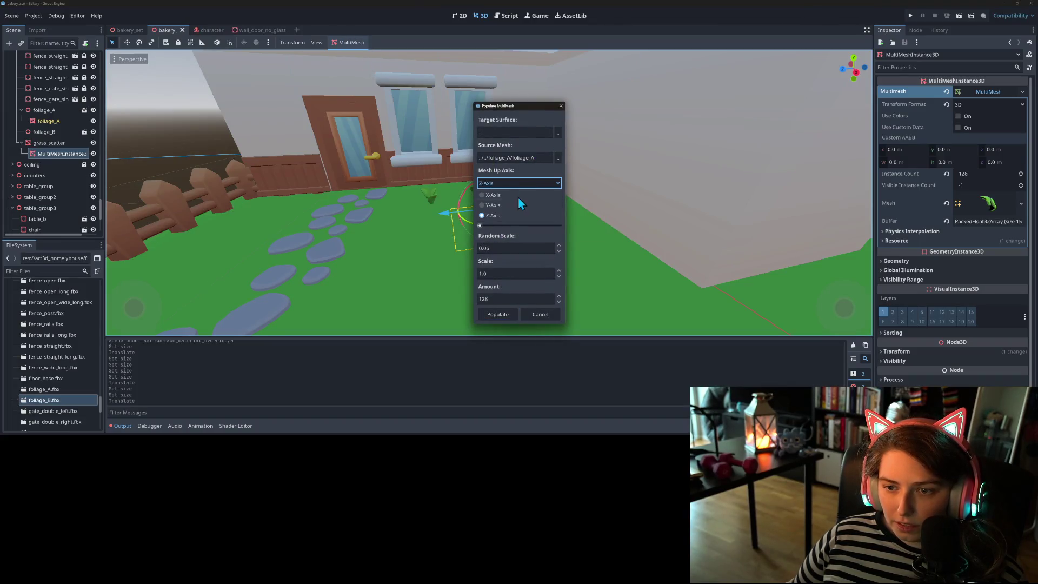
click(538, 204)
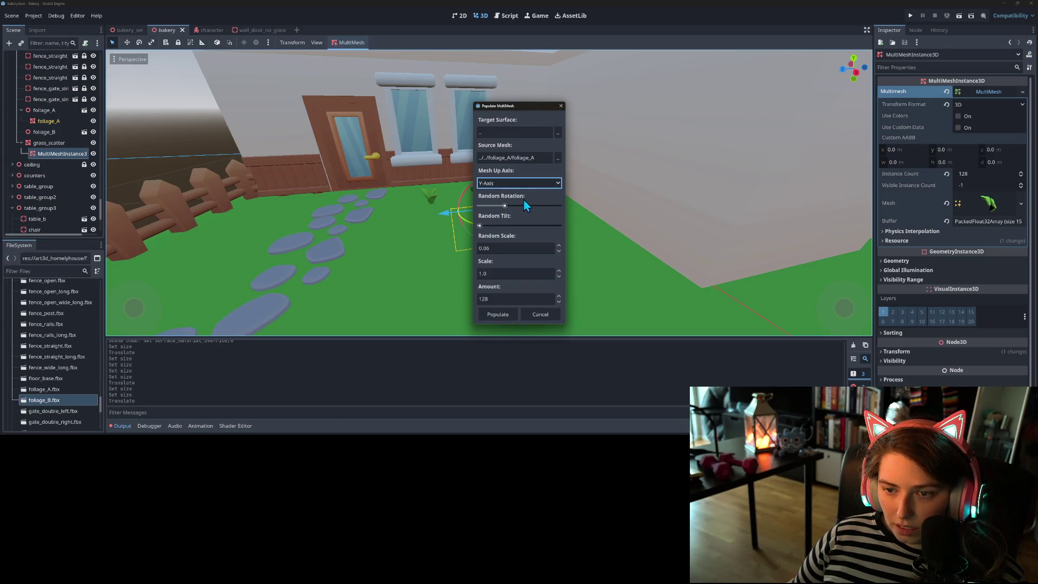
drag(504, 205, 468, 205)
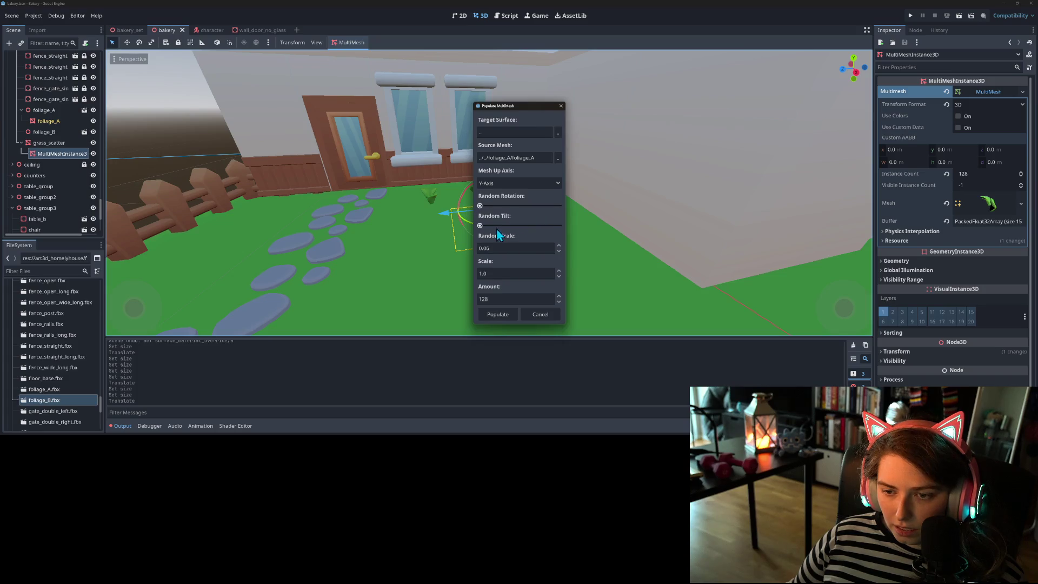
click(510, 248)
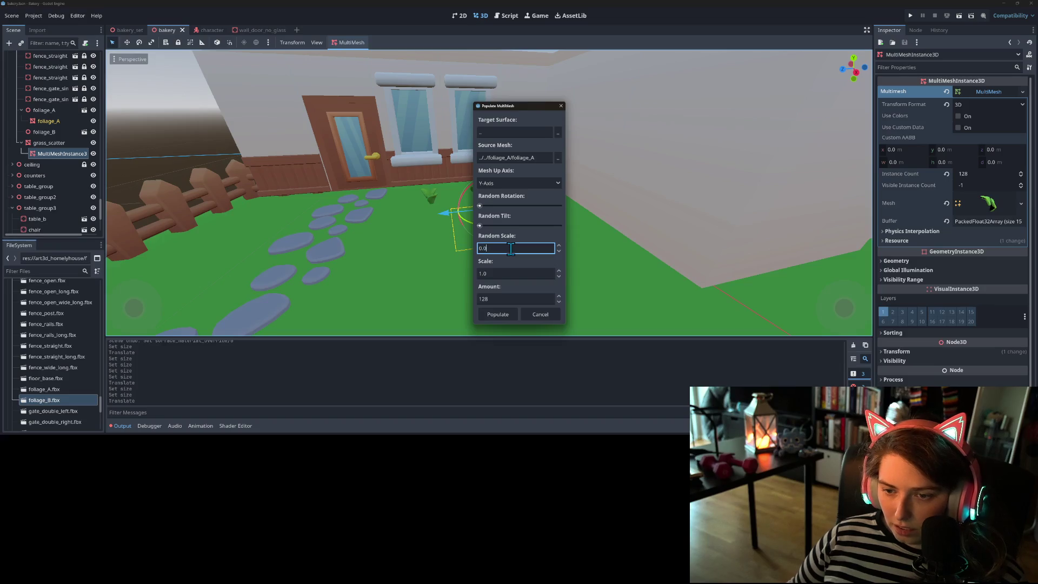
click(510, 318)
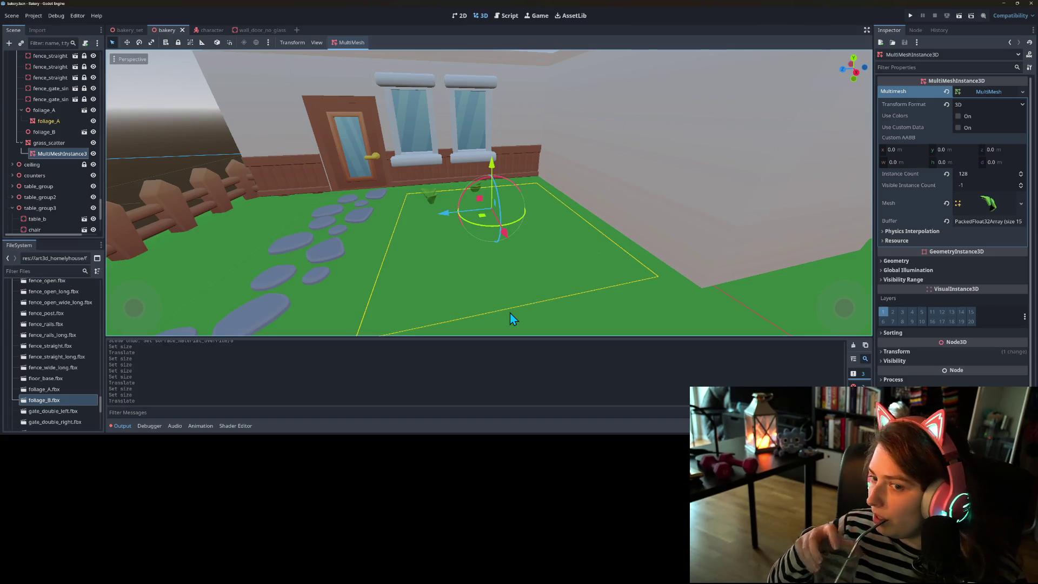
- Raise the grass_scatter plane about 2.17 m along Y above the lawn
scroll(481, 238, down, 1)
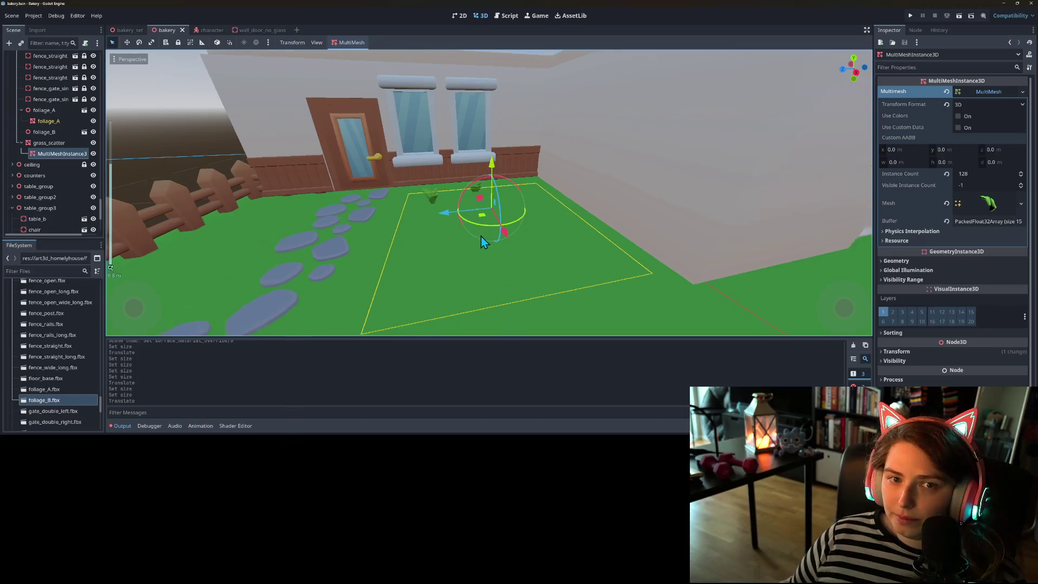
mouse_move(483, 241)
mouse_down()
mouse_move(487, 287)
mouse_move(586, 287)
mouse_move(547, 296)
mouse_move(494, 288)
mouse_move(514, 288)
mouse_up()
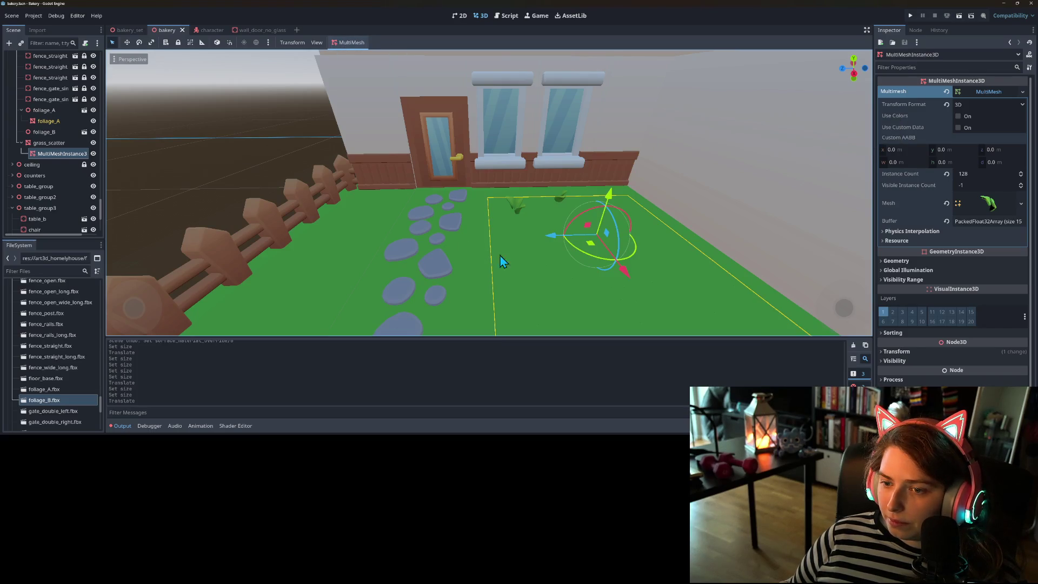
drag(483, 250, 487, 267)
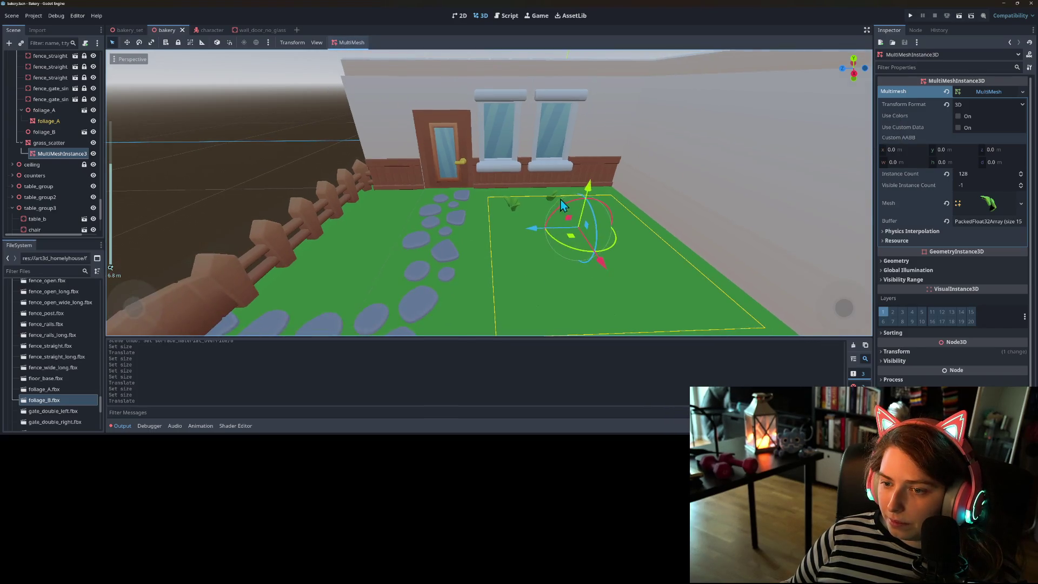
click(49, 142)
drag(584, 200, 607, 115)
mouse_move(565, 254)
mouse_down()
mouse_move(563, 217)
mouse_move(569, 257)
mouse_up()
- Review MultiMeshInstance3D's physics interpolation, resource, geometry and global illumination Inspector sections
click(57, 154)
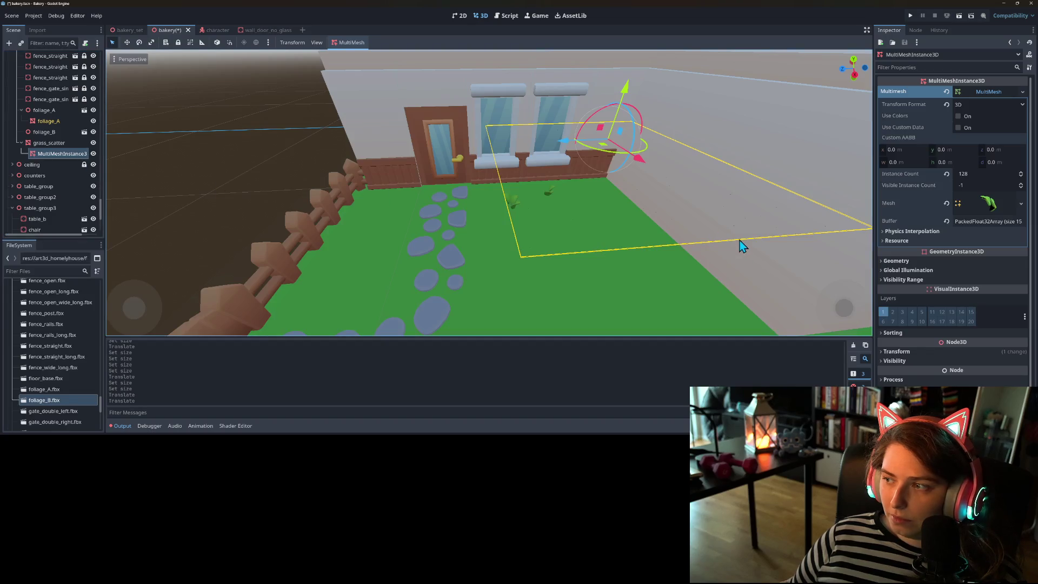
scroll(735, 243, up, 5)
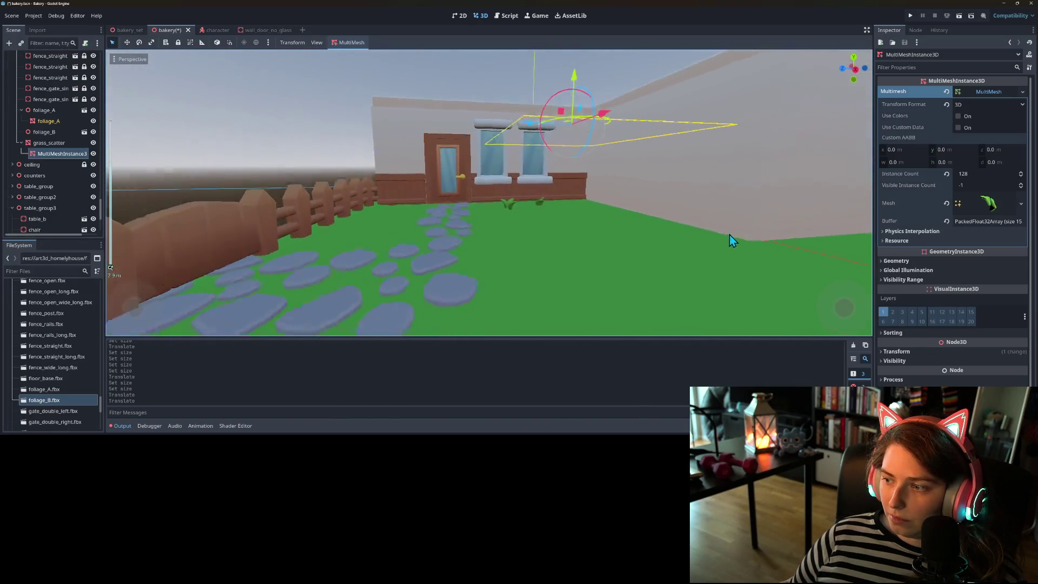
scroll(727, 238, up, 2)
click(942, 231)
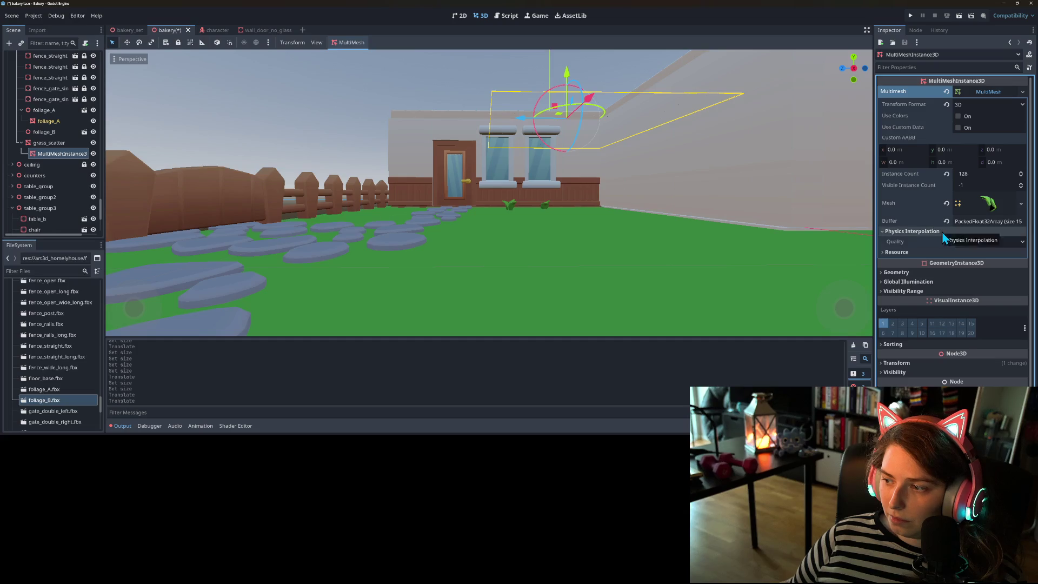
click(942, 231)
click(932, 241)
click(933, 242)
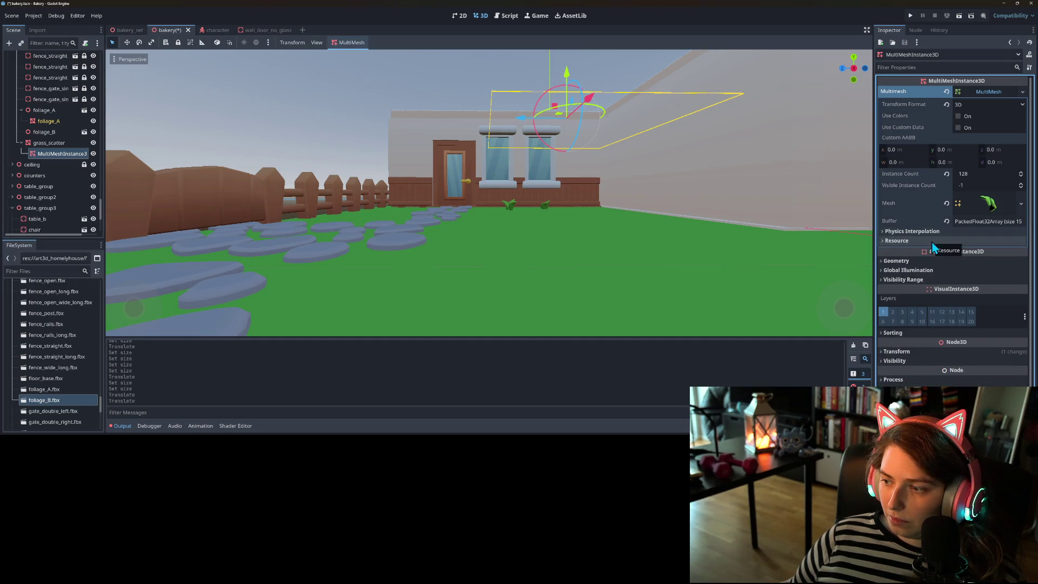
click(918, 261)
scroll(938, 300, down, 2)
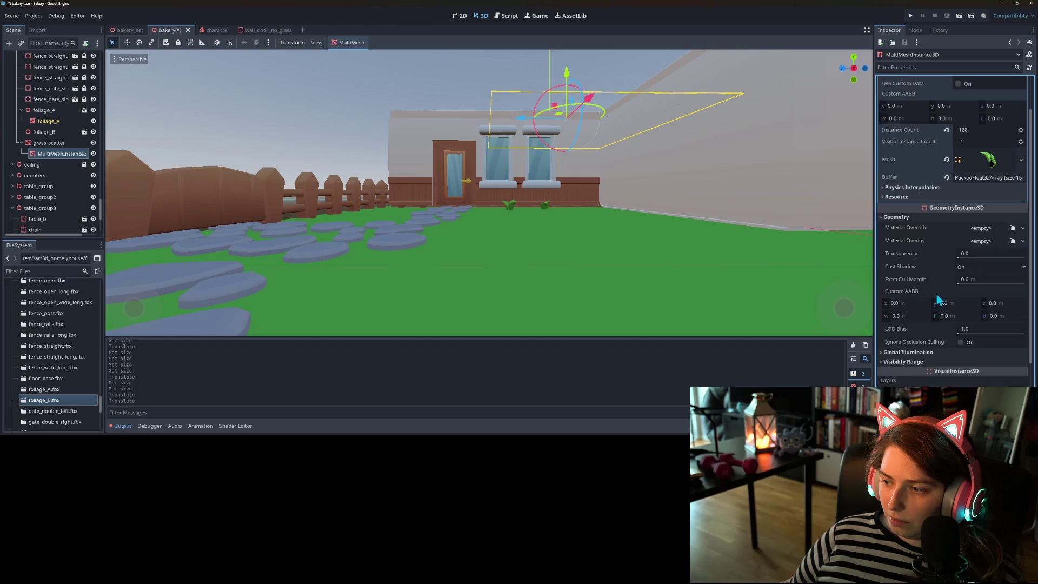
click(920, 353)
click(921, 352)
click(913, 217)
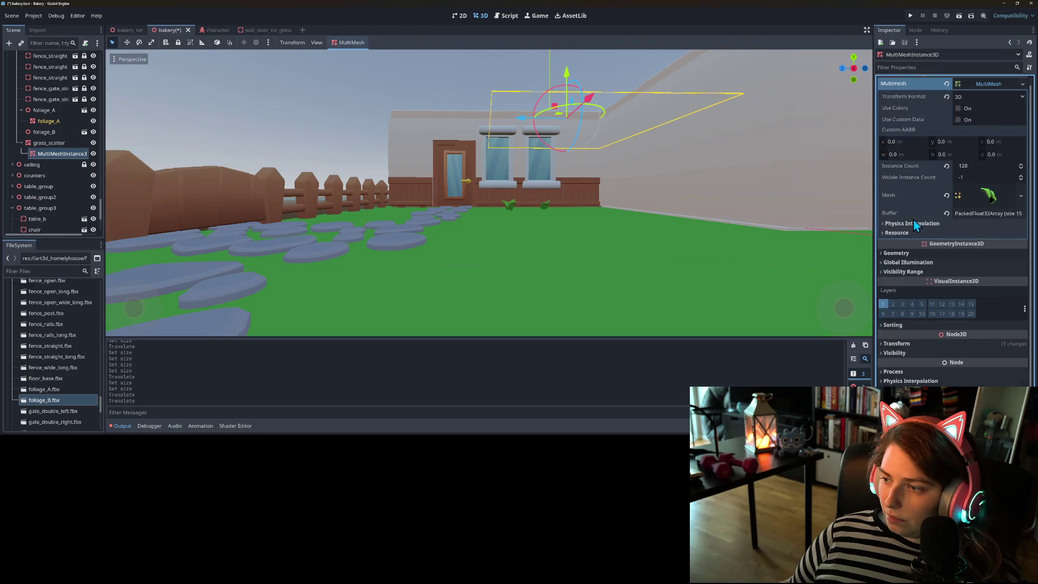
scroll(635, 249, up, 5)
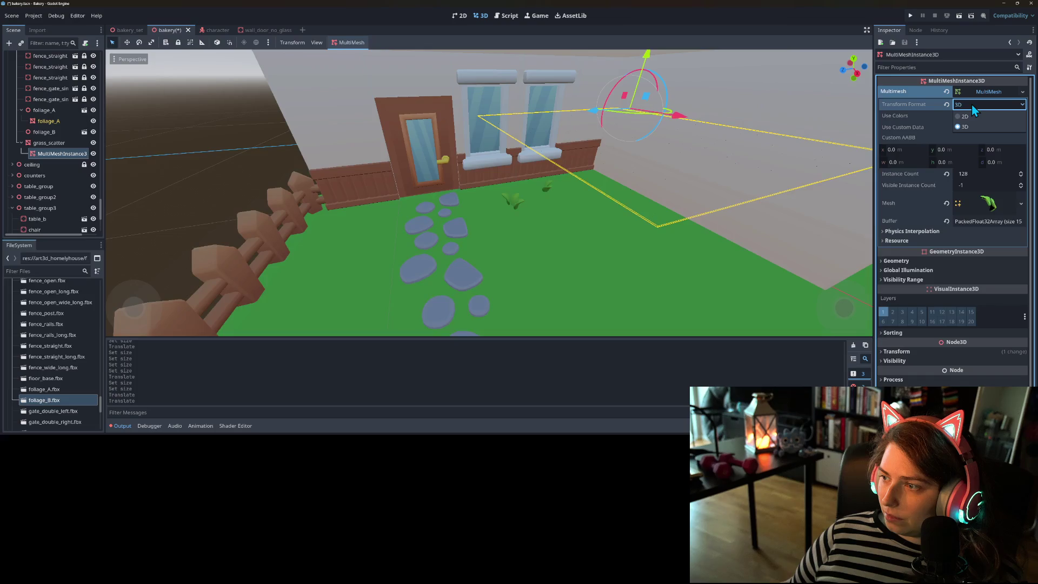
- Try grass_scatter's plane orientations Face X and Face Z, settling back on Face Y
click(48, 143)
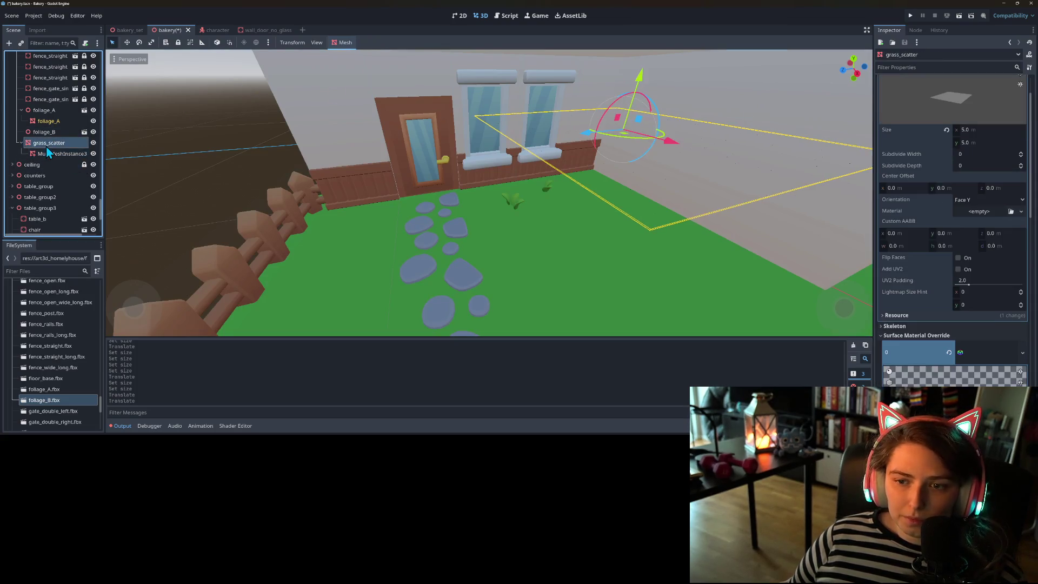
scroll(961, 180, up, 2)
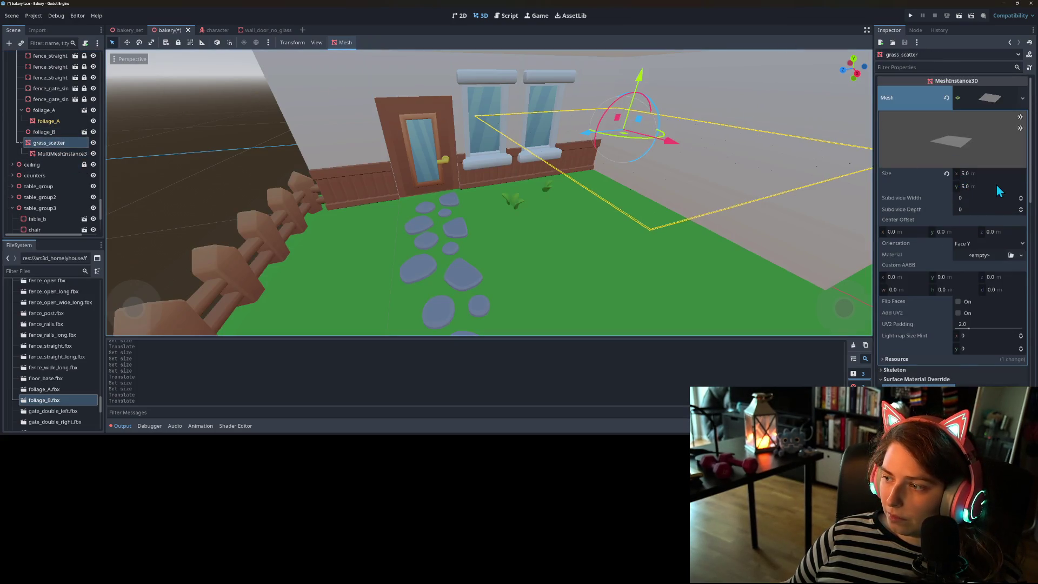
click(987, 244)
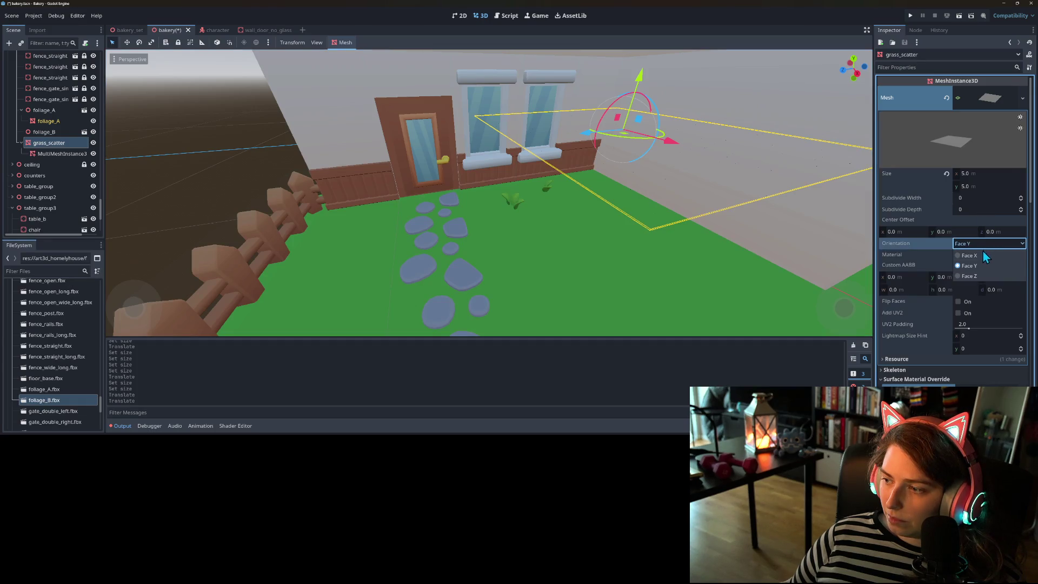
click(981, 254)
click(976, 239)
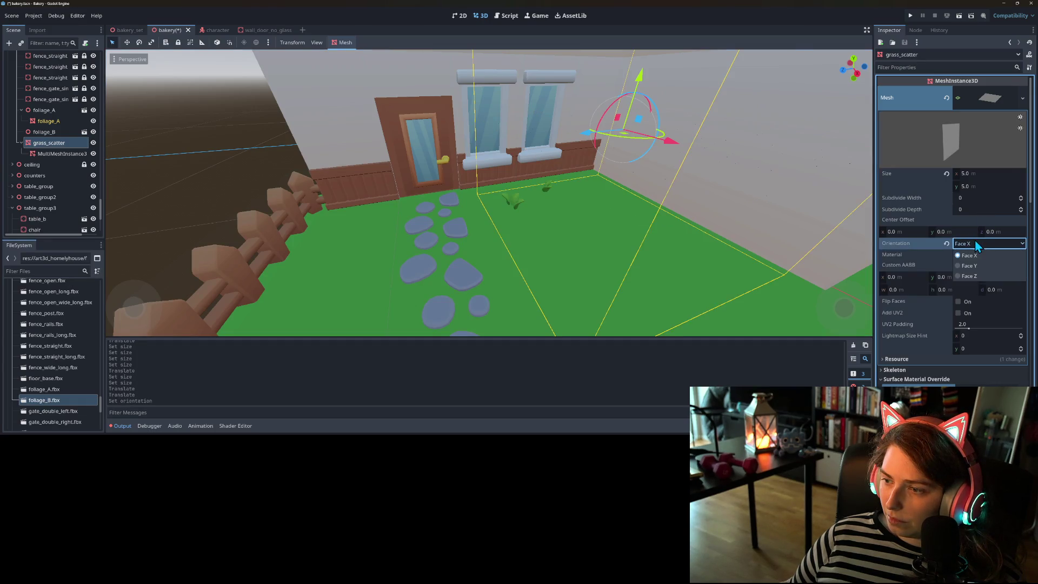
click(975, 277)
click(981, 243)
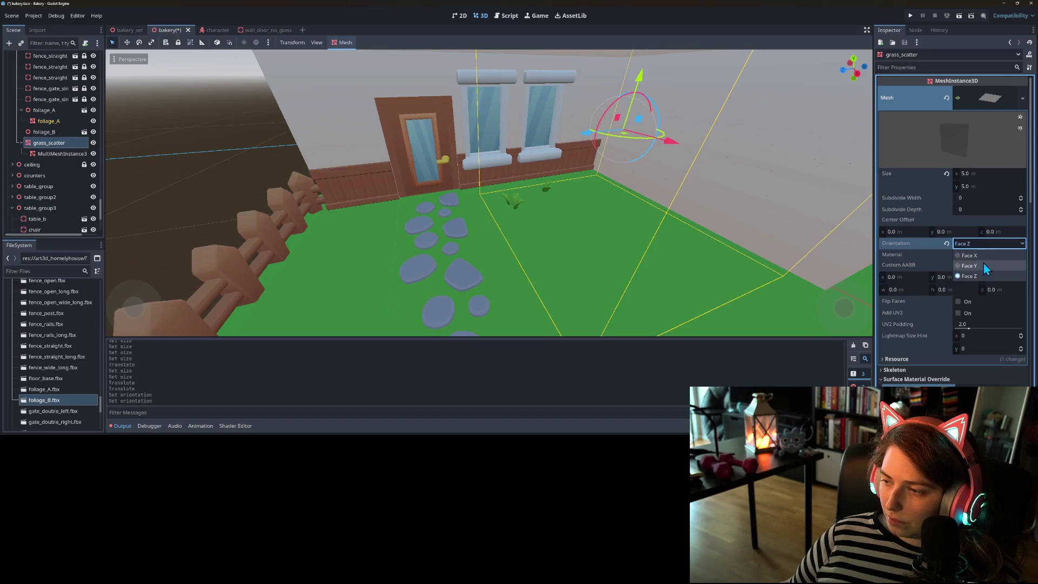
click(981, 256)
click(982, 243)
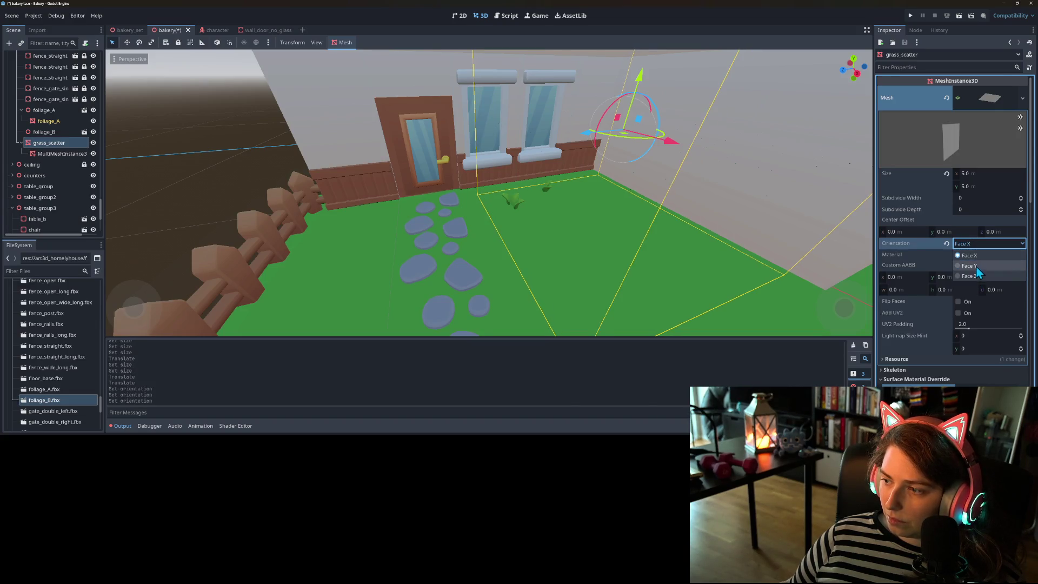
click(975, 267)
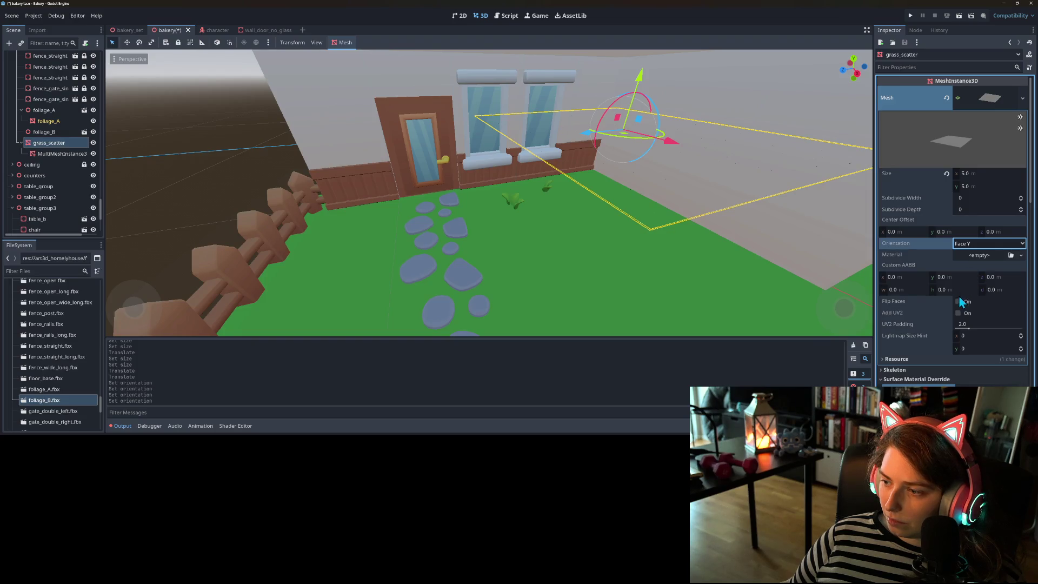
- Turn on Flip Faces for the plane and save the bakery scene
scroll(956, 232, down, 2)
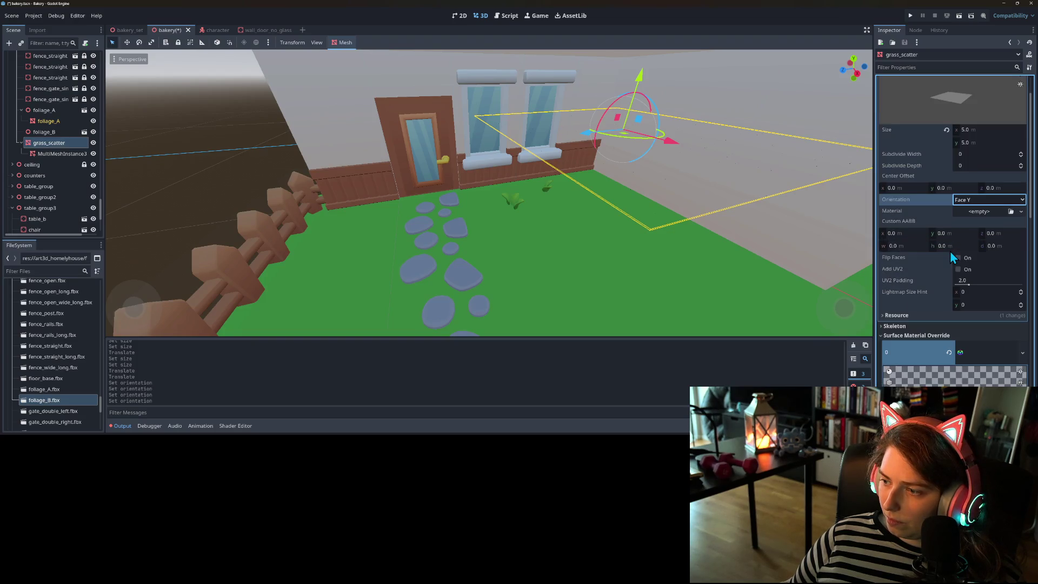
click(959, 258)
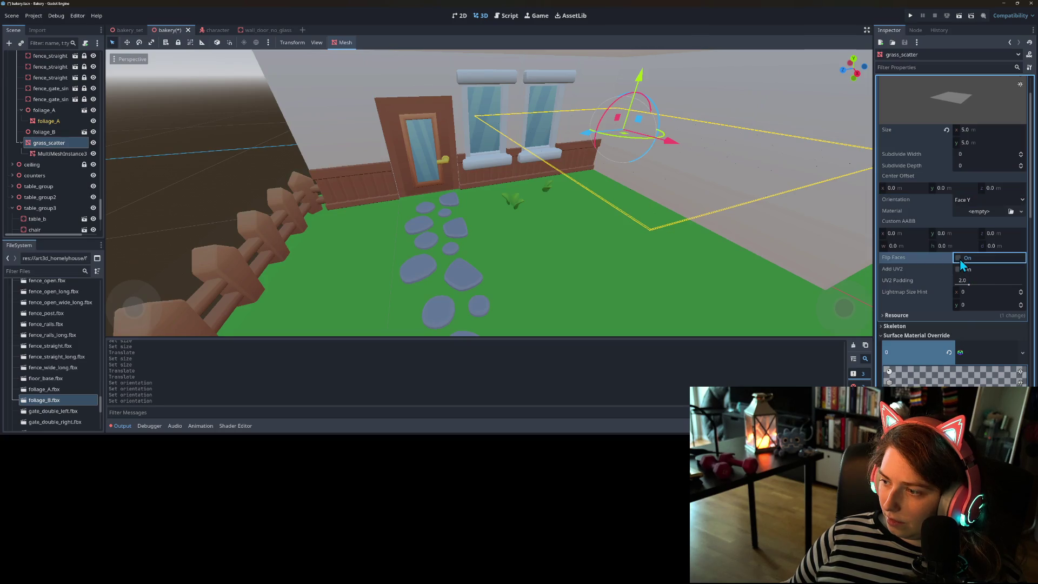
scroll(686, 280, down, 5)
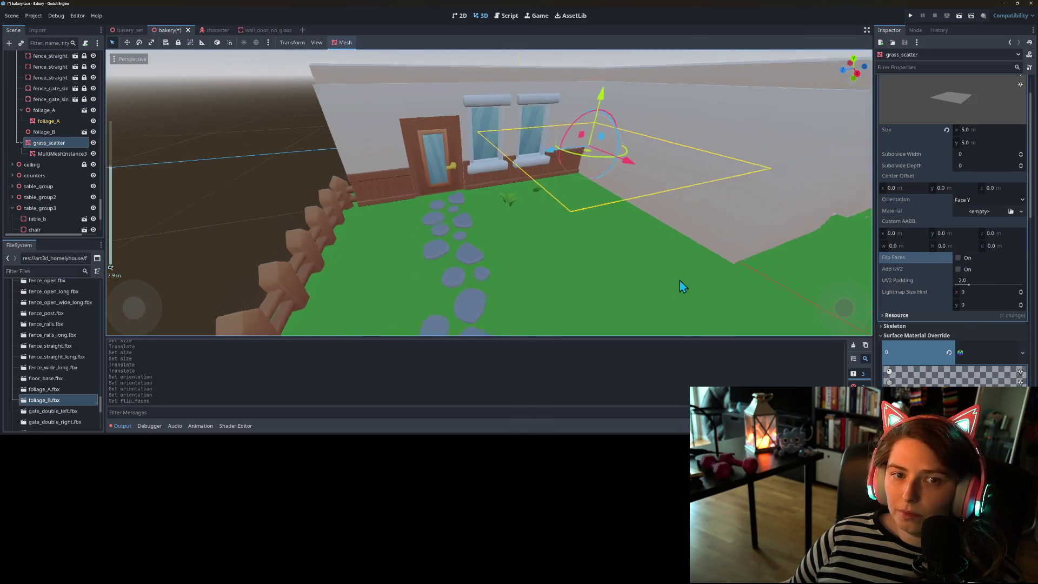
key(ctrl+s)
drag(524, 302, 576, 294)
scroll(343, 224, up, 3)
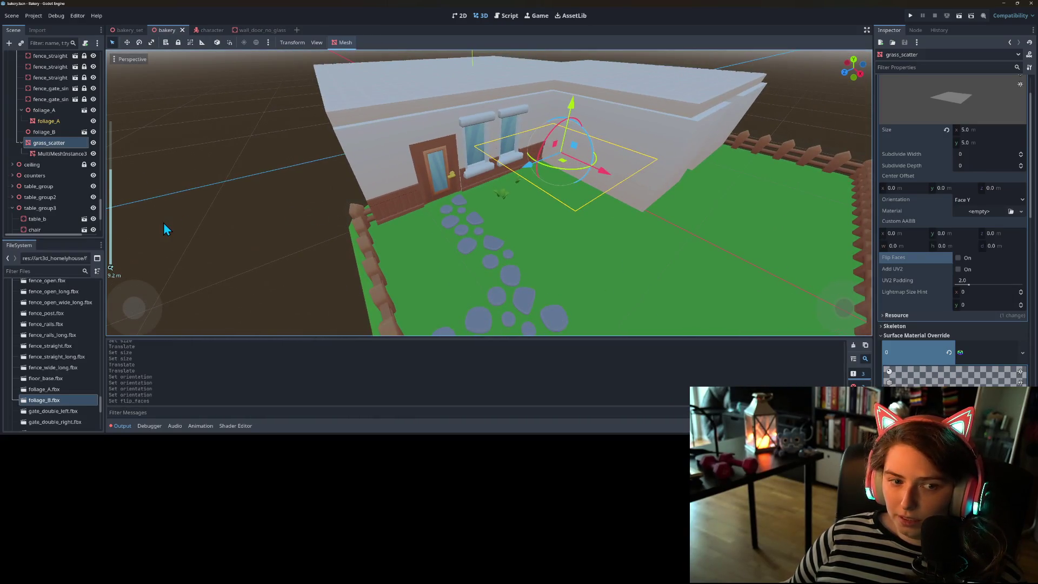
click(54, 154)
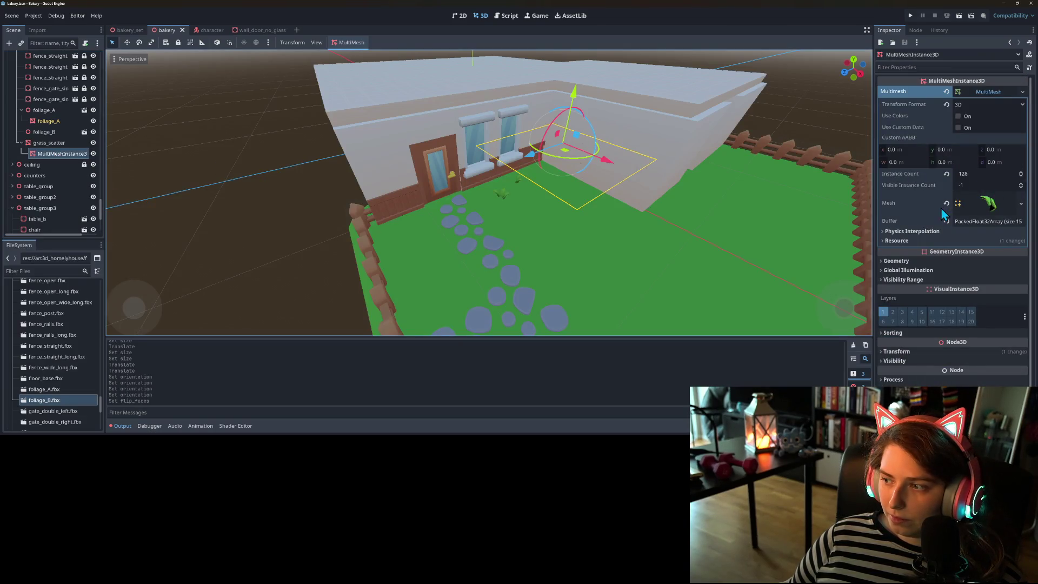
click(989, 203)
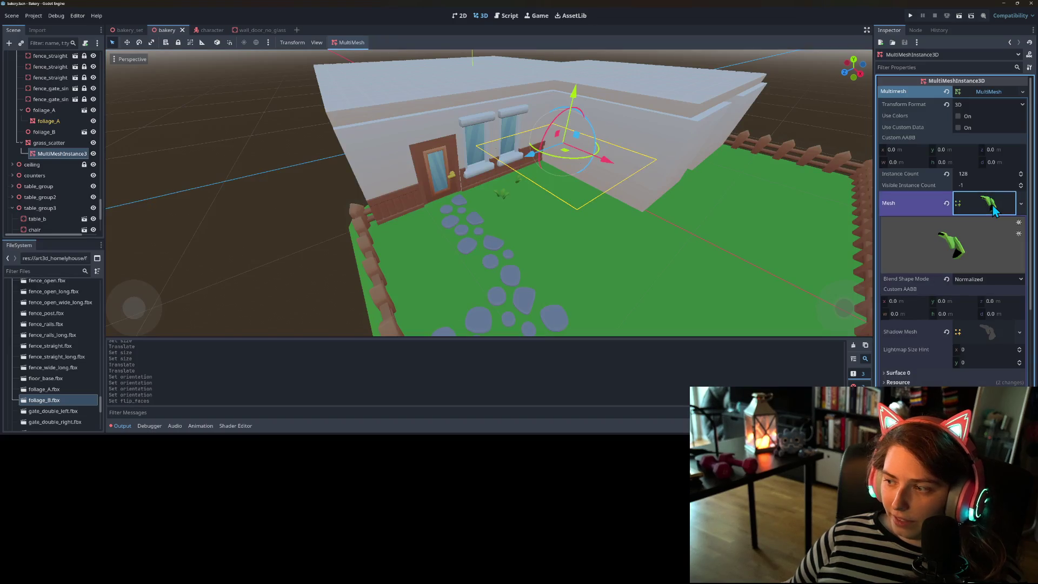
click(973, 394)
scroll(949, 363, down, 5)
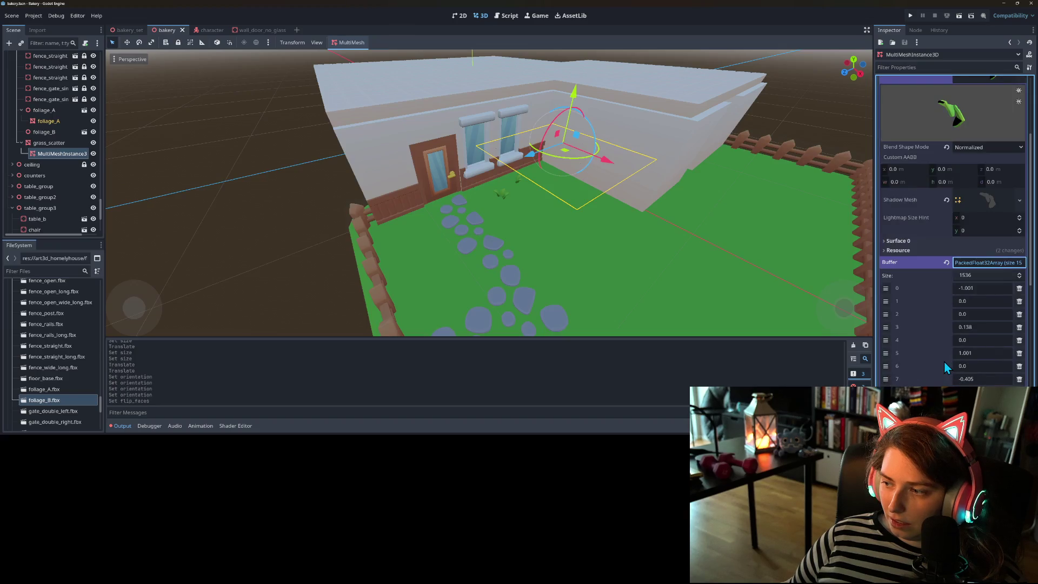
scroll(944, 361, down, 2)
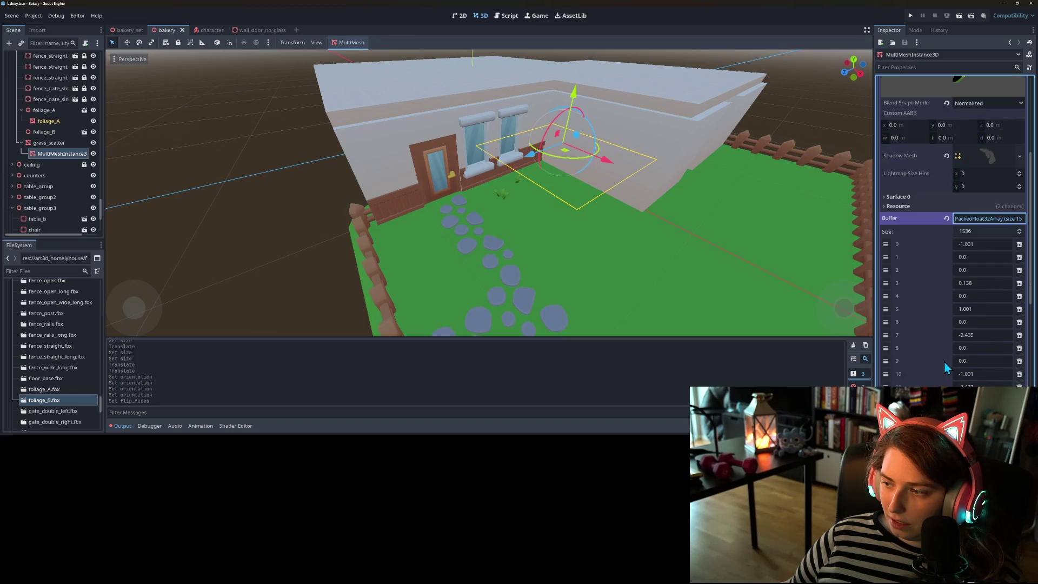
click(998, 222)
scroll(958, 242, up, 3)
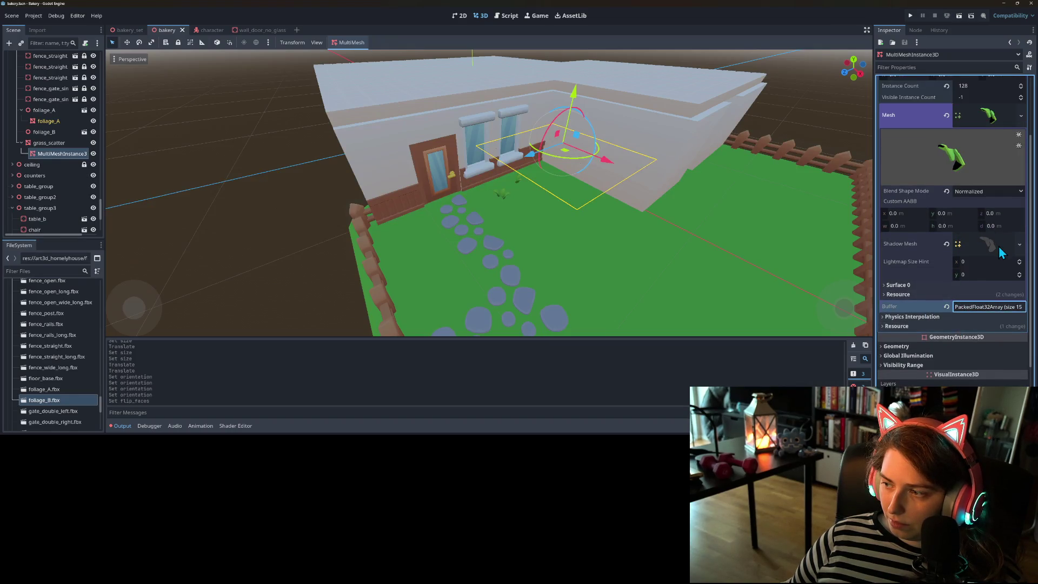
click(916, 284)
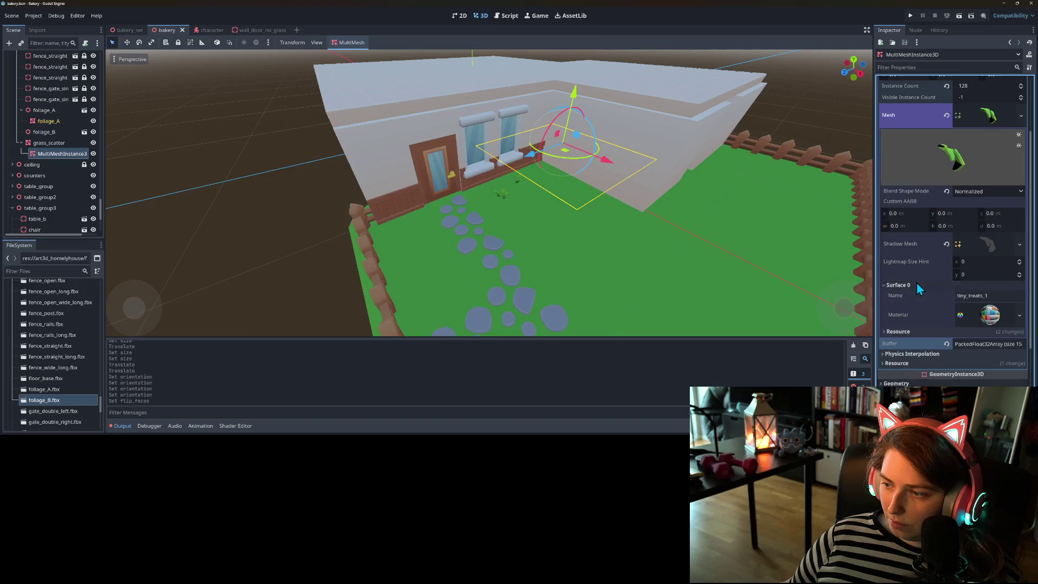
scroll(976, 261, up, 2)
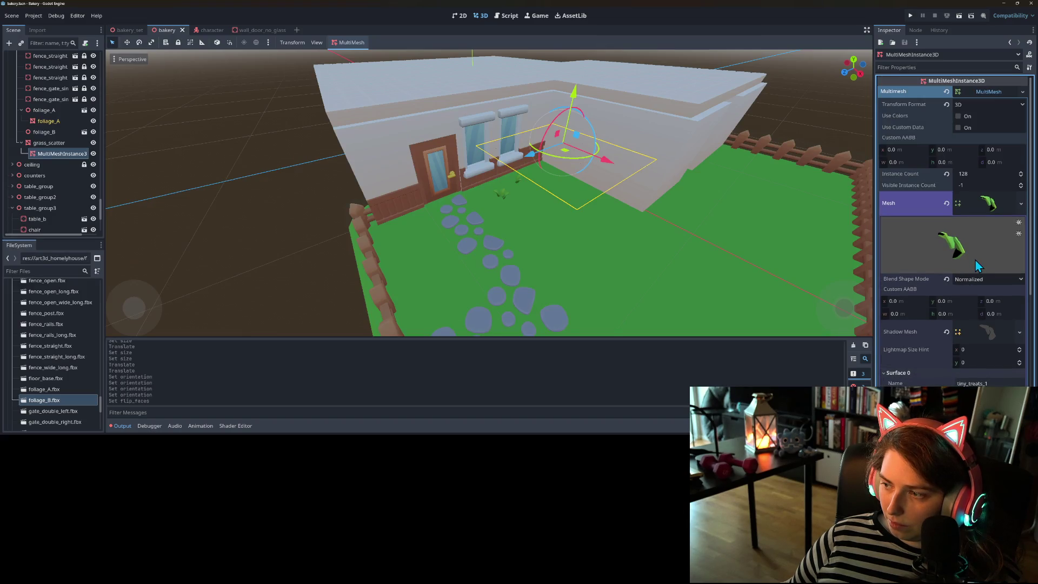
mouse_move(972, 262)
mouse_down()
mouse_move(935, 246)
mouse_move(966, 215)
mouse_move(1006, 229)
mouse_move(1003, 241)
mouse_move(1024, 216)
mouse_up()
mouse_move(993, 261)
mouse_down()
mouse_move(967, 264)
mouse_move(982, 234)
mouse_up()
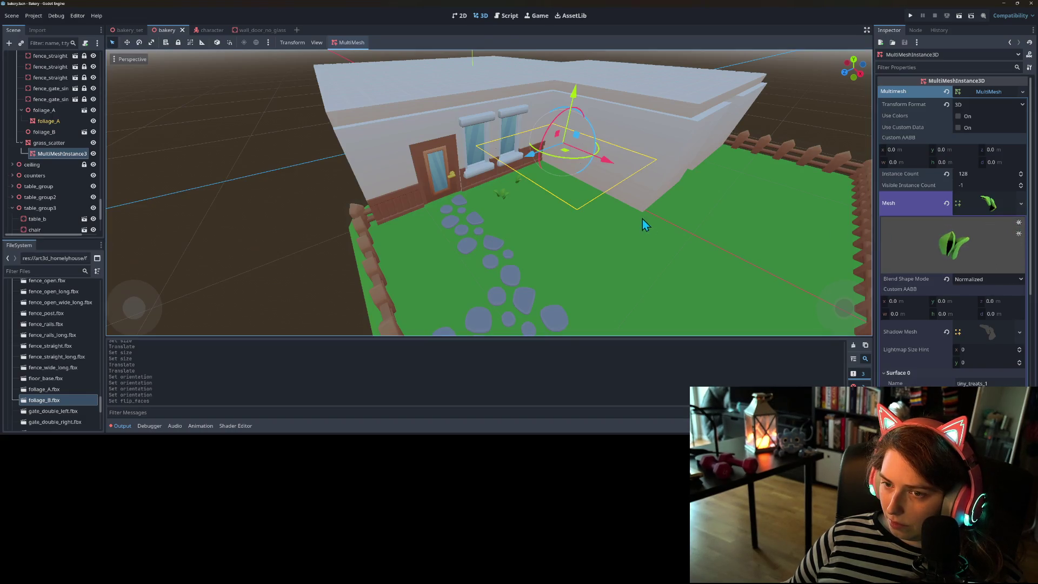
scroll(641, 218, up, 5)
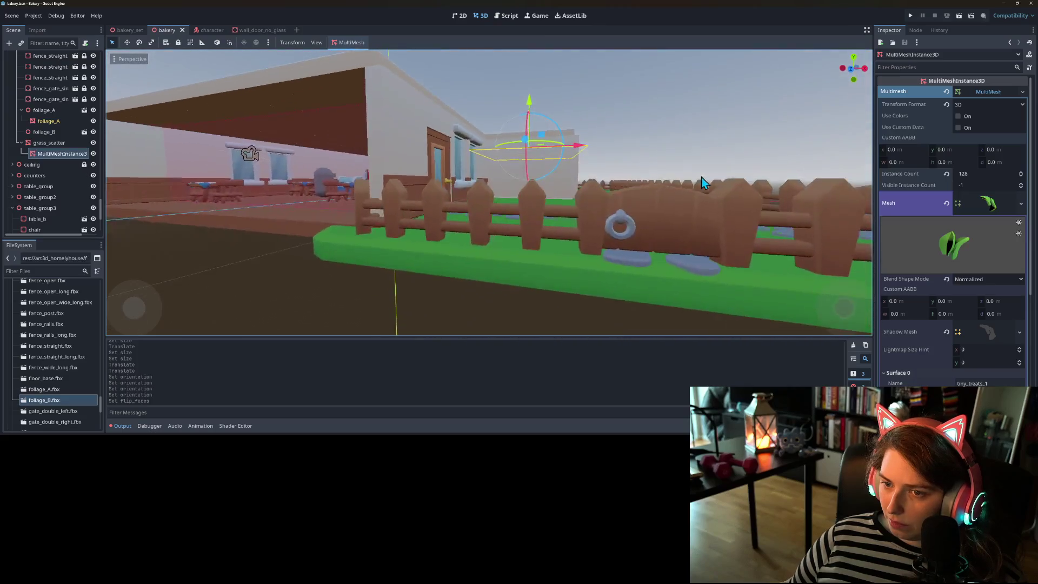
scroll(702, 177, down, 5)
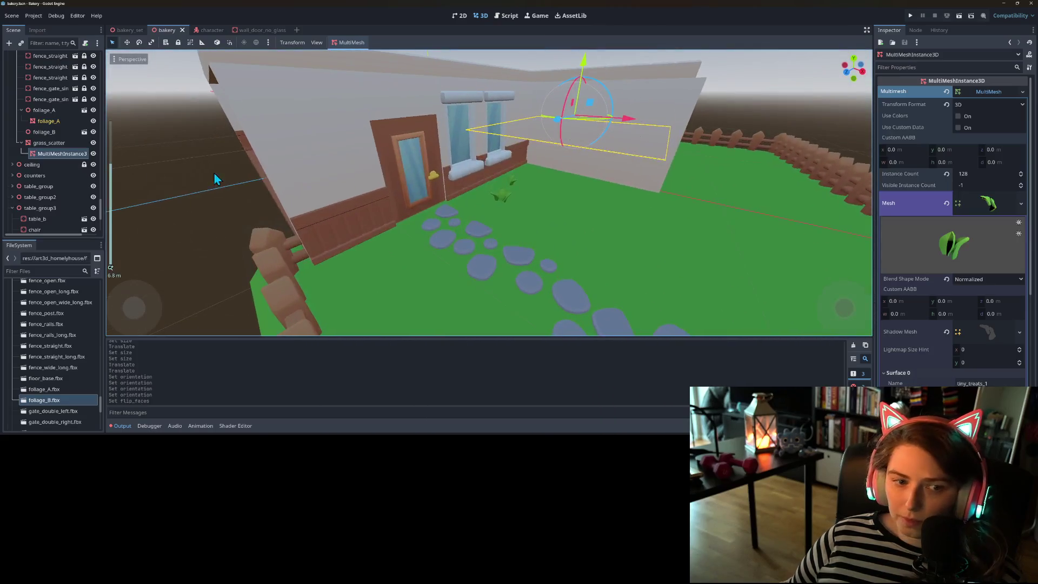
- Clear the grass_scatter plane's Surface Material Override
click(55, 145)
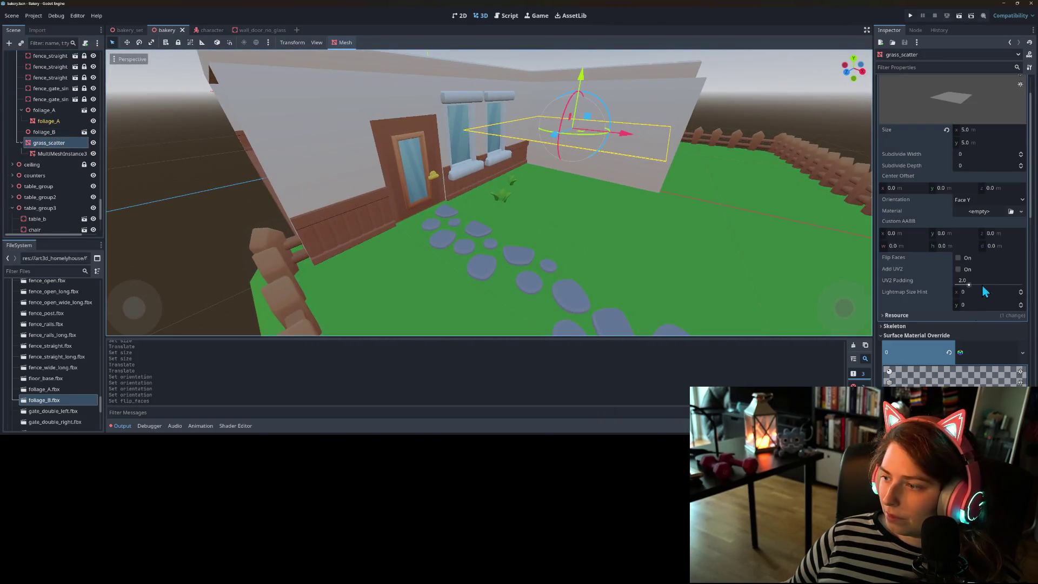
right_click(944, 353)
click(953, 367)
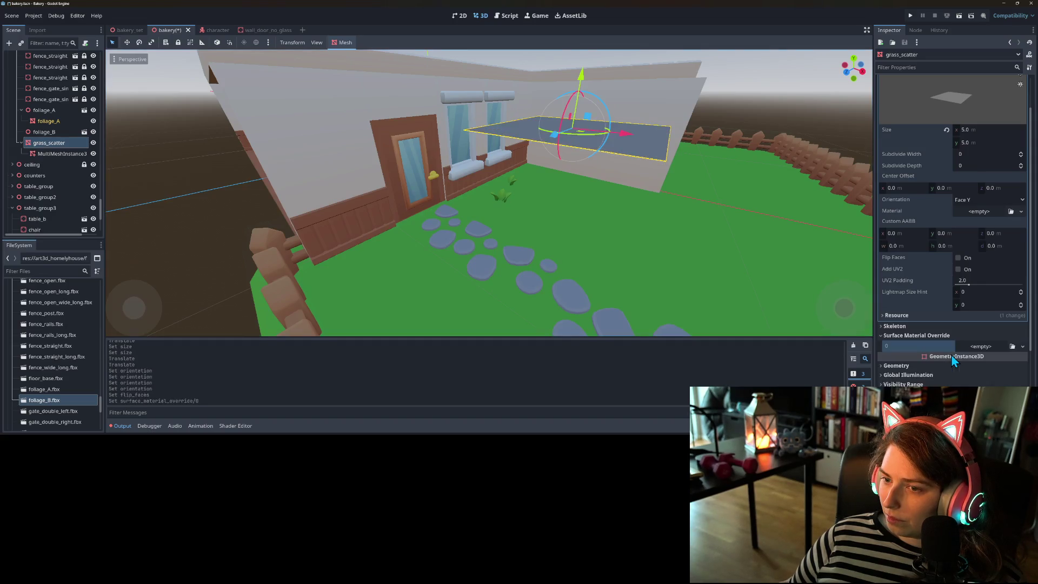
scroll(579, 226, up, 3)
mouse_move(579, 221)
mouse_down()
mouse_move(554, 183)
mouse_move(573, 211)
mouse_up()
scroll(573, 211, up, 2)
scroll(578, 208, down, 4)
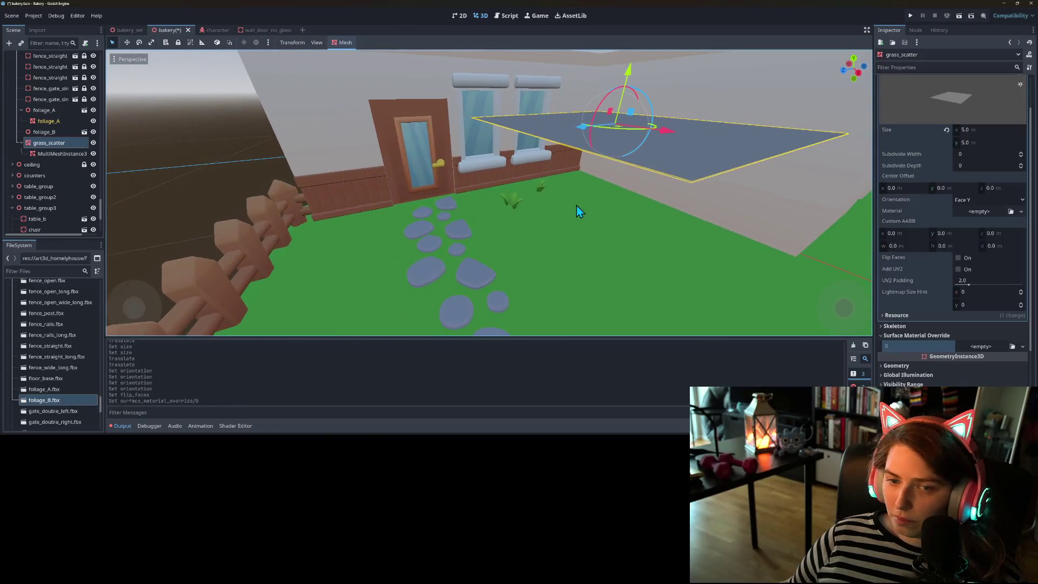
- Repopulate the MultiMesh over the grass_scatter surface
click(69, 154)
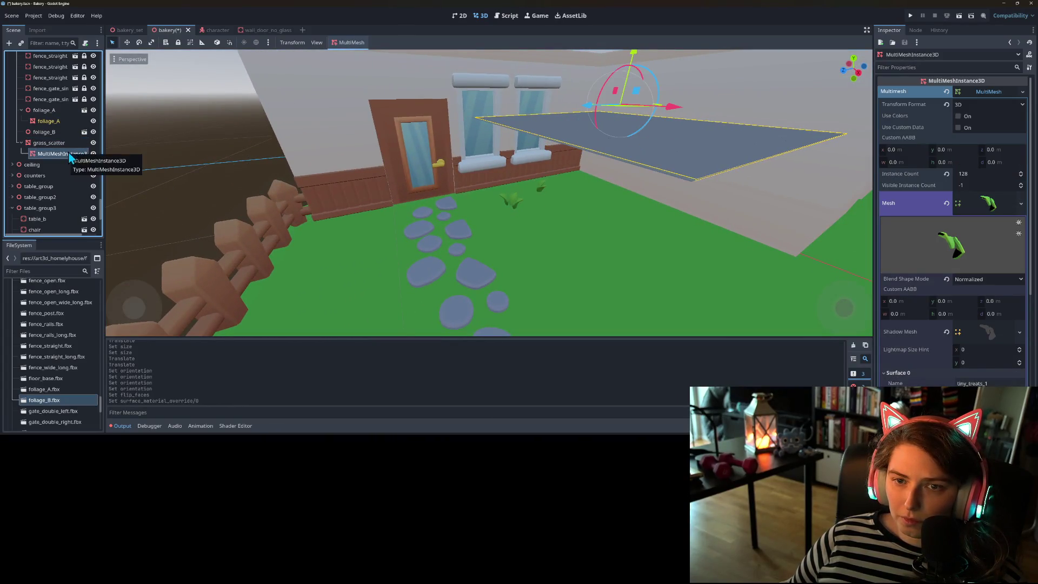
click(350, 54)
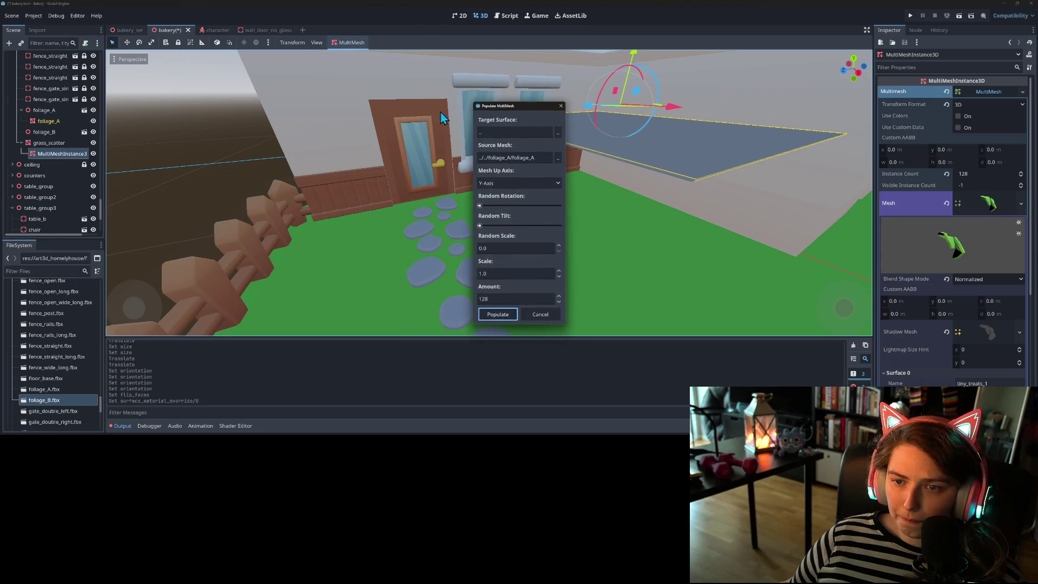
click(558, 133)
click(504, 177)
click(492, 339)
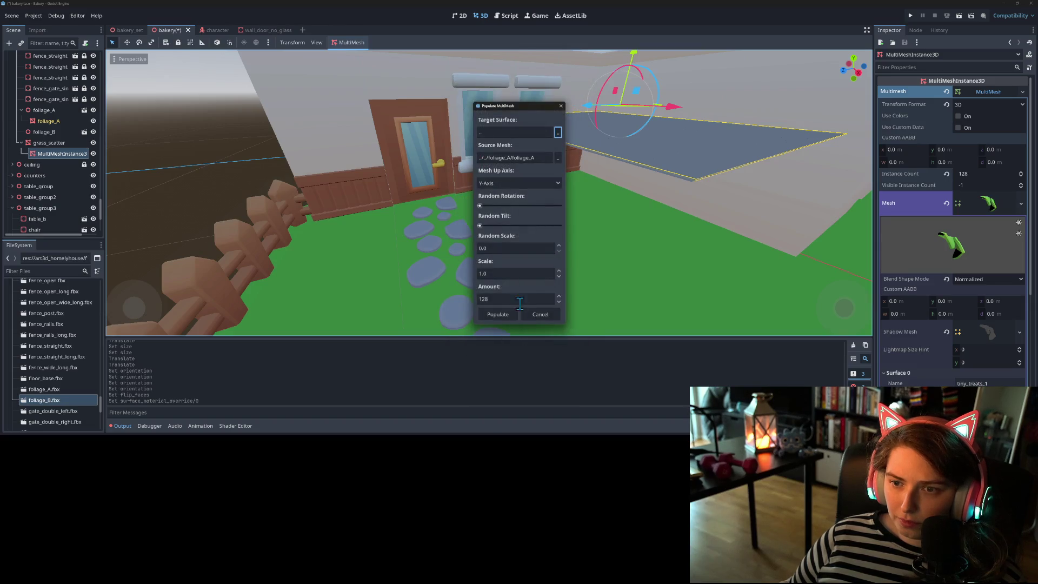
click(498, 314)
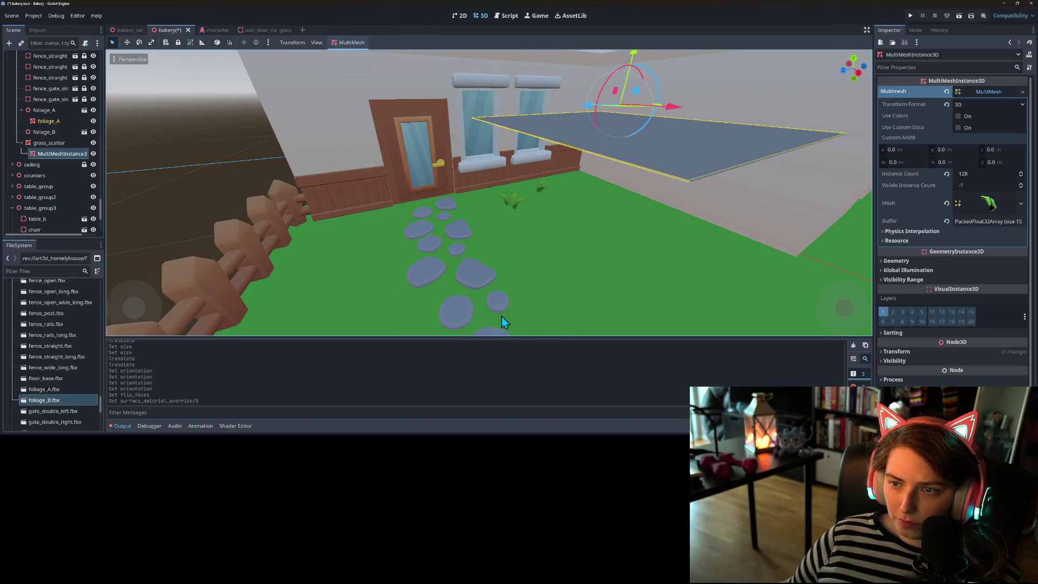
- Rotate the scattered foliage with the rotation gizmo
mouse_move(630, 287)
mouse_down()
mouse_move(666, 262)
mouse_move(651, 276)
mouse_up()
mouse_move(600, 96)
mouse_down()
mouse_move(597, 78)
mouse_move(627, 66)
mouse_move(666, 81)
mouse_up()
scroll(589, 201, up, 2)
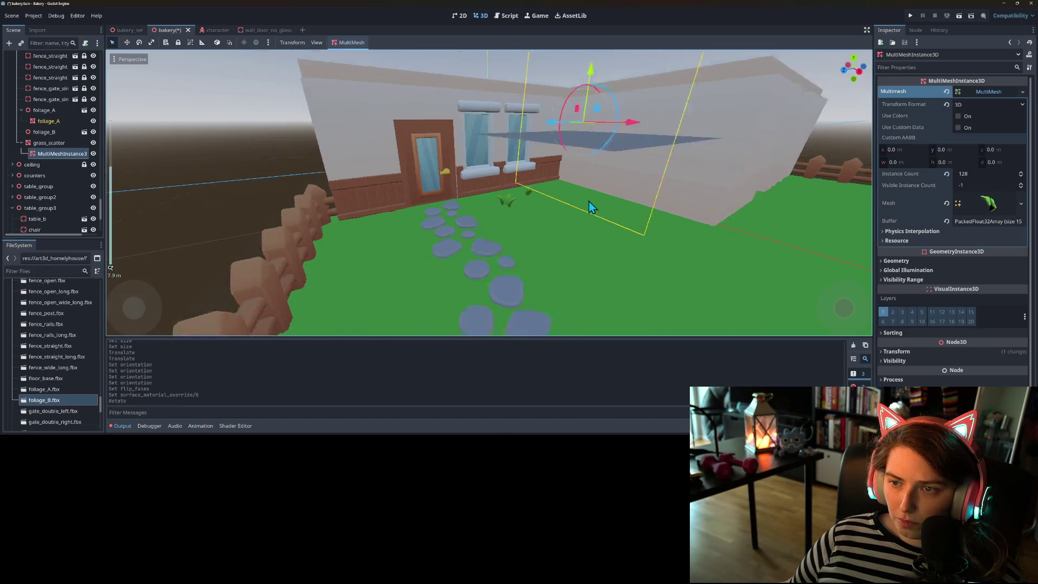
- Undo the foliage rotation and give grass_scatter a new 1 × 1 × 1 m BoxMesh
scroll(589, 201, down, 3)
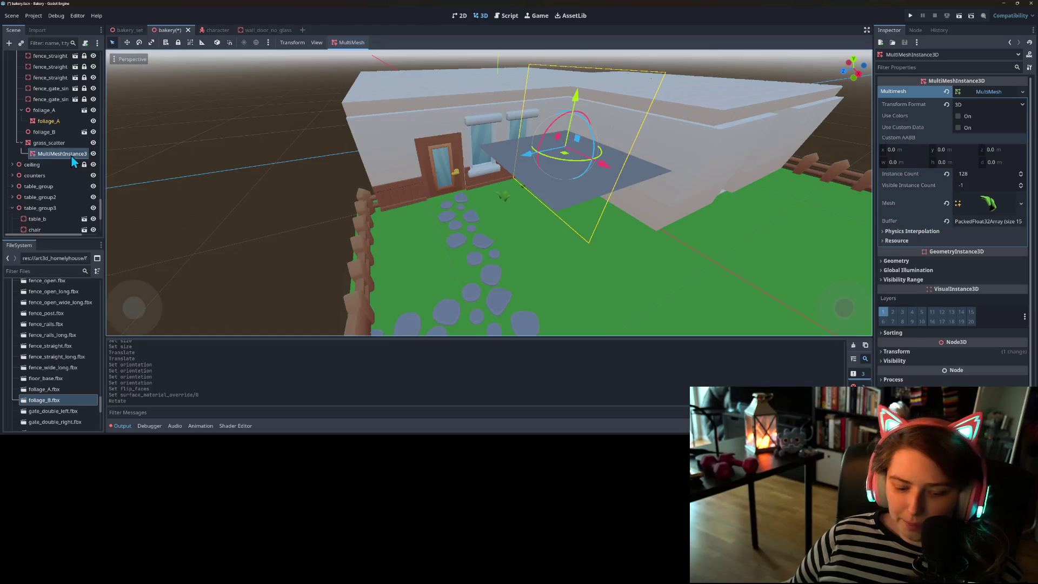
key(ctrl+z)
click(50, 142)
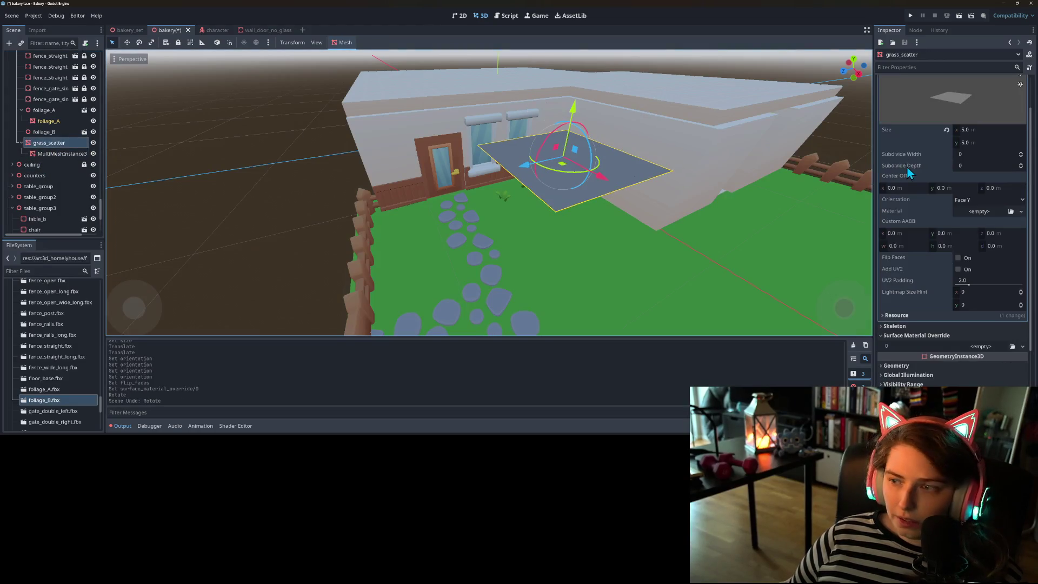
scroll(987, 125, up, 2)
click(1023, 98)
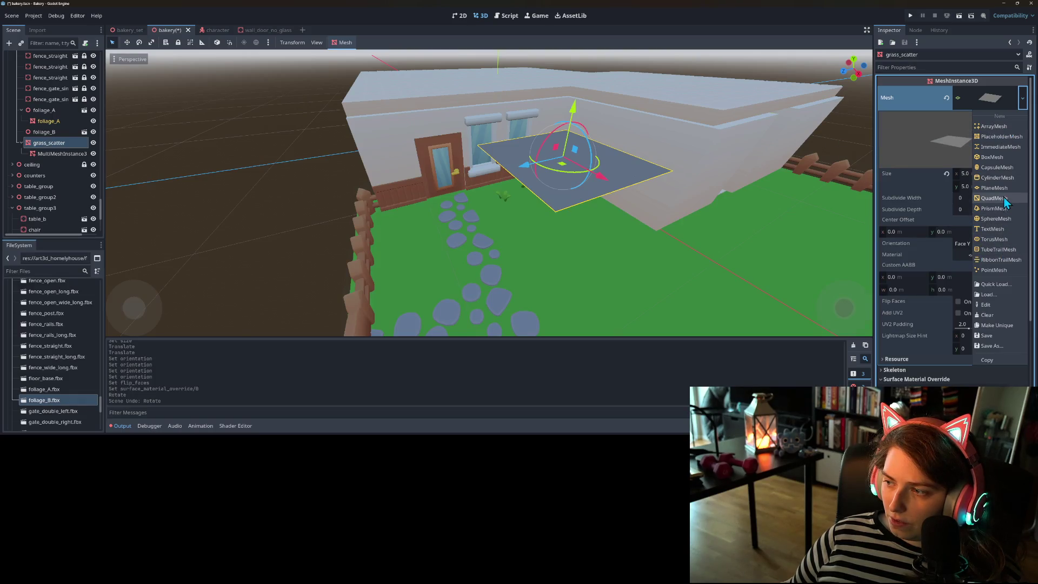
click(994, 156)
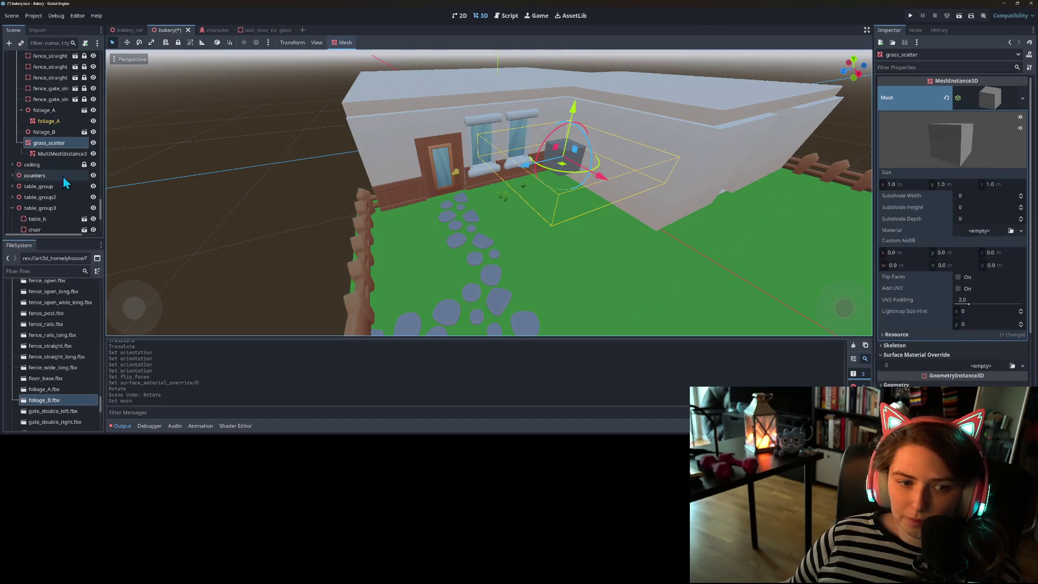
click(46, 155)
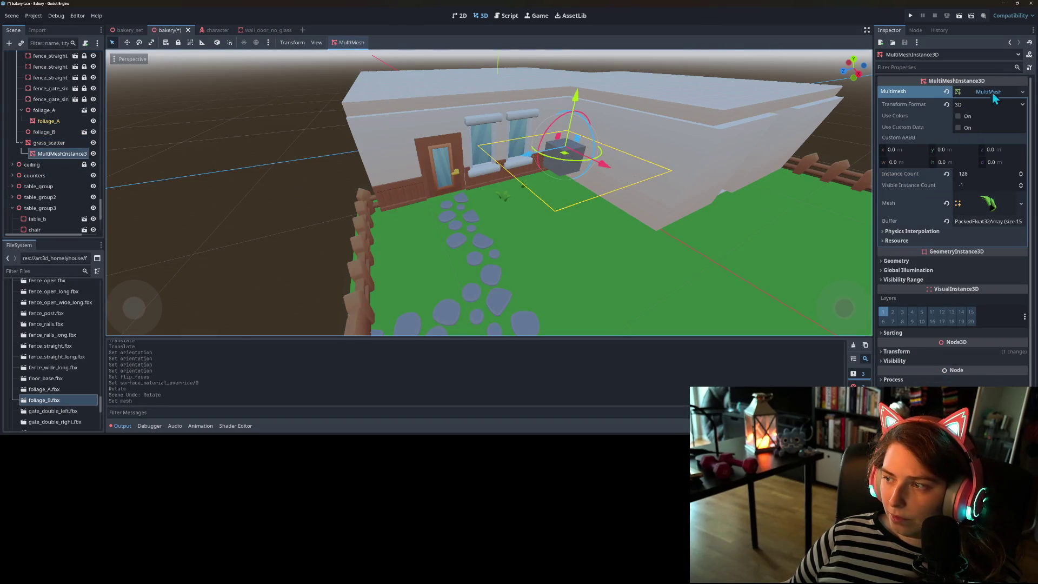
- Populate the foliage MultiMesh over the box's surfaces and orbit in to inspect the result
click(355, 54)
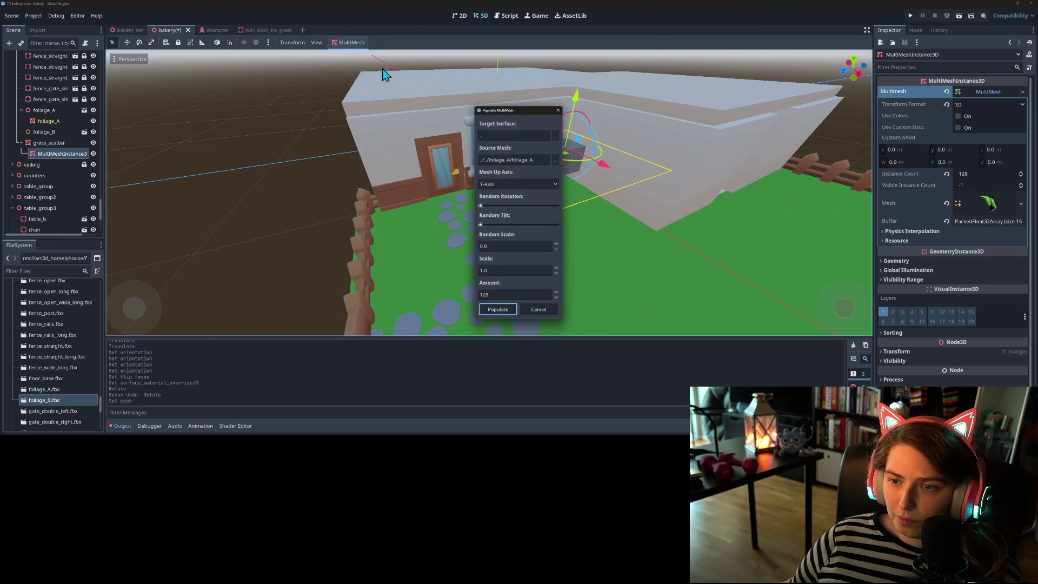
click(502, 317)
scroll(602, 215, up, 5)
mouse_move(582, 269)
mouse_down()
mouse_move(595, 210)
mouse_move(481, 199)
mouse_move(503, 194)
mouse_move(519, 151)
mouse_move(482, 278)
mouse_move(445, 339)
mouse_move(438, 85)
mouse_move(560, 191)
mouse_up()
scroll(481, 203, up, 5)
scroll(559, 189, down, 5)
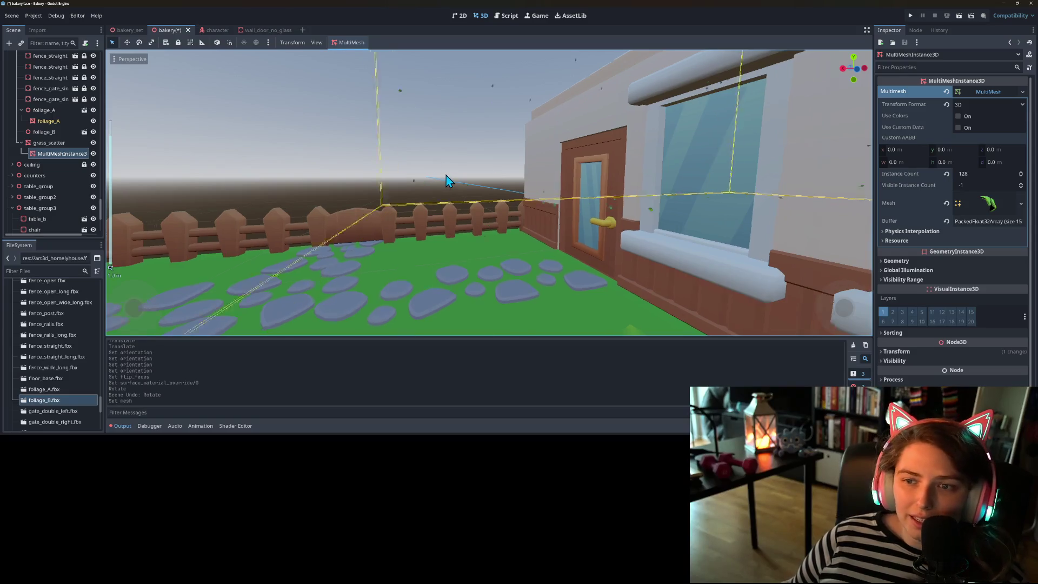
mouse_move(446, 175)
mouse_down()
mouse_move(427, 192)
mouse_move(459, 206)
mouse_move(446, 203)
mouse_move(458, 221)
mouse_up()
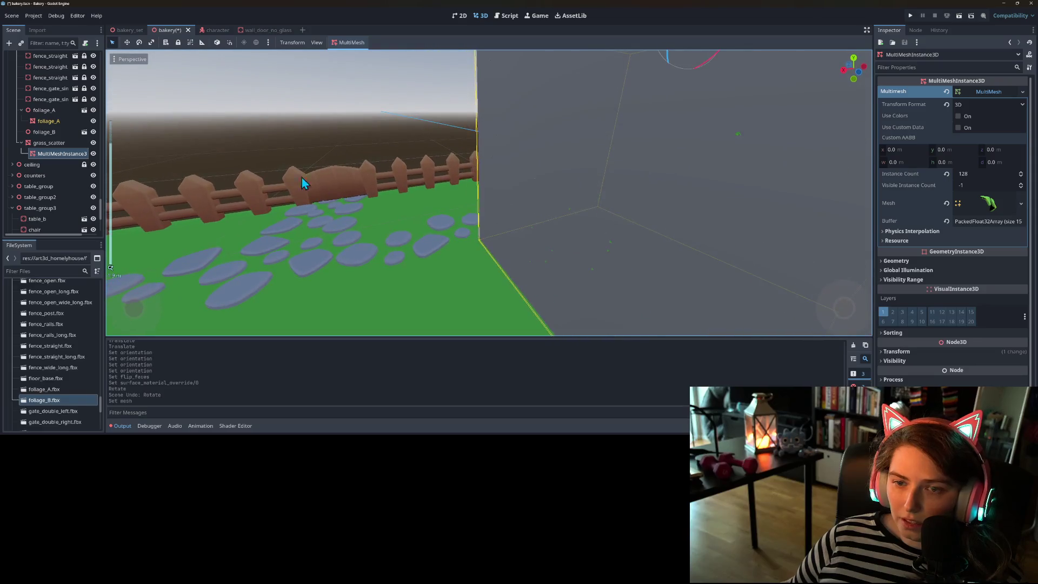
- Repopulate the foliage over the box with Random Scale set to 0
click(346, 43)
click(353, 64)
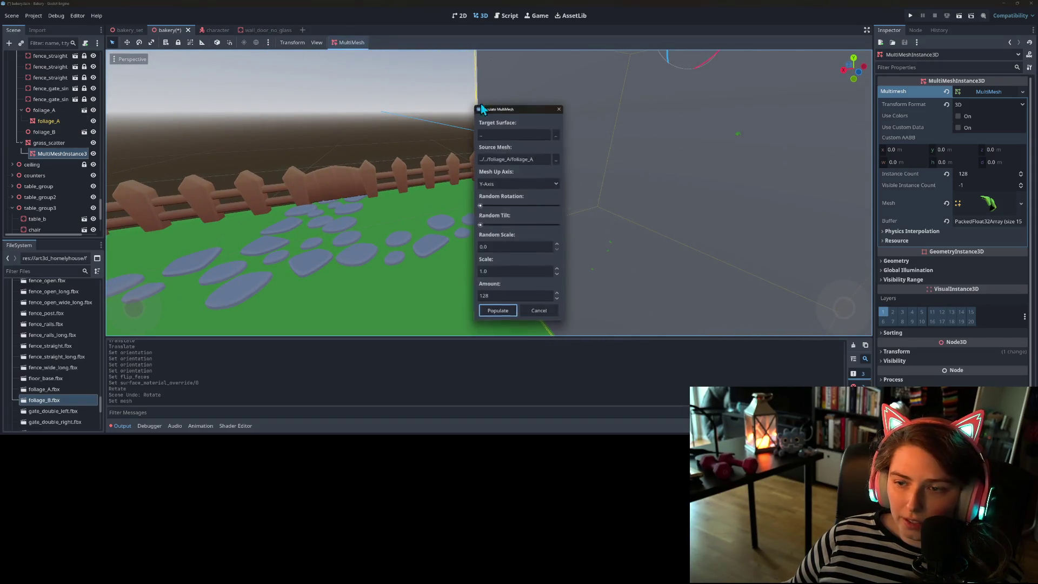
click(522, 248)
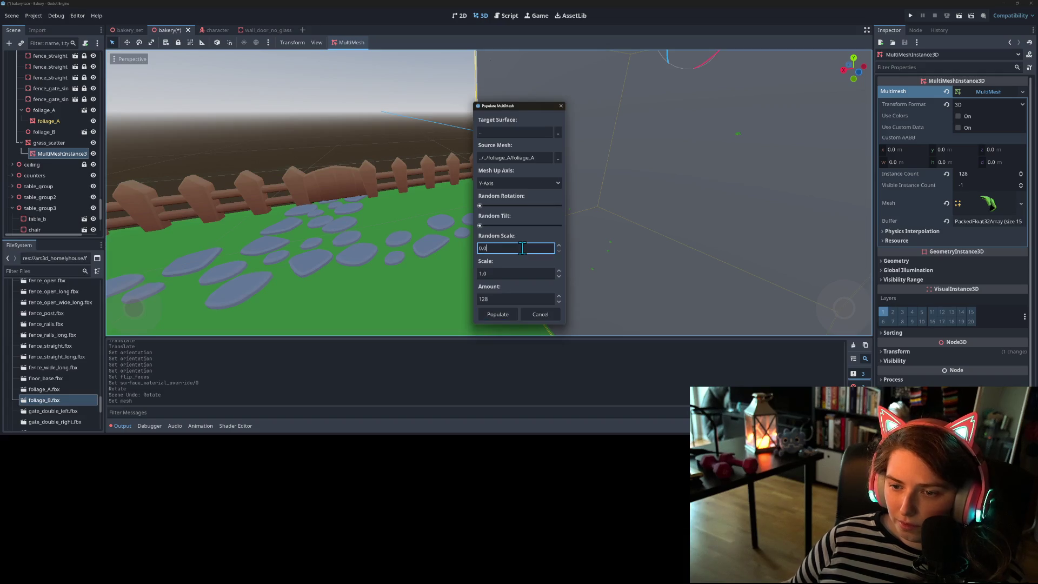
double_click(523, 248)
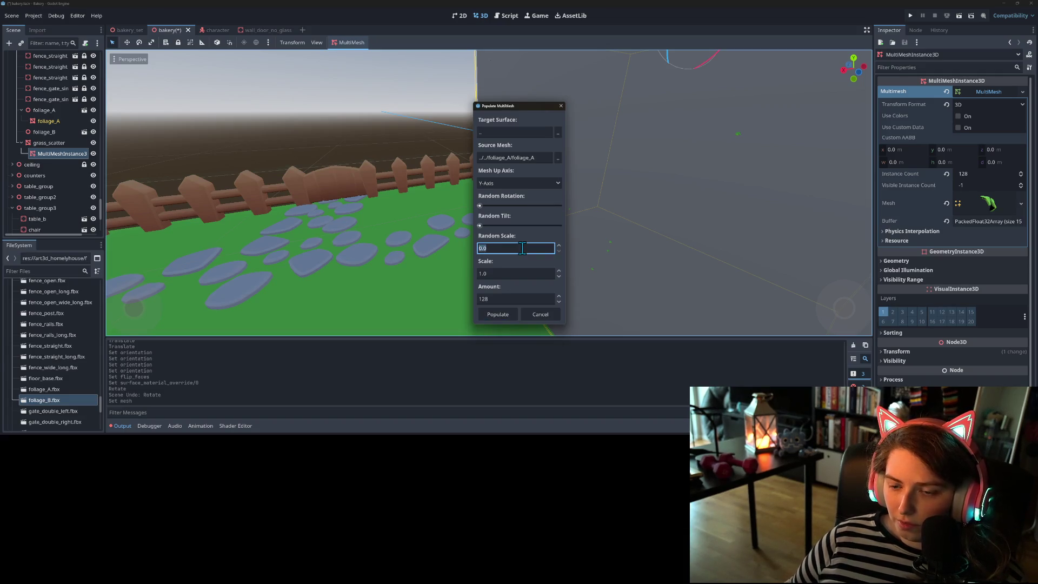
click(519, 274)
text(10)
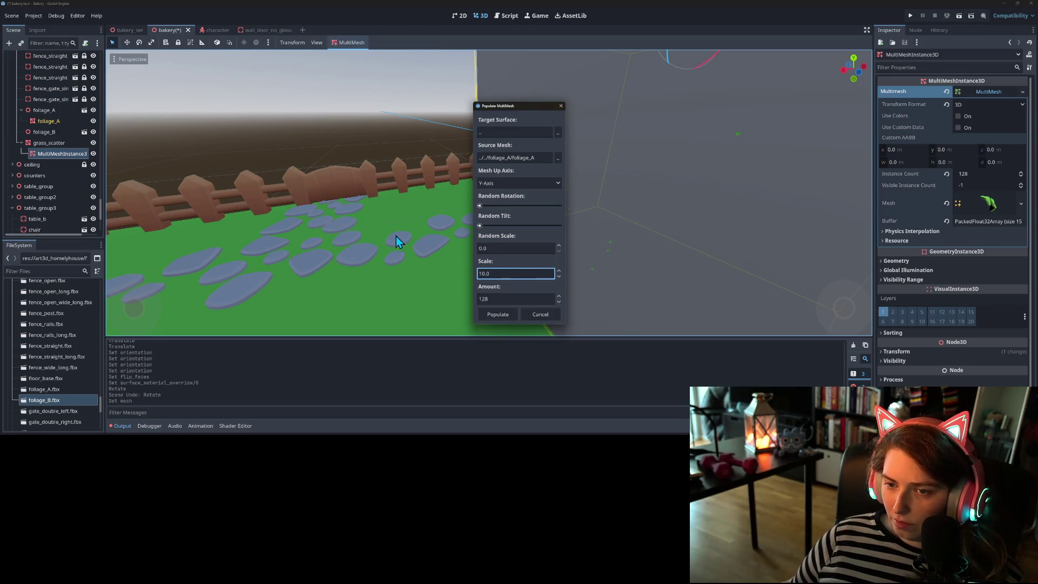
click(499, 313)
- Frame the foliage box, look down on its top, and select grass_scatter
key(f)
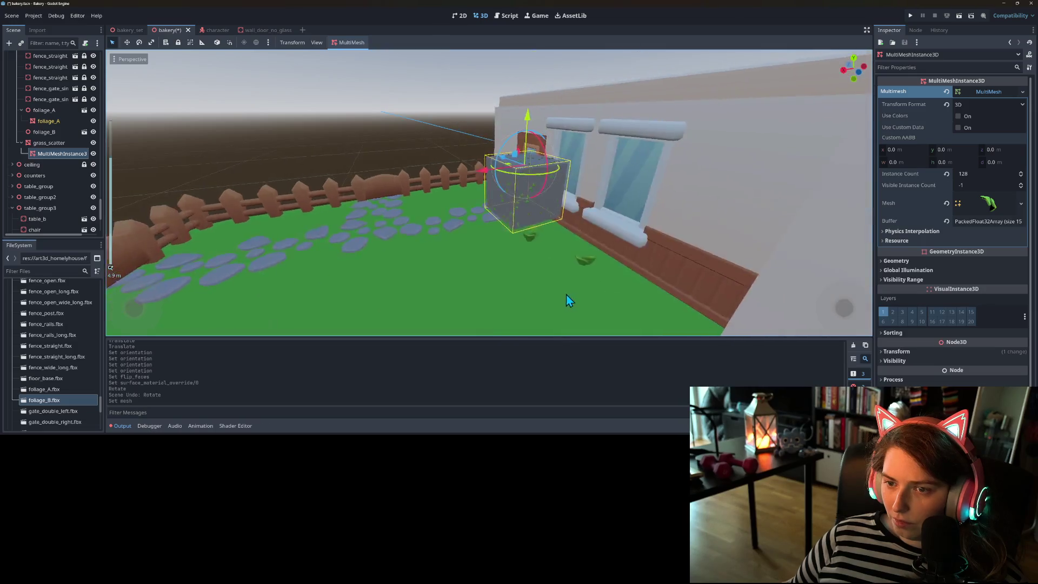
scroll(532, 308, up, 3)
scroll(533, 308, up, 5)
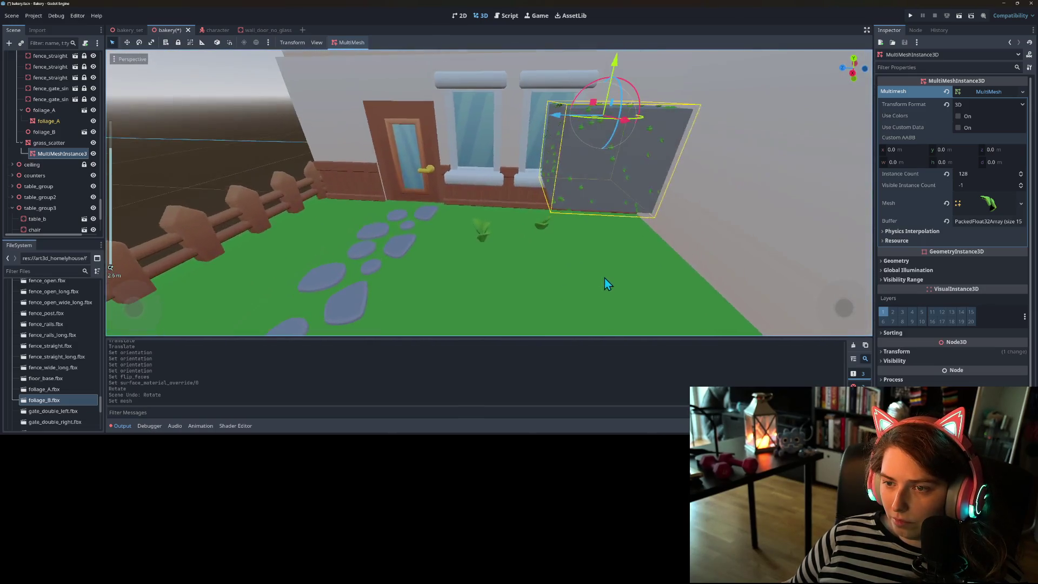
scroll(603, 284, up, 5)
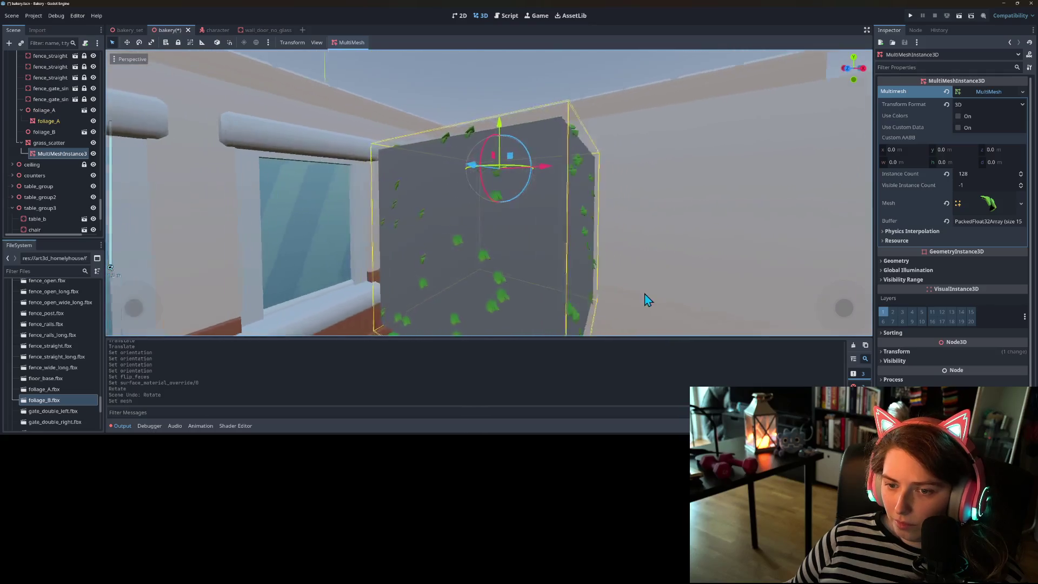
mouse_move(659, 299)
mouse_down()
mouse_move(624, 336)
mouse_move(550, 38)
mouse_up()
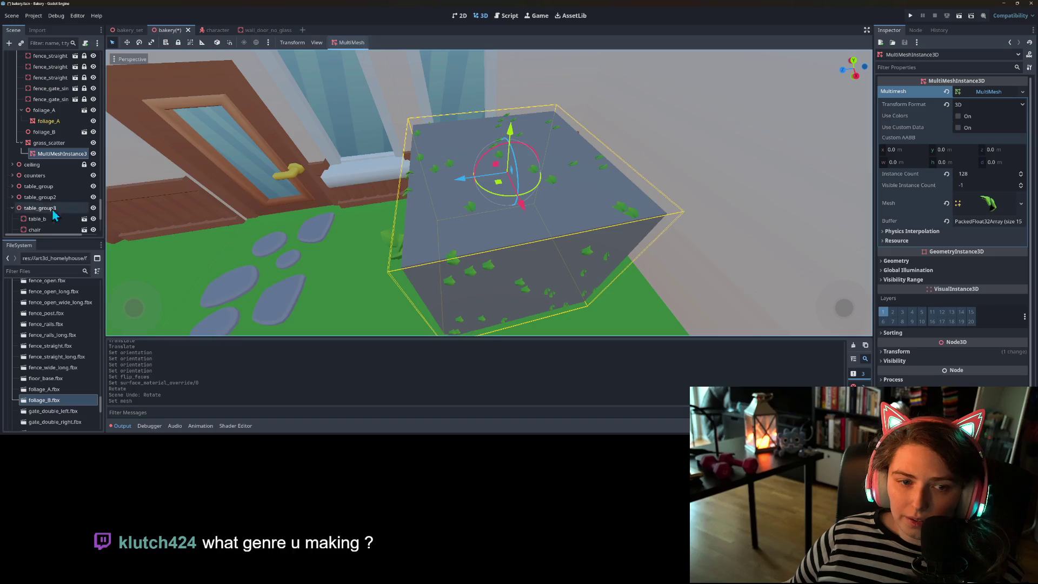
click(53, 144)
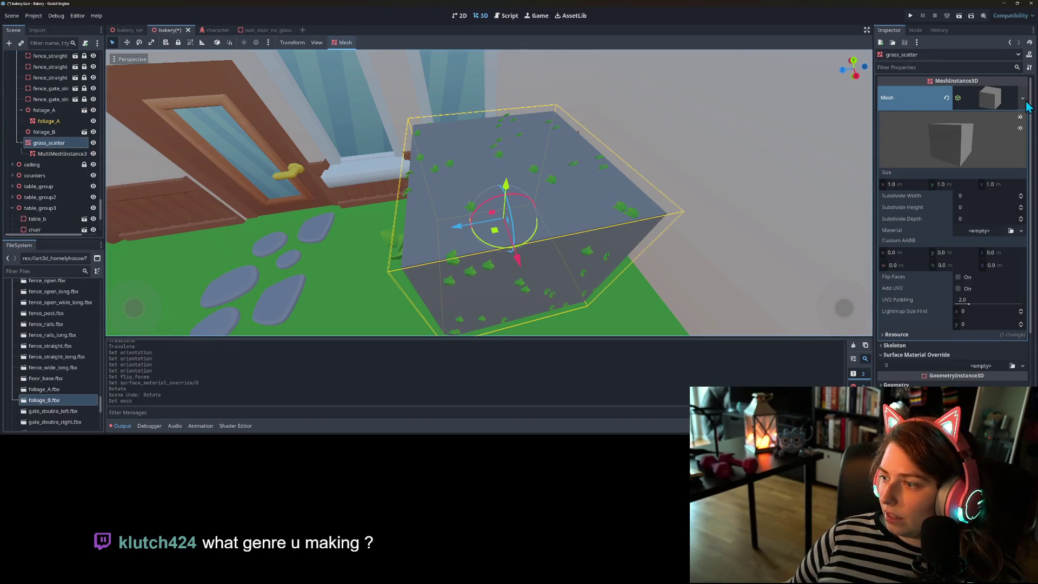
- Replace grass_scatter's mesh with a new PlaneMesh sized 5 × 5
click(1022, 97)
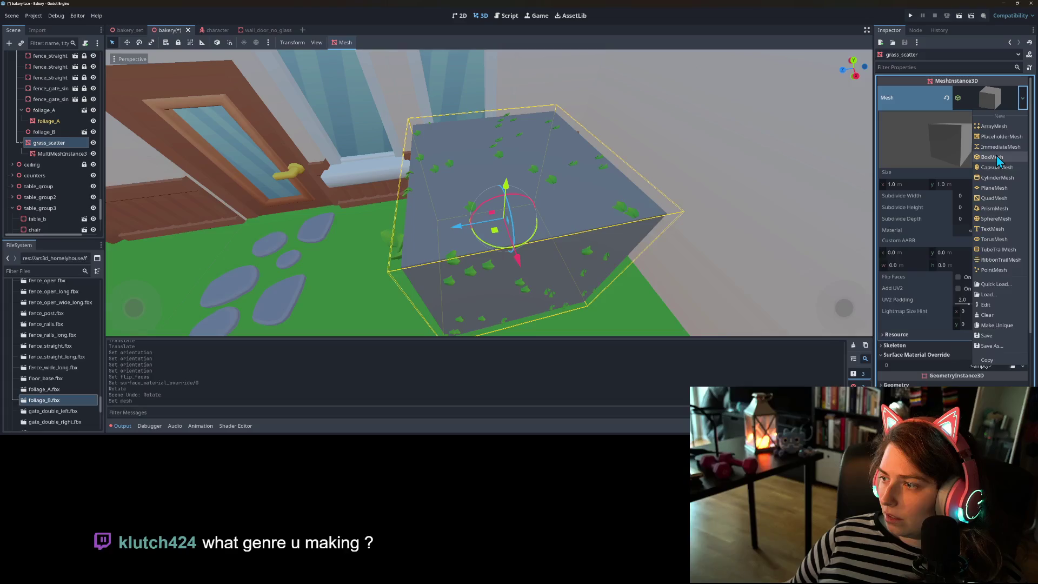
click(994, 198)
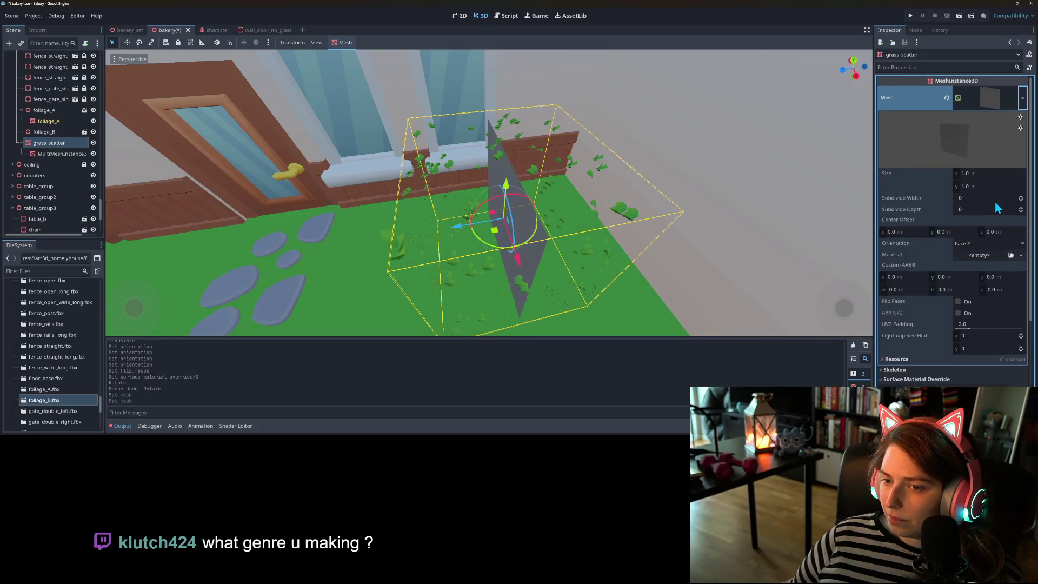
click(1023, 97)
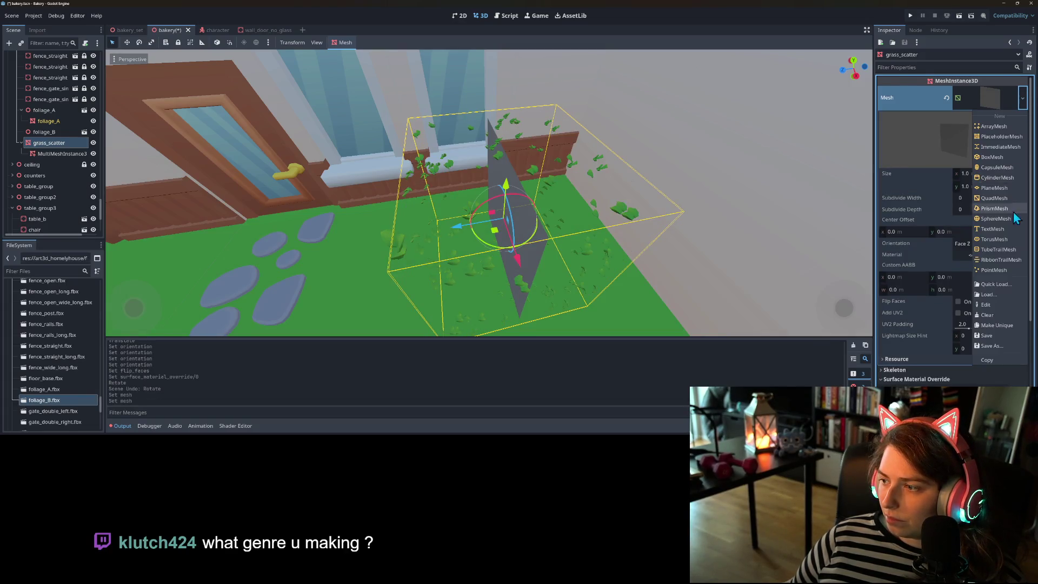
click(993, 188)
click(980, 173)
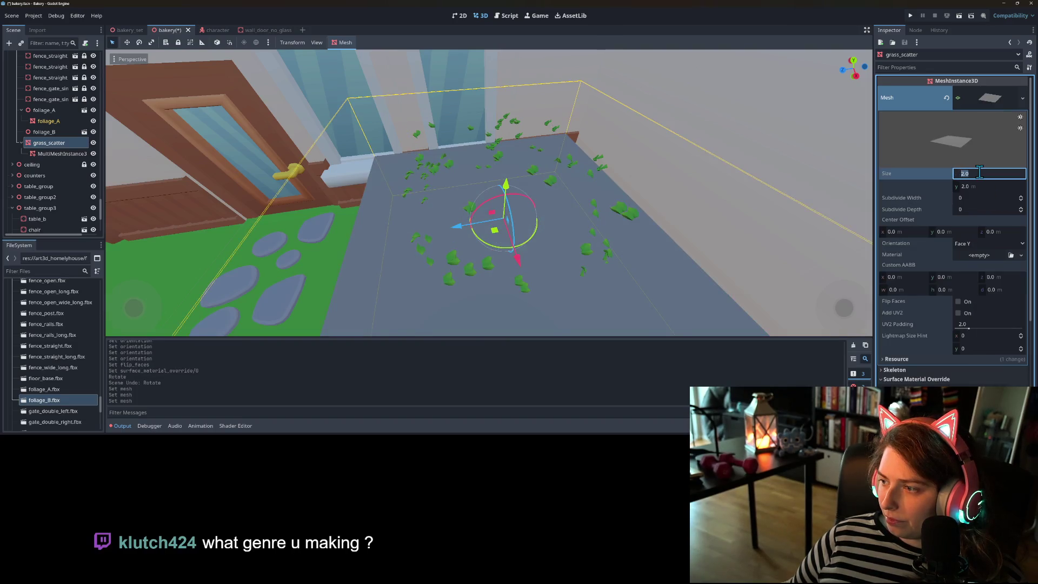
text(5)
key(Tab)
text(5)
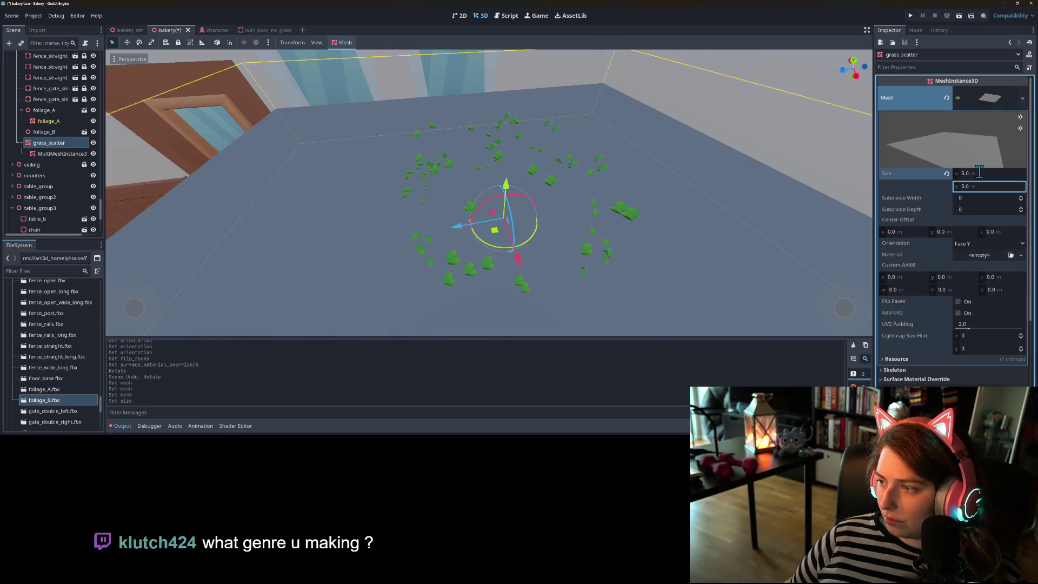
key(Return)
- Assign the green grass material to the plane and select MultiMeshInstance3
scroll(916, 250, down, 5)
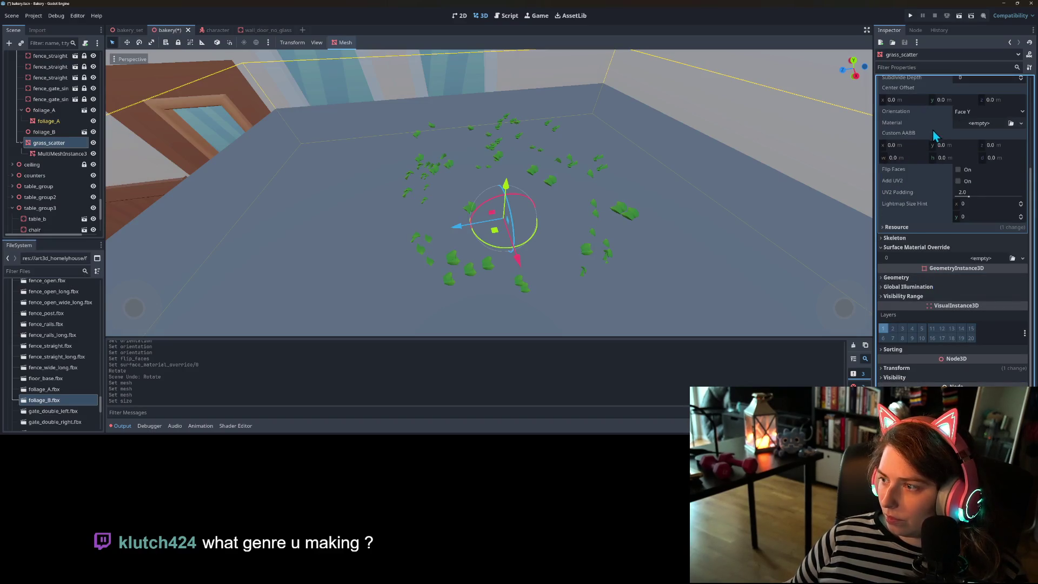
drag(929, 122, 930, 122)
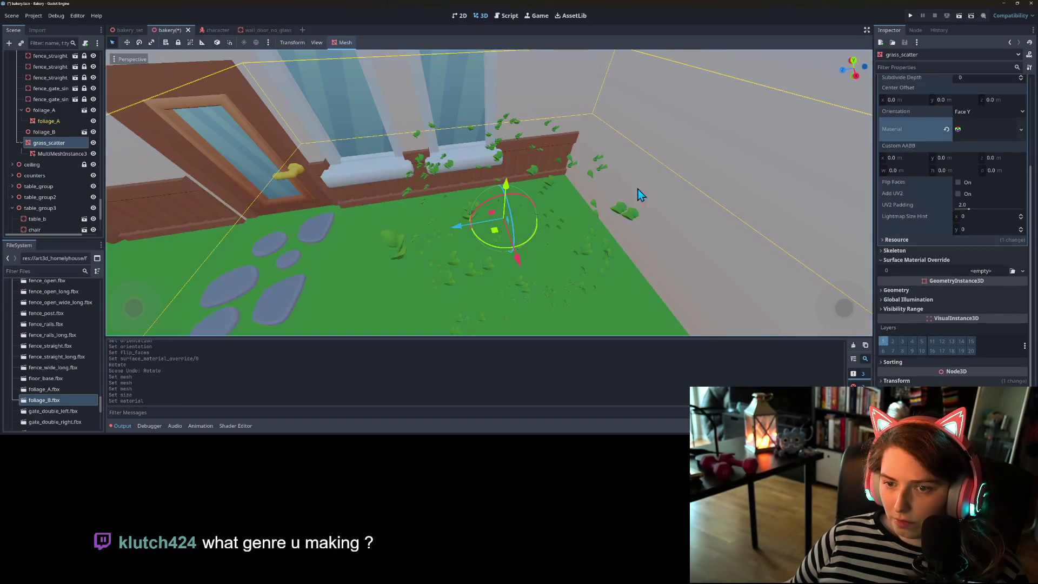
mouse_move(581, 262)
mouse_down()
mouse_move(617, 241)
mouse_move(238, 151)
mouse_up()
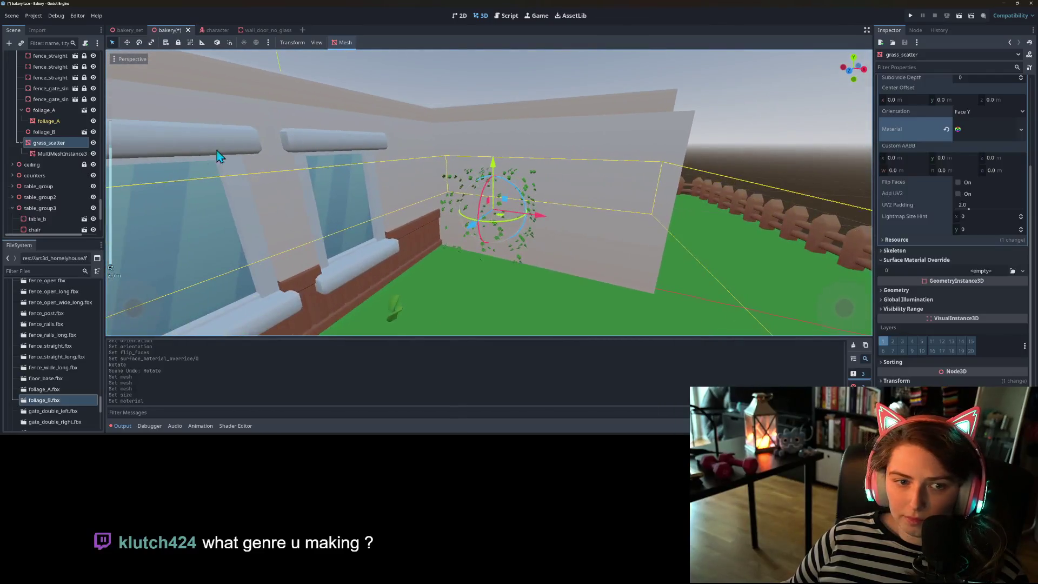
click(60, 153)
mouse_move(278, 115)
mouse_down()
mouse_move(517, 202)
mouse_move(410, 136)
mouse_up()
click(347, 43)
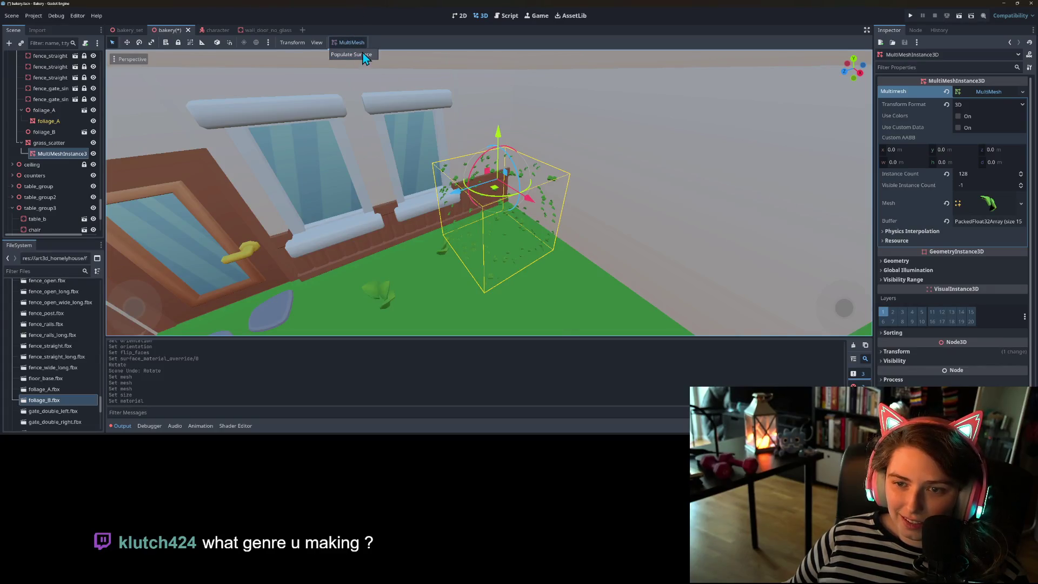
- Populate foliage_A over the grass plane at scale 100 and view it side-on
click(354, 56)
click(507, 272)
text(100)
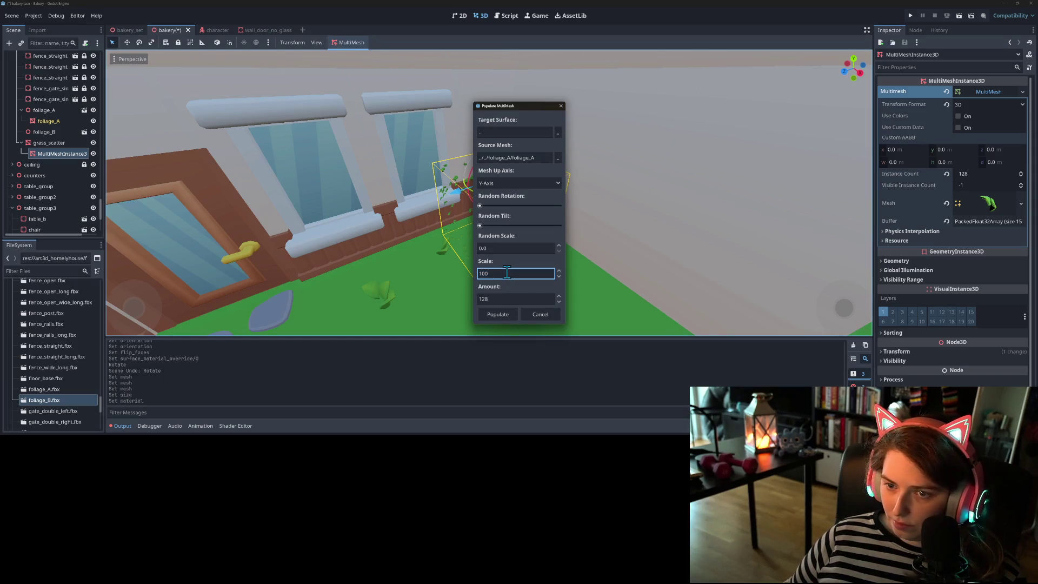
click(498, 314)
scroll(492, 312, down, 5)
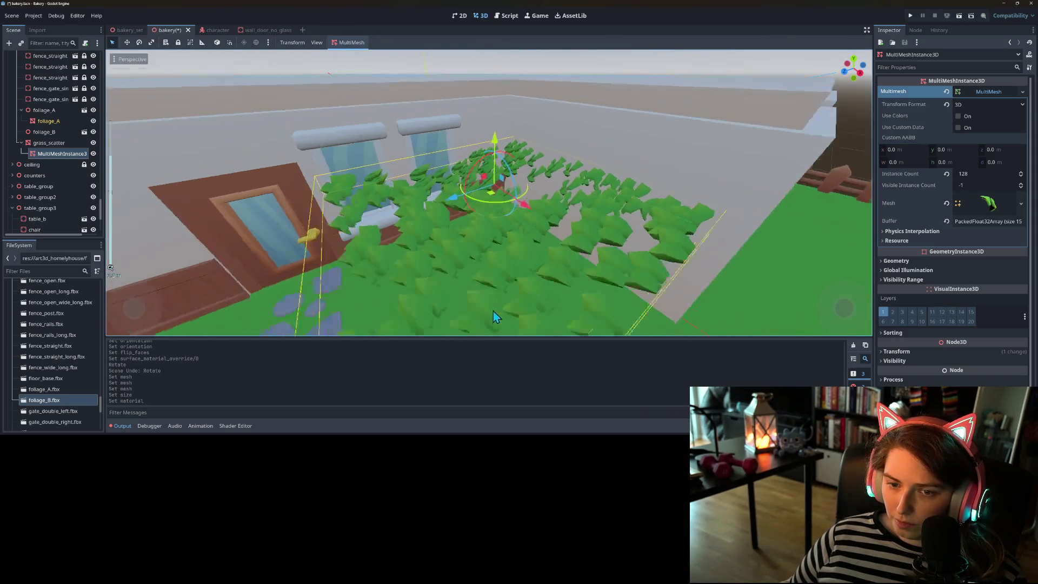
scroll(567, 314, down, 3)
mouse_move(569, 306)
mouse_down()
mouse_move(608, 278)
mouse_move(643, 283)
mouse_move(614, 303)
mouse_move(506, 252)
mouse_up()
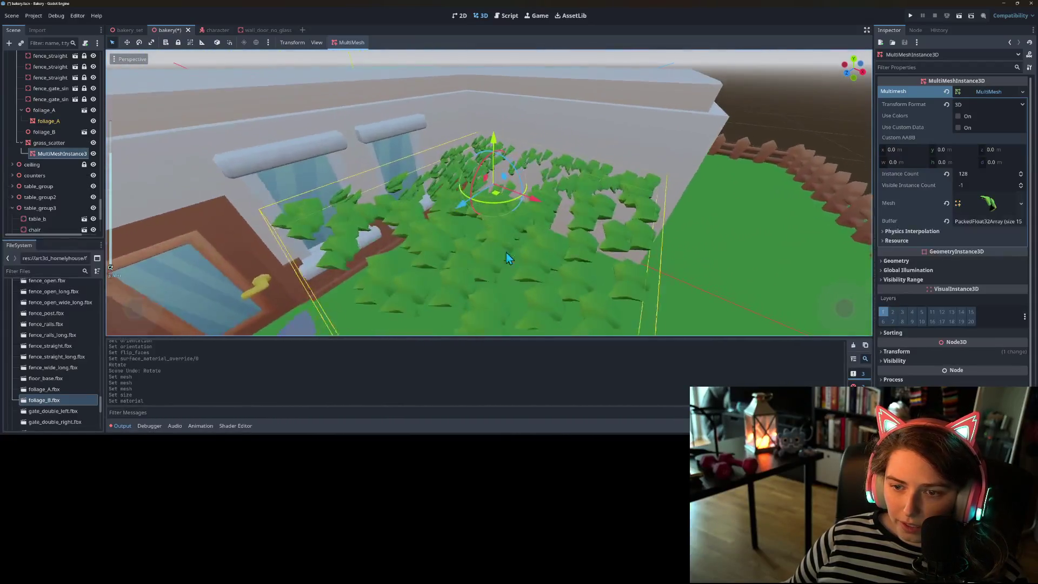
- Regenerate the foliage with Mesh Up Axis set to Z-Axis
click(352, 56)
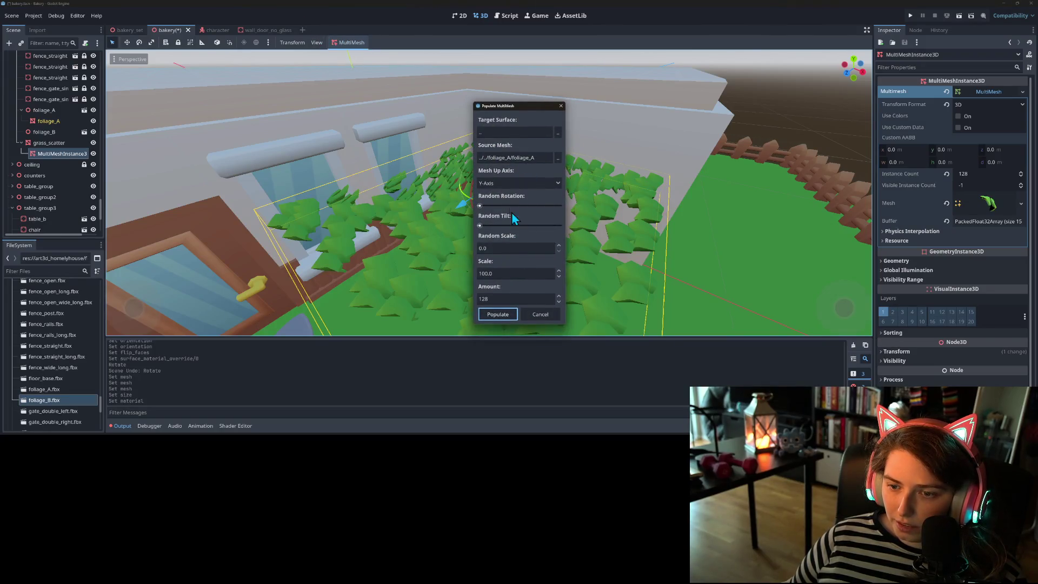
click(511, 184)
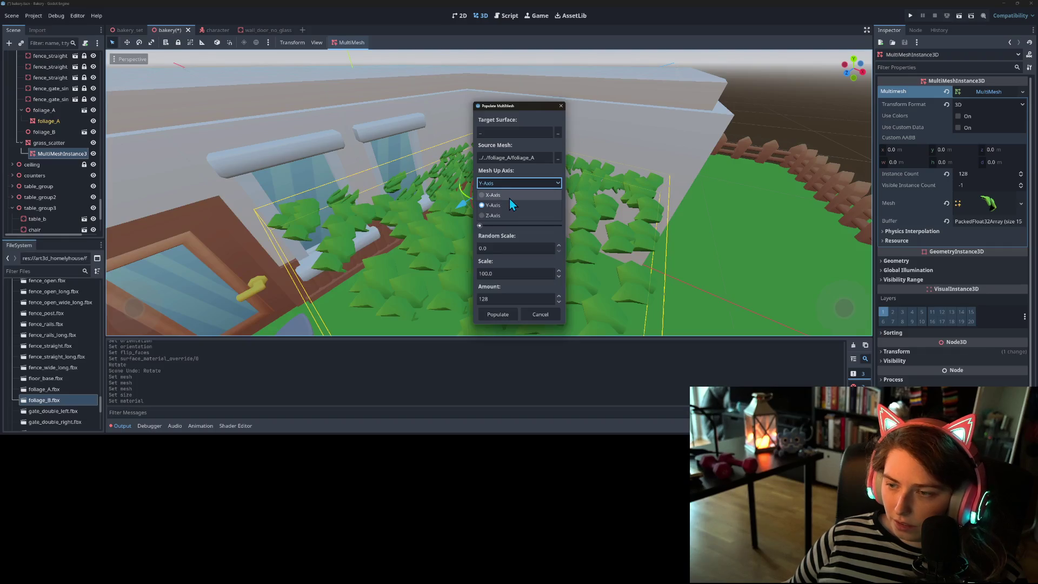
click(509, 196)
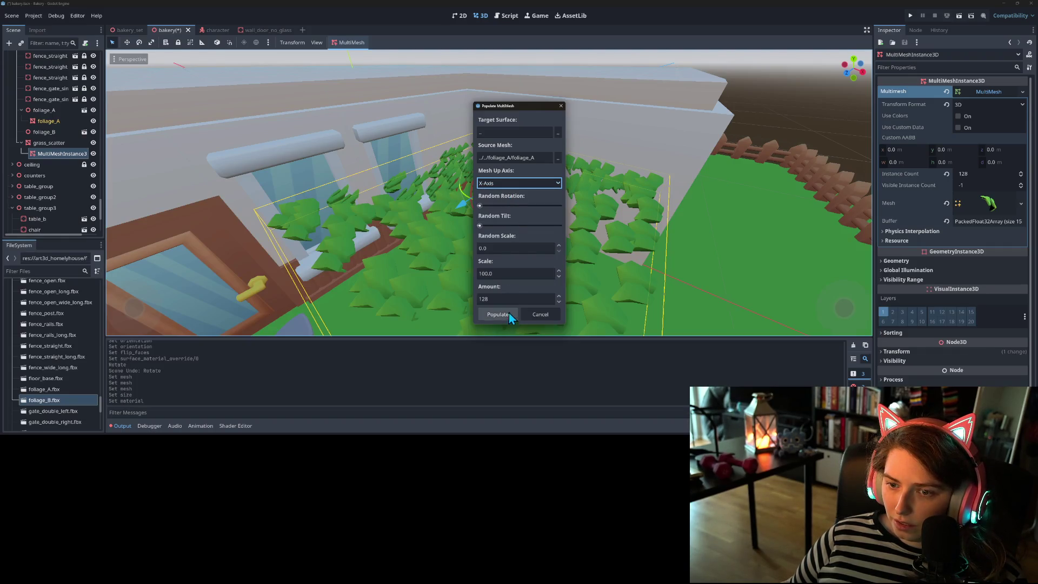
click(505, 184)
click(510, 216)
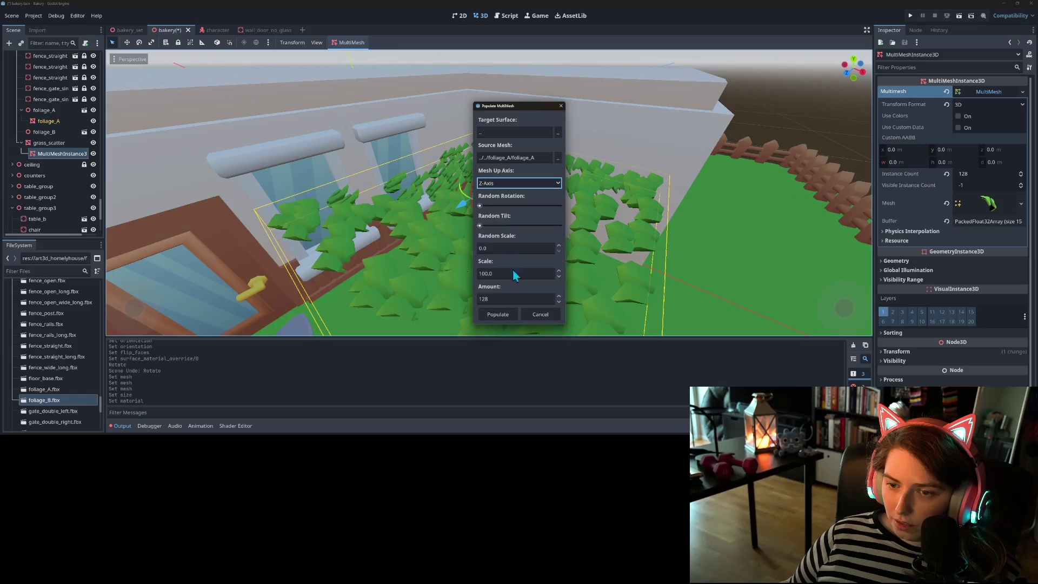
click(510, 318)
mouse_move(510, 318)
mouse_down()
mouse_move(536, 290)
mouse_move(472, 298)
mouse_up()
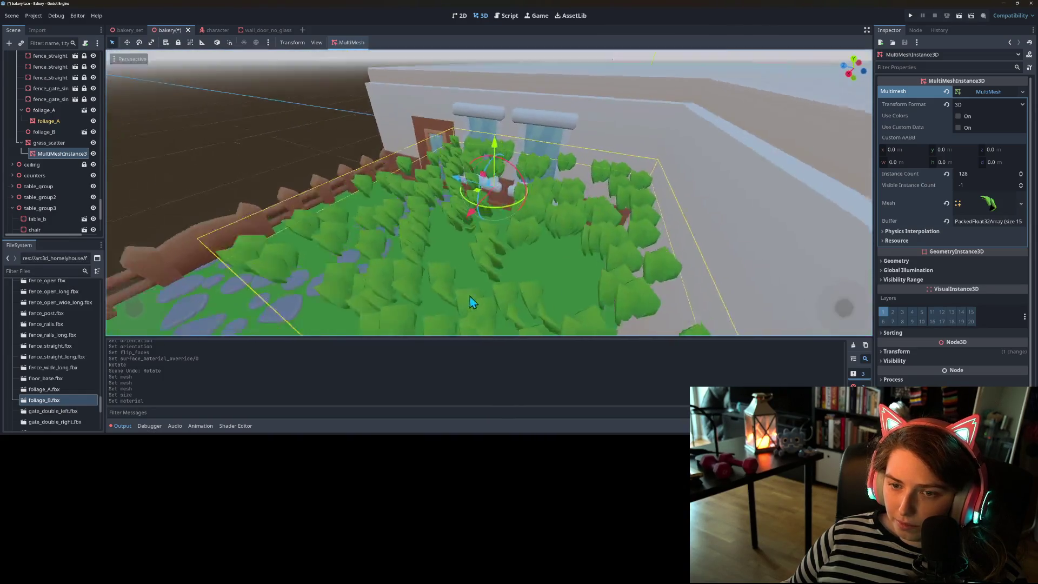
scroll(472, 297, up, 3)
- Regenerate the foliage with random rotation, then undo and redo the change
click(360, 55)
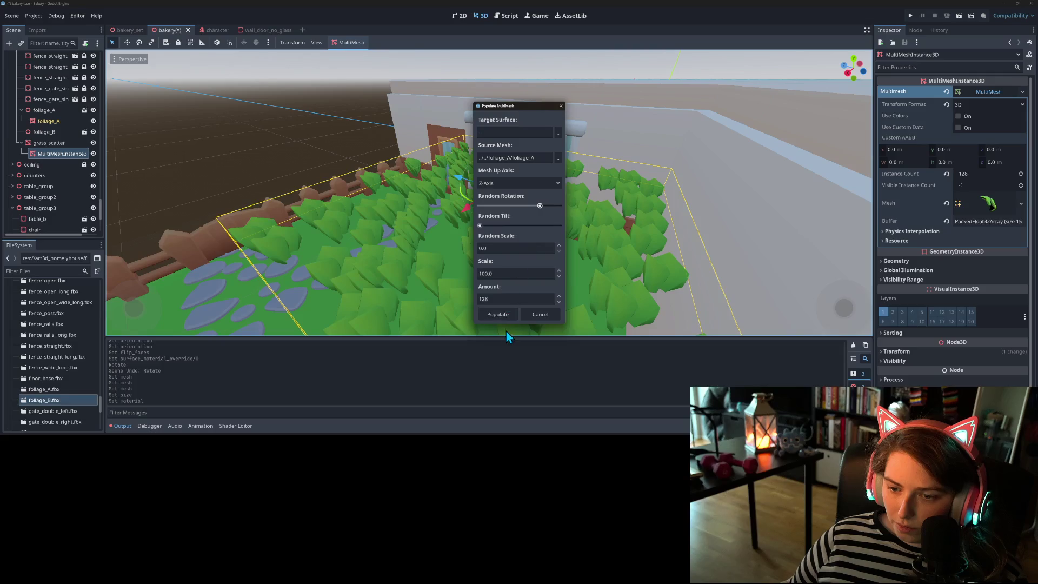
click(504, 313)
scroll(506, 313, up, 5)
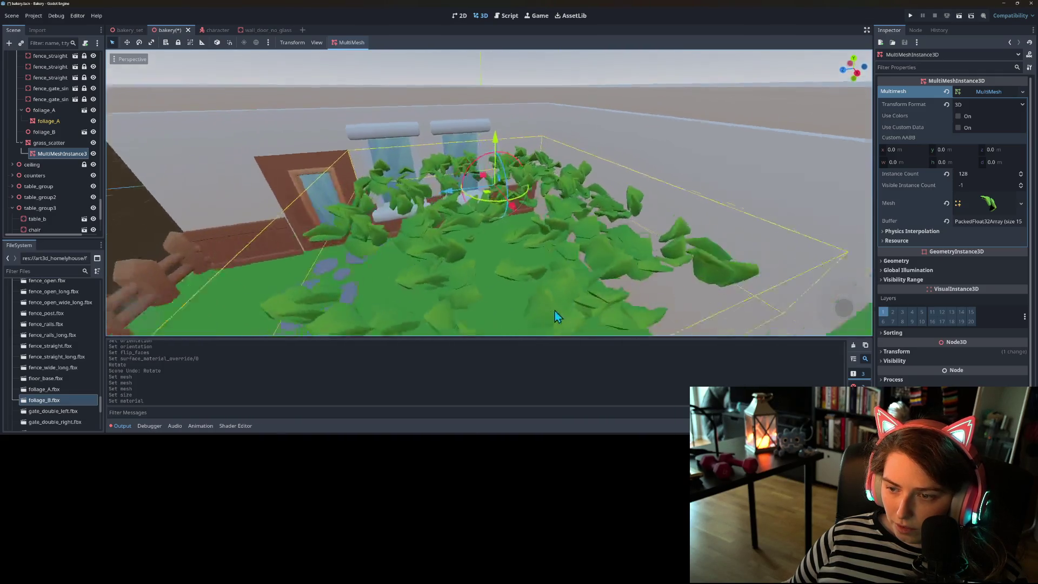
scroll(555, 310, down, 5)
scroll(424, 118, up, 3)
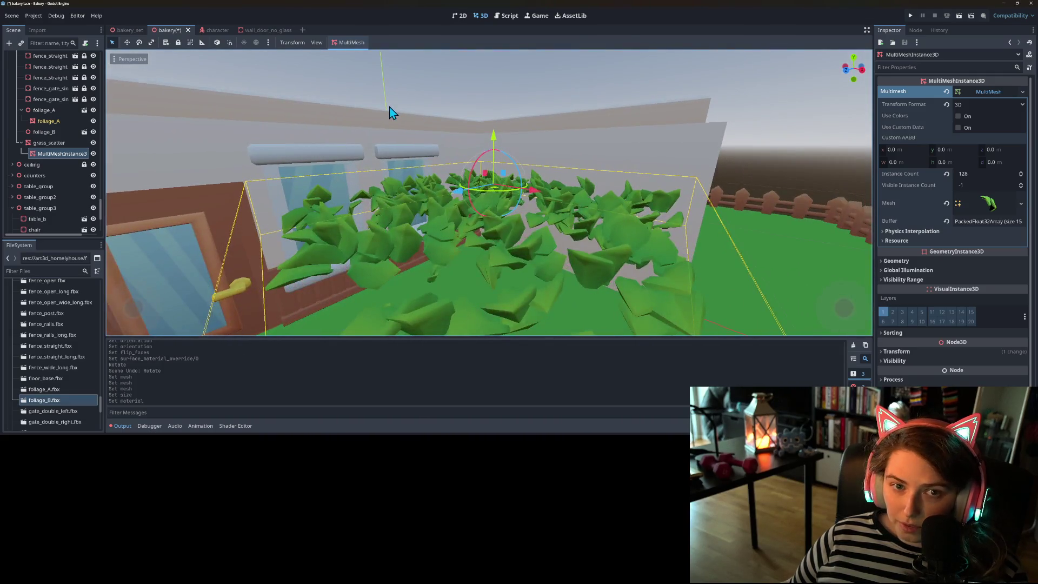
key(ctrl+z)
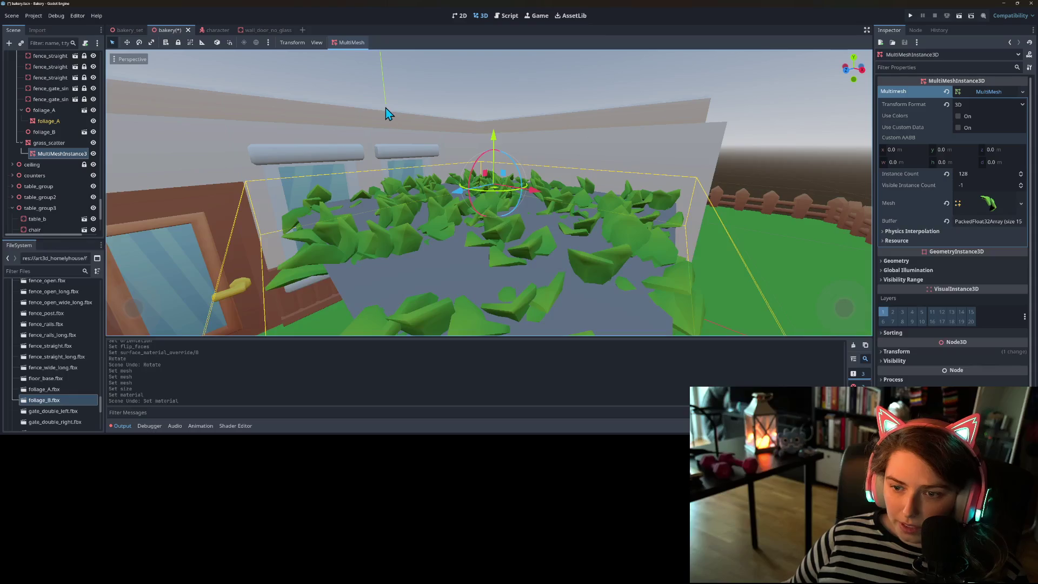
key(ctrl+y)
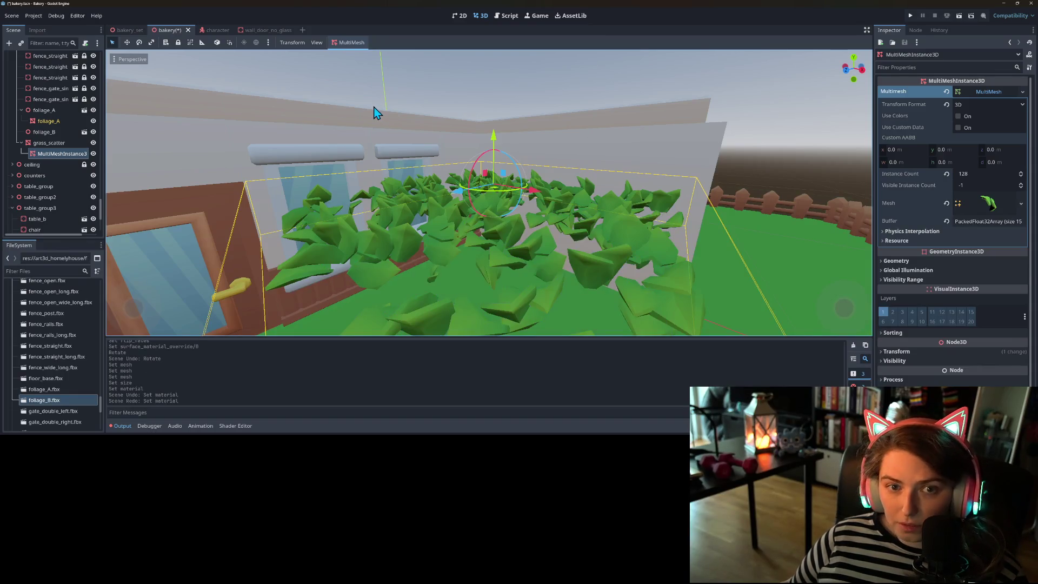
click(361, 44)
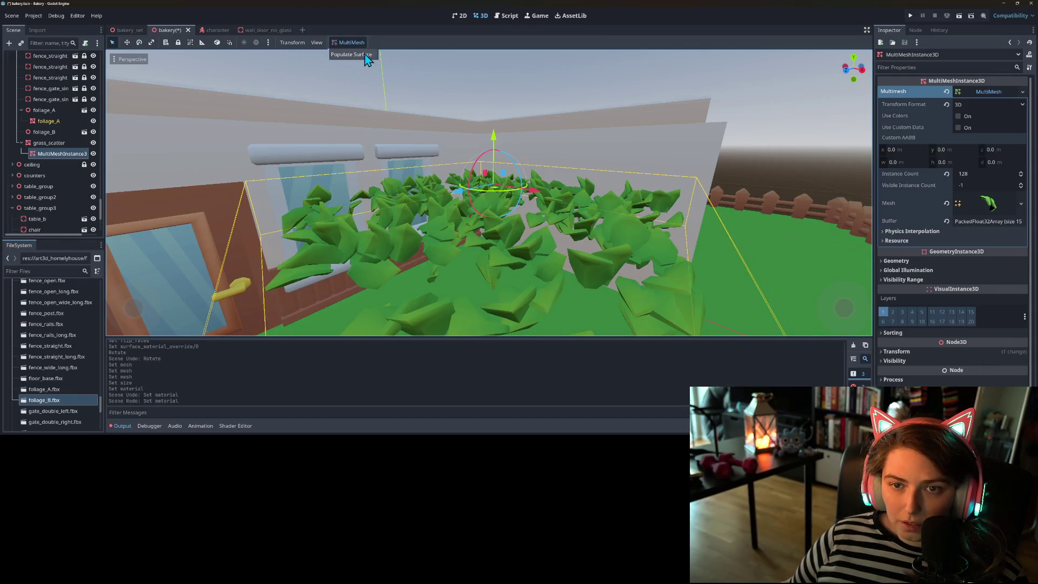
- Repopulate the foliage with no random rotation and some random tilt instead
click(352, 54)
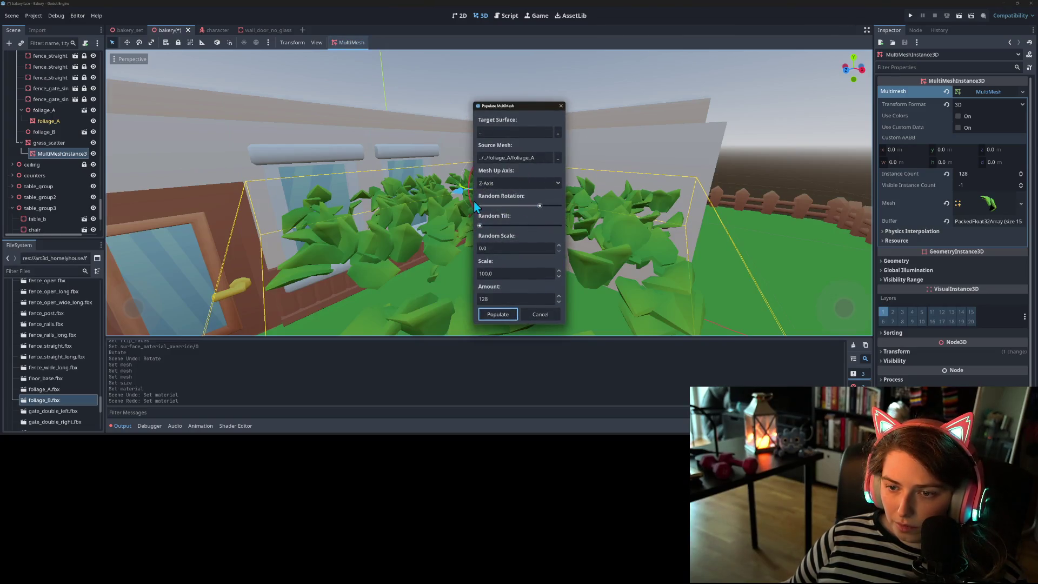
drag(538, 206, 463, 209)
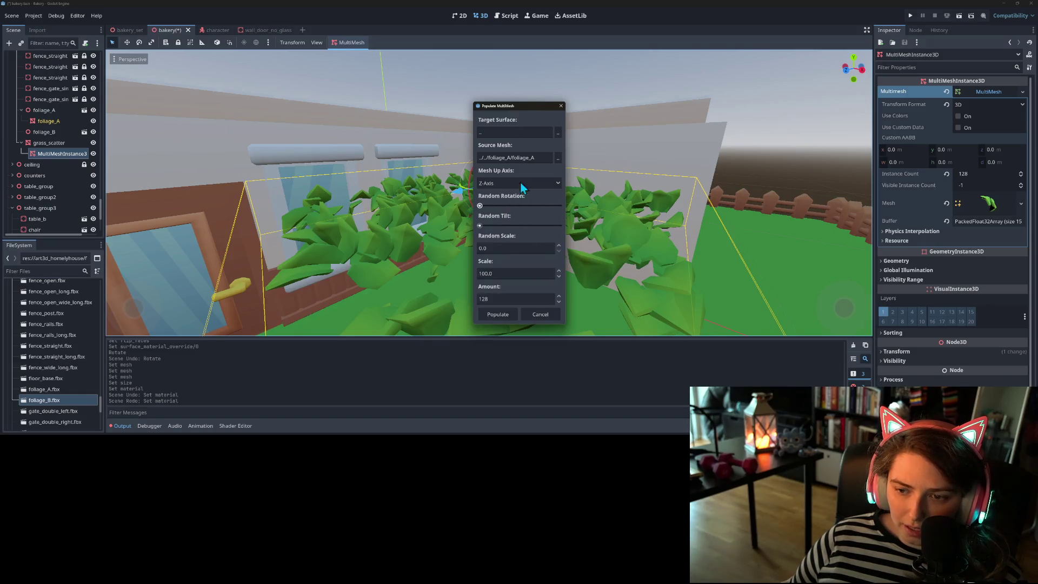
drag(493, 225, 527, 226)
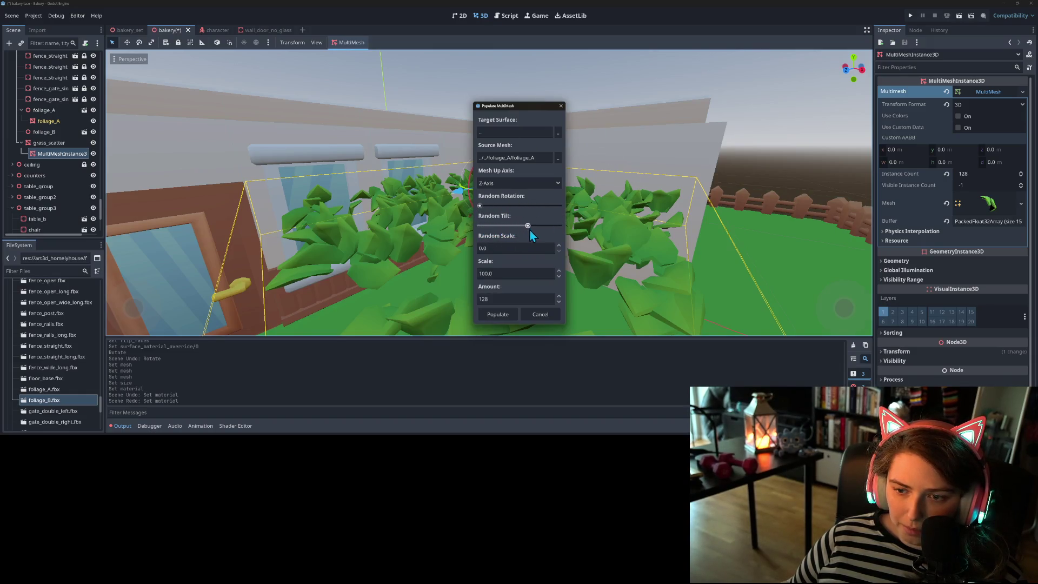
click(507, 315)
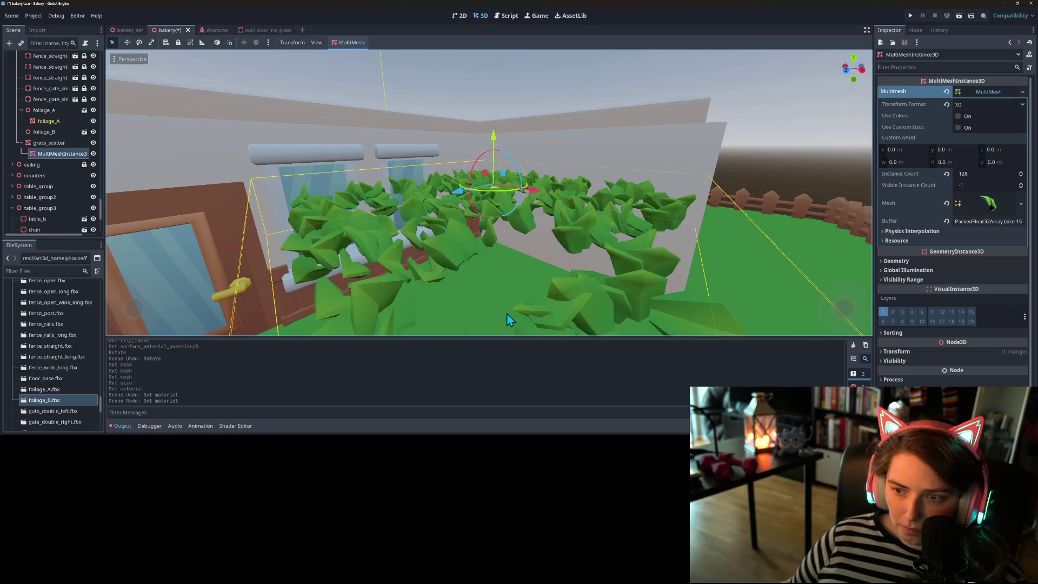
key(f)
mouse_move(508, 323)
mouse_down()
mouse_move(484, 318)
mouse_move(494, 290)
mouse_move(526, 289)
mouse_move(603, 321)
mouse_move(420, 247)
mouse_up()
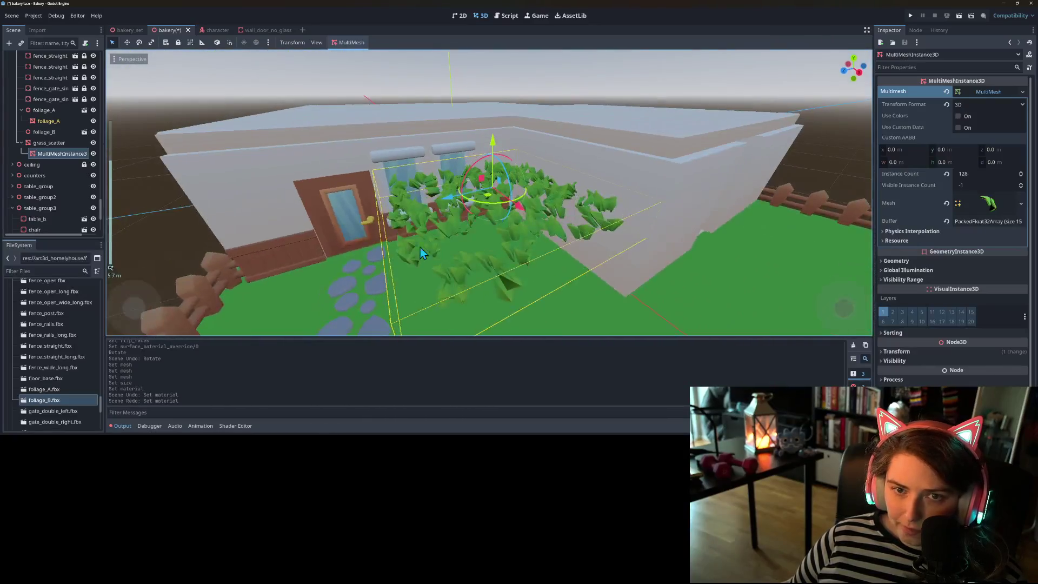
- Repopulate the foliage with the amount cut from 128 to 28 instances
click(349, 42)
click(363, 54)
click(497, 248)
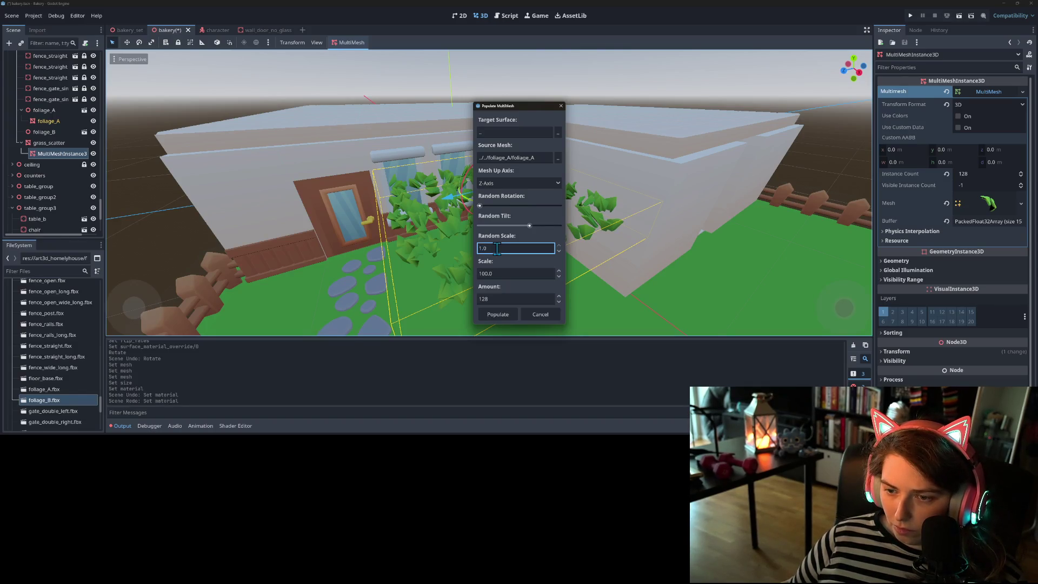
click(515, 297)
drag(516, 297, 419, 292)
text(2)
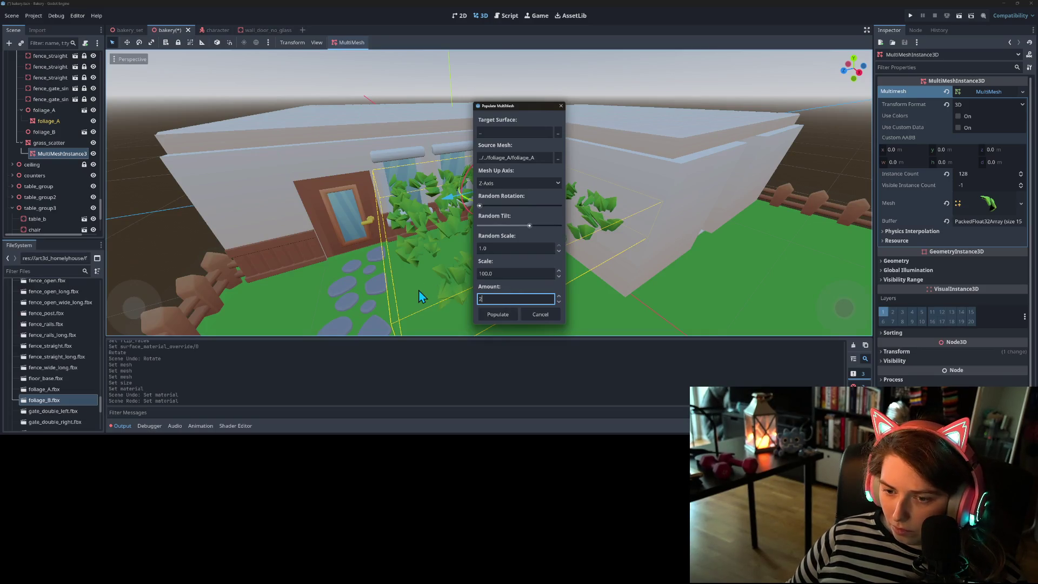
click(502, 313)
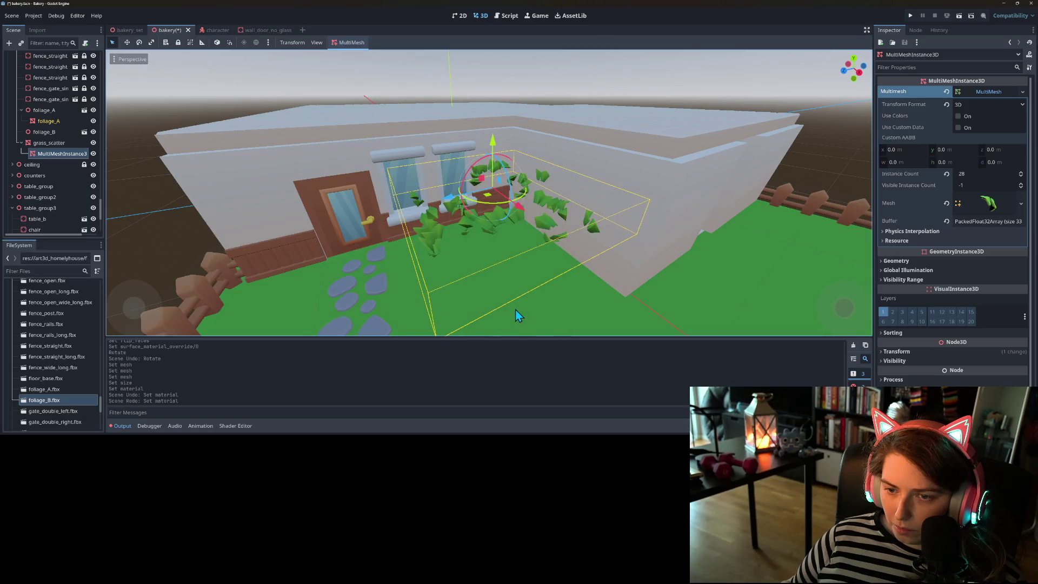
key(f)
scroll(551, 317, up, 3)
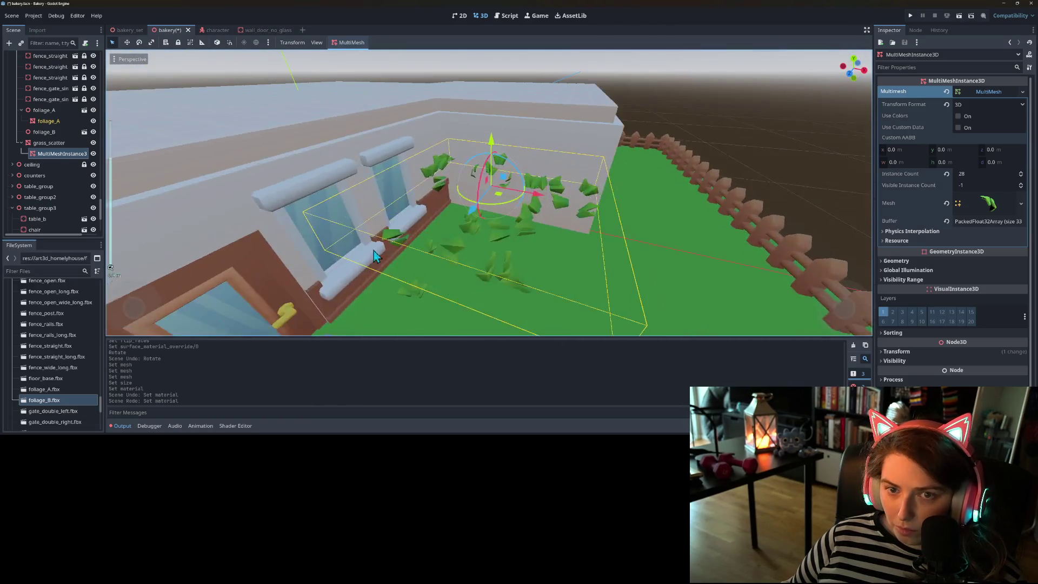
- Regenerate the sparse 28-instance scatter with a little random rotation
click(352, 42)
click(358, 54)
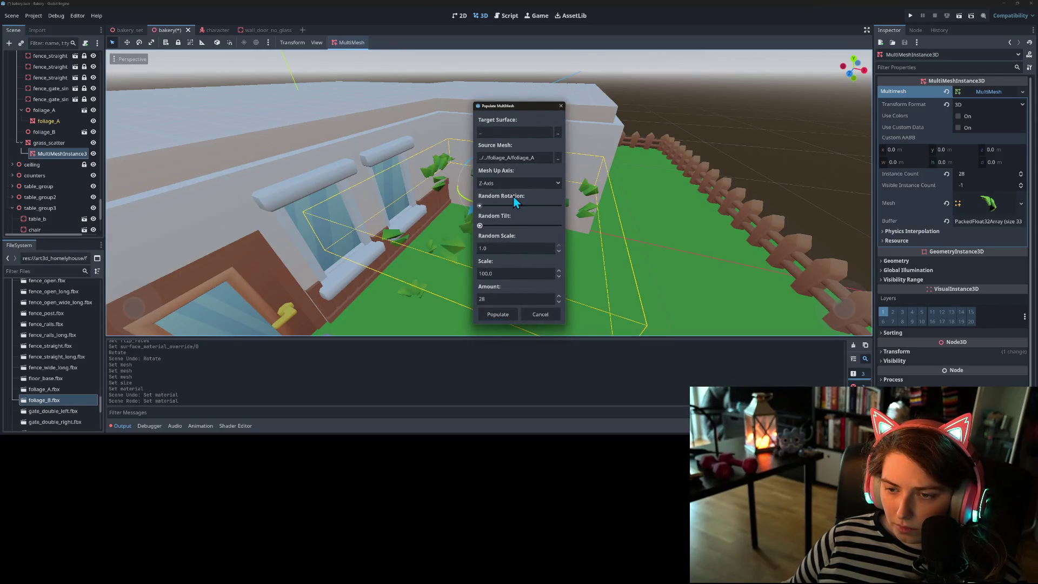
drag(479, 206, 482, 207)
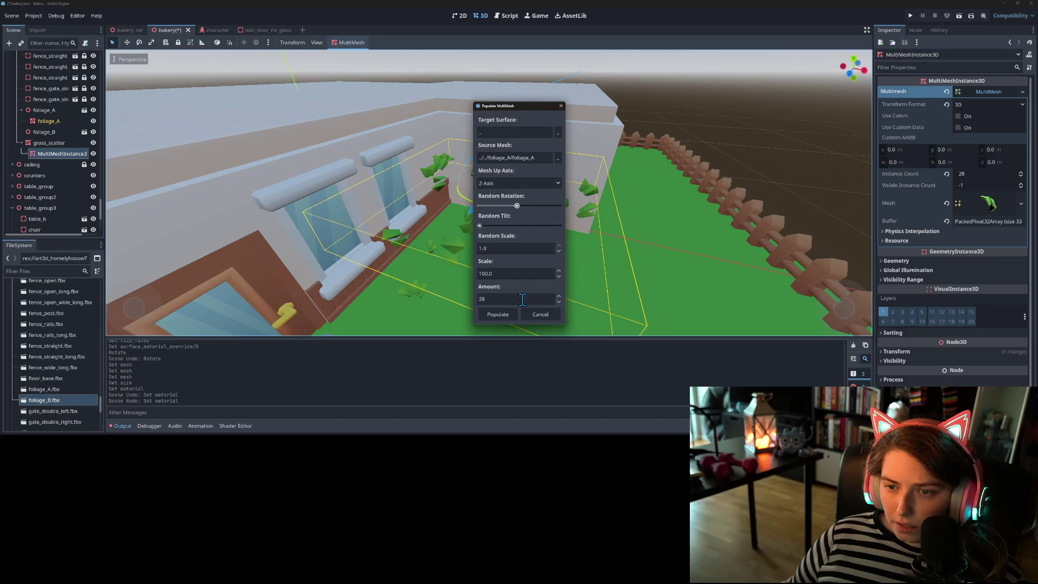
click(502, 317)
mouse_move(444, 316)
mouse_down()
mouse_move(345, 301)
mouse_move(411, 317)
mouse_move(435, 273)
mouse_up()
- Change the Populate Surface amount from 28 to 64
click(348, 43)
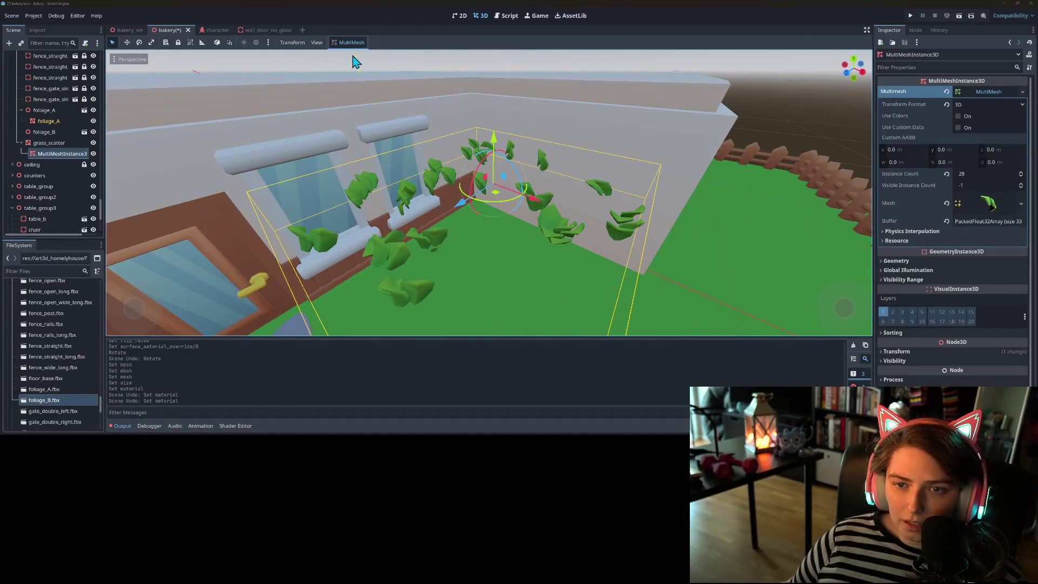
click(355, 59)
click(510, 302)
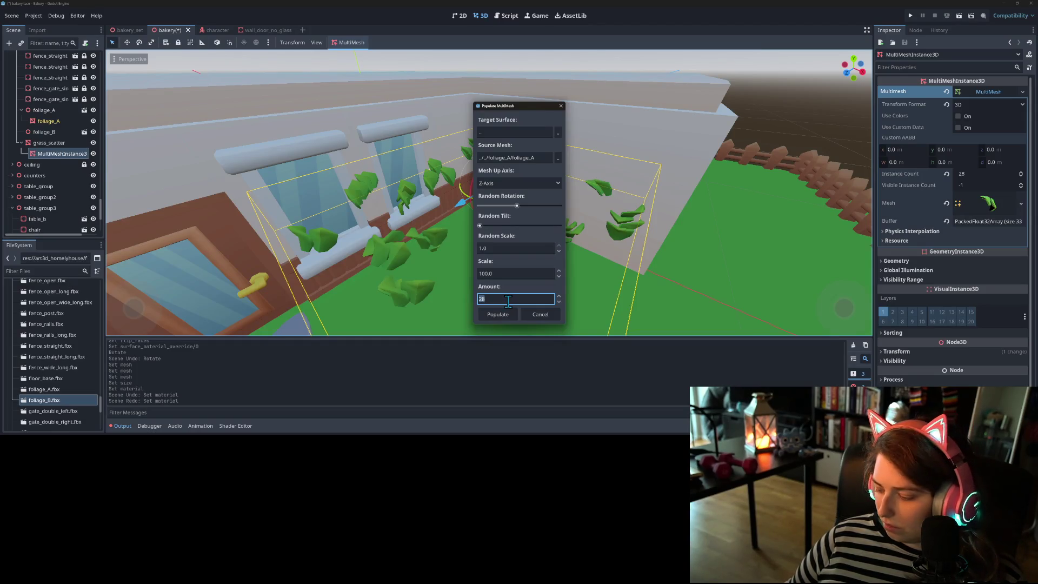
text(64)
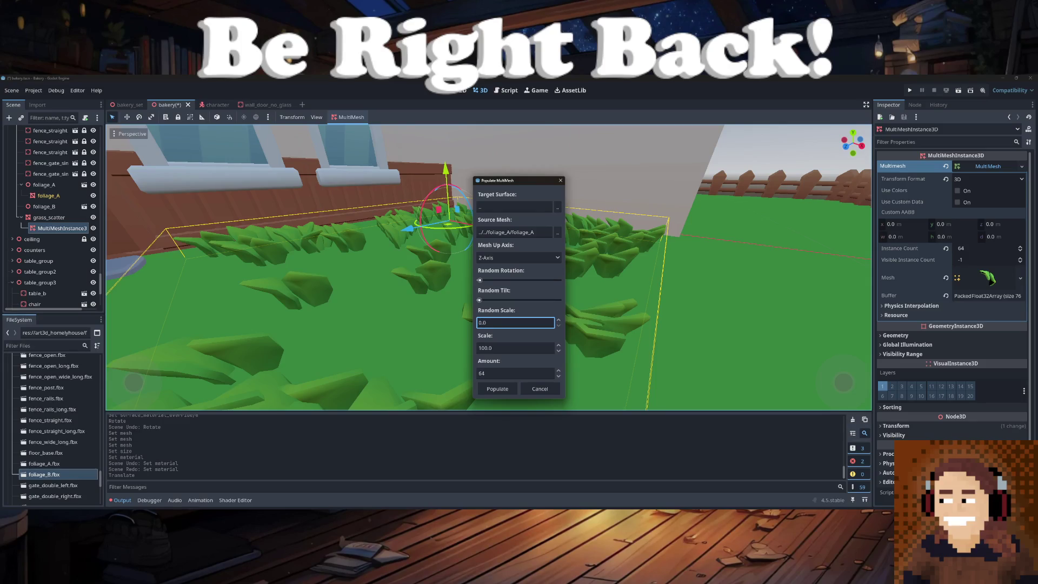
- Populate 128 grass blades, then re-scatter them with higher random rotation
click(515, 373)
text(128)
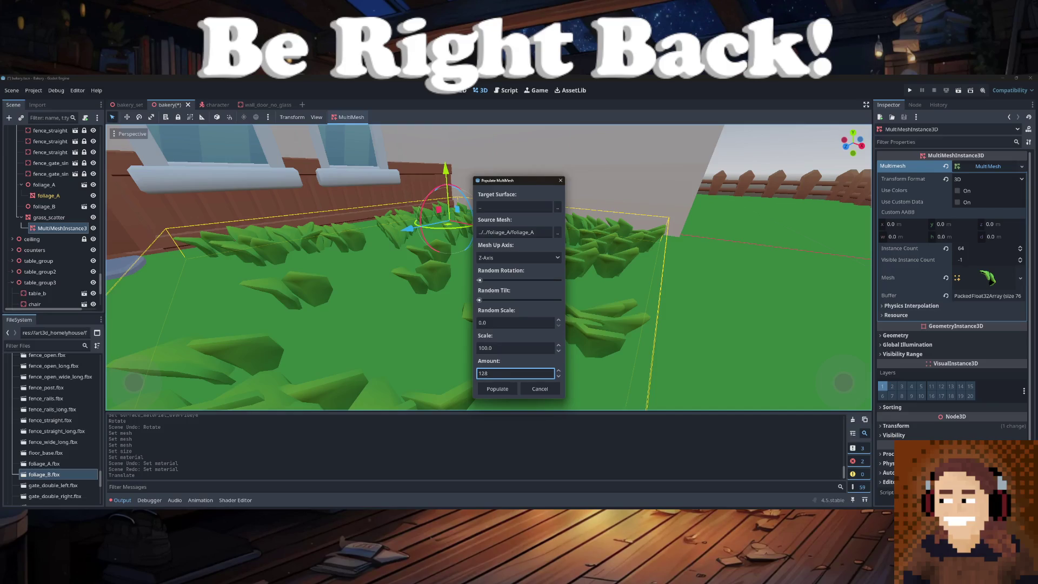
click(497, 388)
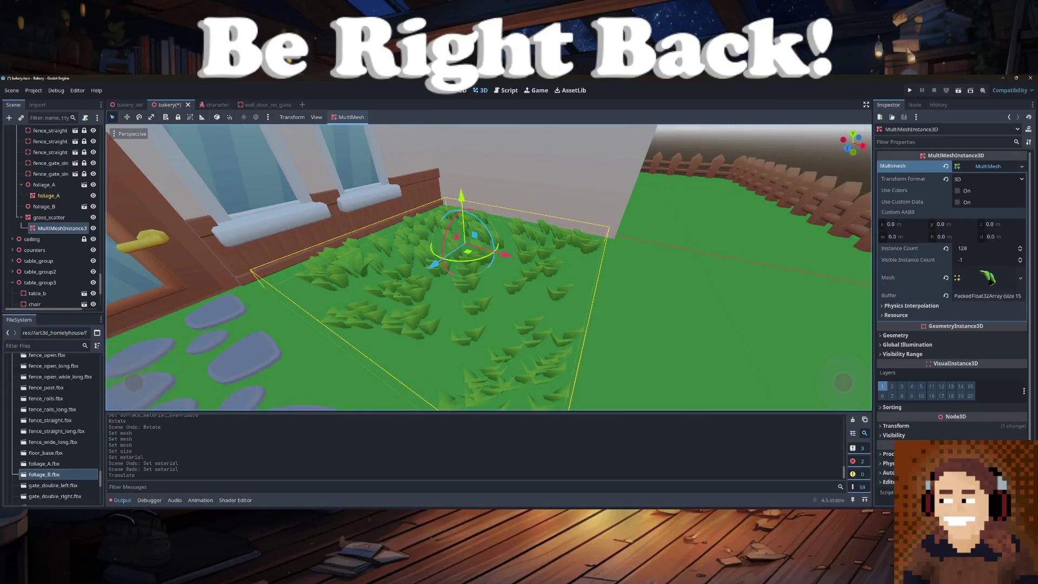
click(351, 117)
click(353, 129)
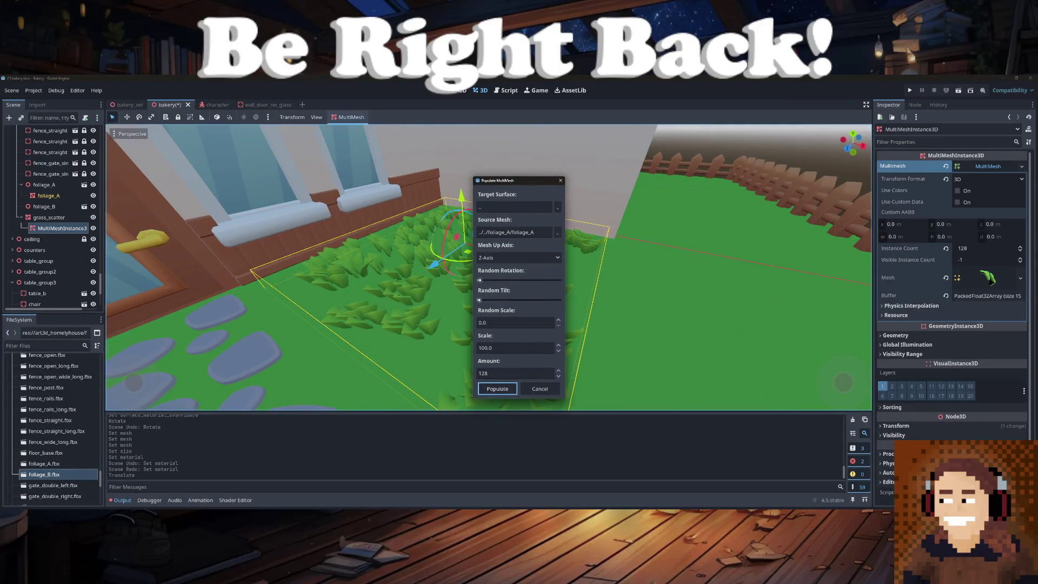
mouse_move(479, 280)
mouse_down()
mouse_move(110, 341)
mouse_move(108, 324)
mouse_up()
click(497, 389)
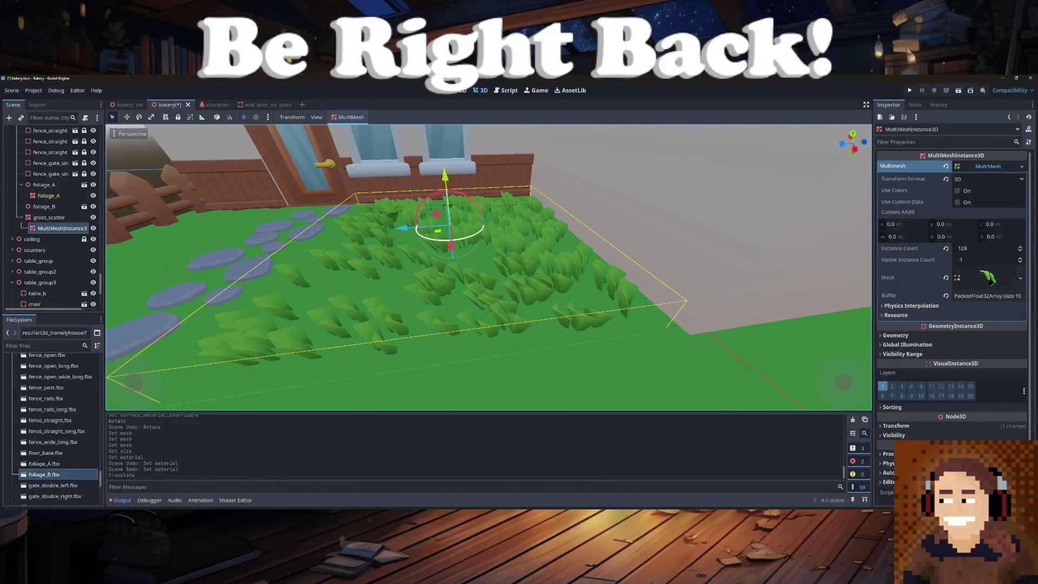
- Rotate the grass patch about -90° around the Y axis and deselect it
key(r)
key(y)
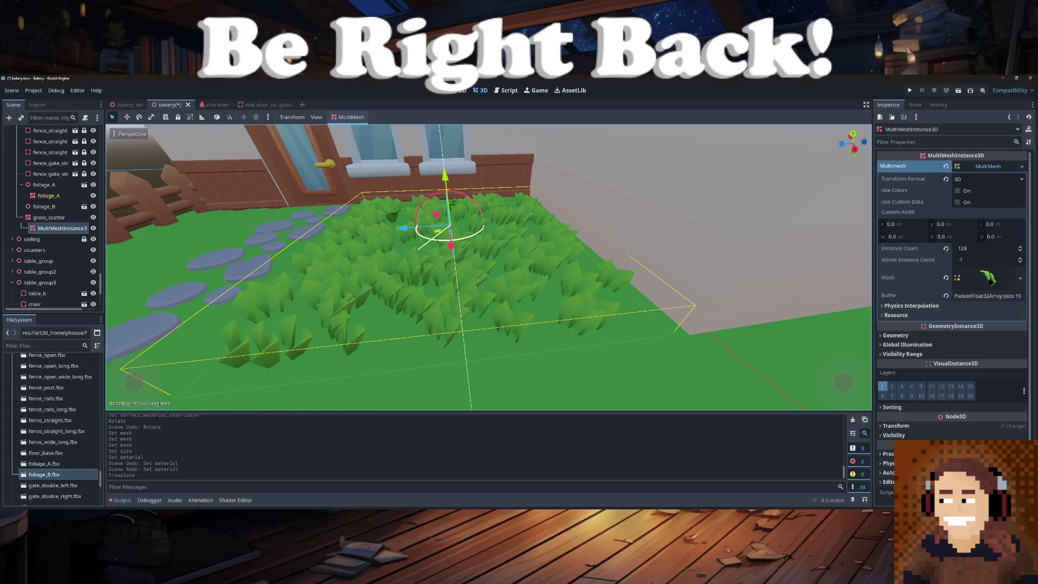
key(Return)
drag(162, 325, 110, 342)
scroll(111, 342, down, 2)
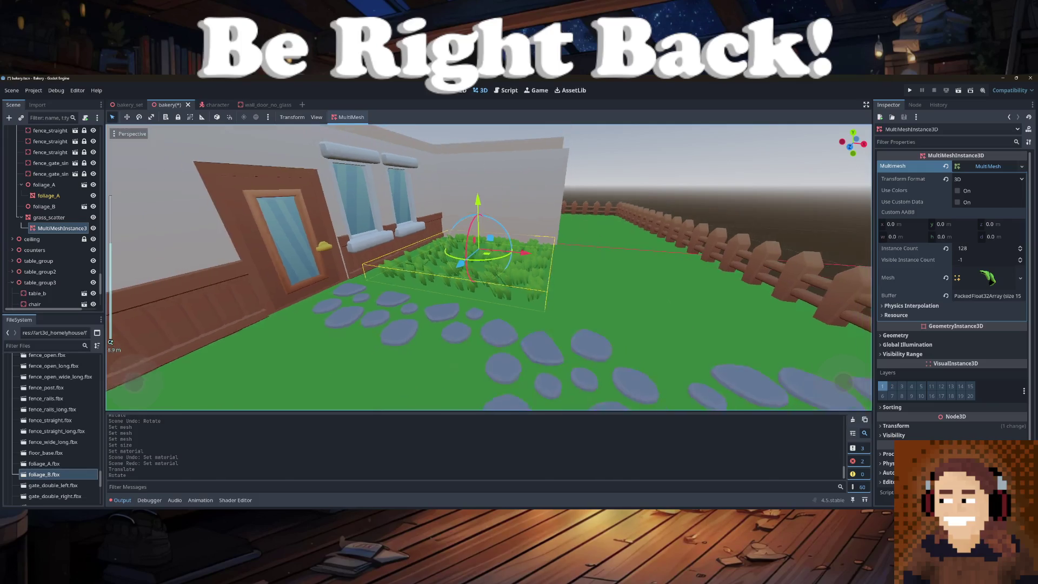
scroll(489, 267, down, 3)
key(Escape)
- Get a low view of the grass by the front fence and select grass_scatter
mouse_move(110, 342)
mouse_down()
mouse_move(412, 367)
mouse_move(455, 308)
mouse_move(340, 229)
mouse_move(241, 247)
mouse_up()
scroll(489, 267, down, 5)
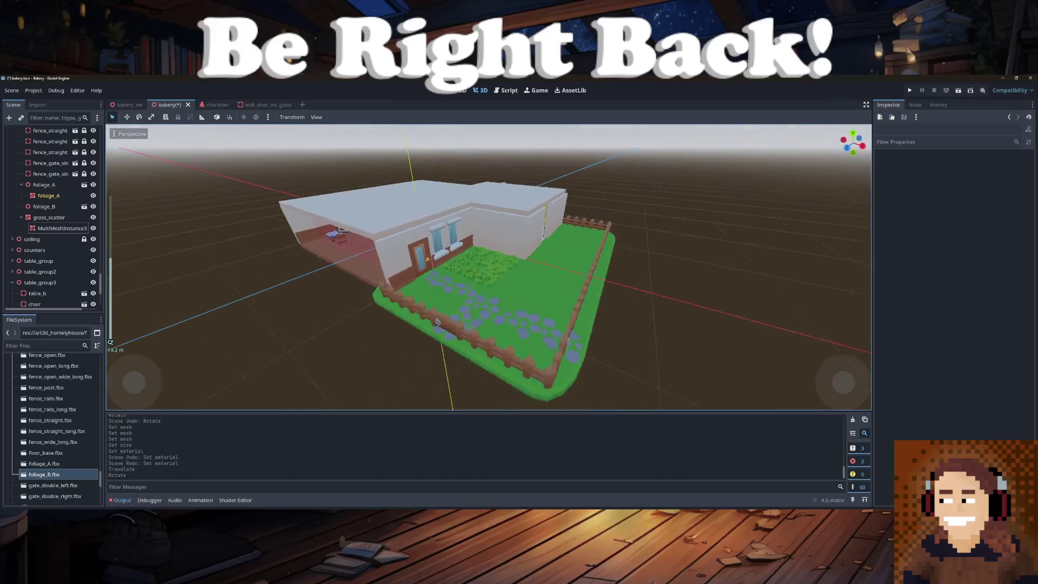
scroll(341, 229, up, 3)
scroll(340, 230, up, 4)
click(465, 265)
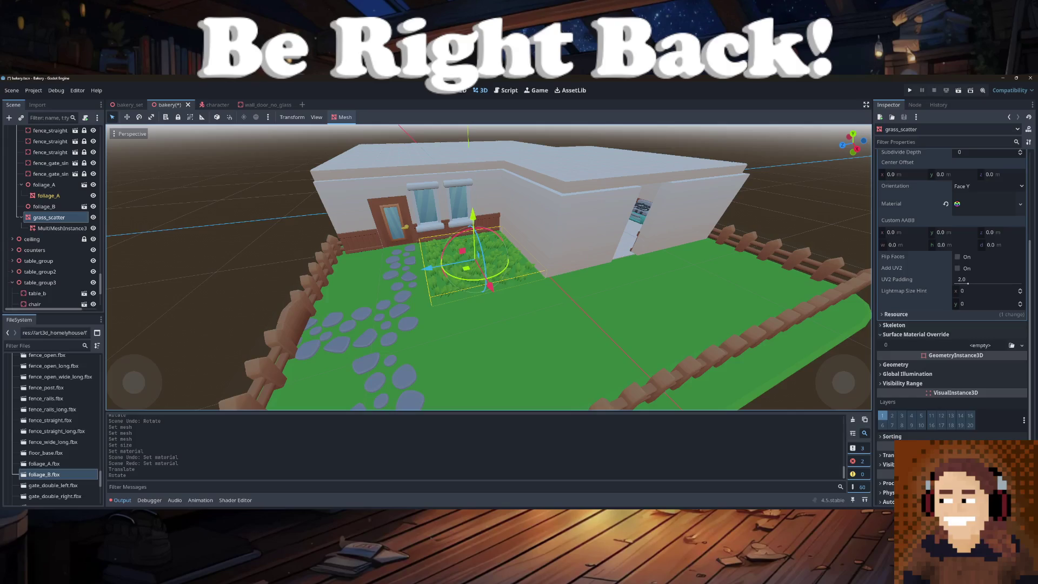
- Set the patch's mesh Size x to 11 m and slide it along X
scroll(951, 298, up, 5)
click(967, 248)
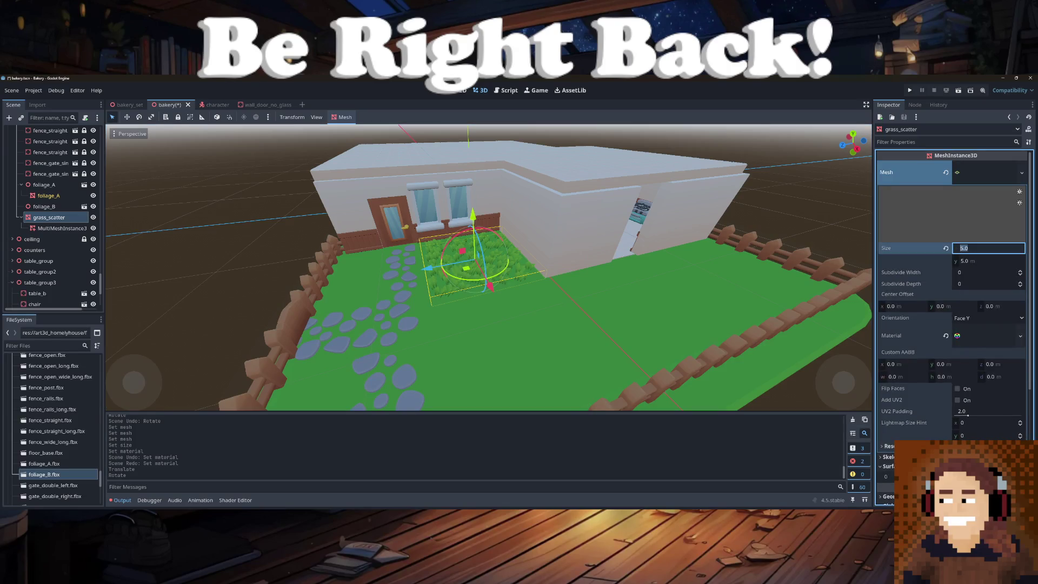
key(Return)
drag(379, 271, 217, 267)
drag(532, 264, 562, 264)
click(967, 249)
text(2)
key(Return)
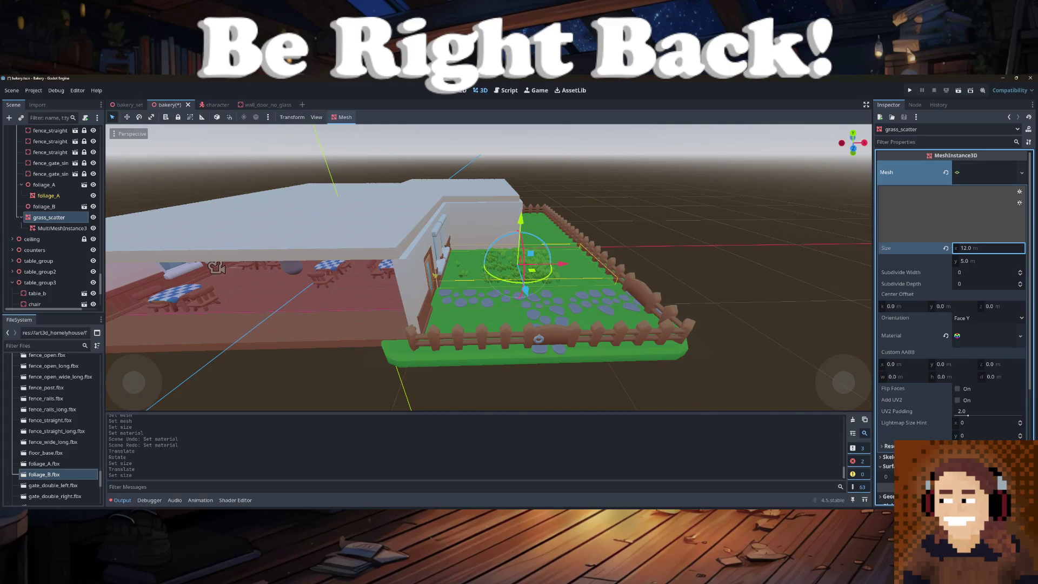
text(11)
key(Return)
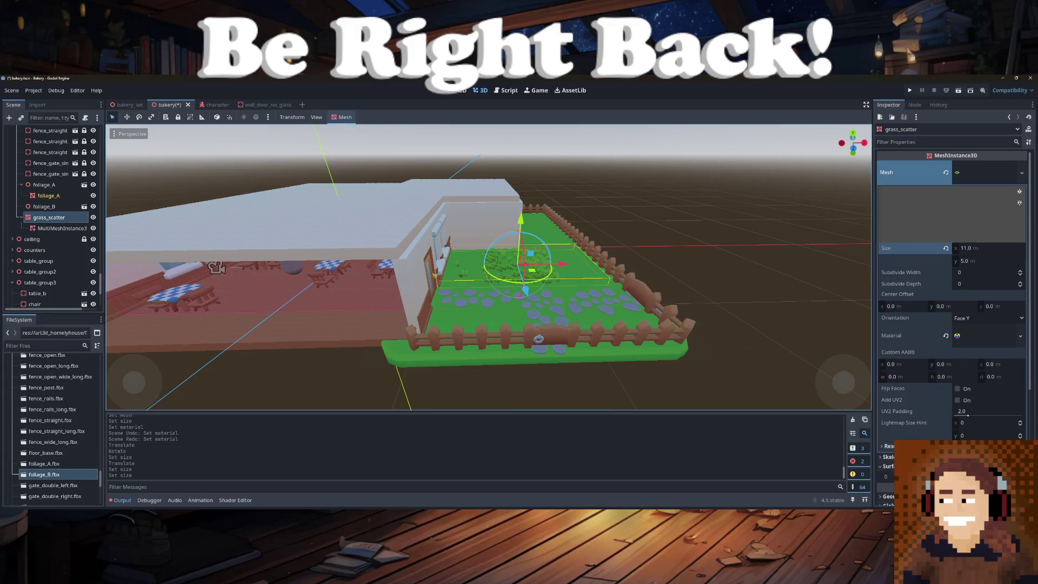
drag(562, 264, 568, 264)
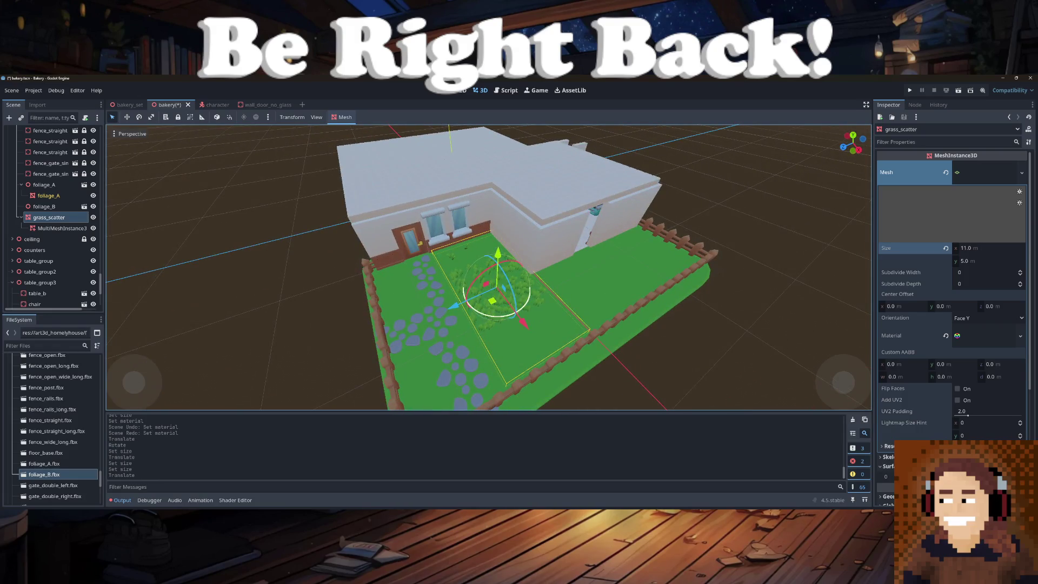
- Re-scatter the 128 grass blades over the widened patch and select foliage_B
click(62, 228)
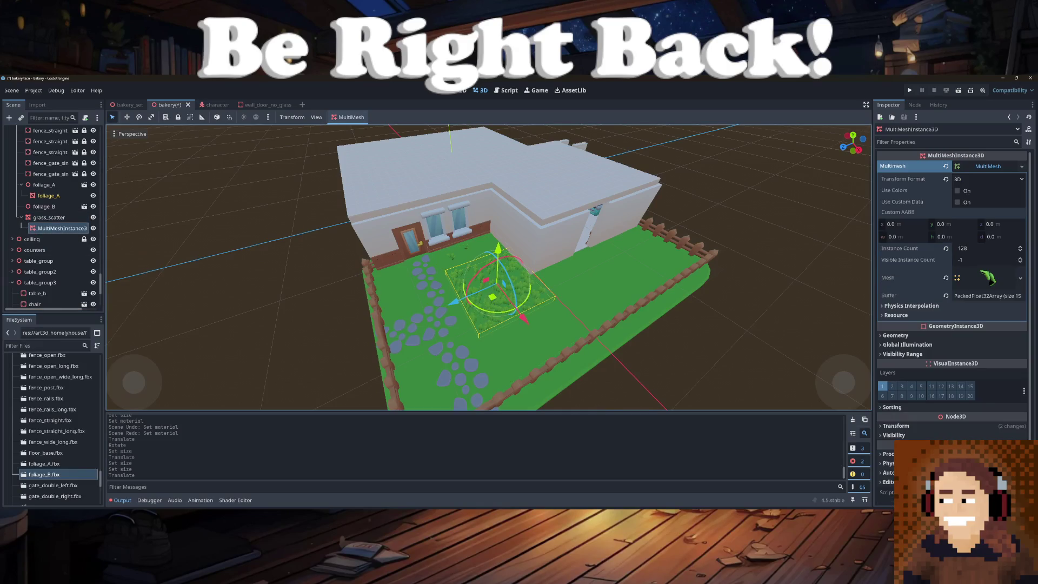
click(349, 117)
click(351, 129)
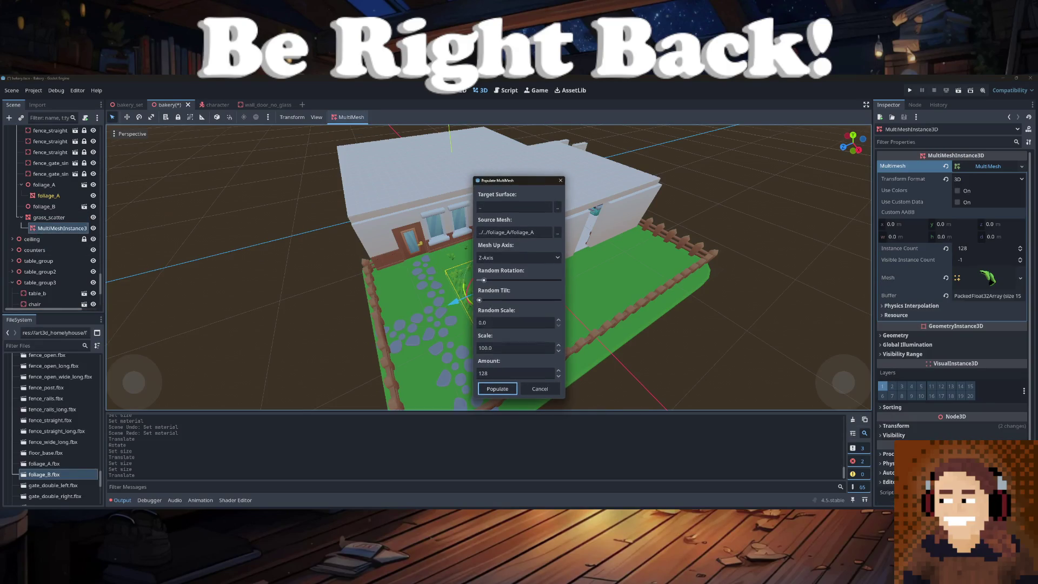
click(498, 388)
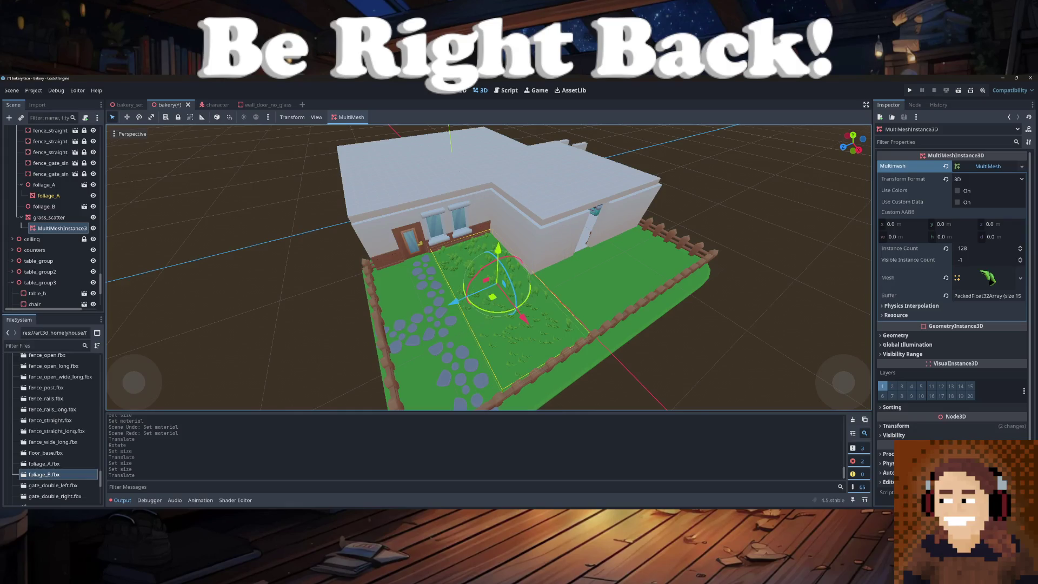
scroll(489, 268, up, 10)
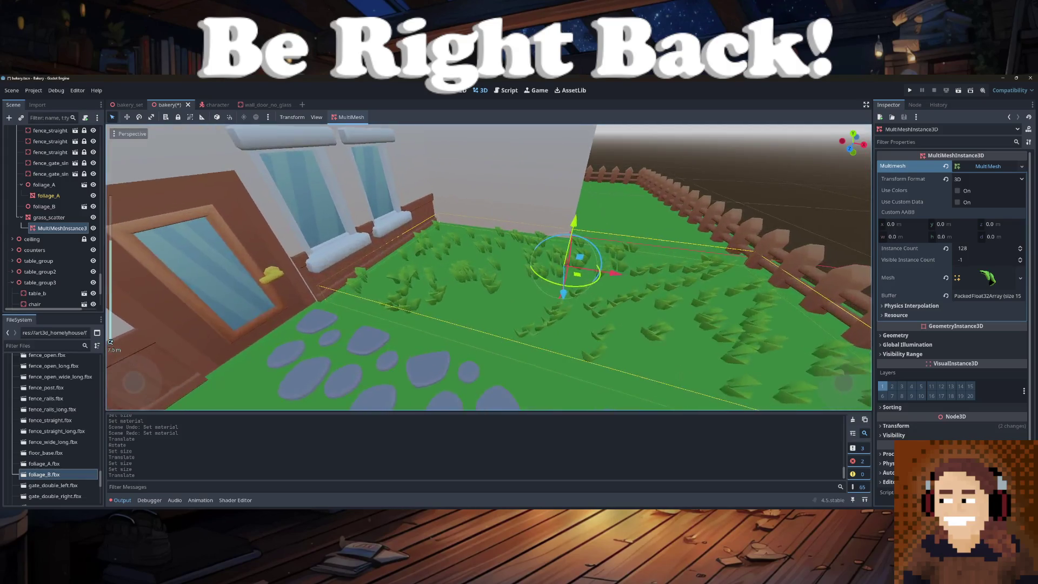
scroll(489, 268, down, 5)
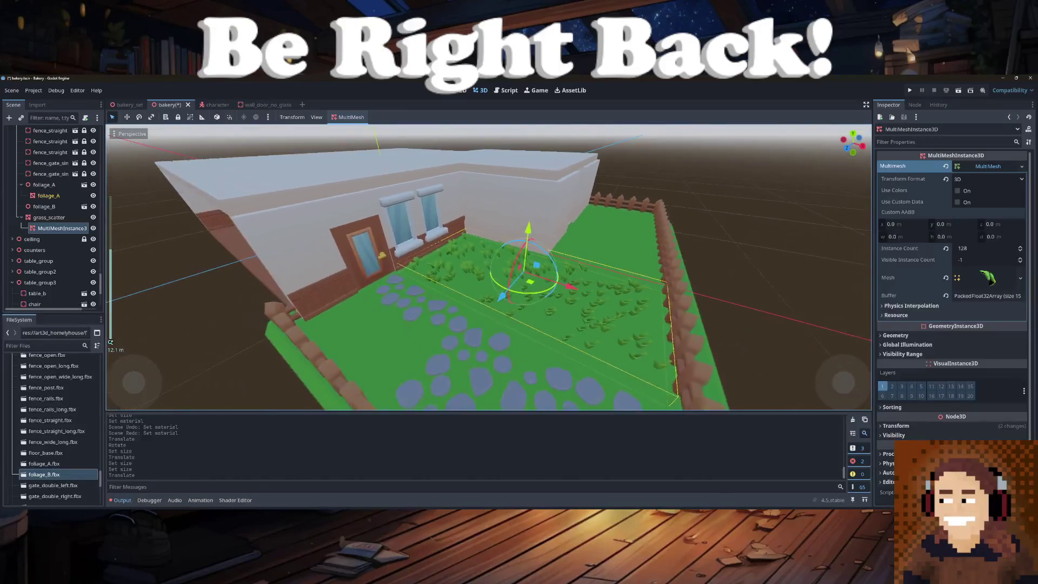
scroll(489, 268, down, 4)
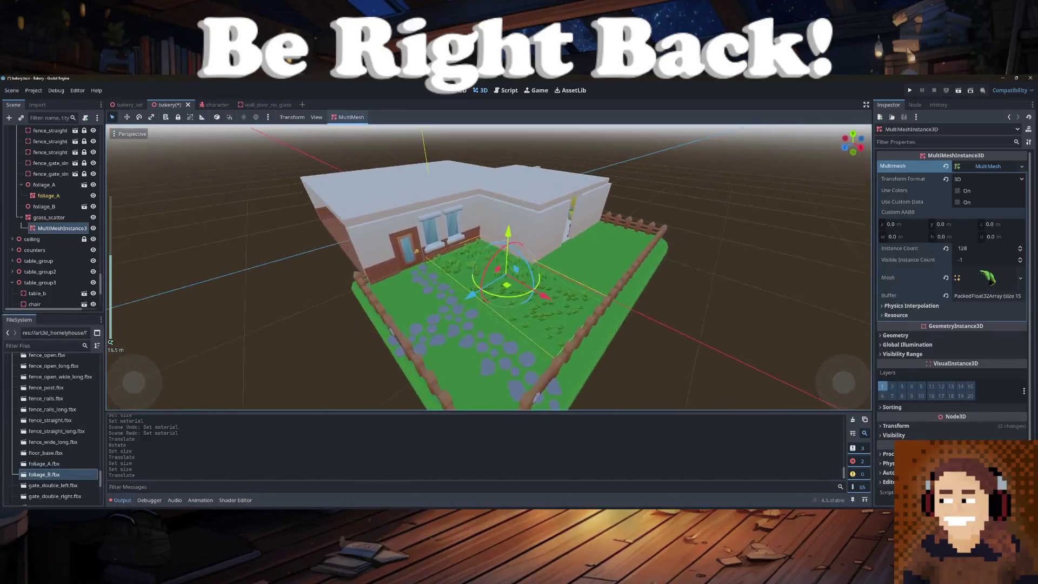
scroll(489, 267, up, 8)
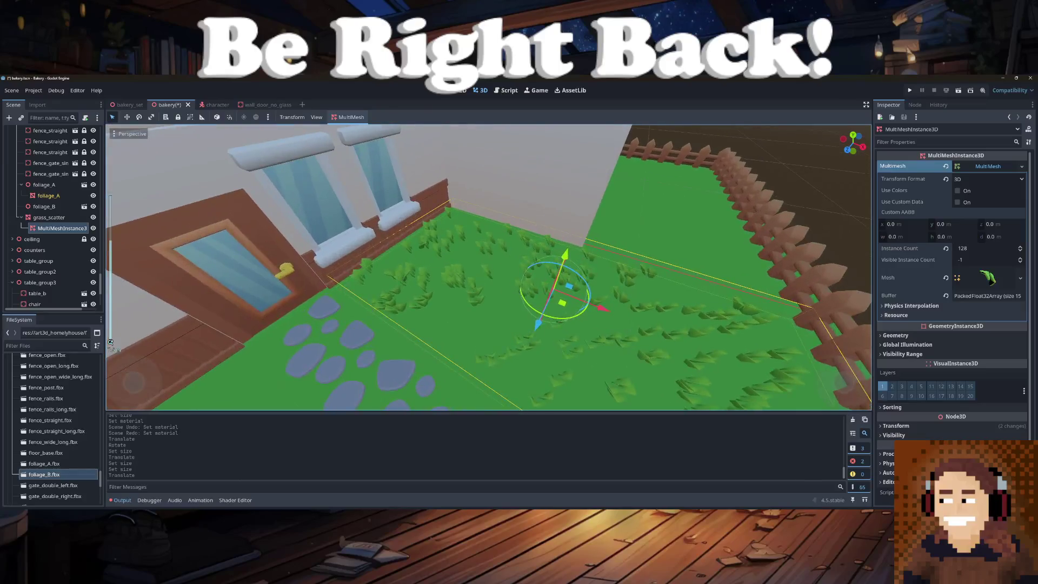
scroll(490, 268, down, 3)
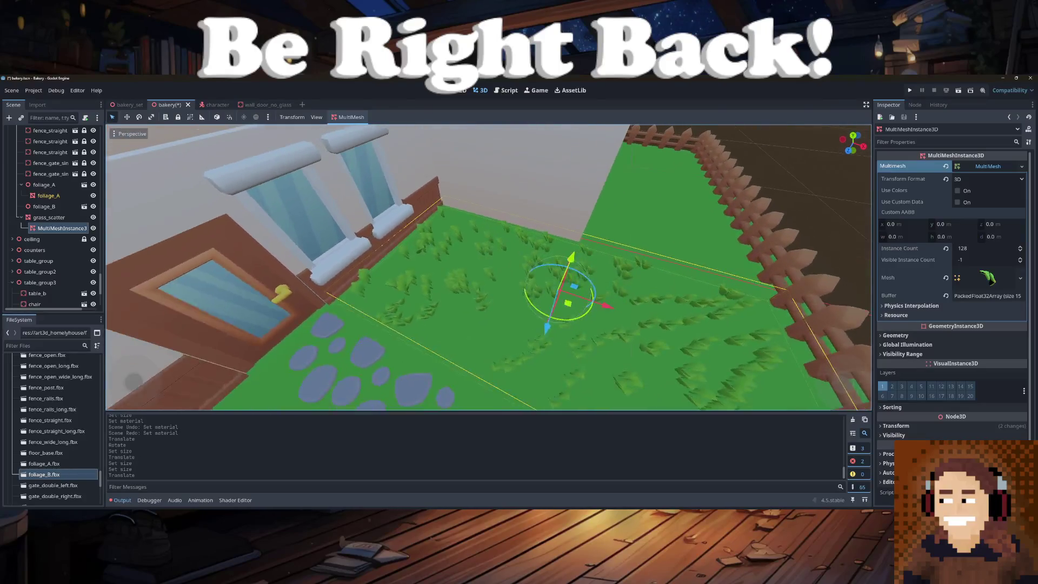
click(49, 217)
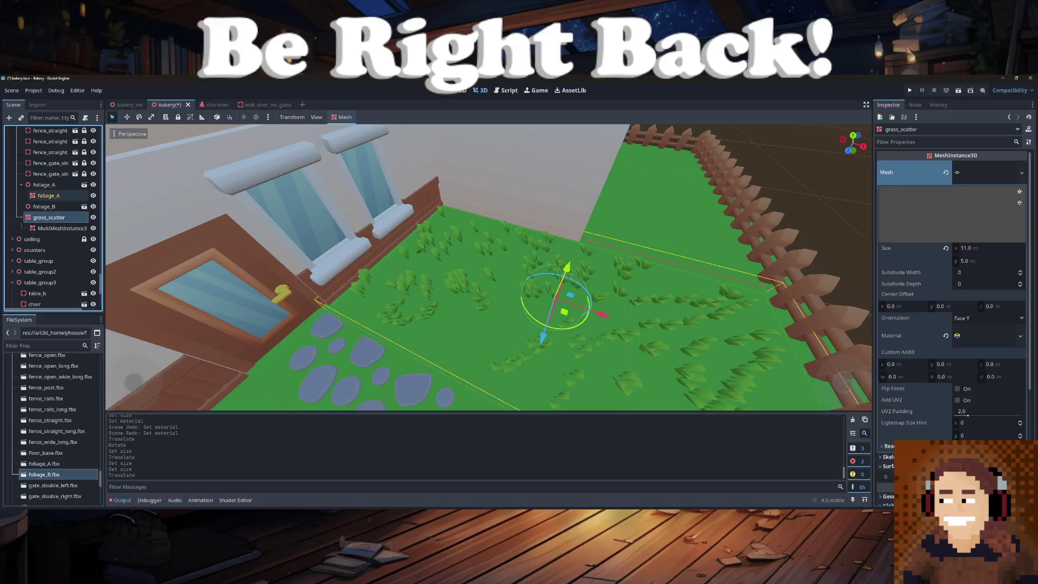
- Make foliage_B's children editable and duplicate grass_scatter as grass_scatter2
right_click(48, 208)
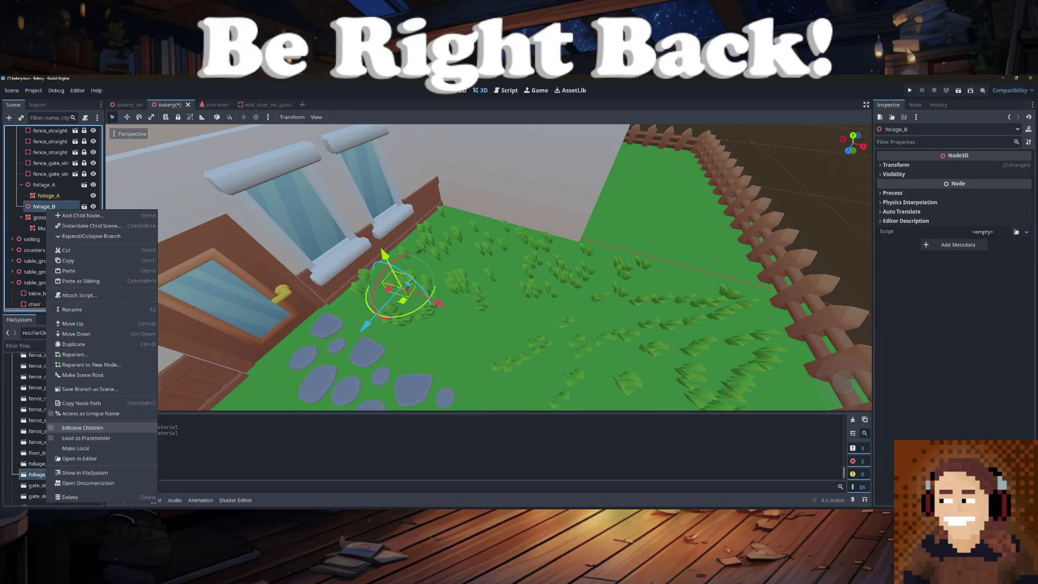
click(82, 427)
click(49, 228)
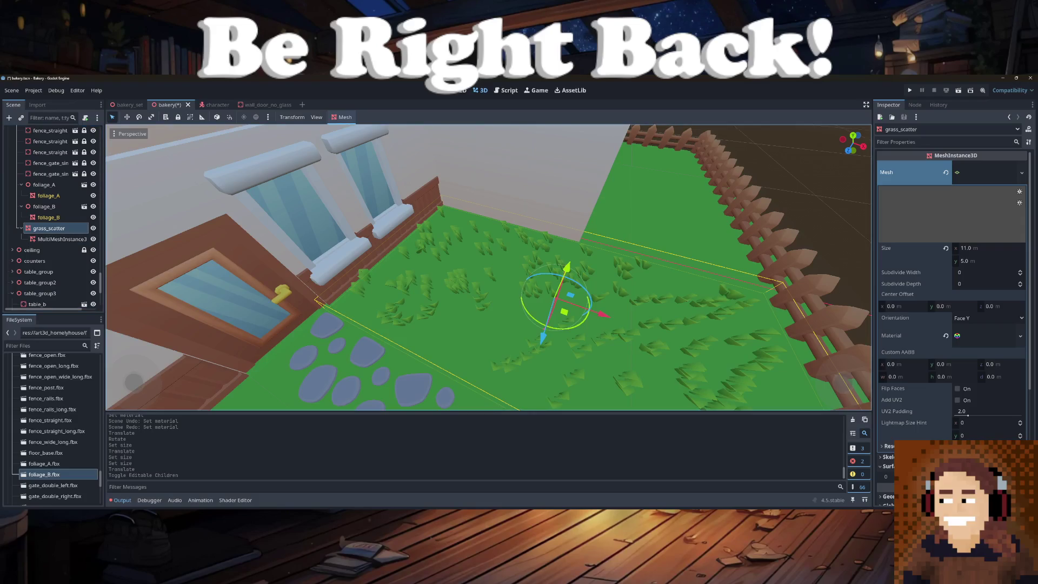
key(ctrl+d)
- Make the copy's MultiMesh resource unique
click(61, 261)
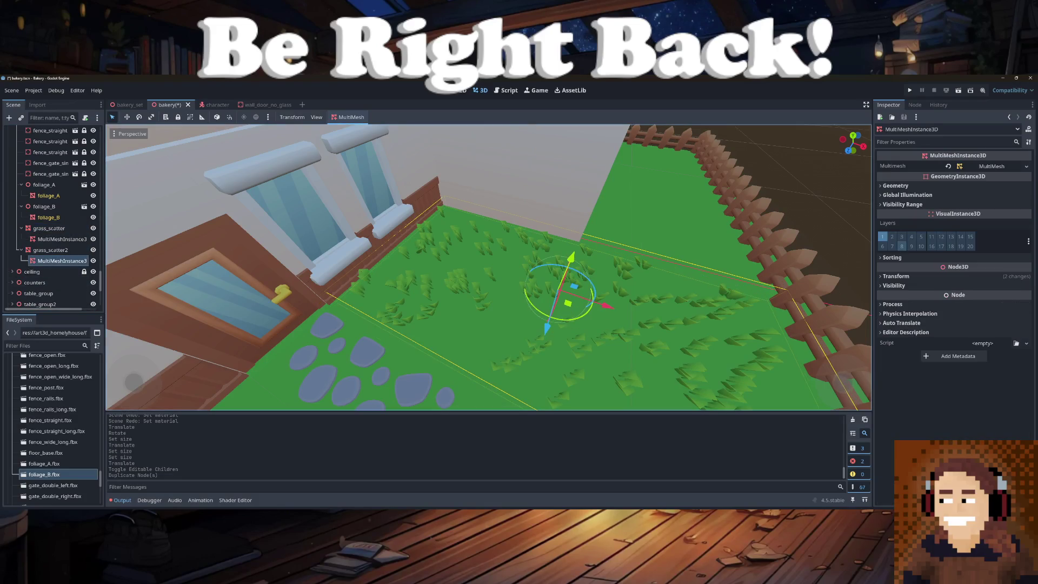
click(1026, 166)
click(982, 243)
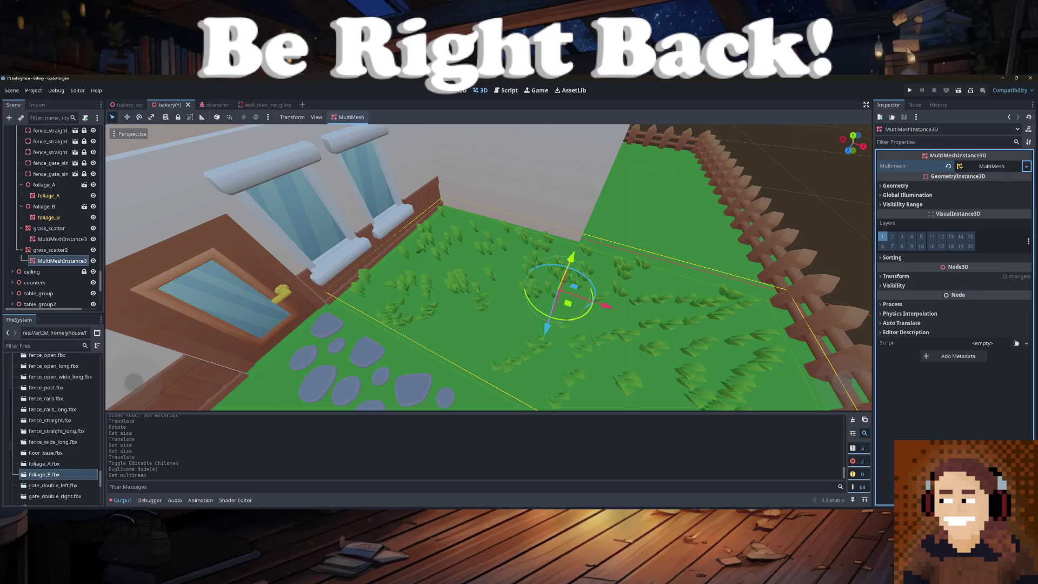
click(351, 117)
click(351, 129)
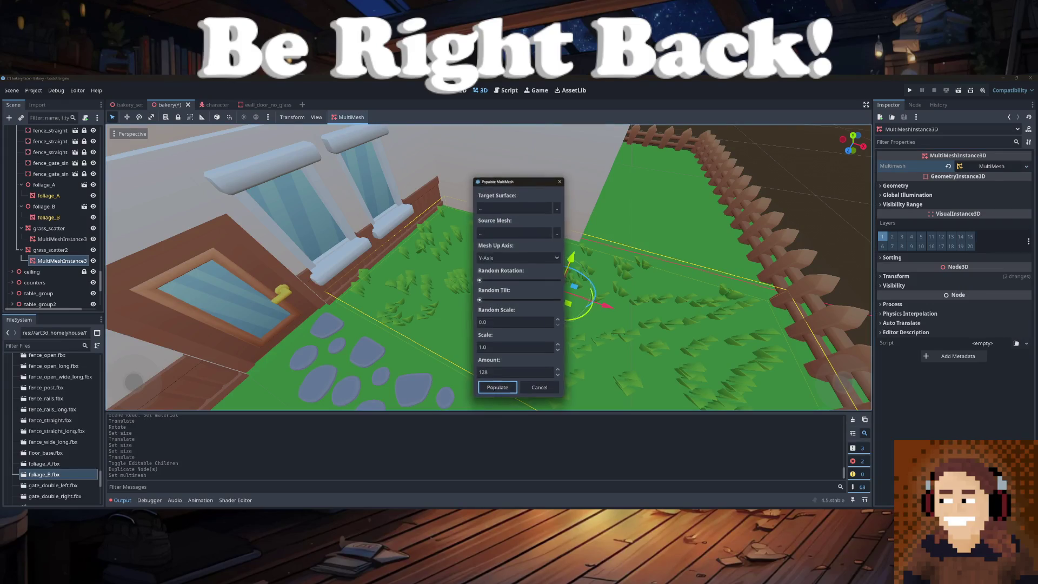
click(557, 232)
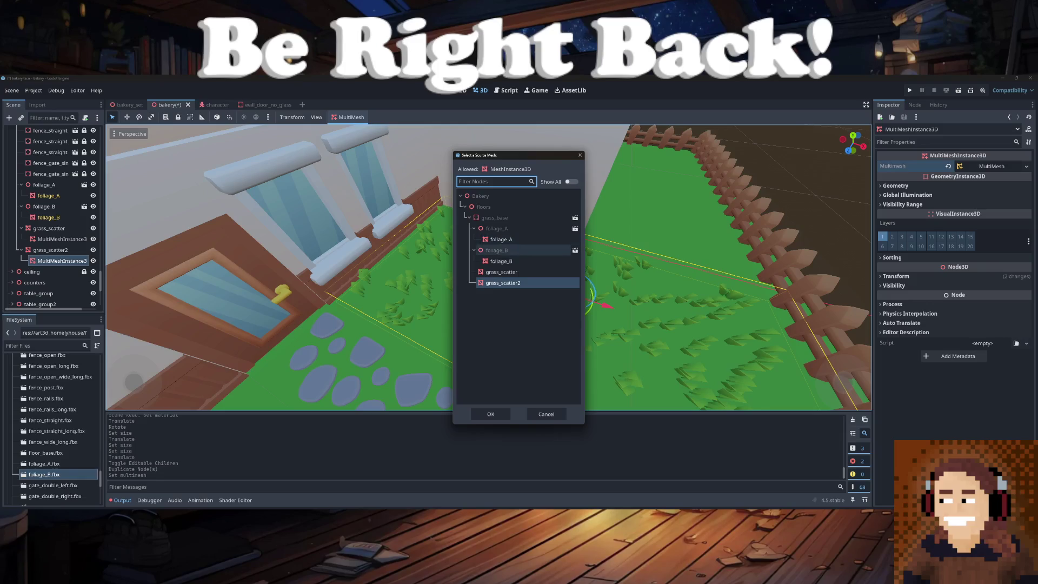
click(490, 414)
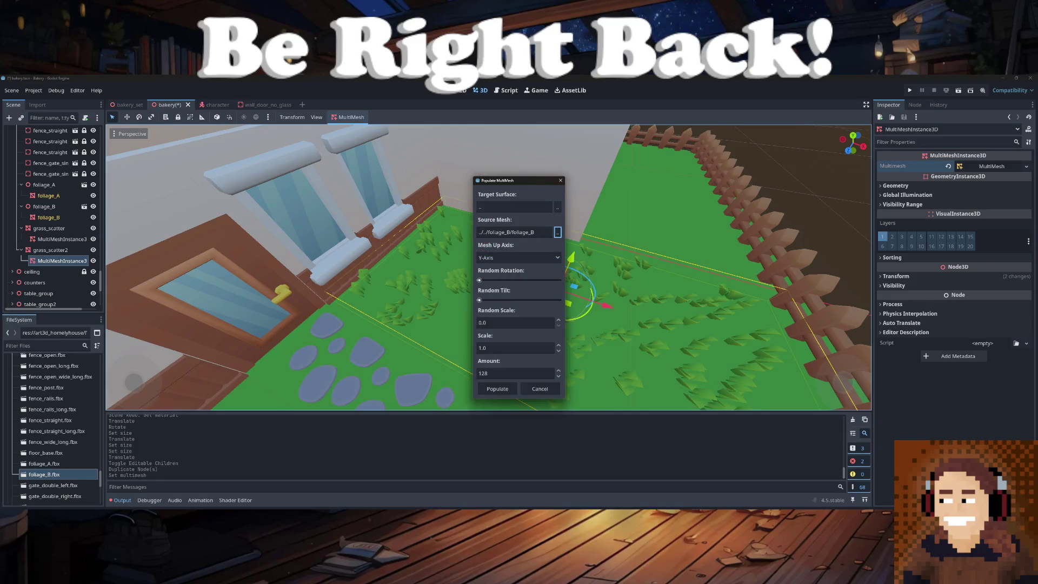
click(557, 207)
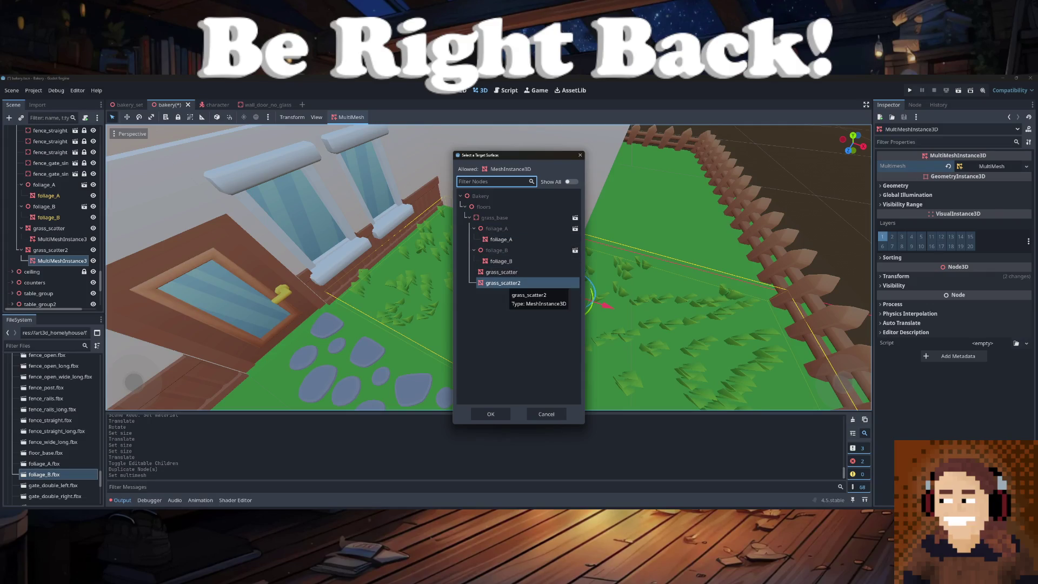
click(503, 282)
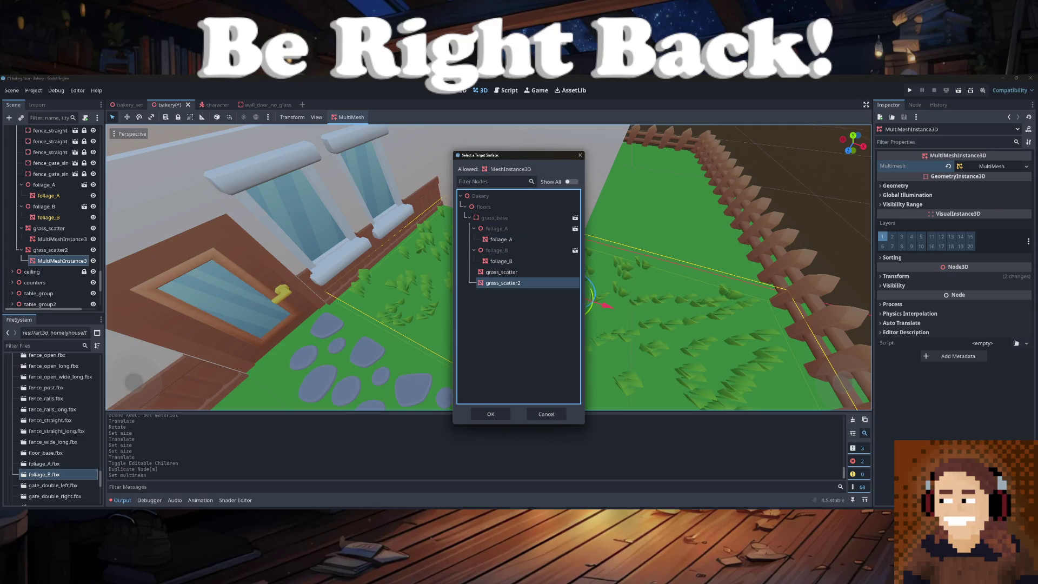
click(490, 413)
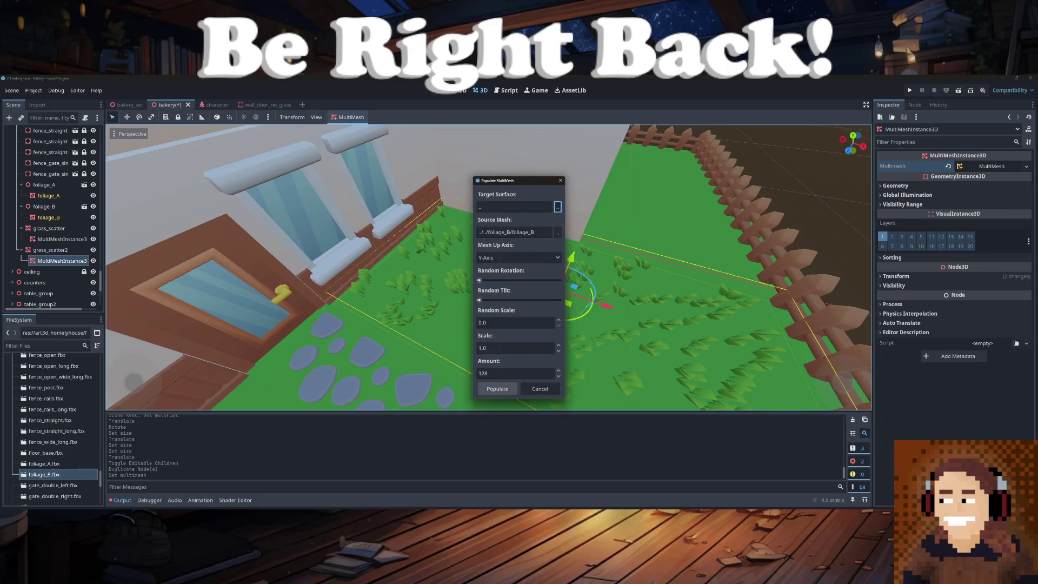
click(498, 389)
scroll(488, 267, up, 5)
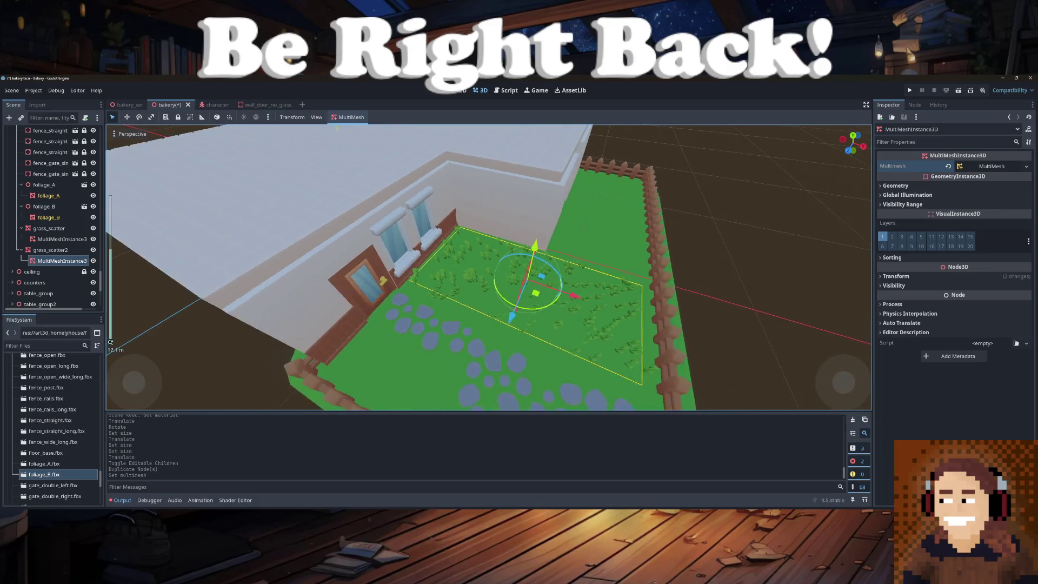
scroll(488, 267, down, 3)
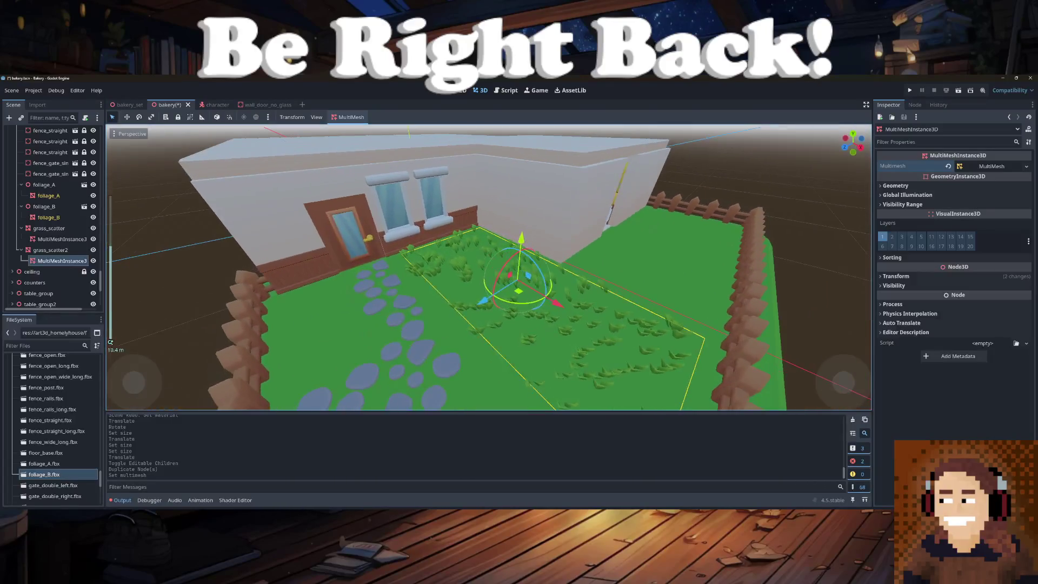
click(54, 250)
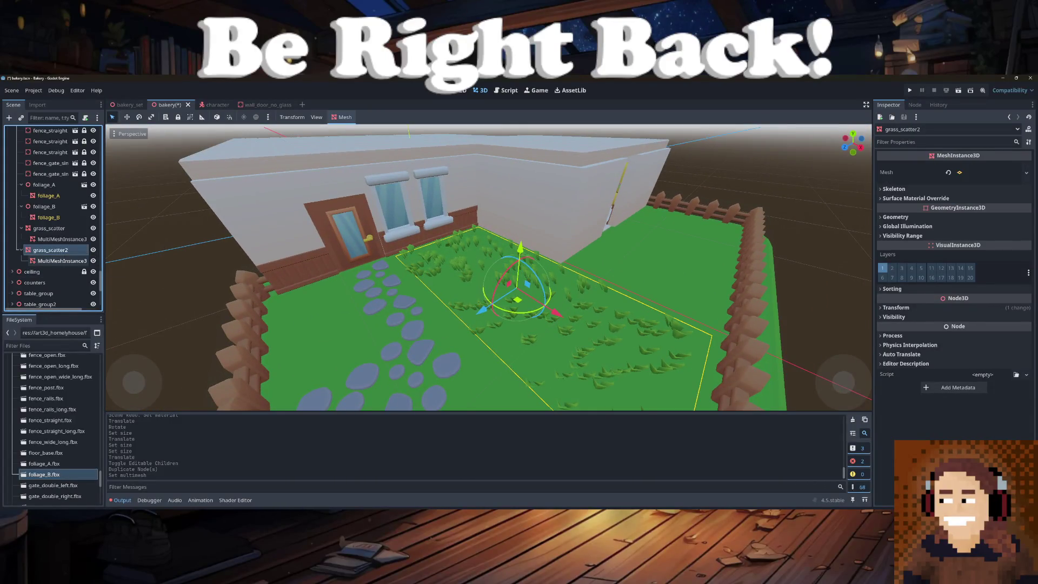
- Shift grass_scatter2 aside and repopulate its foliage MultiMesh at scale 100 with Z-Axis up
mouse_move(517, 299)
mouse_down()
mouse_move(394, 359)
mouse_move(404, 374)
mouse_up()
scroll(488, 267, down, 3)
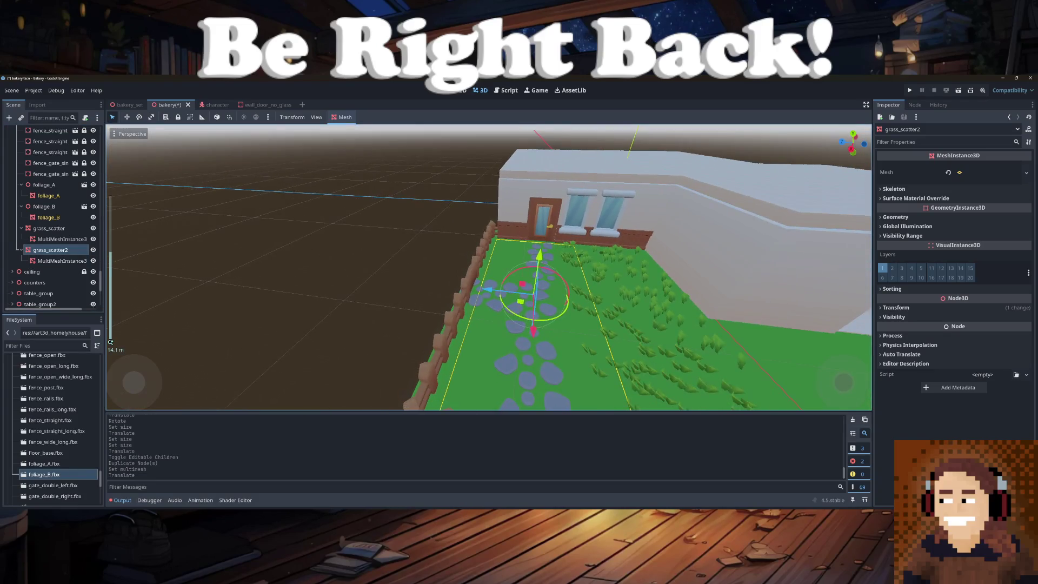
click(62, 261)
click(351, 117)
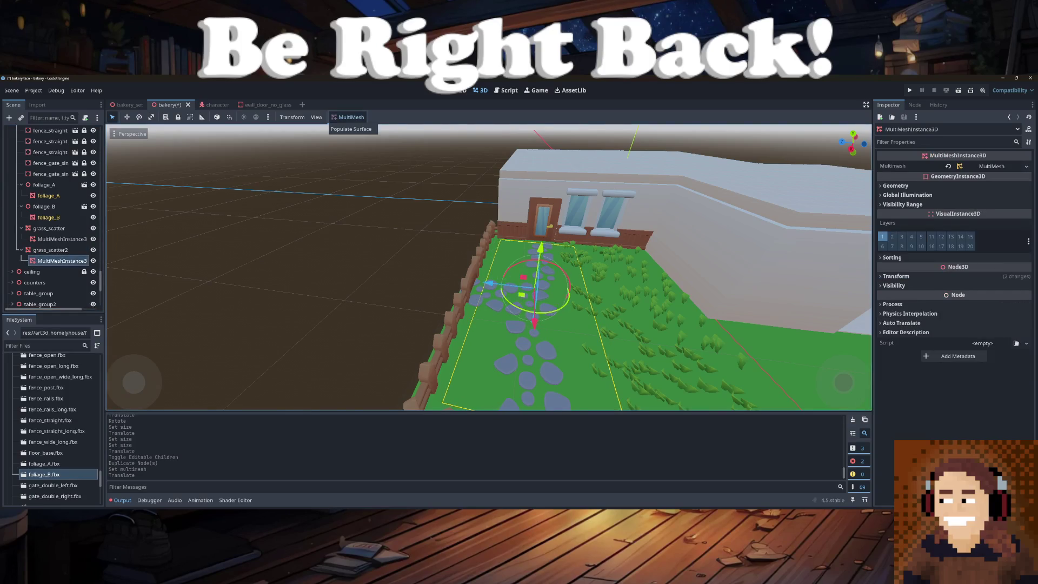
click(353, 129)
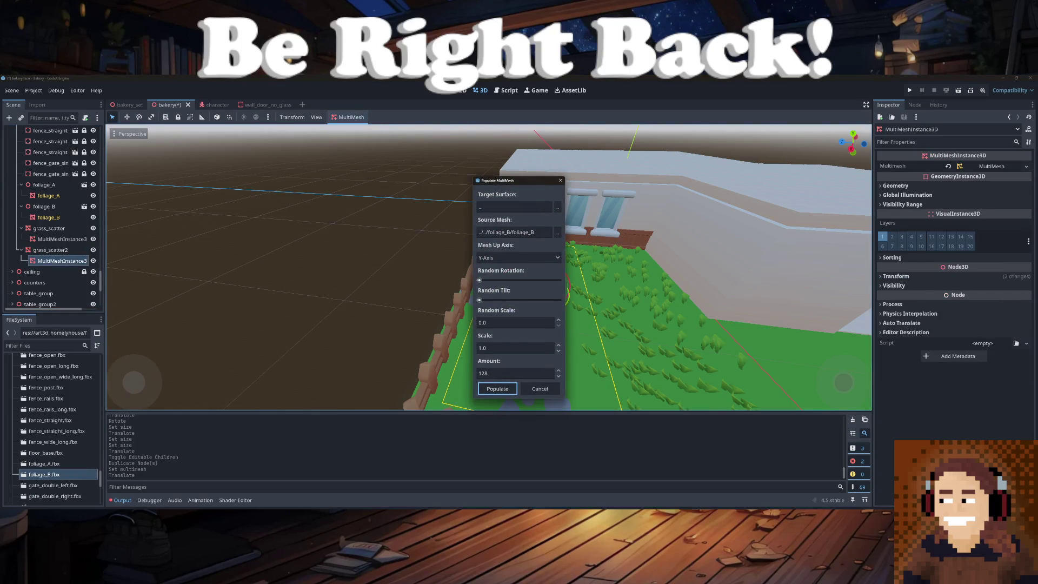
click(485, 348)
text(100)
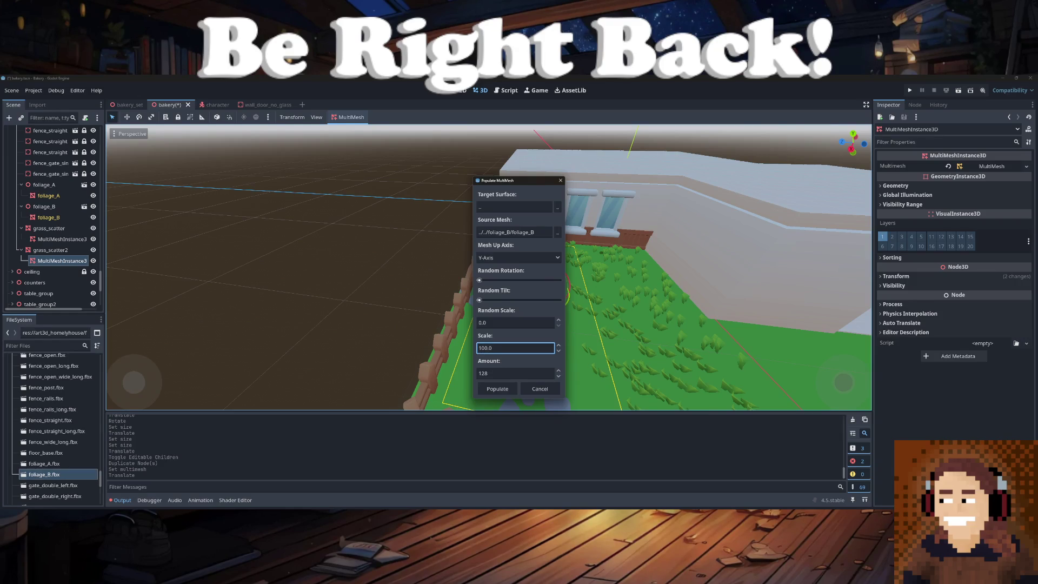
click(518, 257)
click(518, 291)
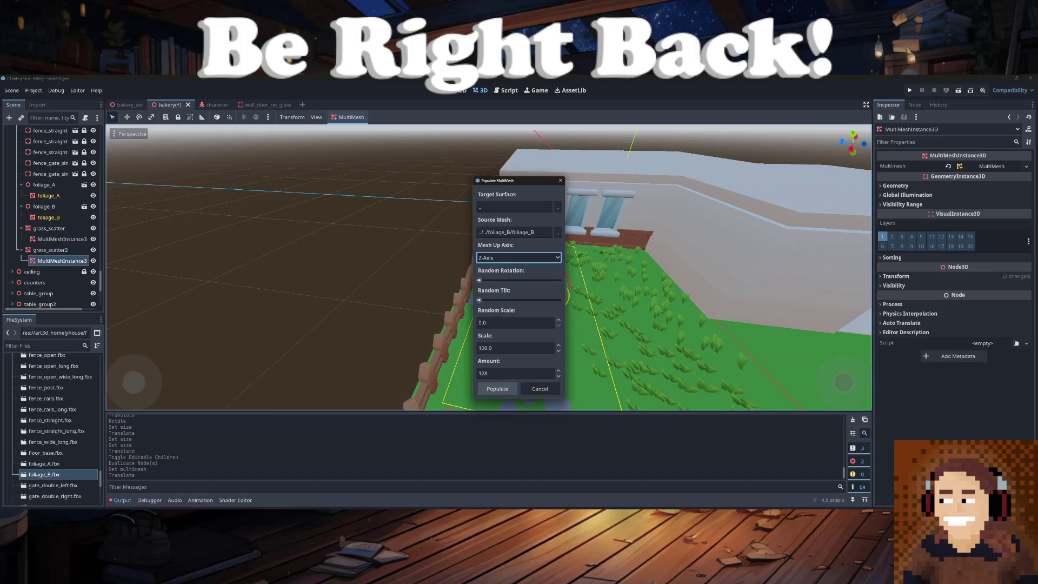
click(498, 389)
- Reset the foliage MultiMesh position to 0, 0, 0 and move grass_scatter2 back onto the lawn
scroll(488, 266, down, 3)
scroll(488, 267, up, 3)
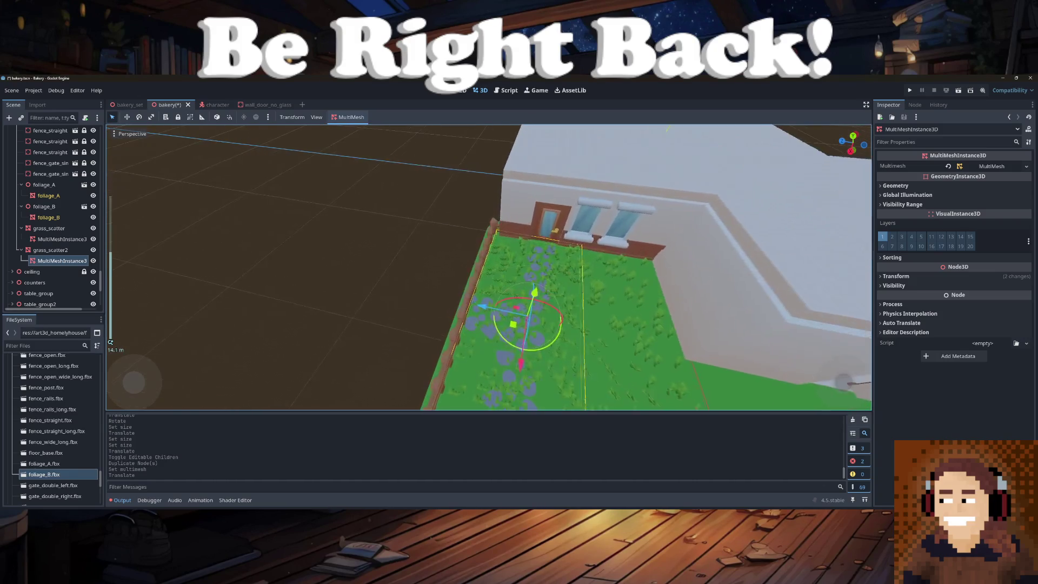
drag(481, 306, 577, 328)
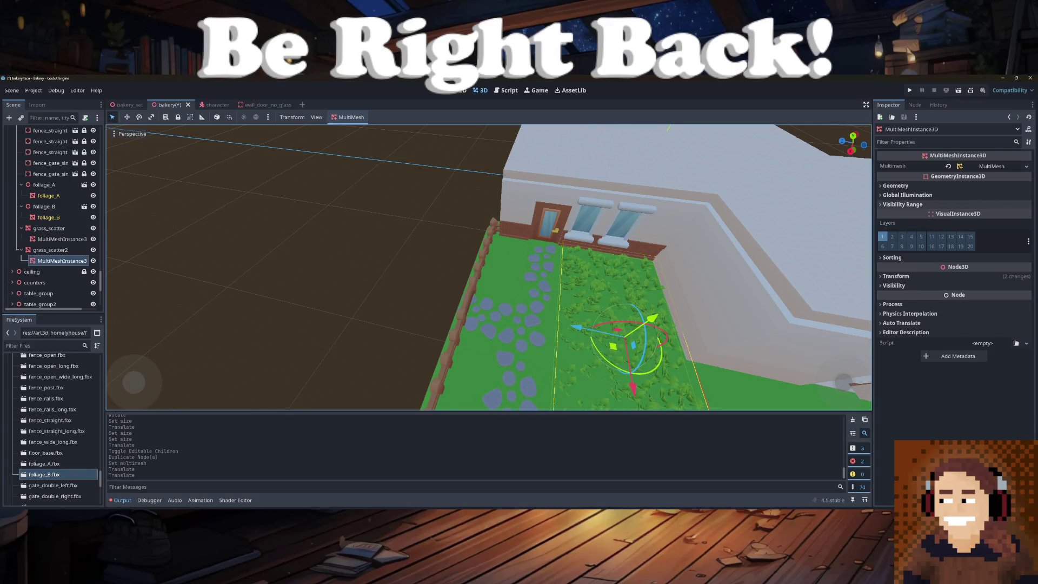
click(896, 276)
click(1027, 285)
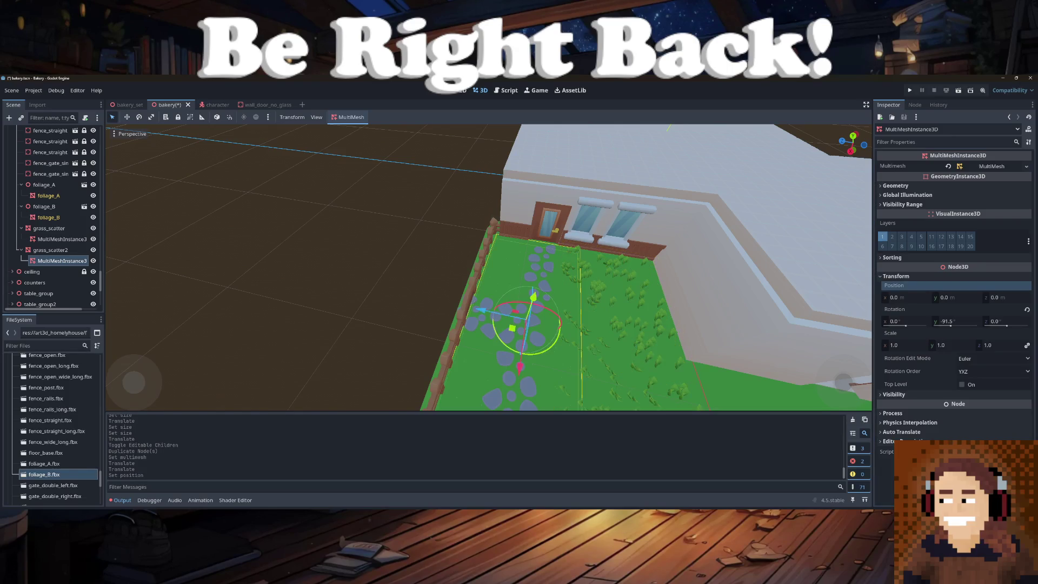
click(50, 250)
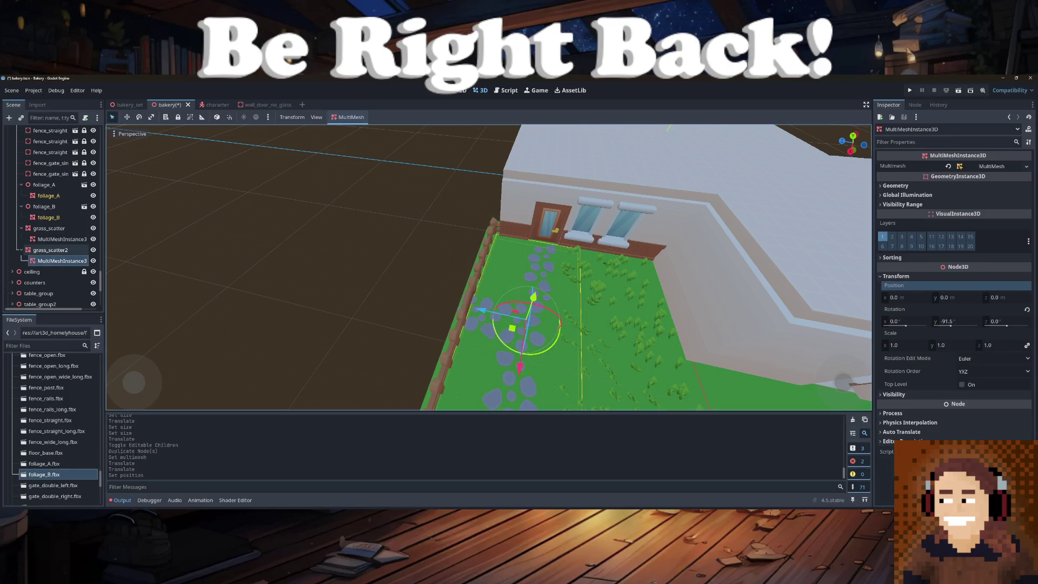
mouse_move(512, 328)
mouse_down()
mouse_move(606, 348)
mouse_move(281, 346)
mouse_up()
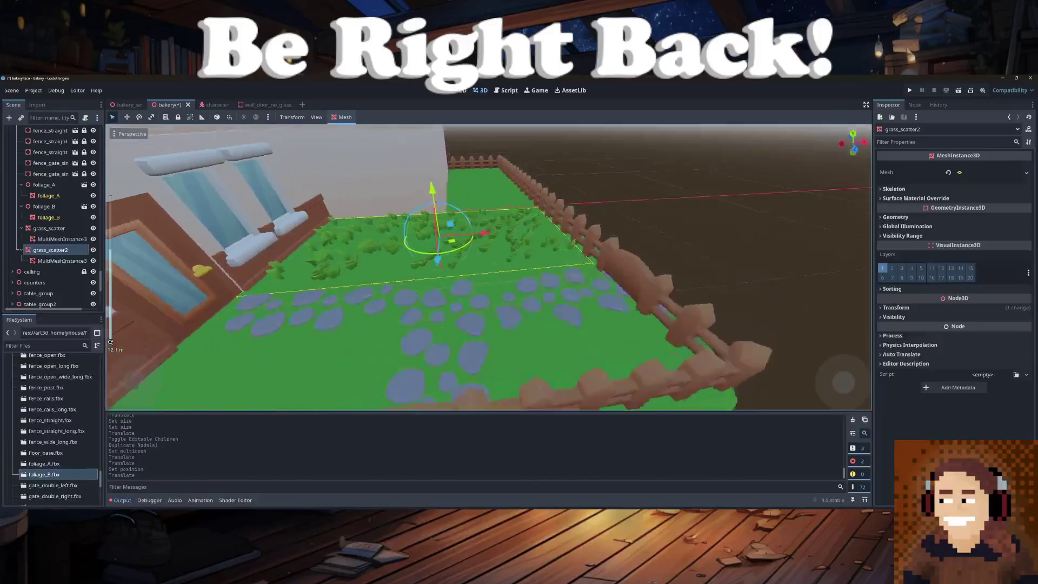
- Repopulate grass_scatter2's foliage MultiMesh for denser coverage
click(61, 261)
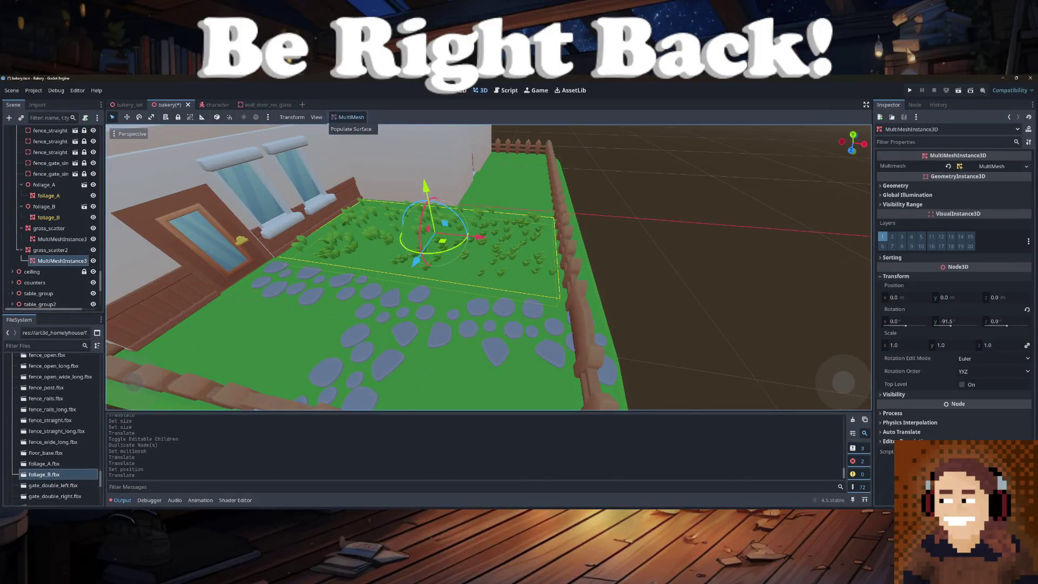
click(350, 129)
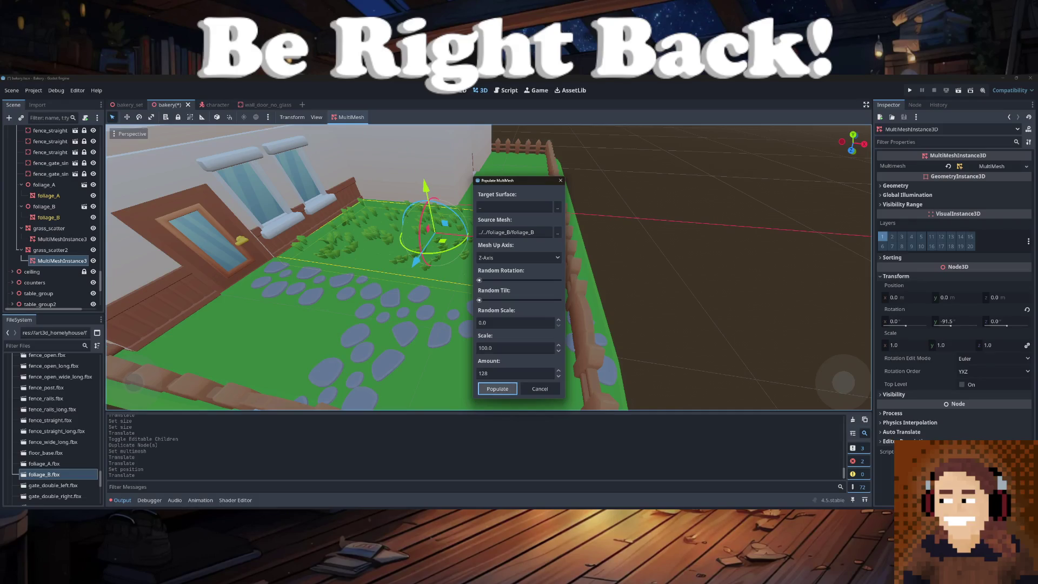
click(497, 388)
- Bring up the Populate Surface settings for grass_scatter's foliage MultiMesh
scroll(489, 267, up, 5)
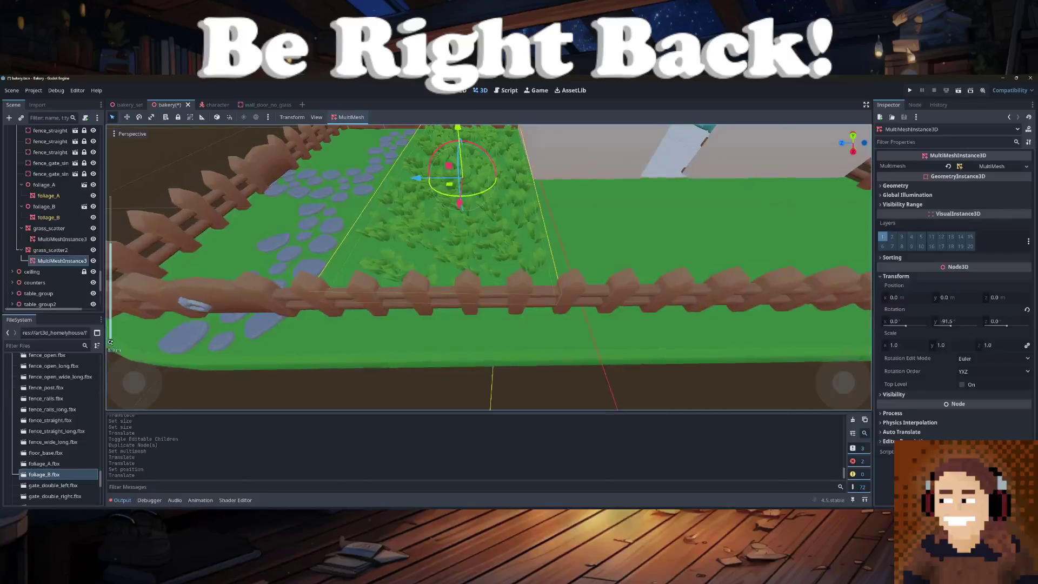
scroll(489, 267, down, 3)
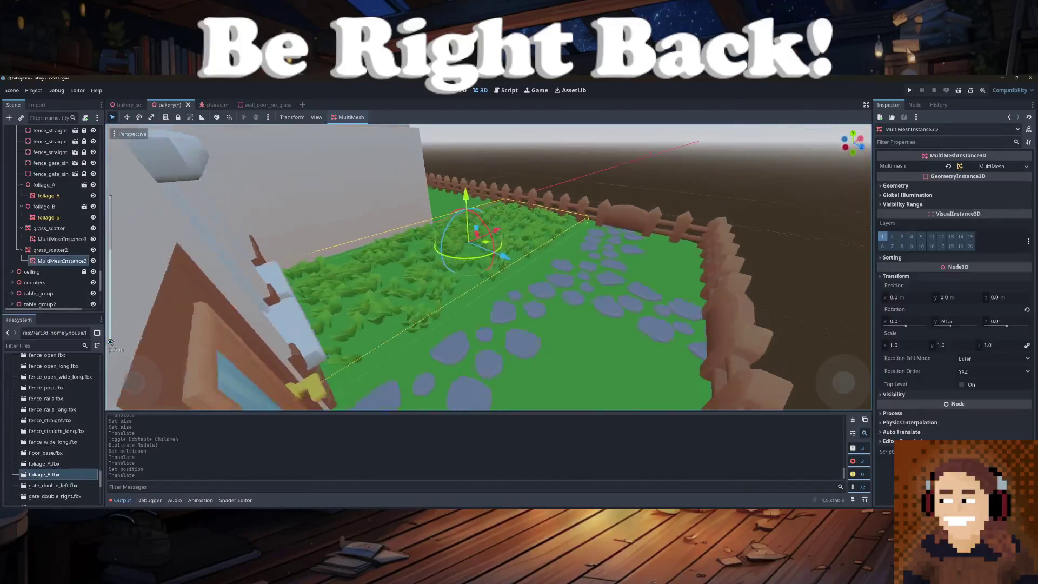
scroll(489, 267, down, 5)
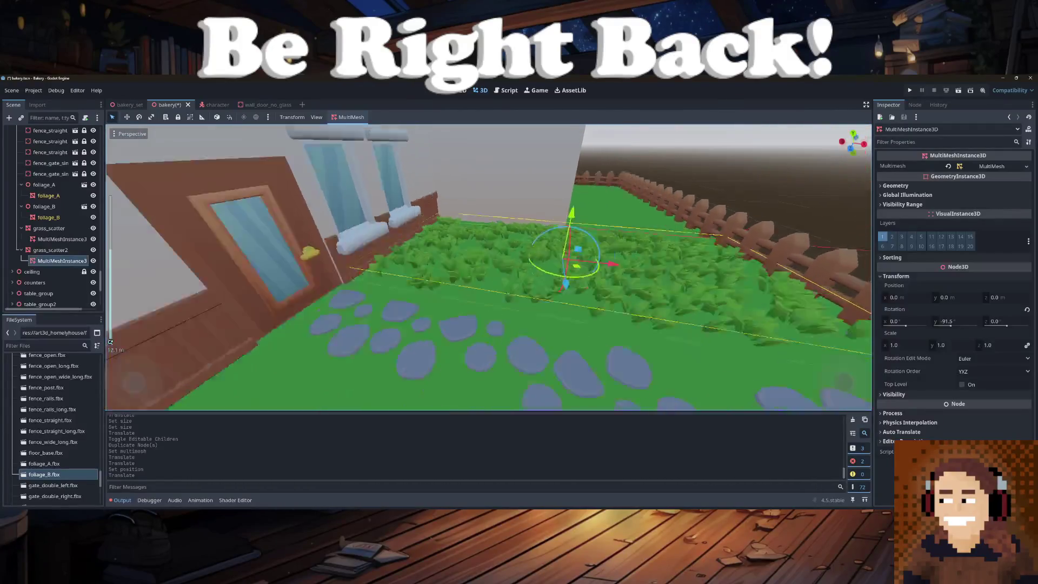
click(61, 239)
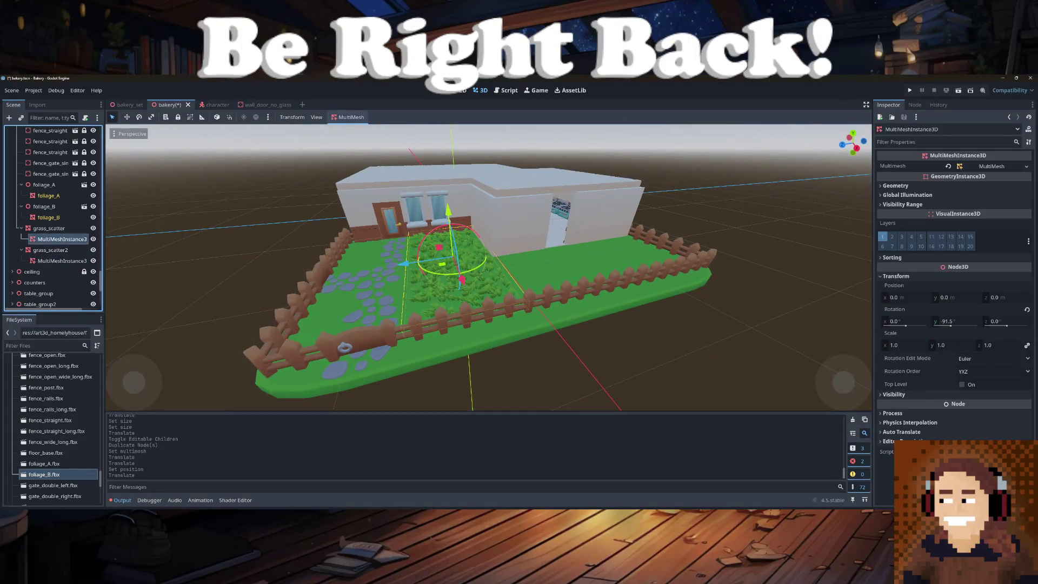
click(352, 128)
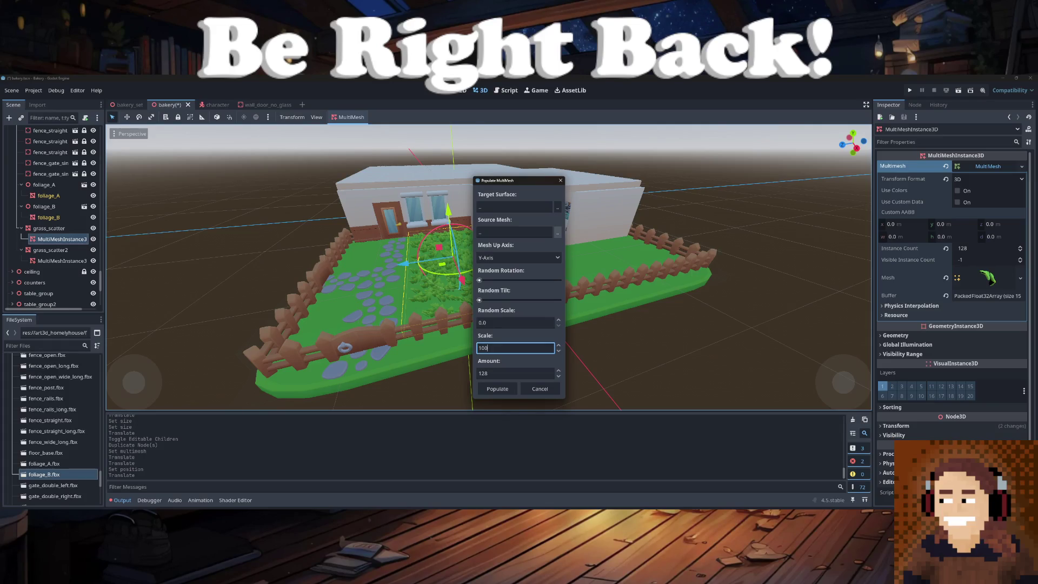
- Populate grass_scatter with 64 foliage_A instances at scale 100, Z-Axis up
click(558, 232)
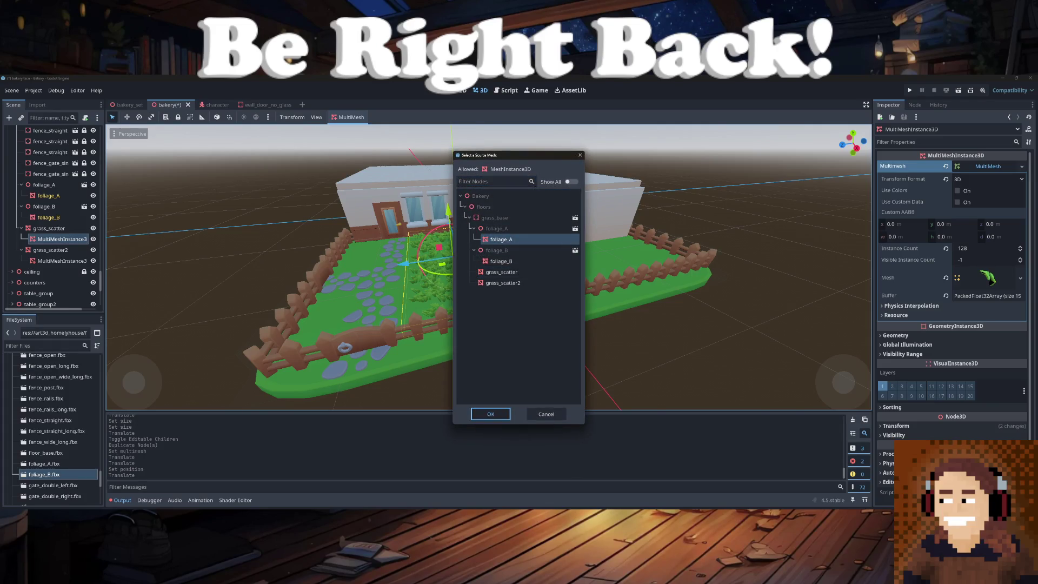
key(Return)
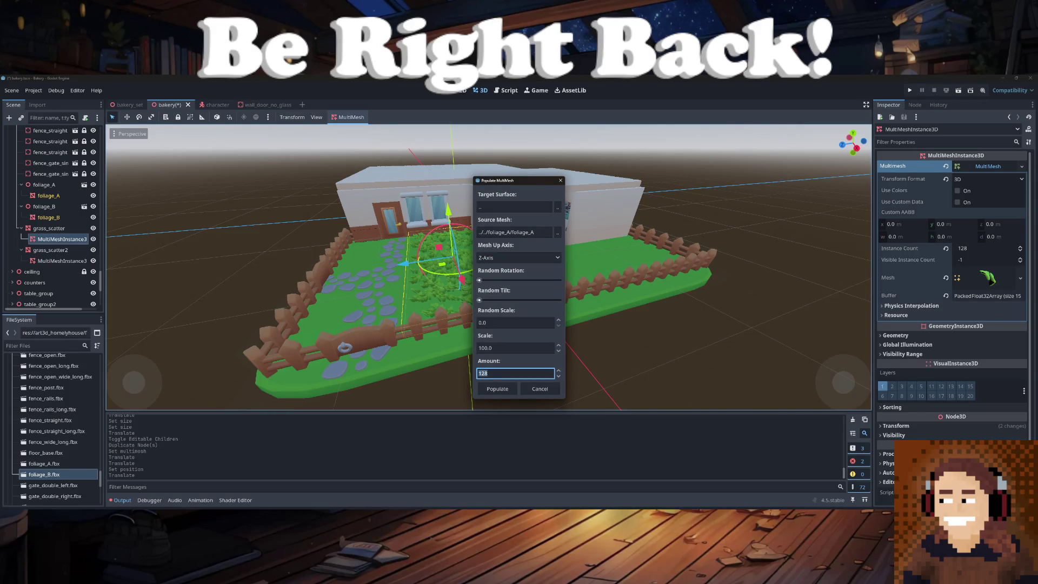
click(498, 389)
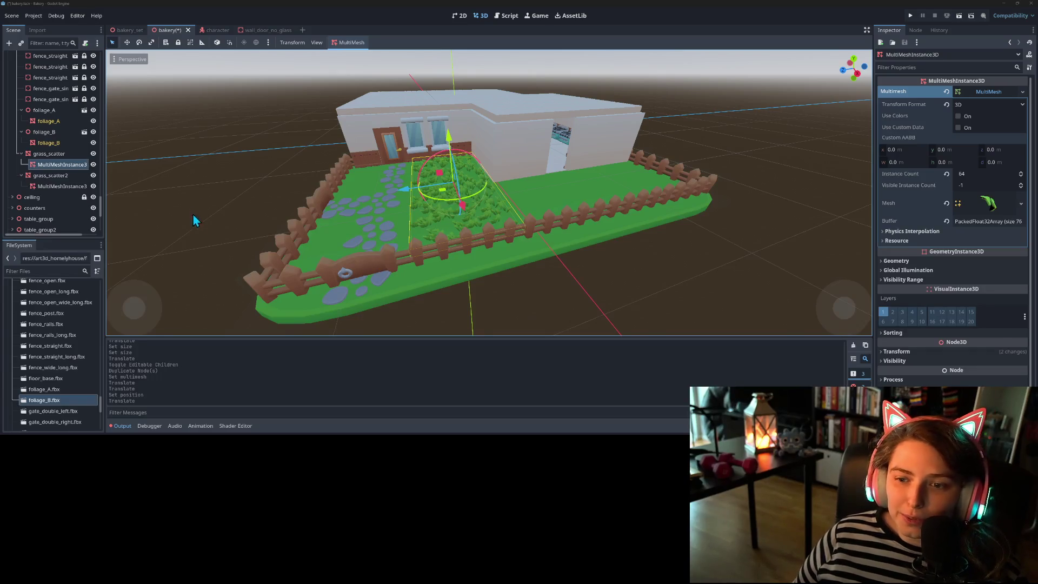
- Orbit to view the door and path and save the bakery scene
scroll(332, 270, up, 6)
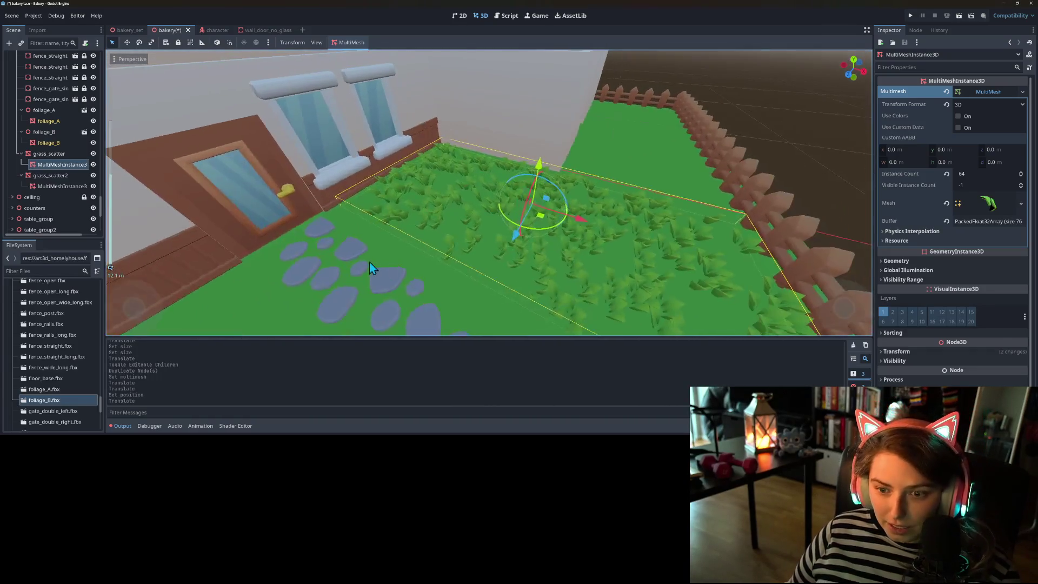
scroll(363, 261, up, 3)
mouse_move(404, 281)
mouse_down()
mouse_move(388, 274)
mouse_move(442, 255)
mouse_move(440, 266)
mouse_move(393, 270)
mouse_move(431, 277)
mouse_move(528, 248)
mouse_move(307, 236)
mouse_up()
key(ctrl+s)
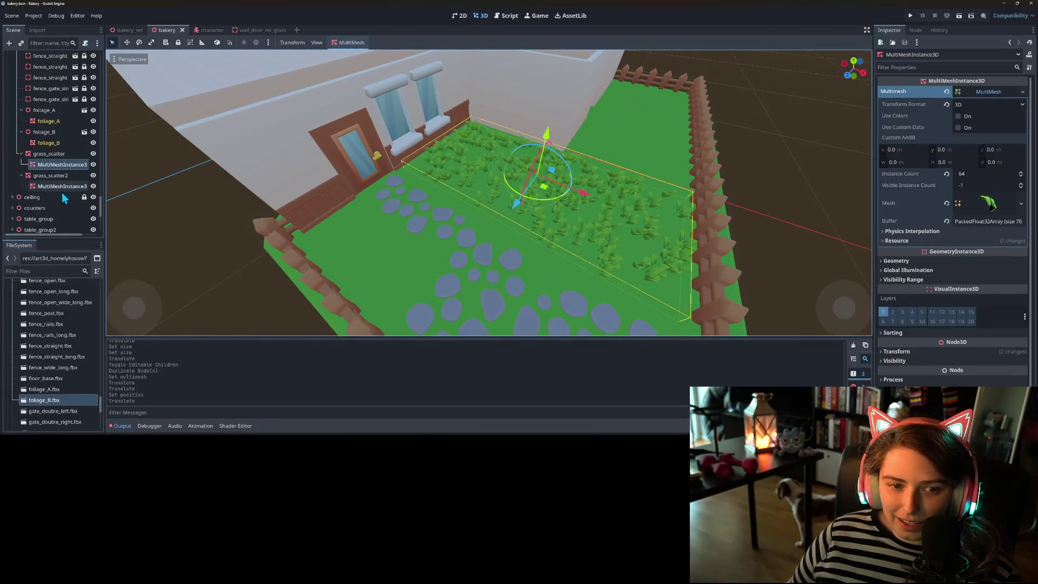
- Lower the view to ground level and select grass_scatter2's foliage MultiMesh
click(60, 188)
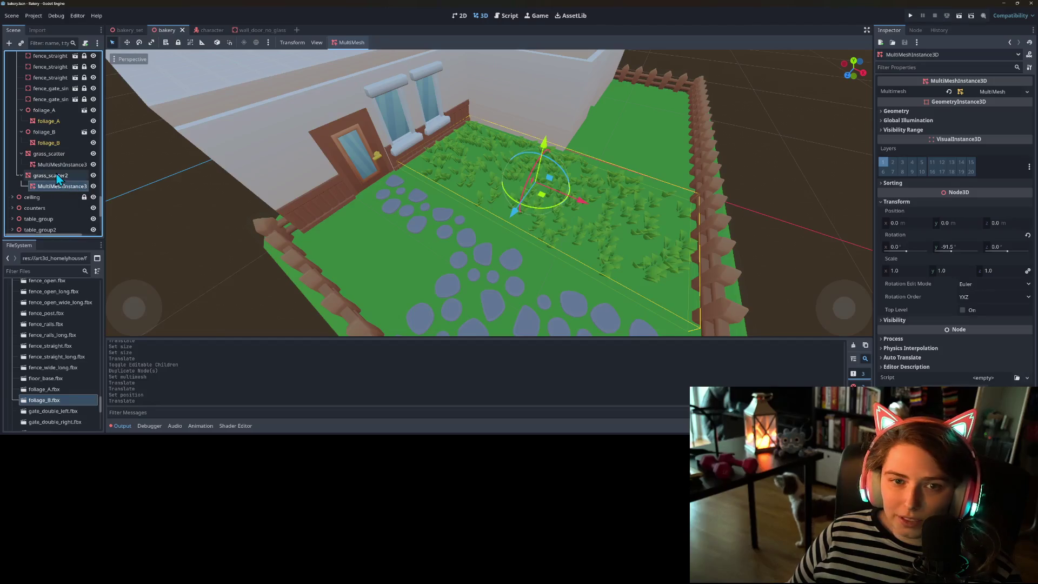
mouse_move(433, 258)
mouse_down()
mouse_move(478, 222)
mouse_move(467, 248)
mouse_up()
scroll(475, 225, up, 5)
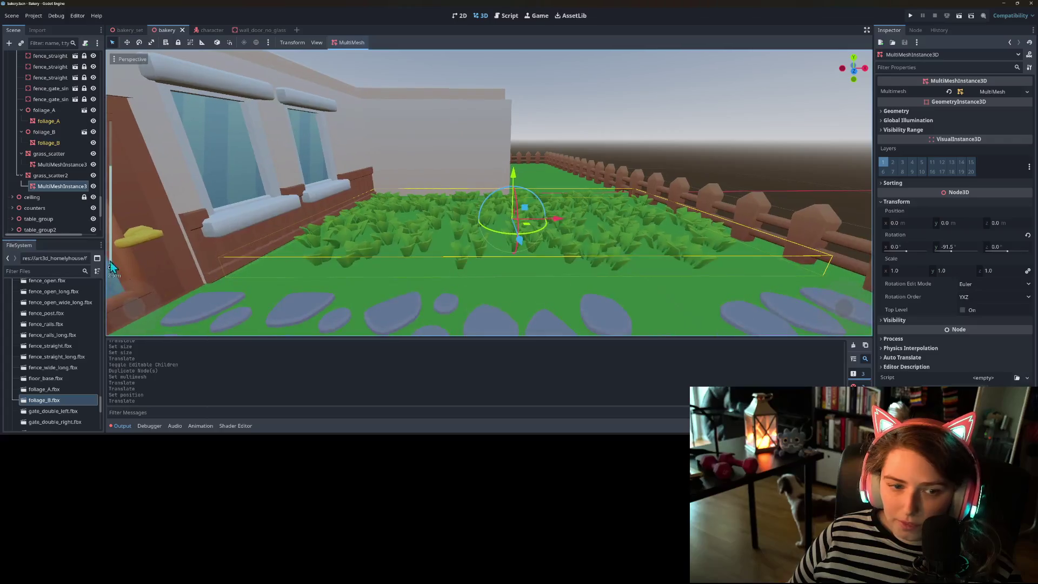
click(57, 179)
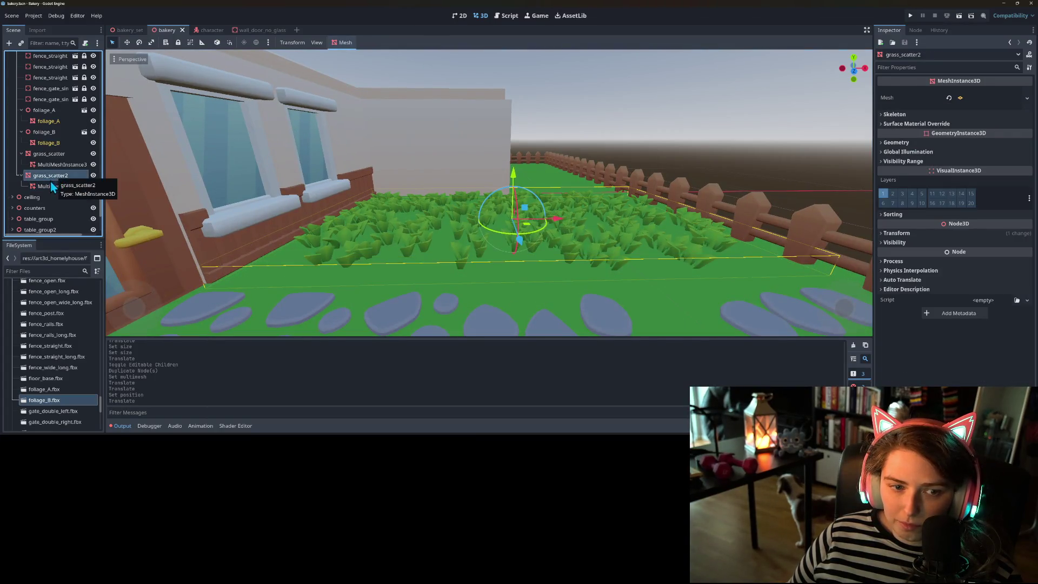
click(51, 186)
click(49, 180)
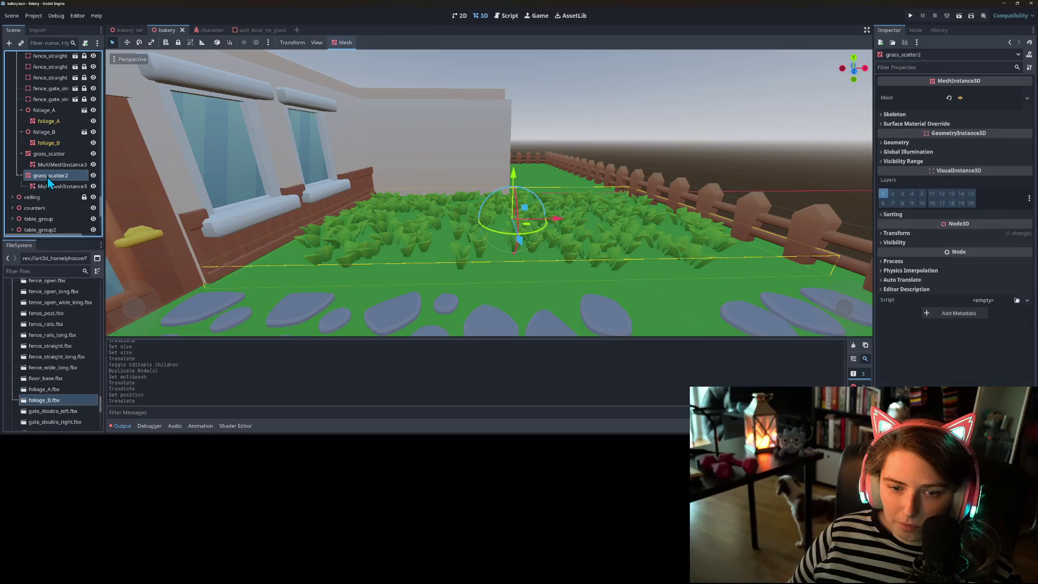
click(50, 165)
click(52, 155)
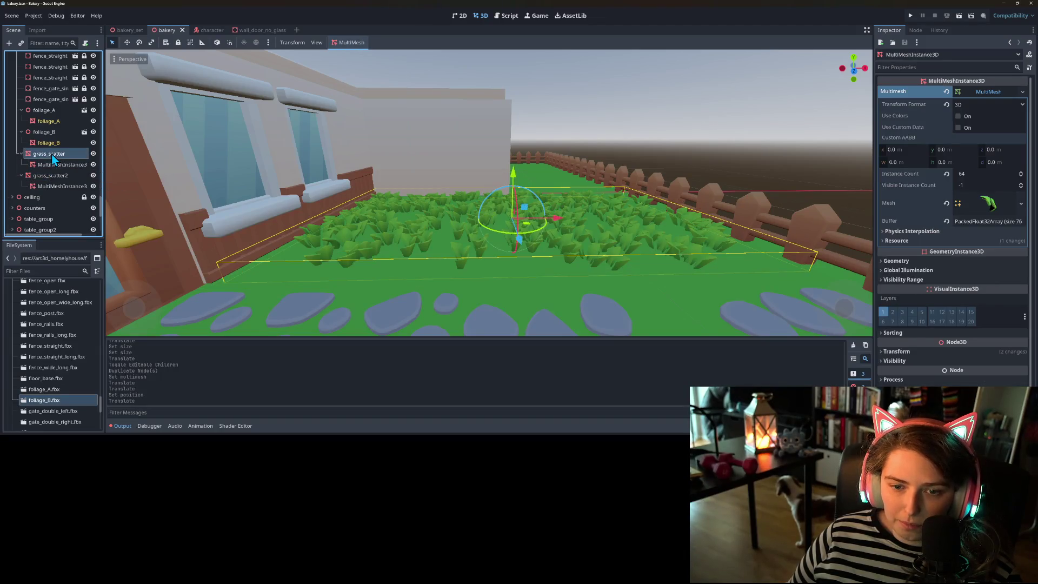
click(54, 167)
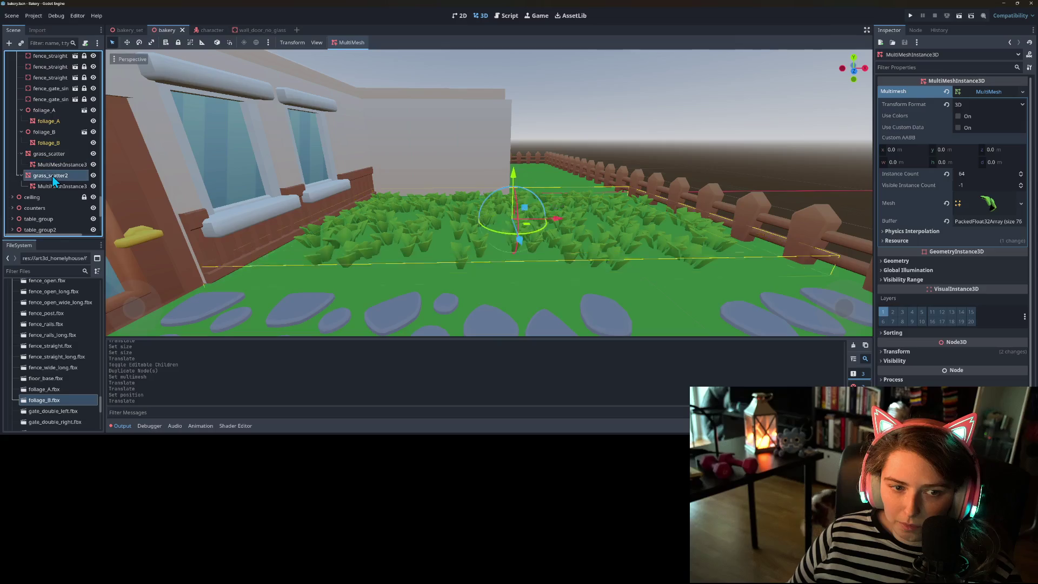
click(54, 178)
click(53, 187)
- Rotate the grass_scatter2 foliage about 94.4° around Y and deselect it
mouse_move(135, 210)
mouse_down()
mouse_move(310, 294)
mouse_move(111, 211)
mouse_up()
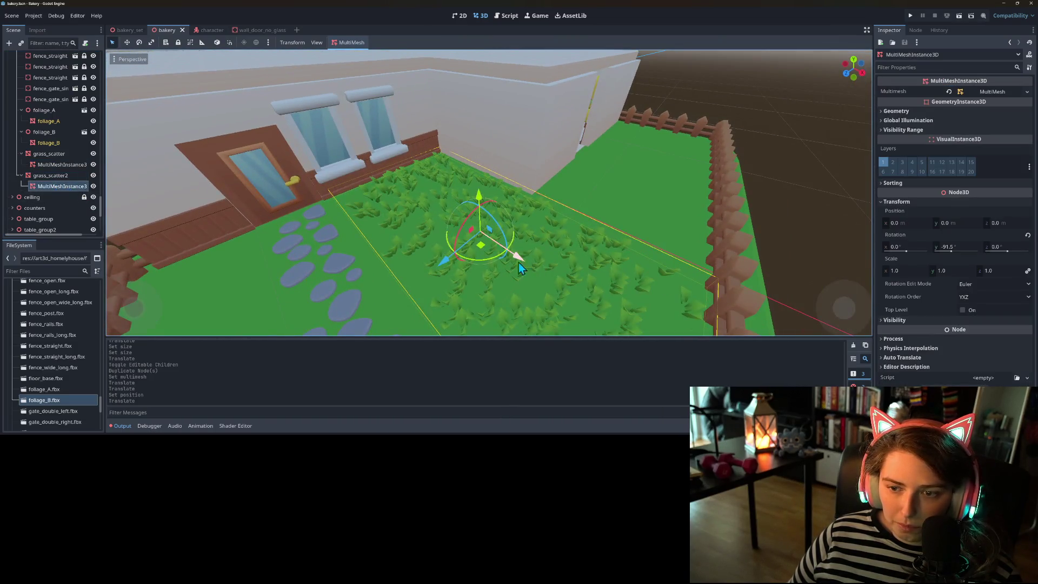
mouse_move(491, 263)
mouse_down()
mouse_move(443, 270)
mouse_move(388, 235)
mouse_move(408, 165)
mouse_move(455, 170)
mouse_up()
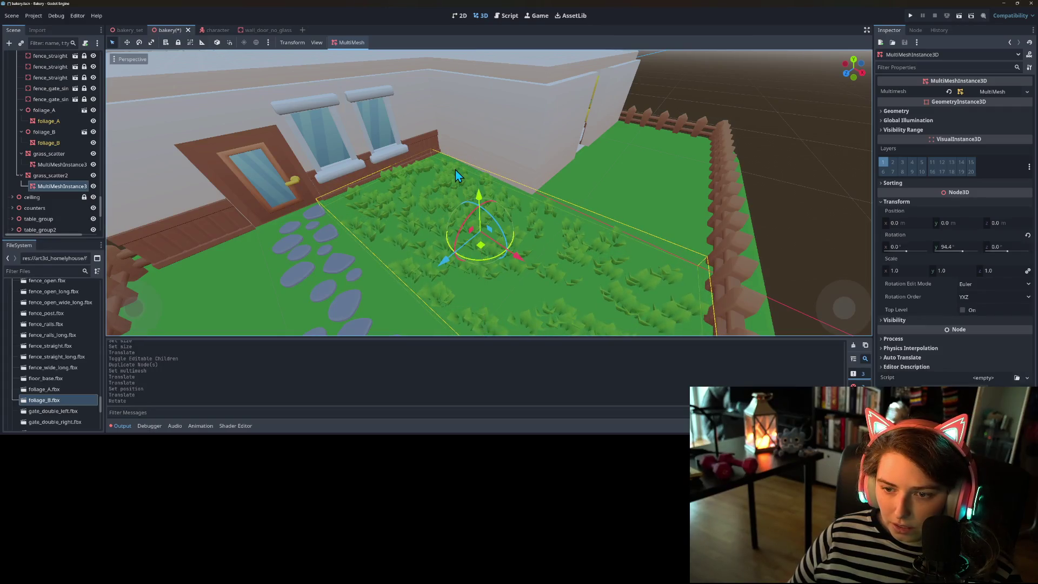
scroll(456, 170, down, 3)
click(254, 259)
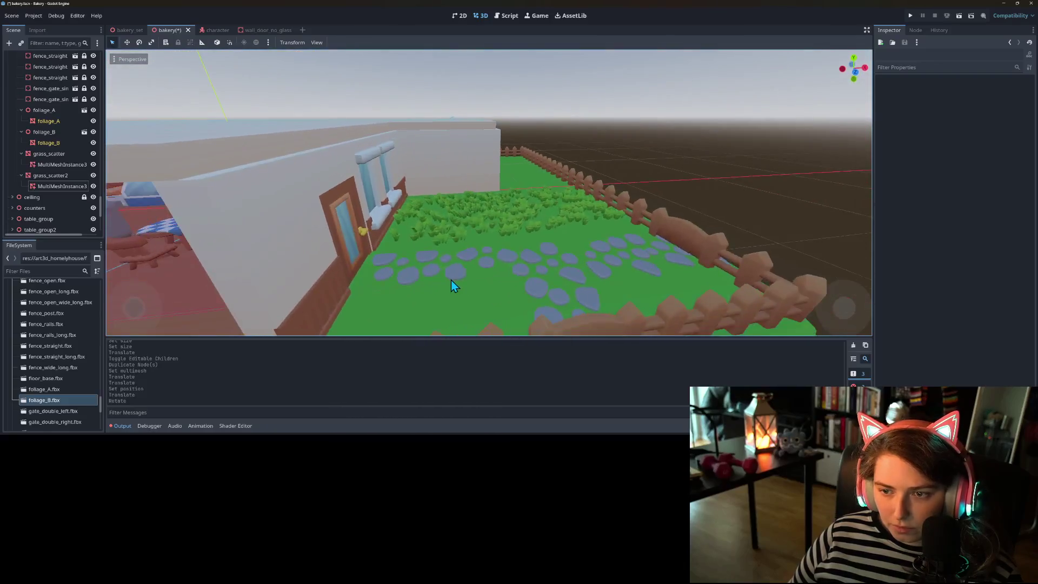
- Save the bakery scene and select grass_scatter2 from a higher view over the yard
key(ctrl+s)
scroll(440, 281, up, 3)
scroll(434, 280, down, 2)
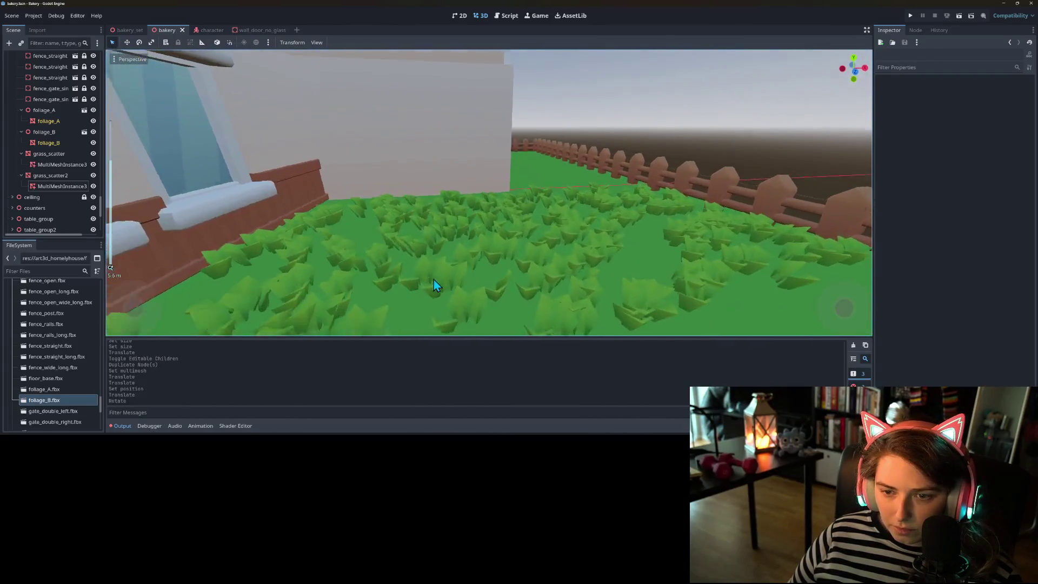
mouse_move(358, 292)
mouse_down()
mouse_move(394, 276)
mouse_move(409, 282)
mouse_move(355, 296)
mouse_up()
click(50, 175)
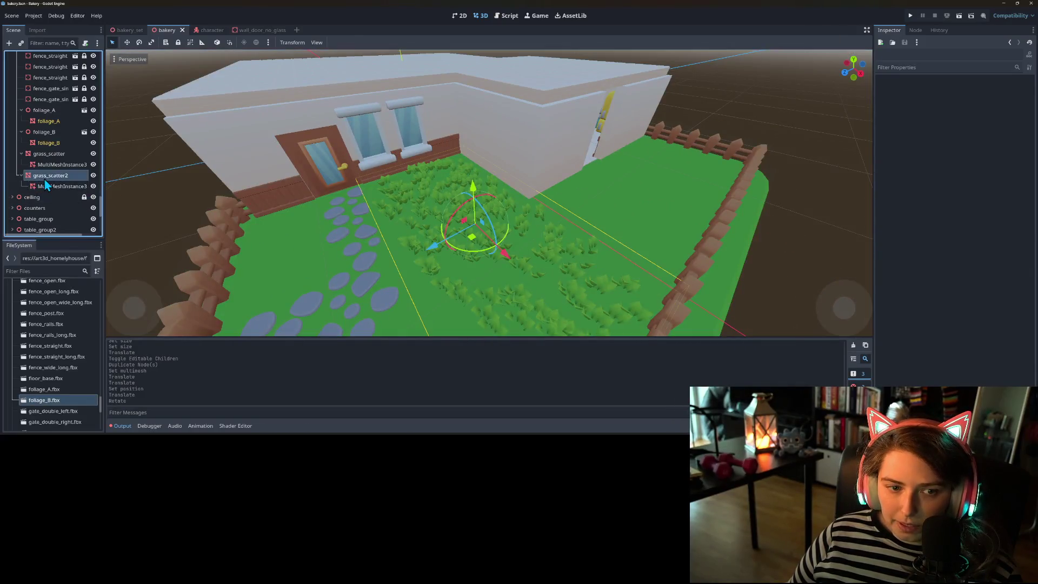
- Swing grass_scatter2 onto the lawn corner beside the house and deselect it
scroll(443, 252, down, 5)
drag(443, 248, 464, 218)
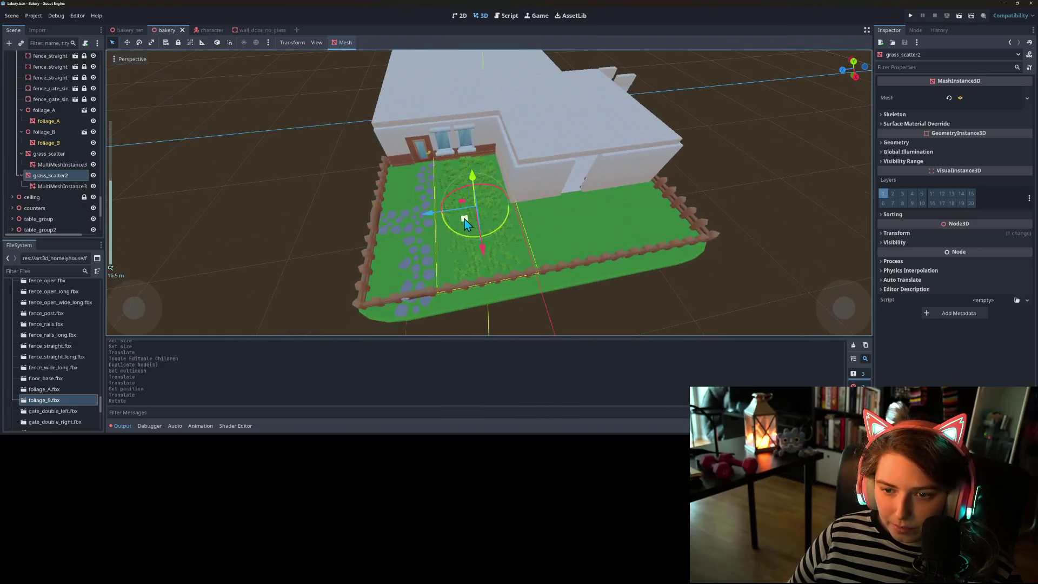
mouse_move(541, 236)
mouse_down()
mouse_move(598, 247)
mouse_move(595, 236)
mouse_move(603, 258)
mouse_move(598, 249)
mouse_up()
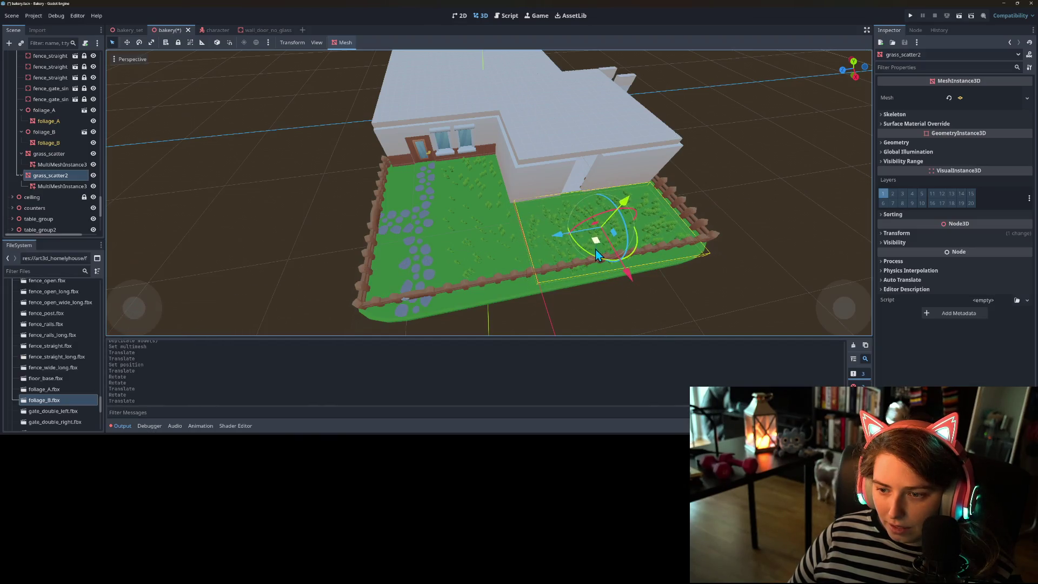
click(643, 313)
- Orbit around the yard toward the house and select grass_scatter
scroll(697, 288, up, 5)
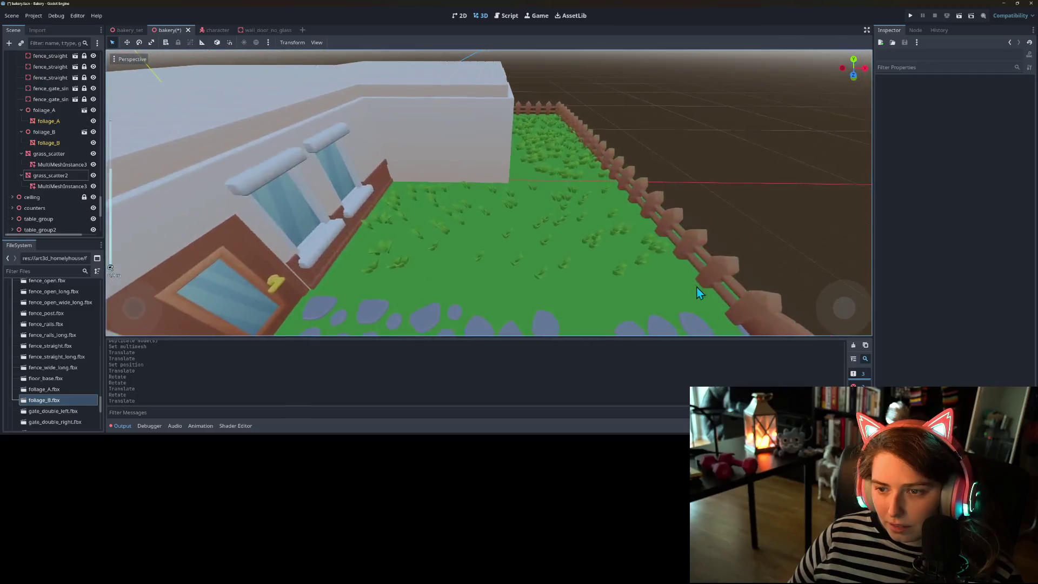
scroll(660, 268, down, 5)
mouse_move(618, 257)
mouse_down()
mouse_move(512, 251)
mouse_move(547, 223)
mouse_move(637, 193)
mouse_move(591, 210)
mouse_move(499, 207)
mouse_move(601, 207)
mouse_move(248, 191)
mouse_up()
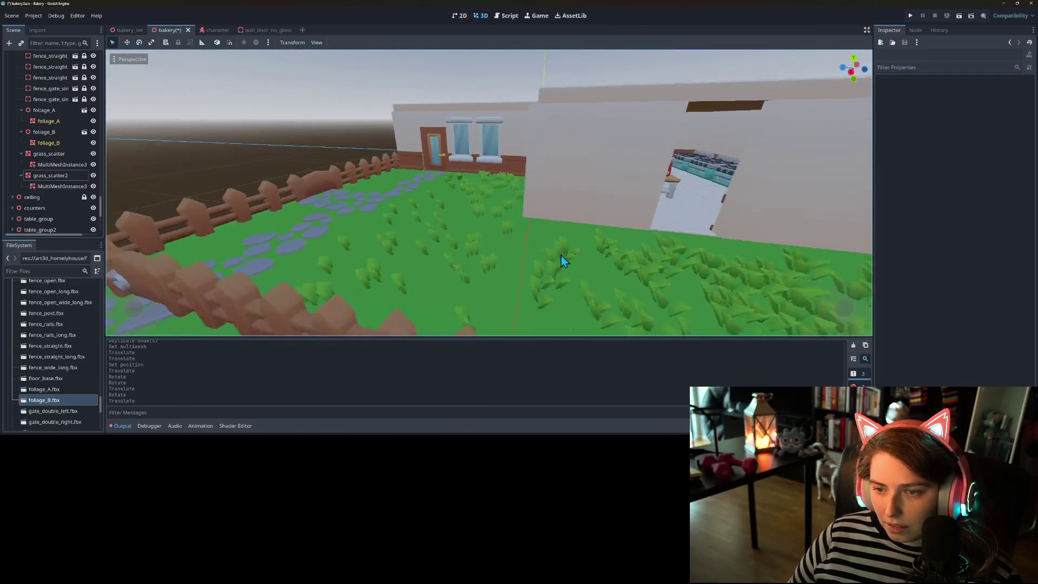
click(61, 187)
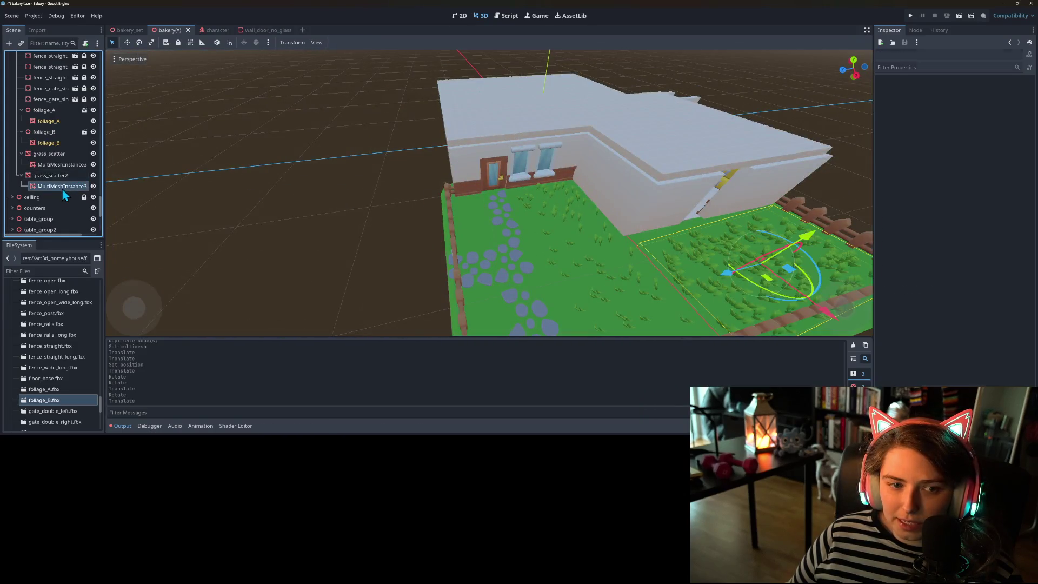
- Delete grass_scatter and grass_scatter2, and turn off Editable Children on foliage_A
shift+click(44, 155)
key(Delete)
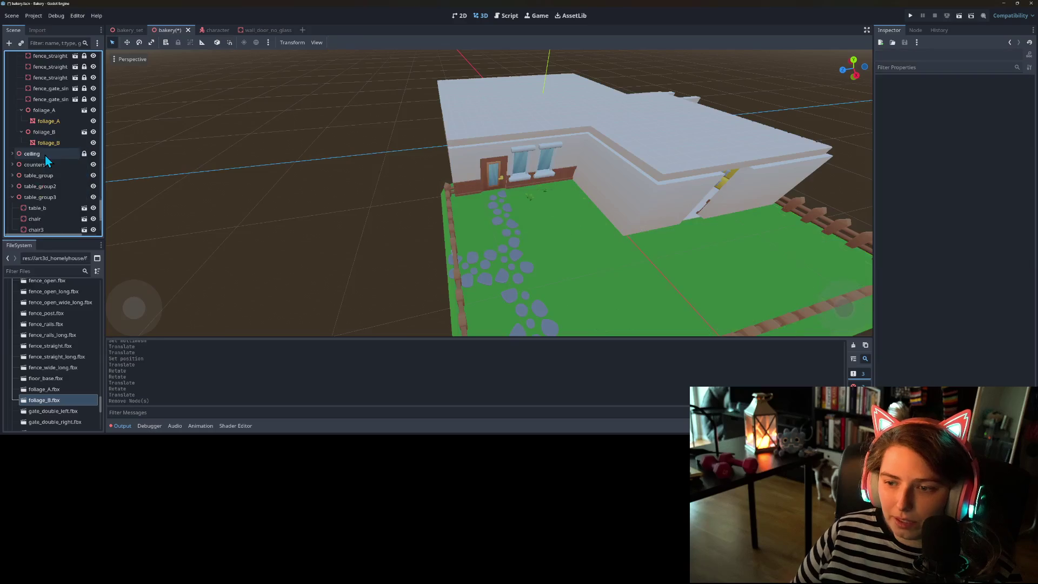
right_click(46, 113)
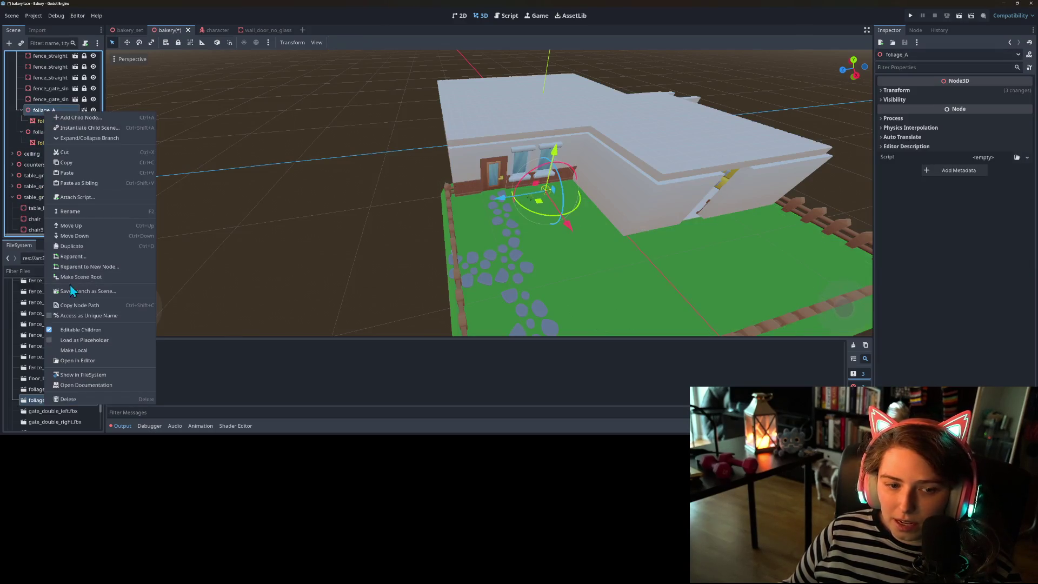
click(84, 334)
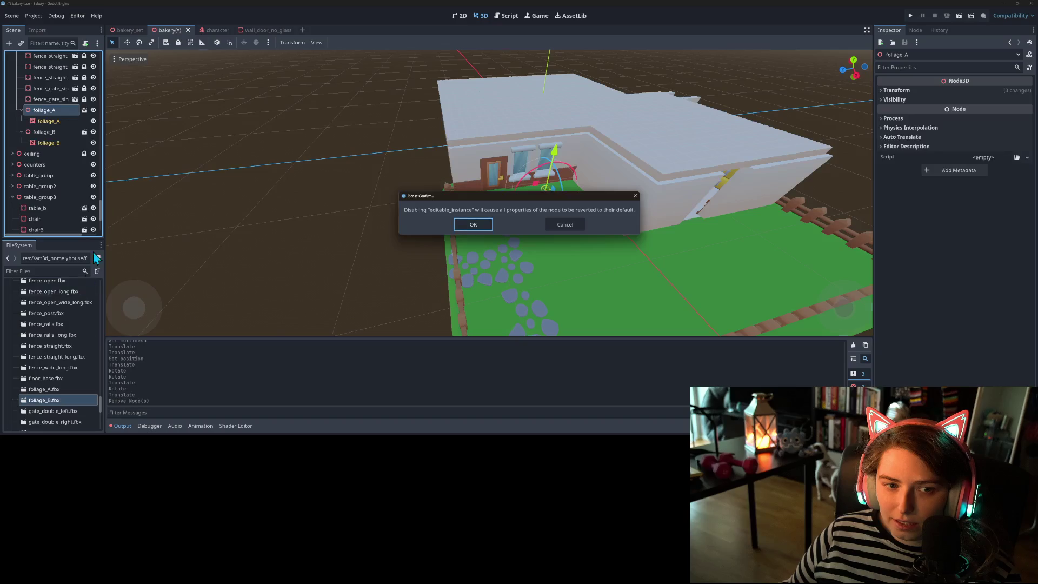
click(472, 223)
- Turn off Editable Children on foliage_B and confirm the revert
right_click(44, 123)
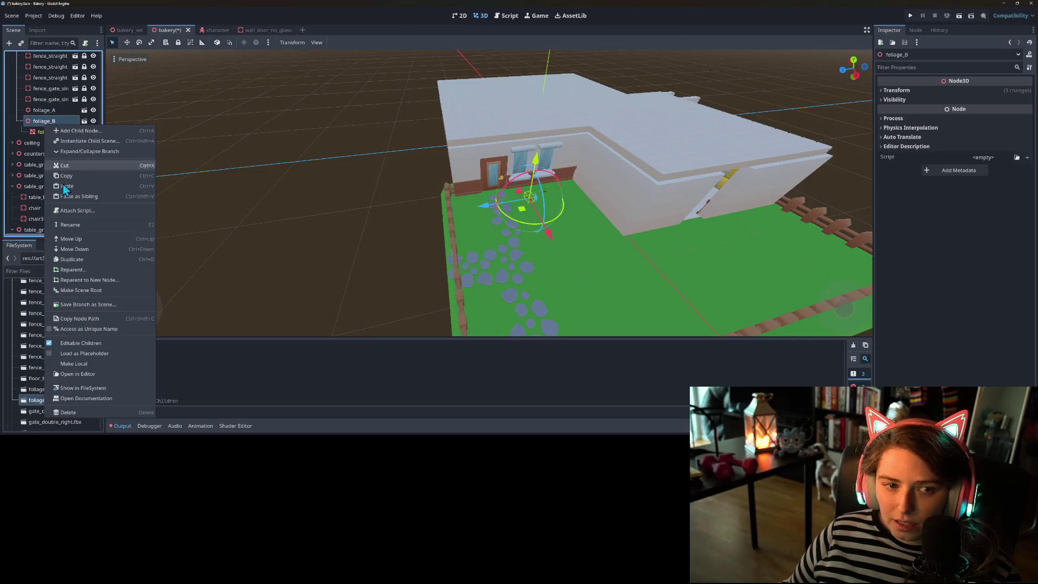
click(85, 343)
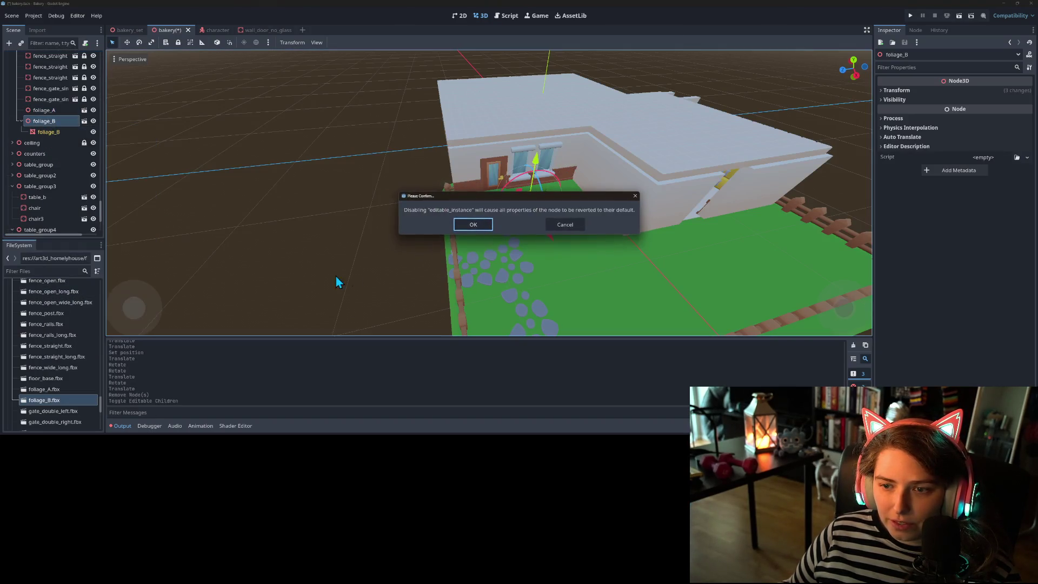
click(489, 223)
scroll(451, 242, up, 5)
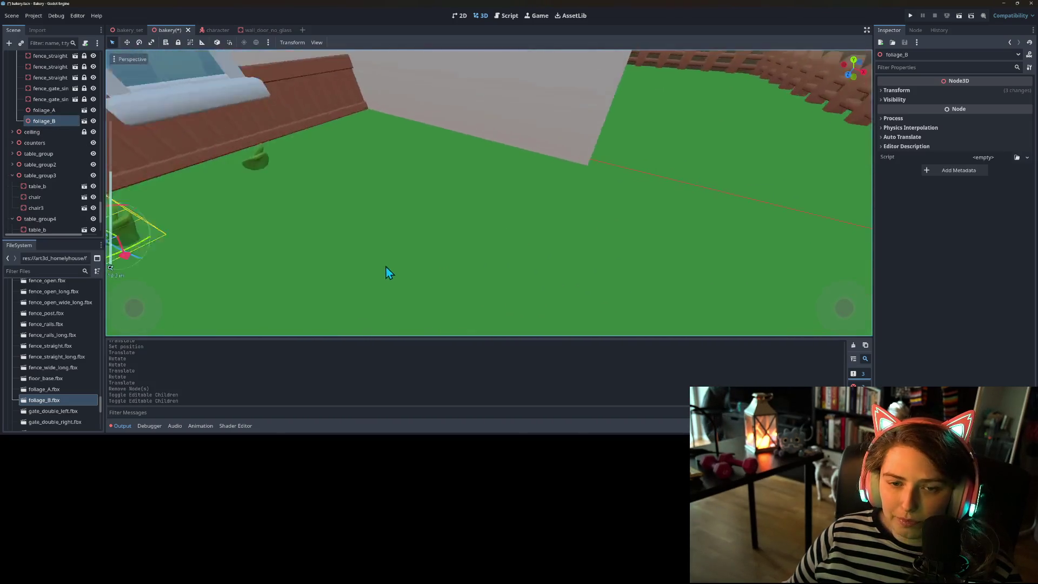
scroll(386, 267, down, 5)
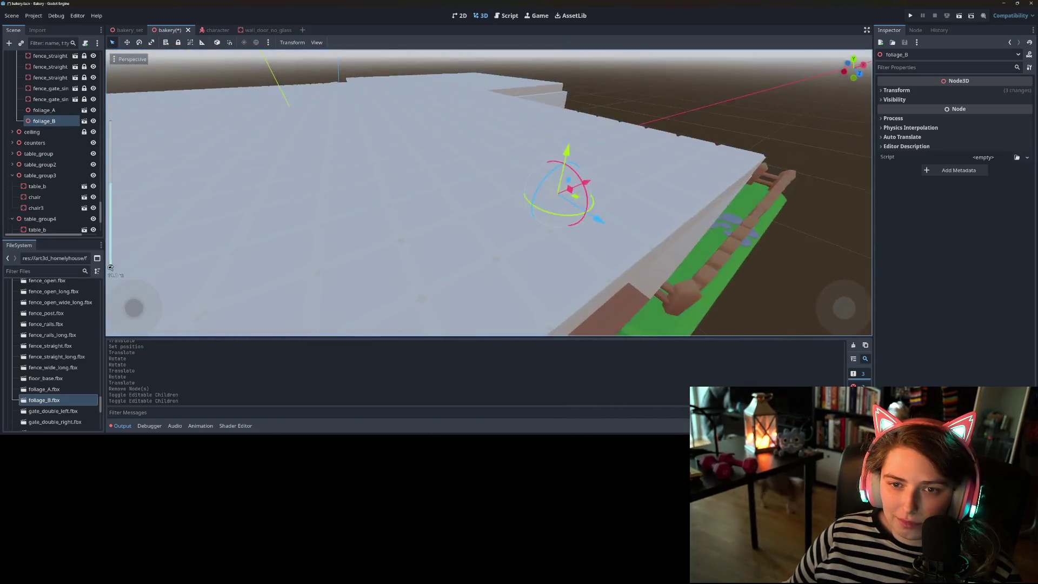
- Save the bakery scene and orbit to face the garden and fence
scroll(468, 257, up, 5)
scroll(443, 276, down, 3)
key(ctrl+s)
scroll(461, 257, down, 3)
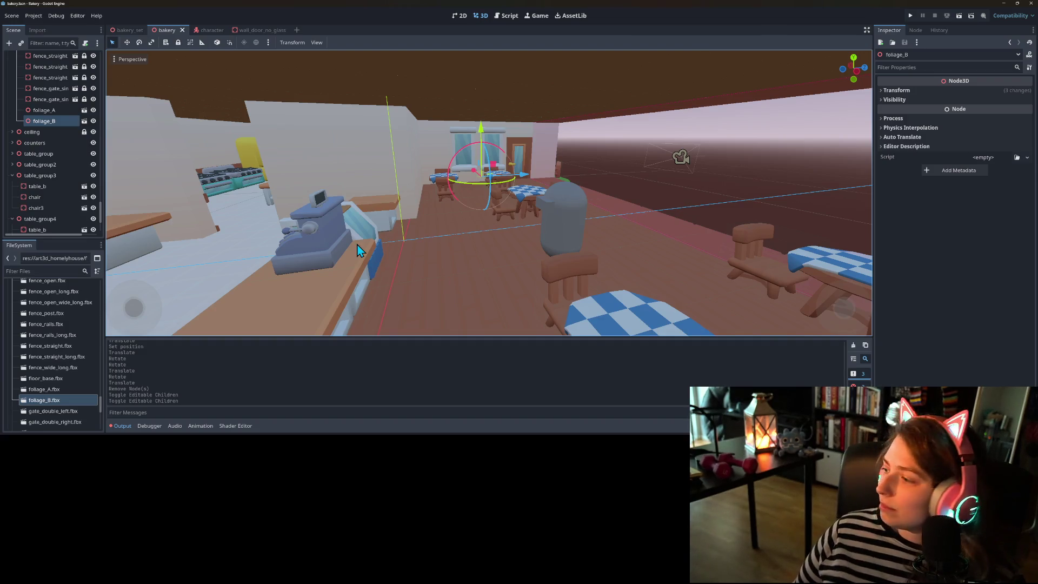
scroll(442, 271, down, 5)
mouse_move(389, 282)
mouse_down()
mouse_move(287, 293)
mouse_move(283, 320)
mouse_move(349, 301)
mouse_move(443, 297)
mouse_move(364, 308)
mouse_move(371, 301)
mouse_move(251, 283)
mouse_move(348, 280)
mouse_move(404, 264)
mouse_move(328, 269)
mouse_move(399, 282)
mouse_move(387, 267)
mouse_up()
scroll(284, 320, up, 5)
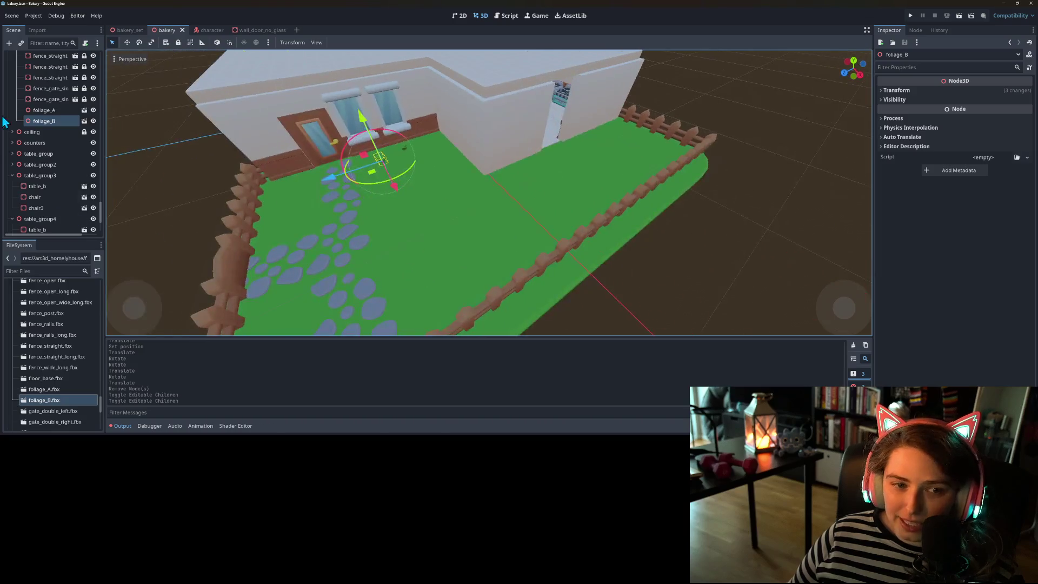
- Resize the invisible wall's collision box to about 27.9 × 4.0 × 0.1 m and save
click(48, 112)
click(780, 277)
scroll(633, 324, down, 5)
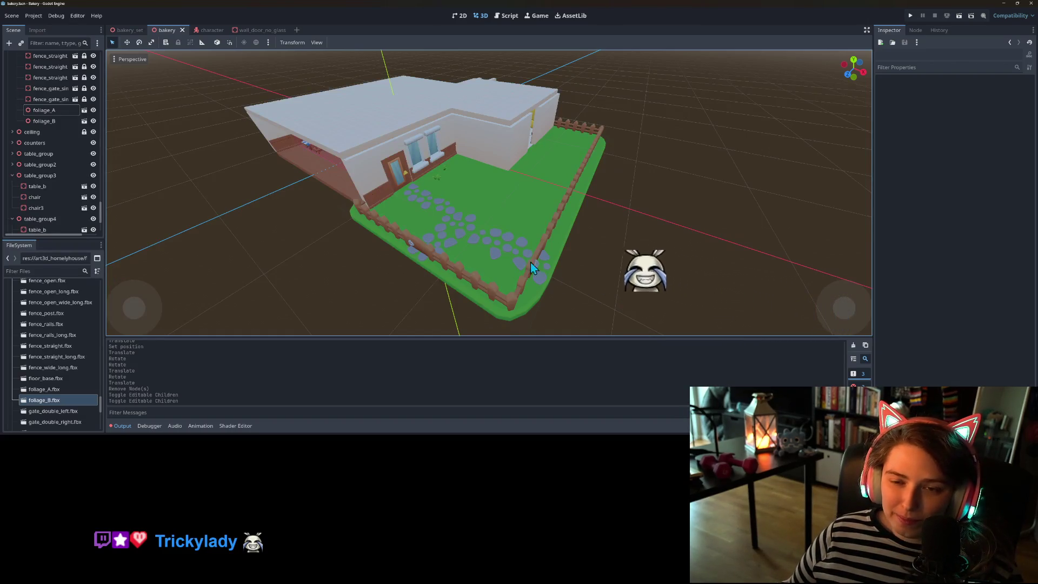
mouse_move(414, 246)
mouse_down()
mouse_move(342, 236)
mouse_move(375, 240)
mouse_up()
scroll(360, 142, up, 4)
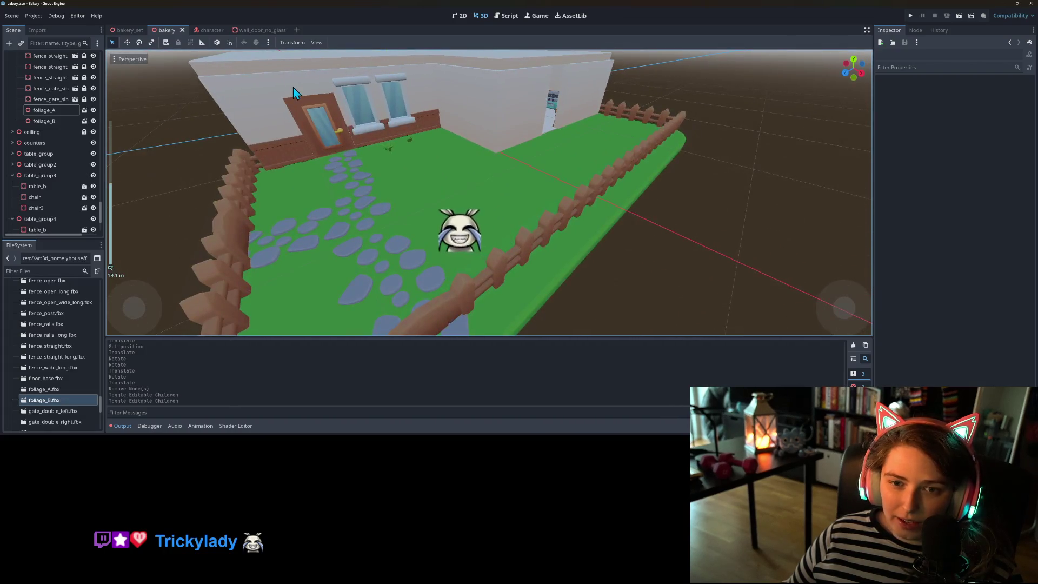
mouse_move(297, 213)
mouse_down()
mouse_move(359, 211)
mouse_move(376, 248)
mouse_move(500, 178)
mouse_move(610, 174)
mouse_up()
click(375, 233)
scroll(376, 233, down, 3)
key(ctrl+s)
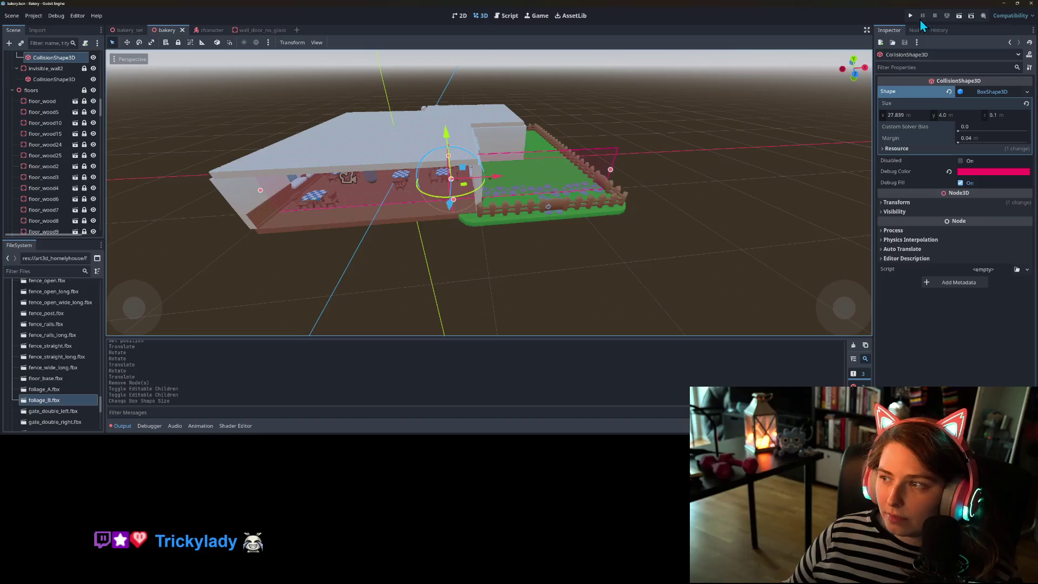
- Run the game and walk the capsule through the bakery room out onto the lawn
click(911, 16)
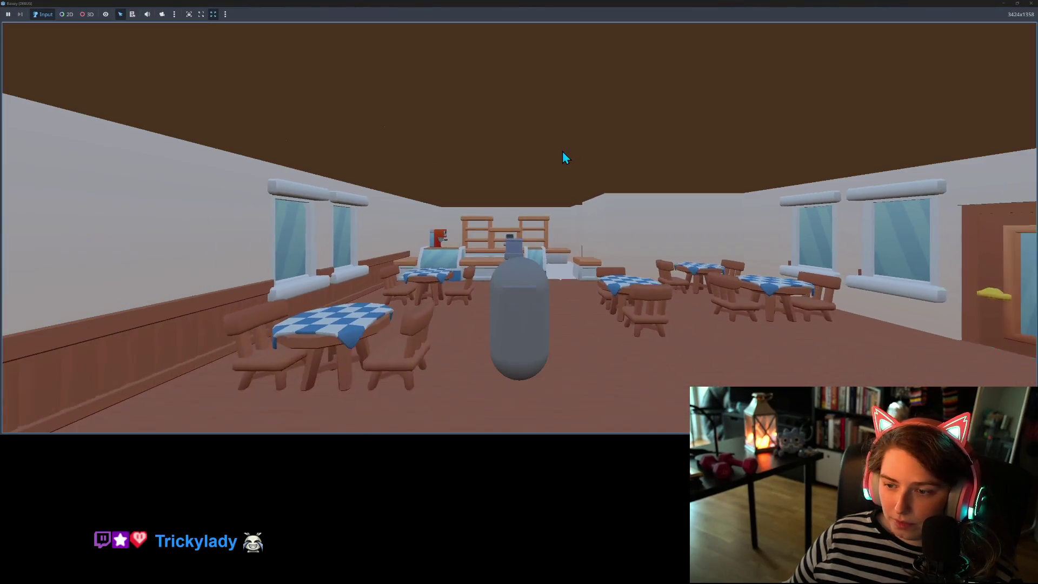
key(d)
key(d)
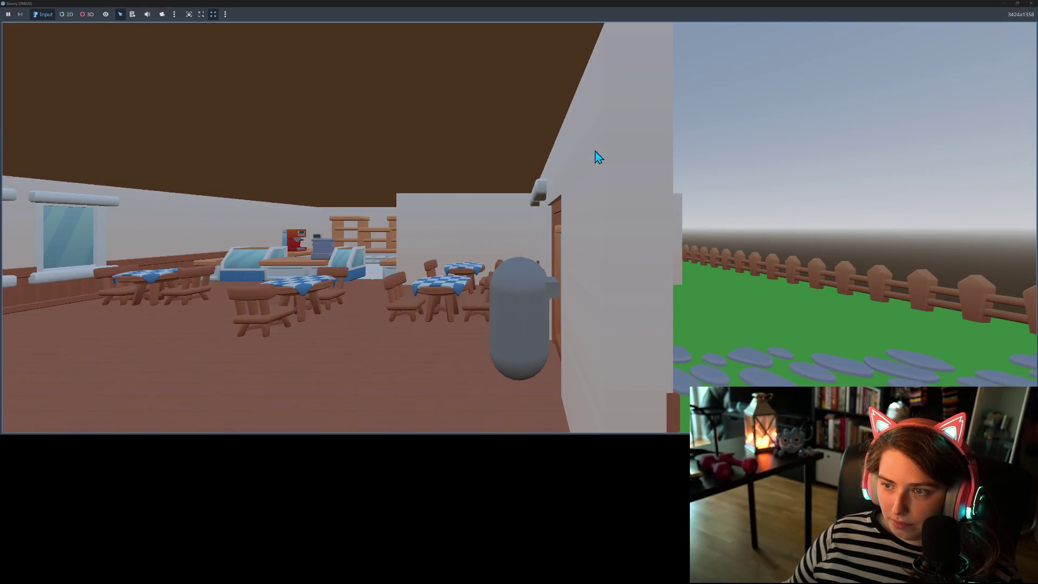
key(a)
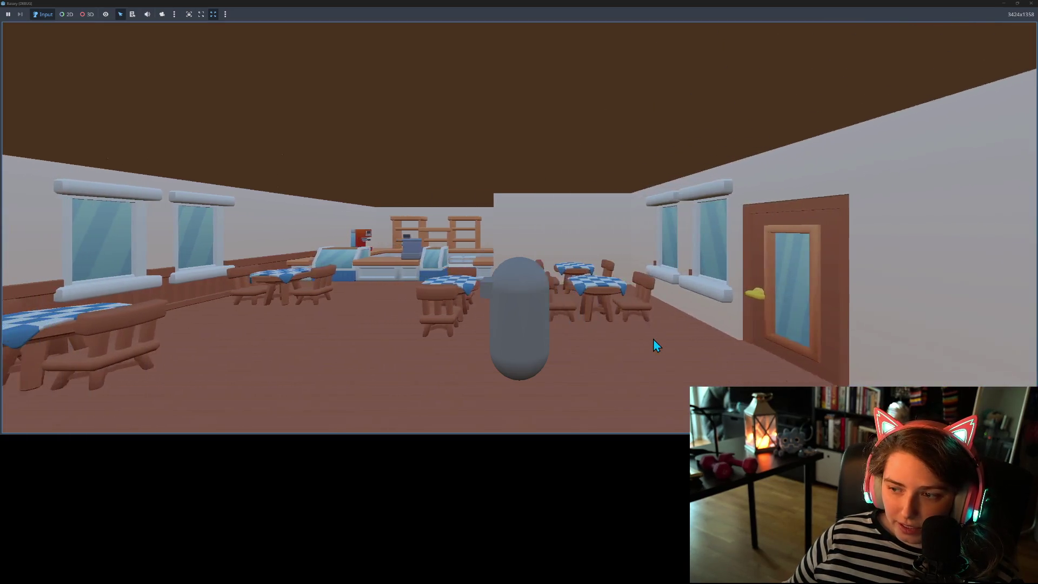
key(w)
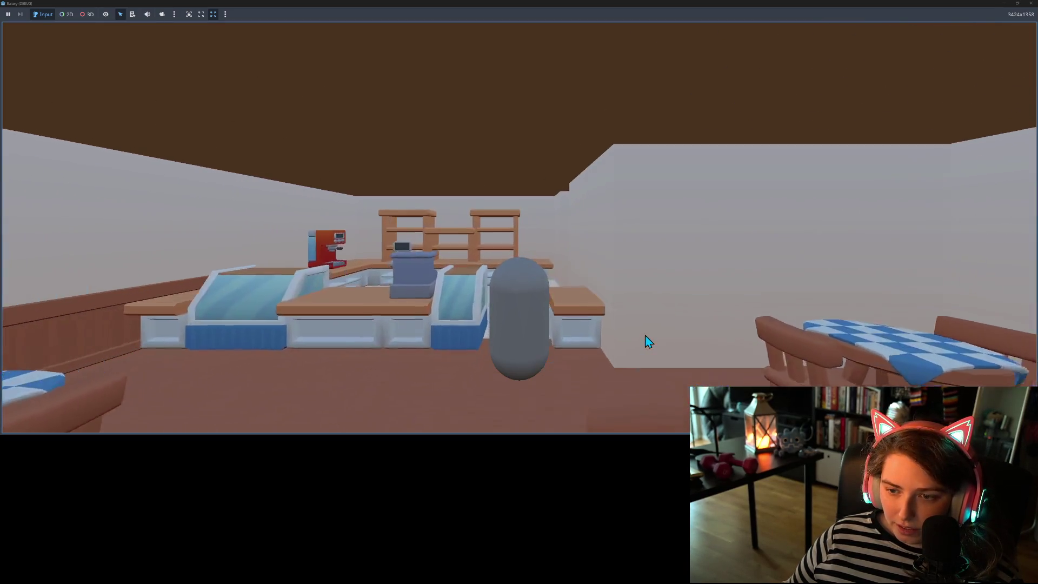
key(s)
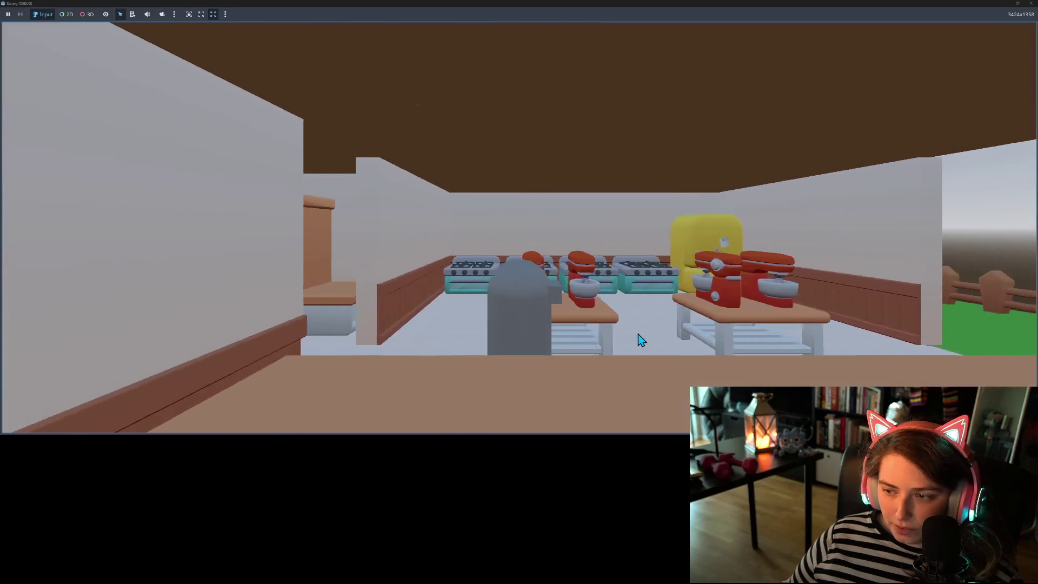
key(d)
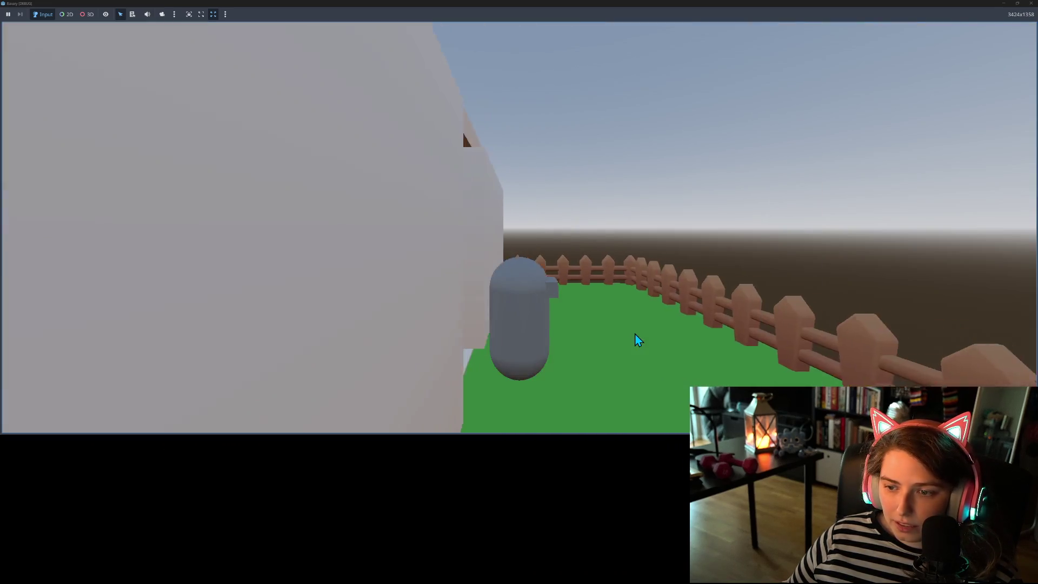
- Swing the camera around the player to check the wall, windows, door and fence, then stop the game
key(a)
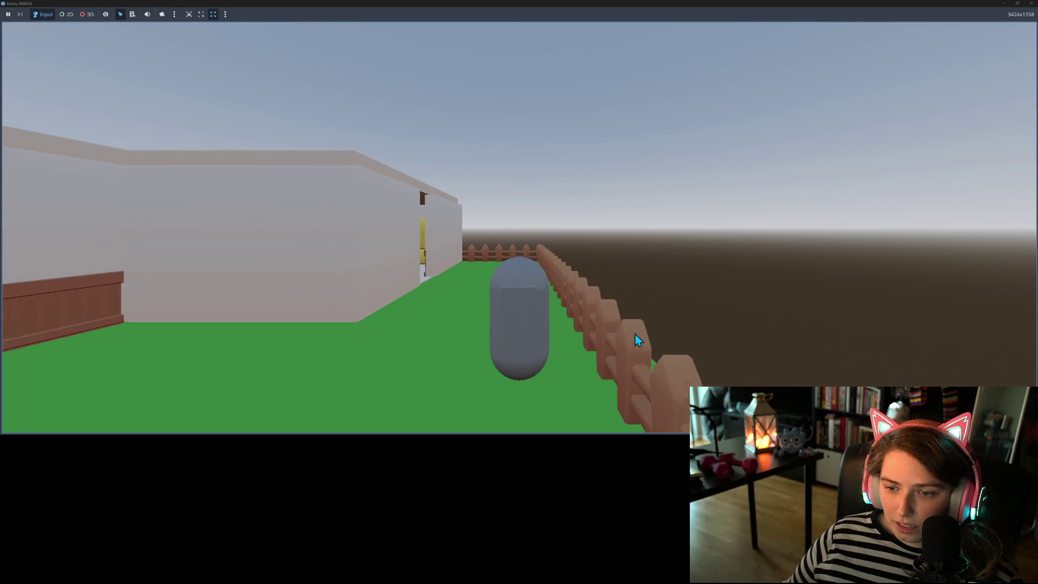
key(a)
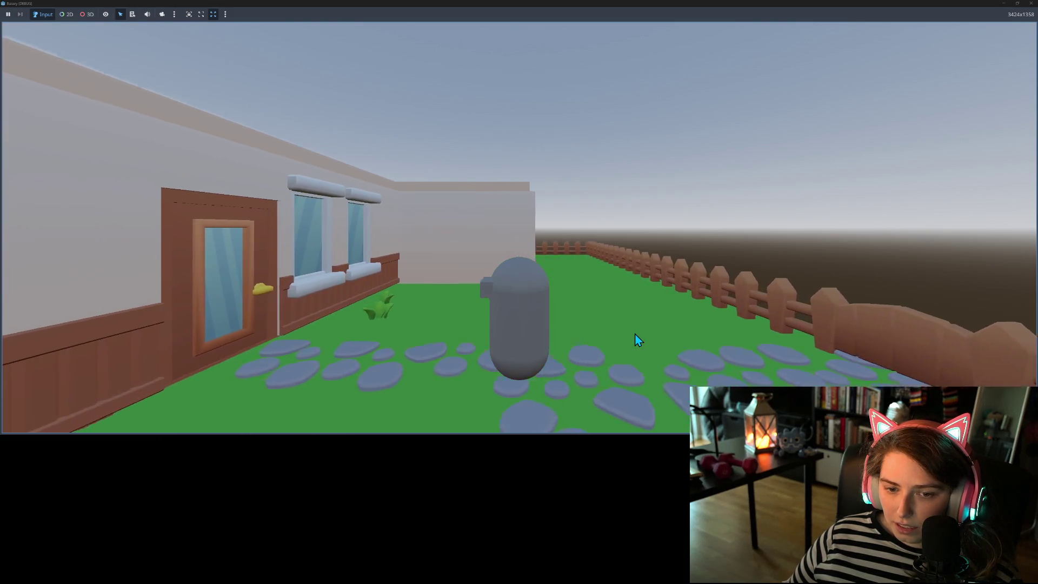
key(a)
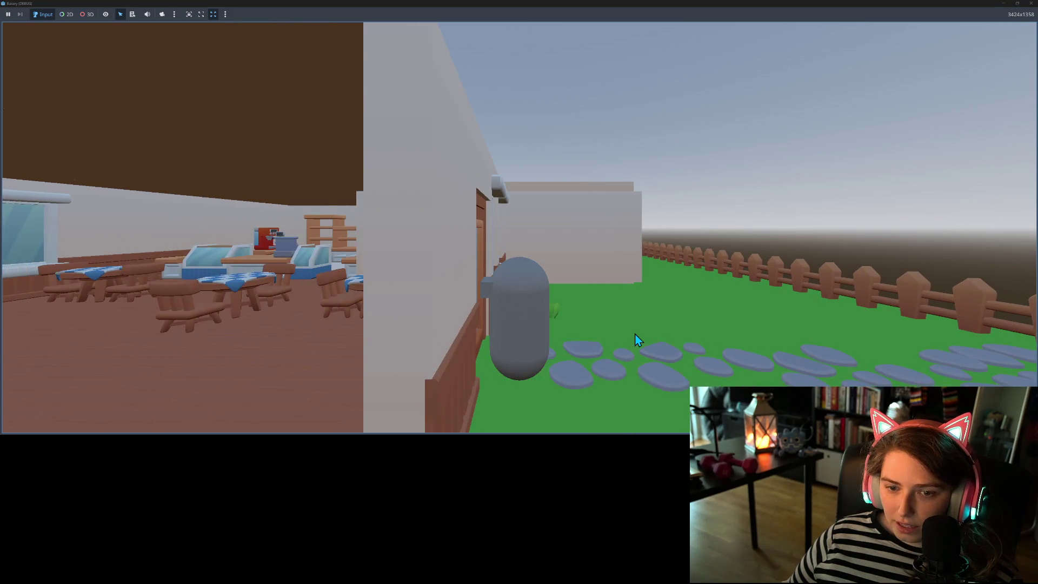
key(d)
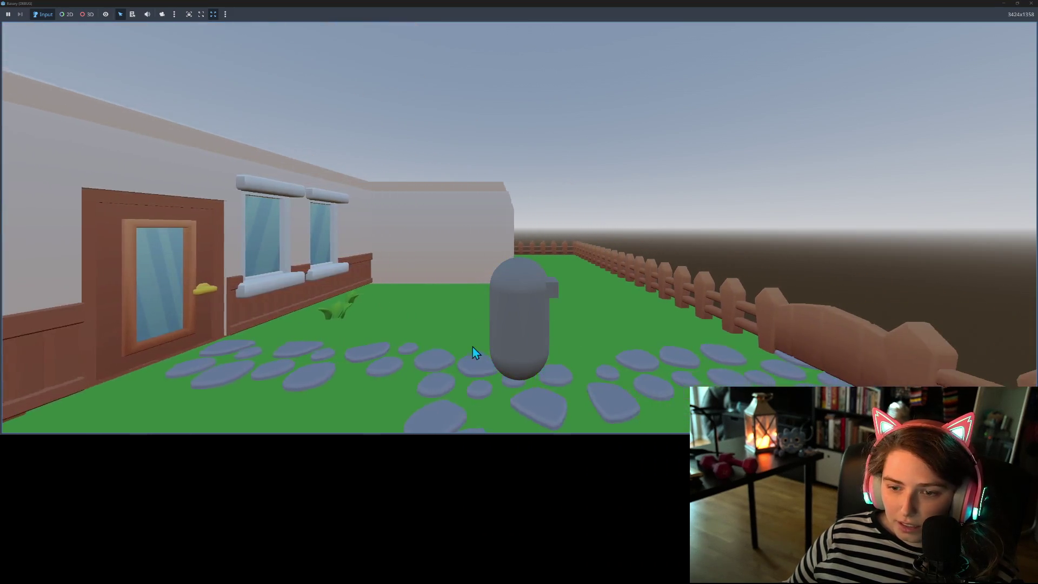
key(a)
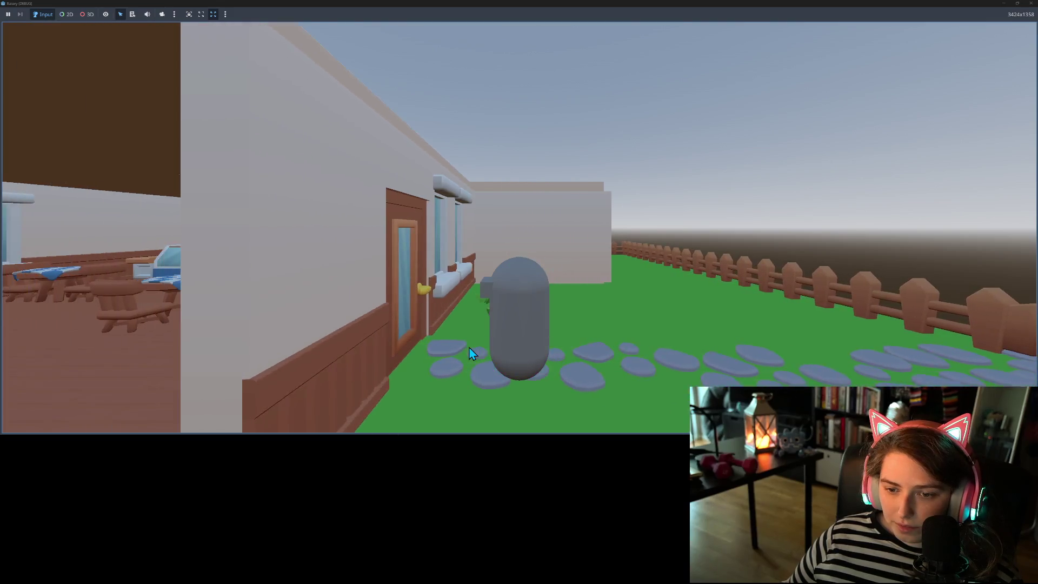
key(d)
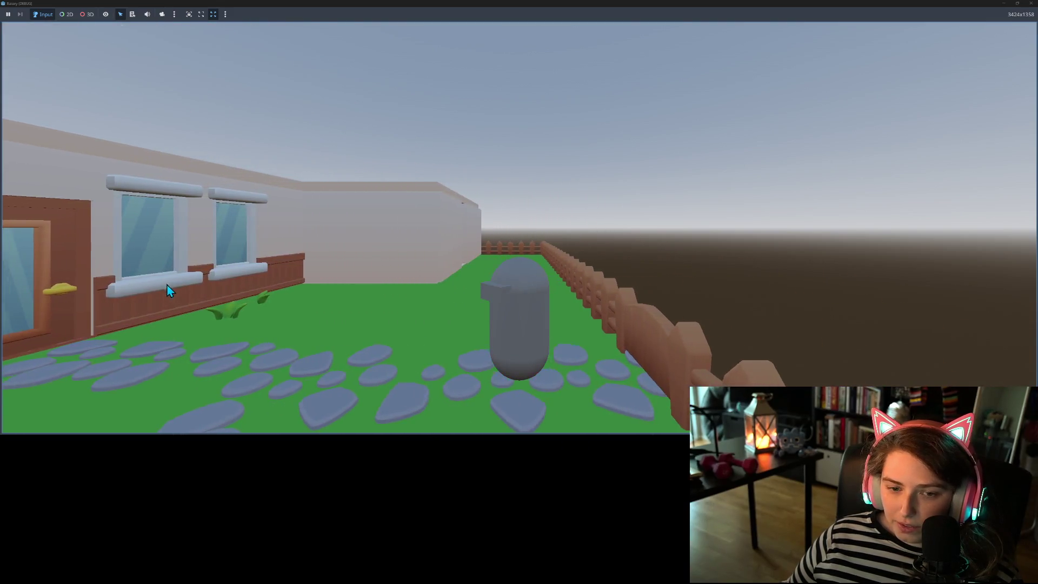
key(a)
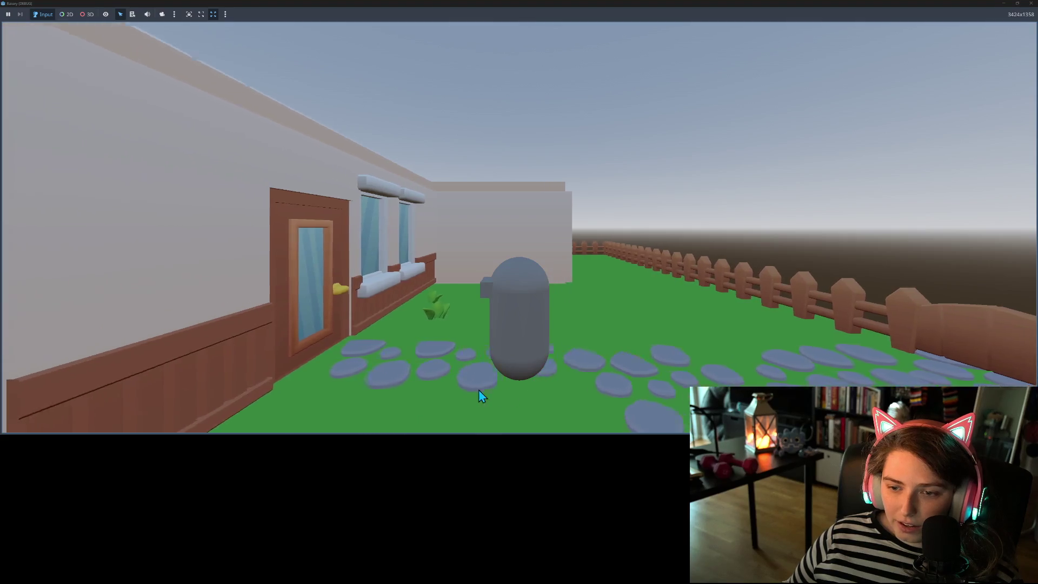
key(d)
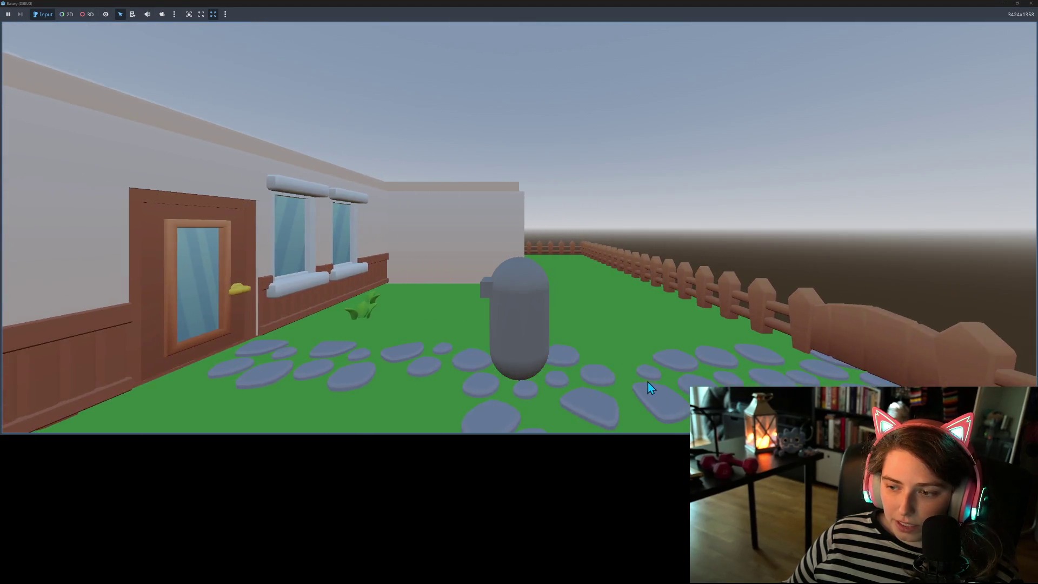
key(a)
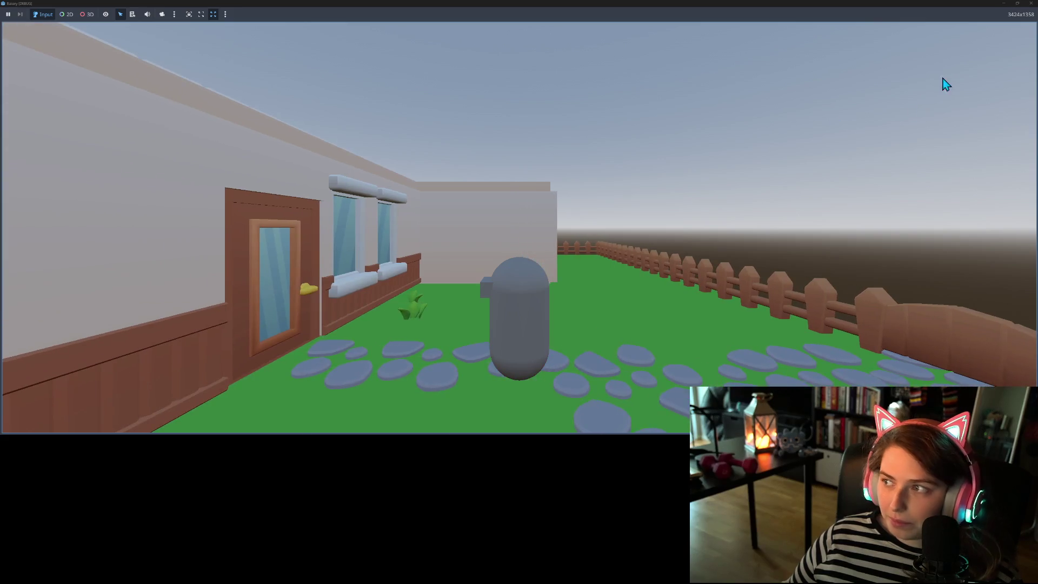
key(a)
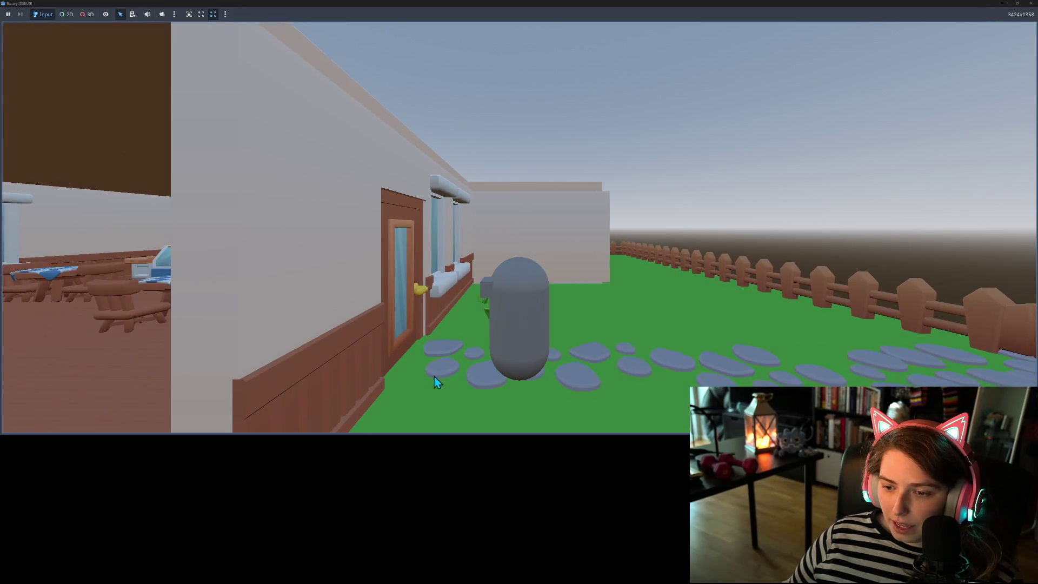
key(d)
key(a)
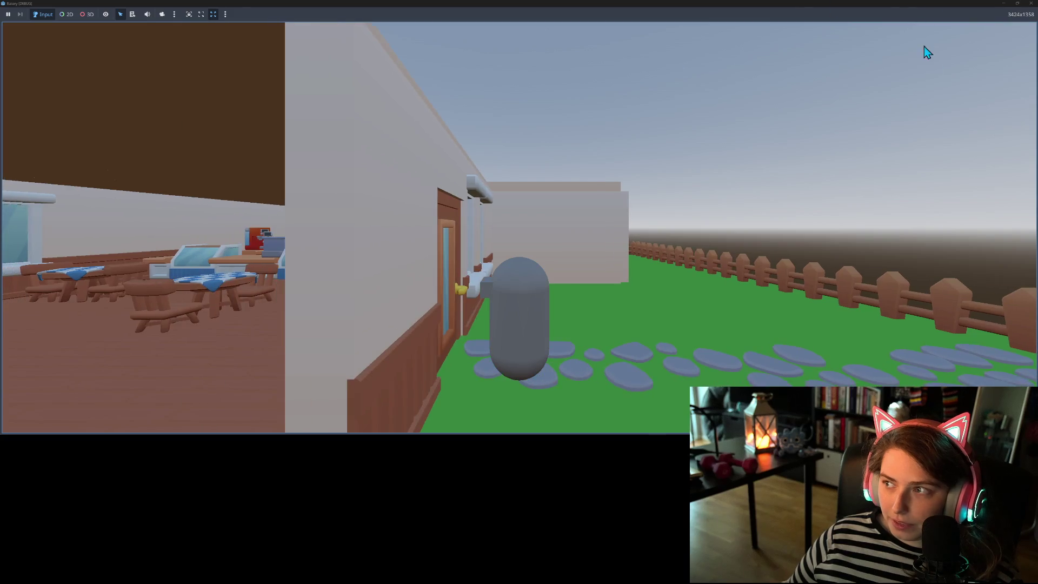
click(1031, 3)
- Collapse the floors and walls groups in the Scene dock to reach the fence nodes
scroll(437, 238, up, 3)
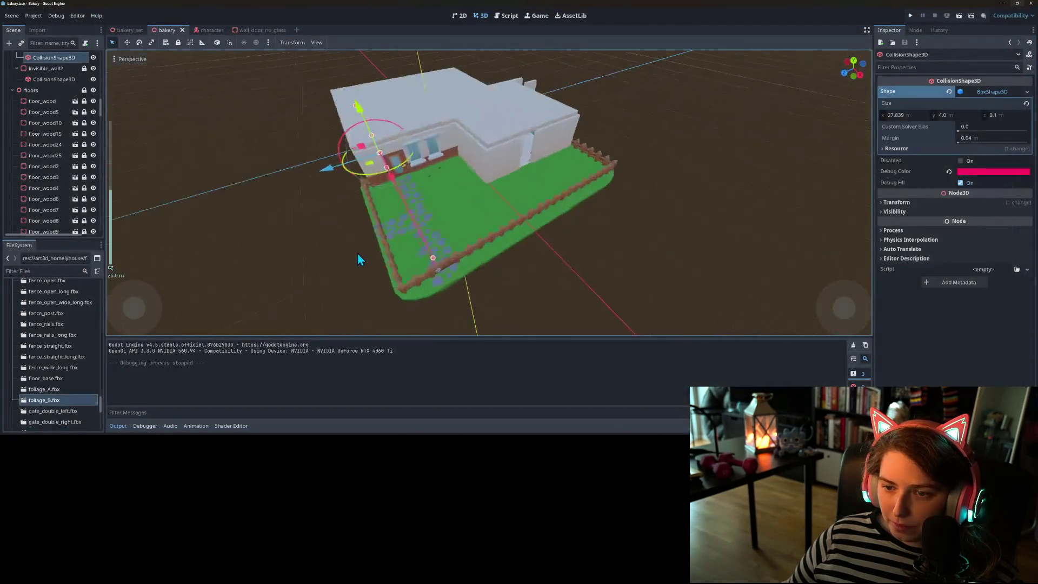
scroll(17, 175, down, 8)
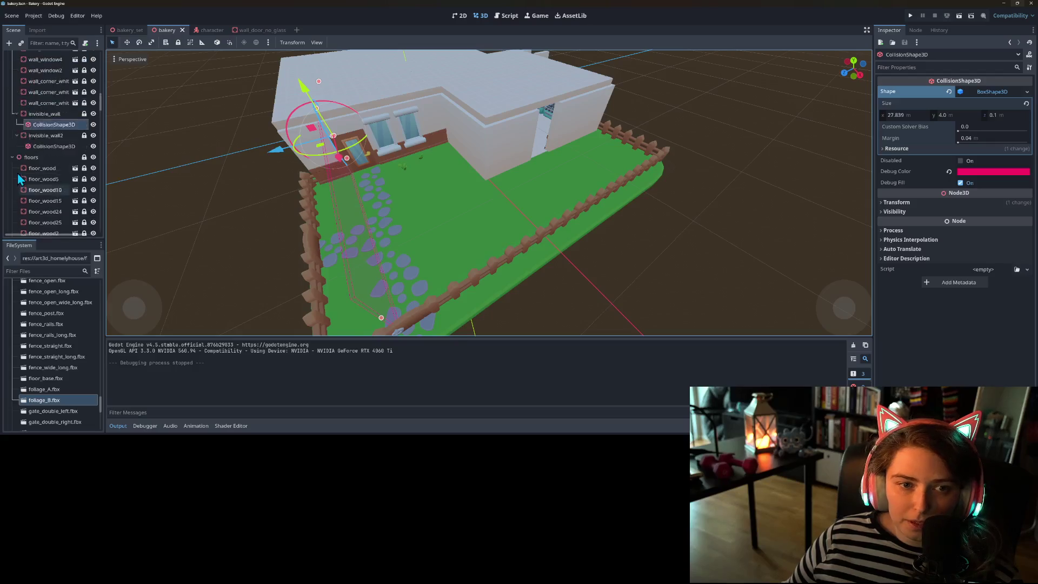
scroll(22, 181, down, 5)
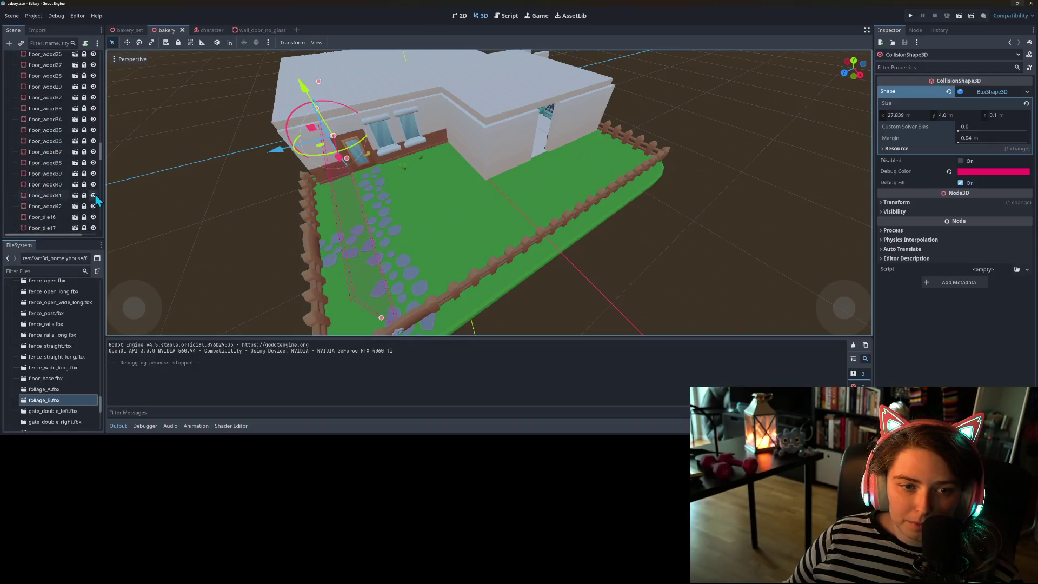
drag(101, 162, 101, 93)
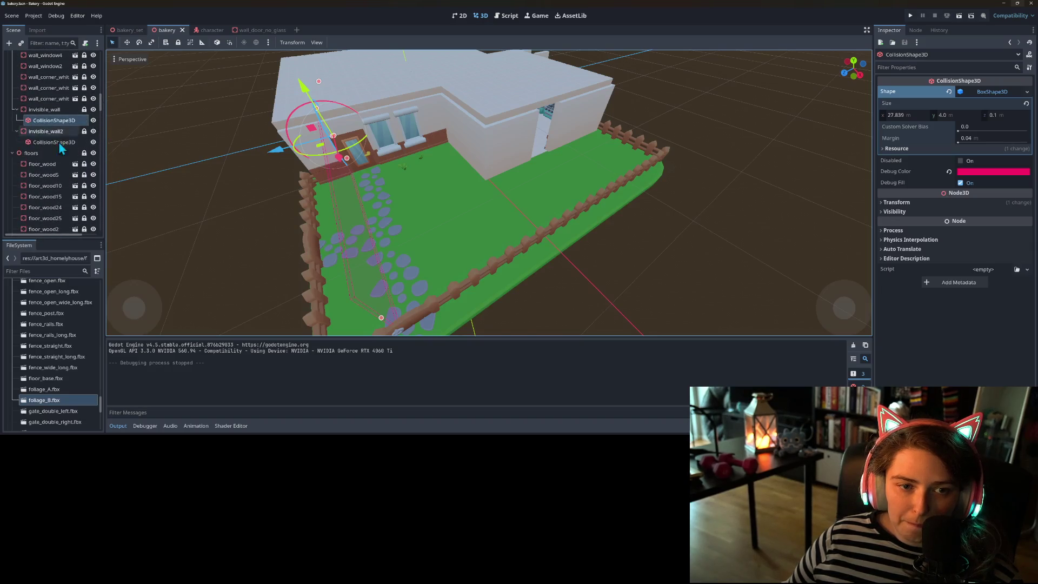
click(12, 153)
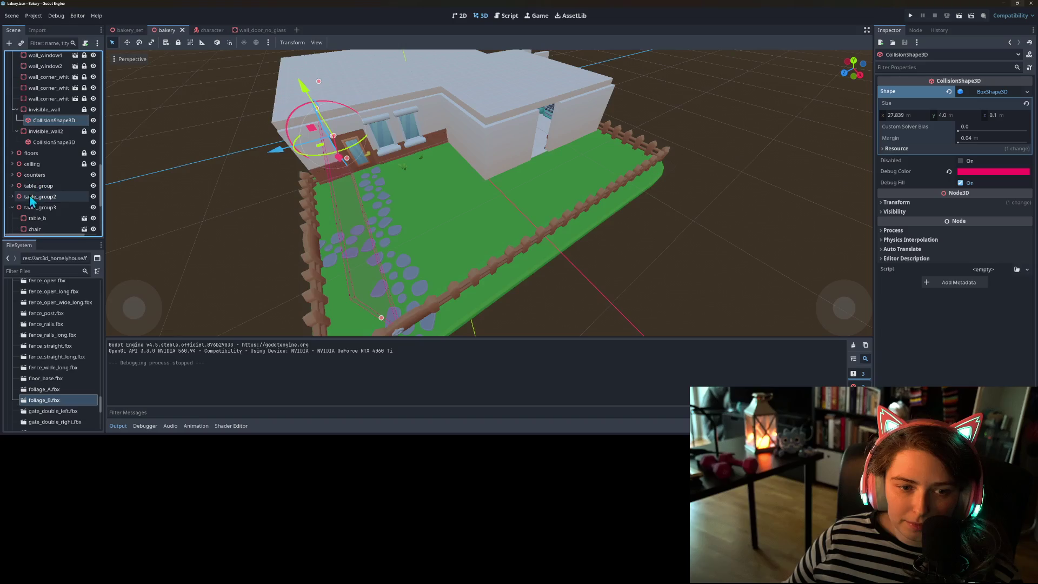
scroll(37, 203, down, 2)
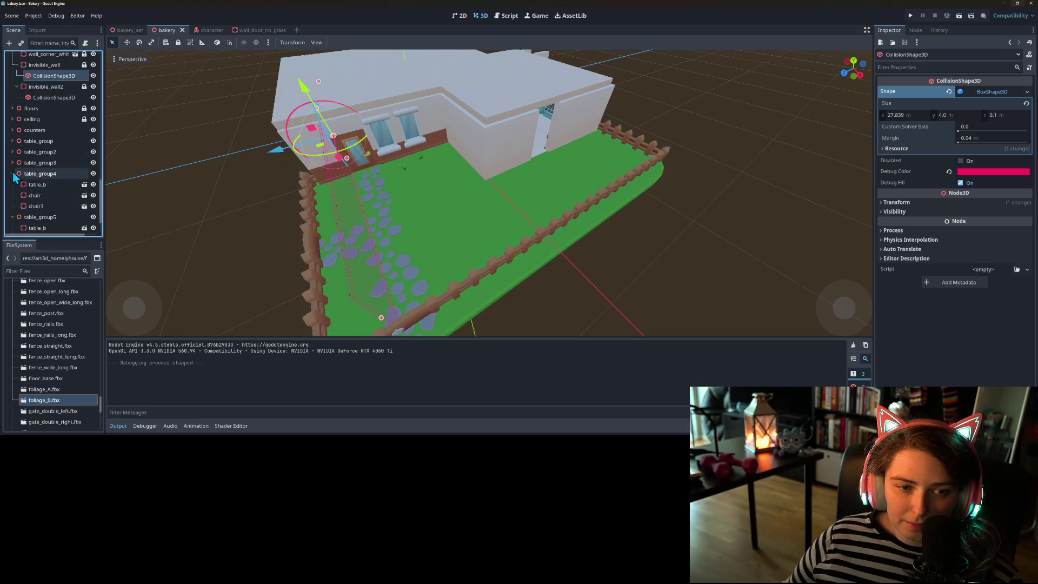
scroll(17, 195, down, 10)
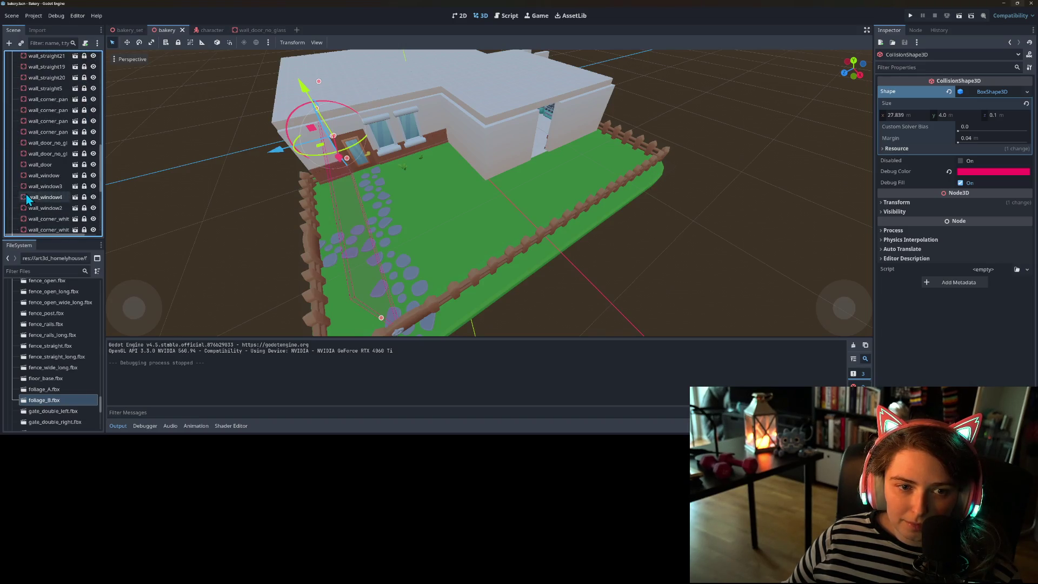
scroll(20, 202, up, 1)
click(12, 162)
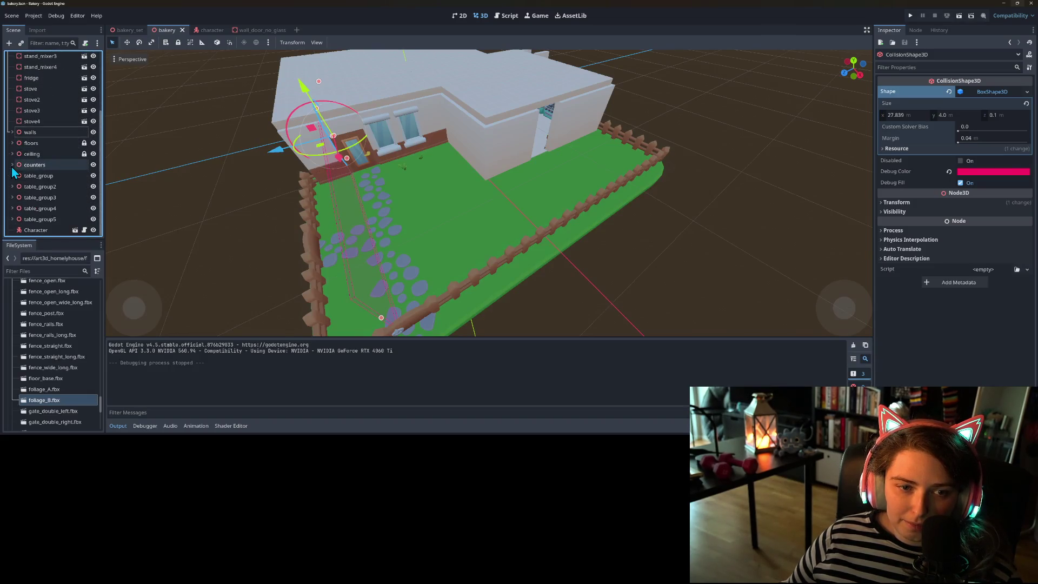
click(12, 143)
- Unlock the fifteen fence pieces from fence_corner through fence_gate_single
scroll(30, 176, down, 10)
scroll(32, 173, down, 10)
scroll(35, 185, up, 1)
click(38, 98)
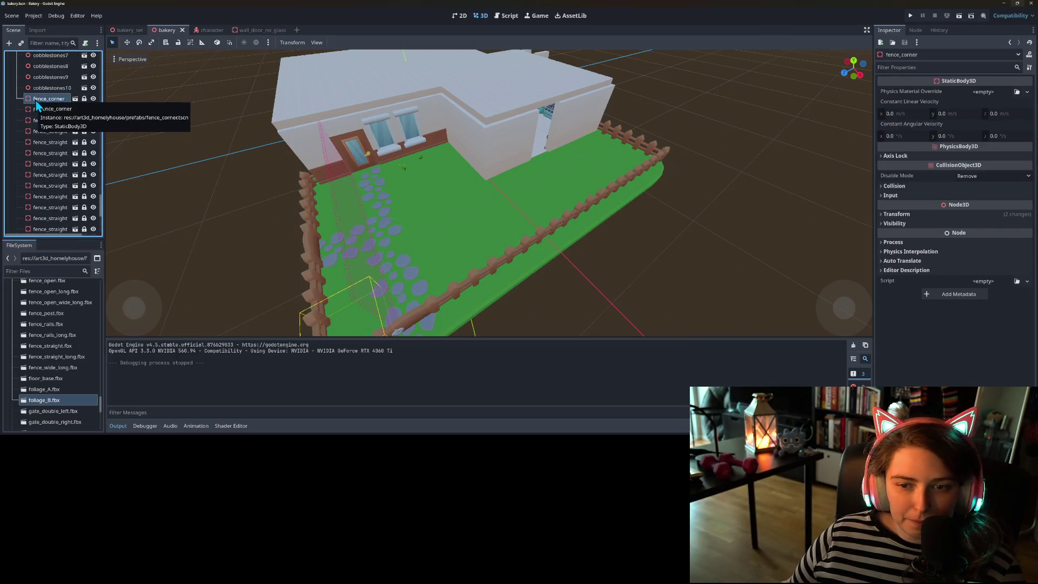
scroll(51, 162, down, 3)
shift+click(63, 184)
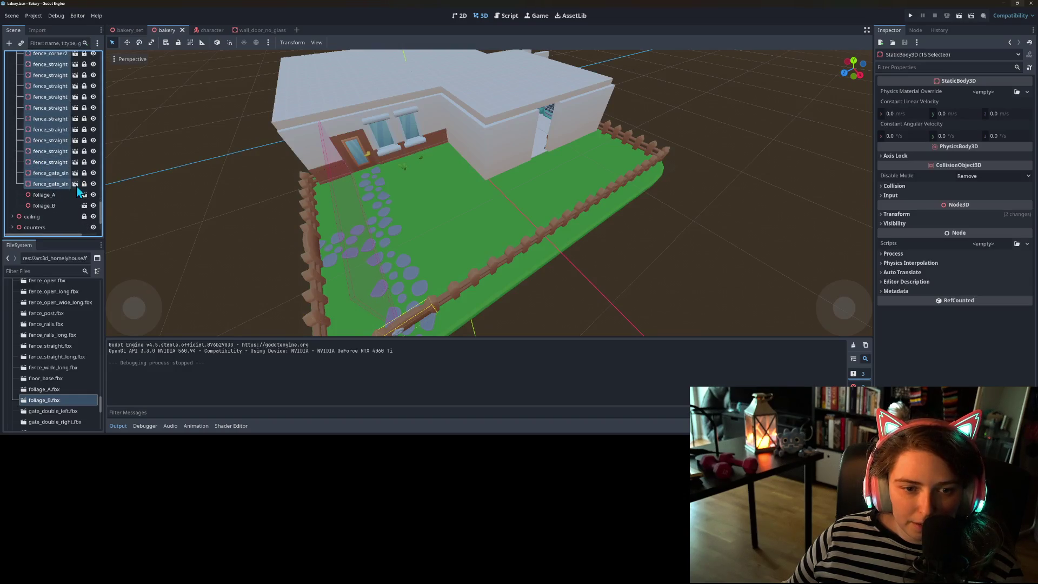
click(189, 43)
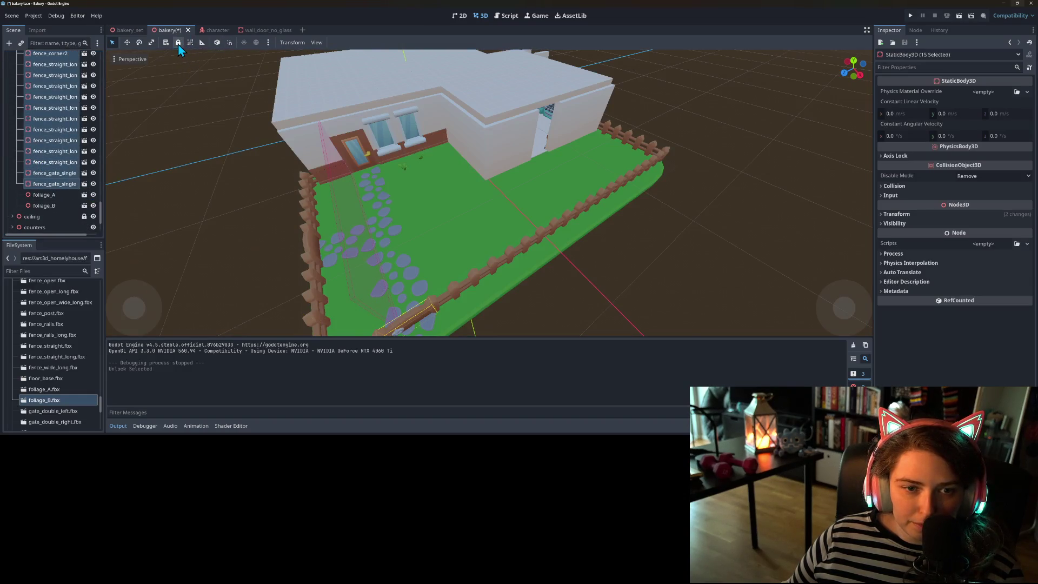
scroll(260, 297, down, 3)
scroll(260, 295, up, 3)
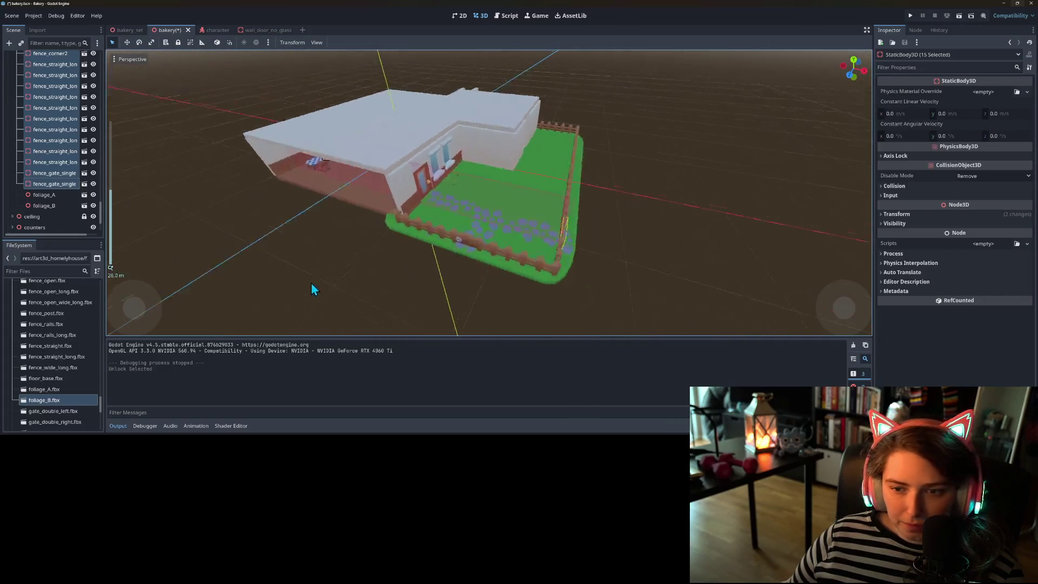
- Turn on Use Snap and move a fence section back one unit
click(229, 43)
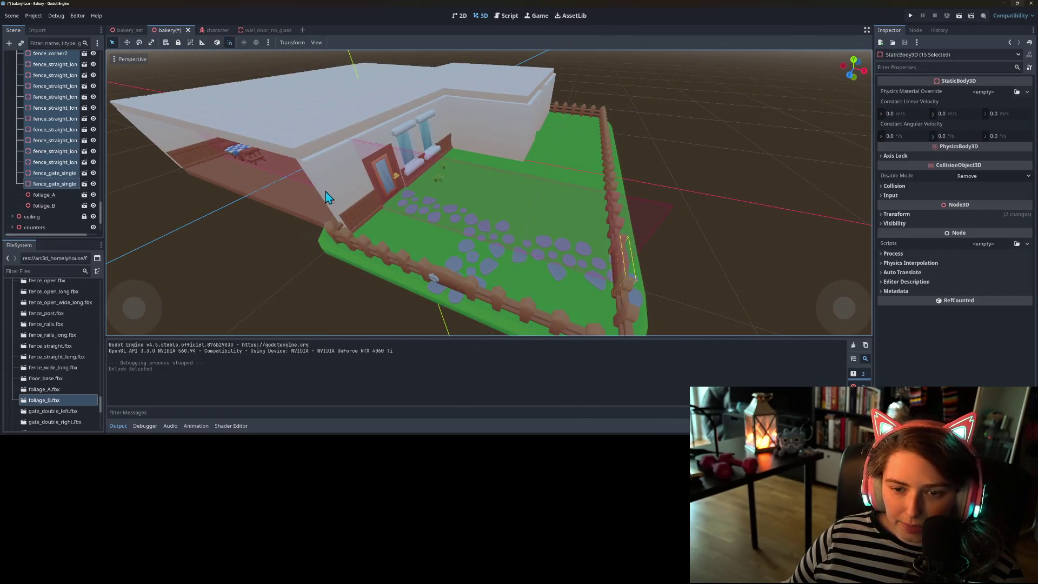
mouse_move(379, 257)
mouse_down()
mouse_move(426, 295)
mouse_move(560, 260)
mouse_move(549, 268)
mouse_up()
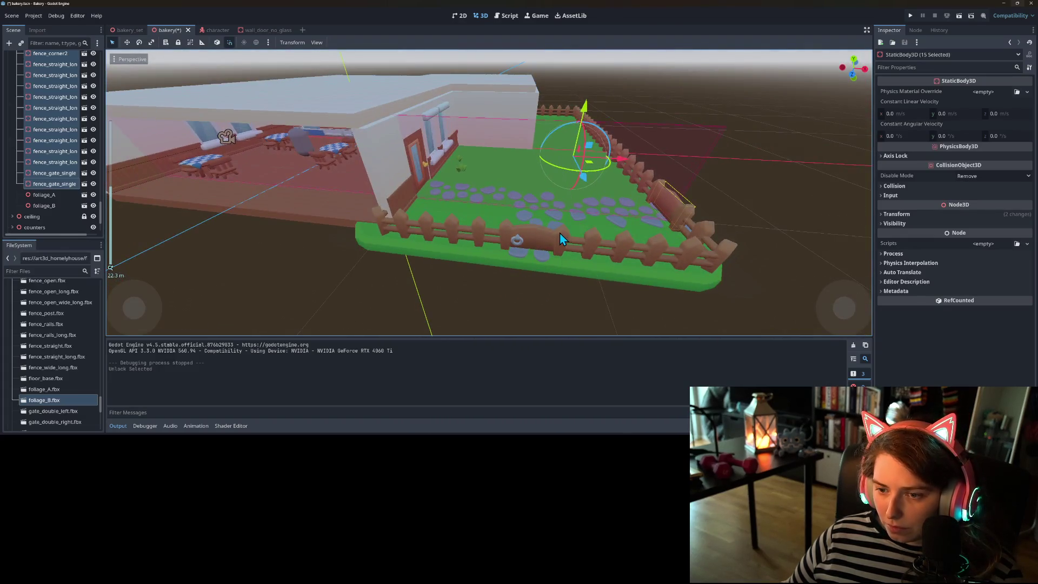
click(51, 140)
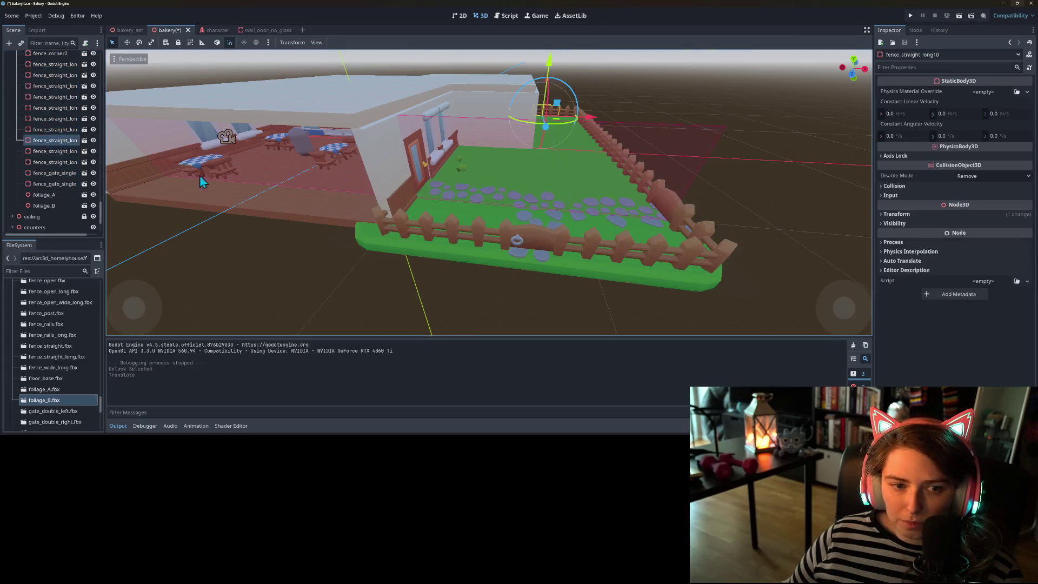
click(593, 254)
drag(598, 304, 588, 260)
- Shift the fence_corner piece right and delete the fence_straight_long12 section
scroll(521, 298, up, 3)
mouse_move(522, 299)
mouse_down()
mouse_move(507, 292)
mouse_move(534, 263)
mouse_up()
click(532, 253)
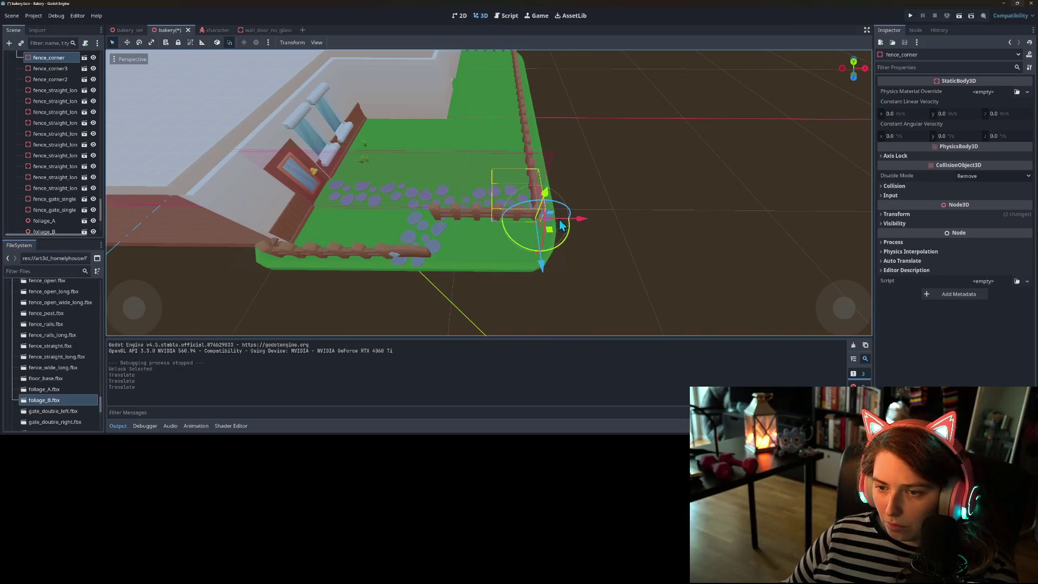
drag(581, 223, 619, 222)
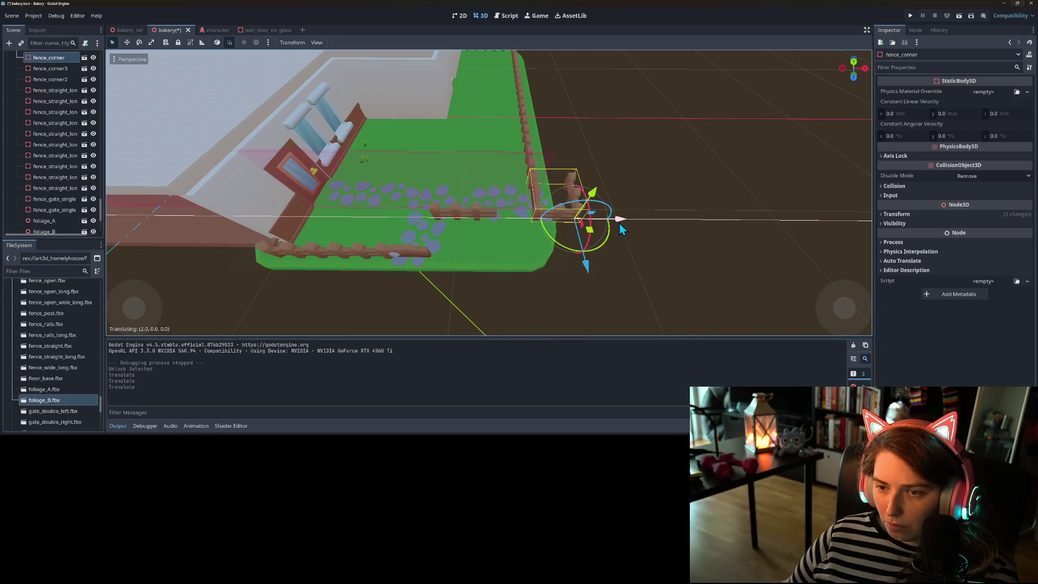
click(532, 166)
key(Delete)
key(Return)
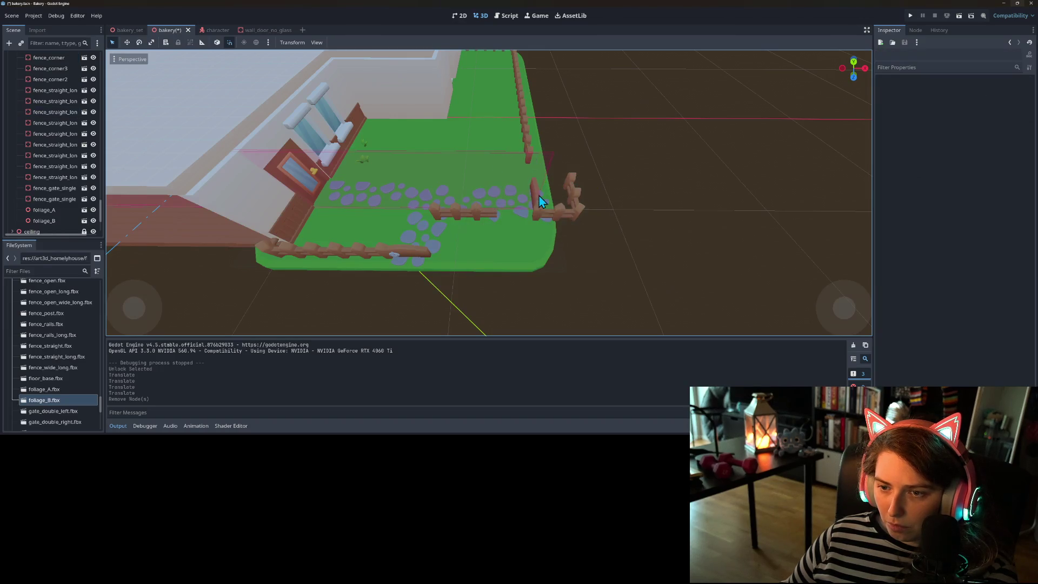
- Move both gate pieces back two units and nudge the corner piece one unit left
click(535, 191)
drag(543, 225, 537, 200)
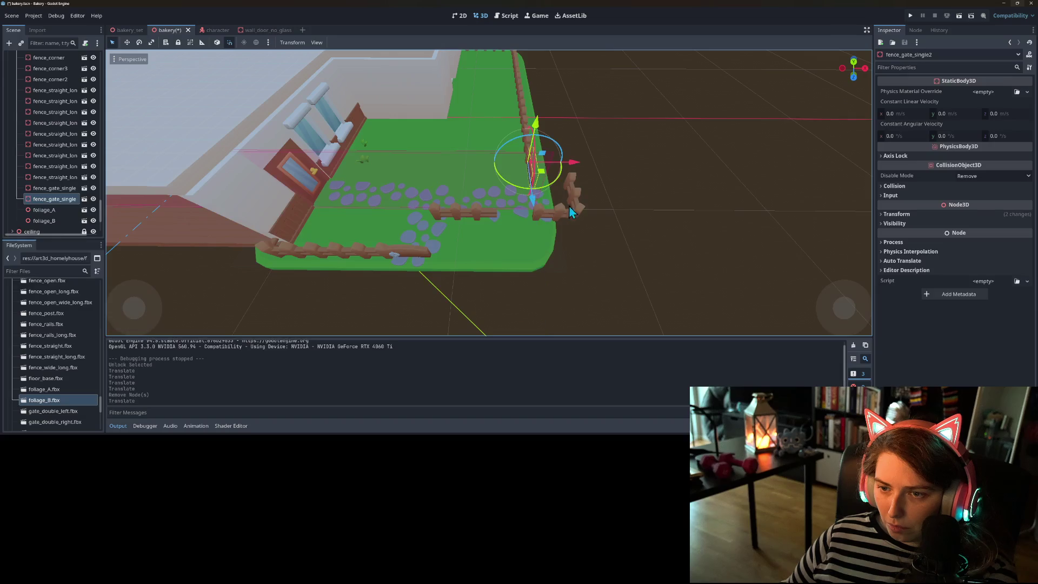
click(583, 215)
drag(620, 219, 586, 220)
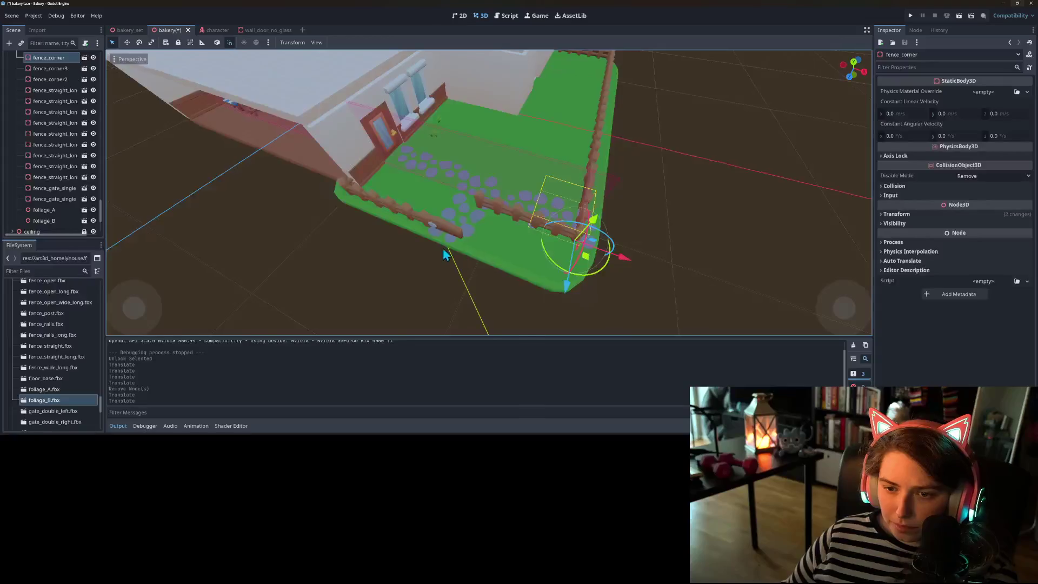
click(522, 217)
drag(543, 271, 538, 232)
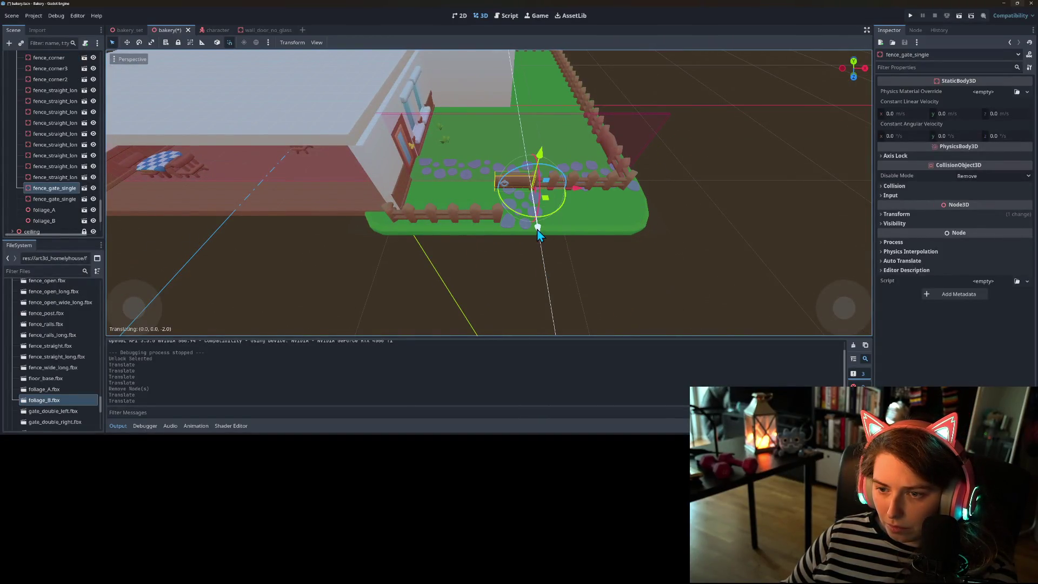
- Move fence_straight_long3 back two units and delete the short fence piece on the left
click(489, 211)
drag(485, 255, 481, 228)
click(421, 211)
key(Delete)
key(Return)
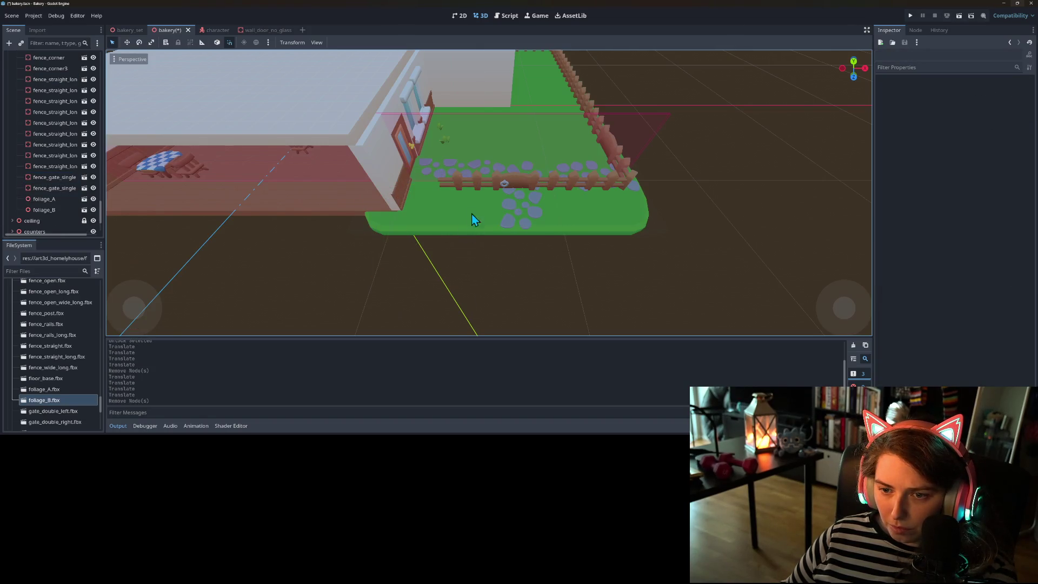
- Slide fence_straight_long3 along the fence line into place and save the bakery scene
click(459, 179)
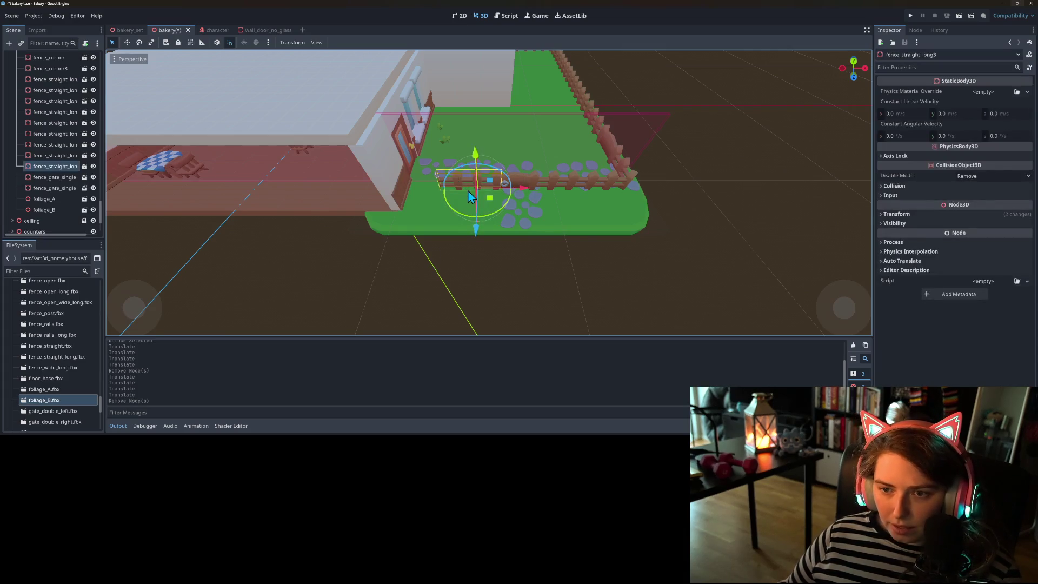
drag(478, 194, 477, 193)
scroll(459, 252, up, 5)
drag(505, 133, 530, 129)
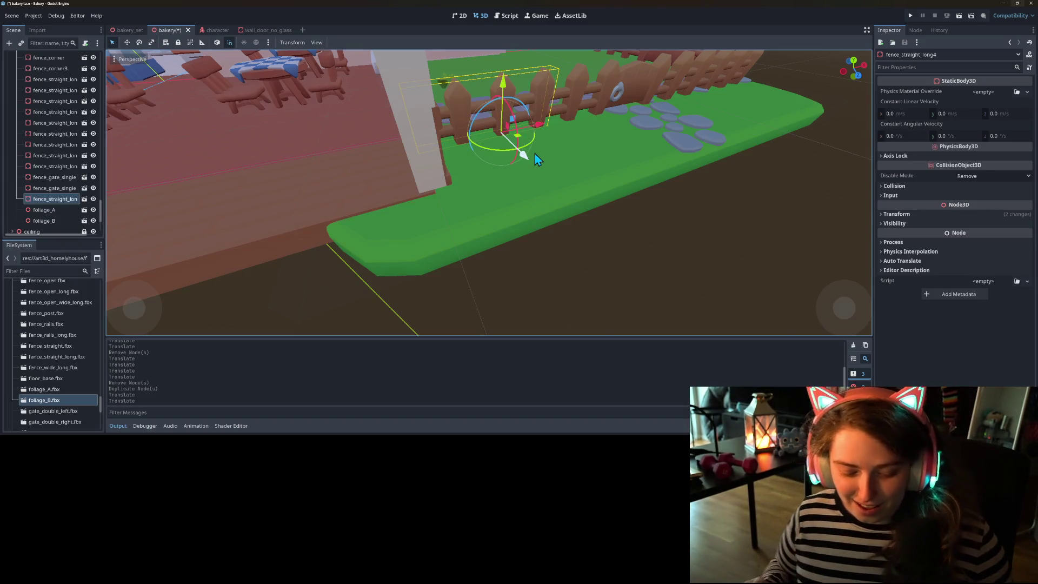
key(ctrl+s)
- Deselect, view the bakery and garden from an elevated angle, and run the project
scroll(579, 248, down, 5)
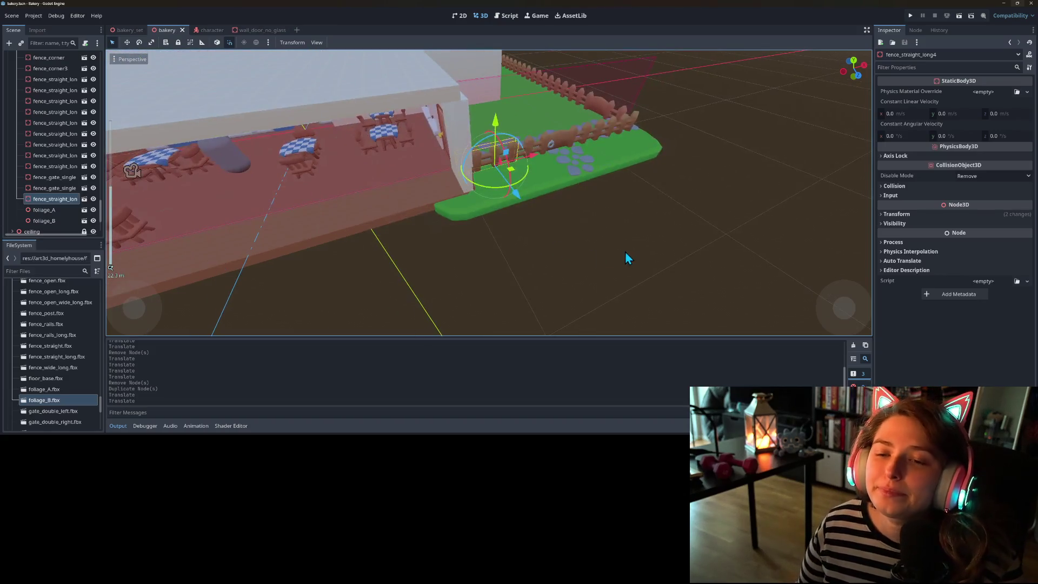
scroll(566, 255, up, 2)
scroll(557, 261, up, 3)
scroll(530, 264, up, 4)
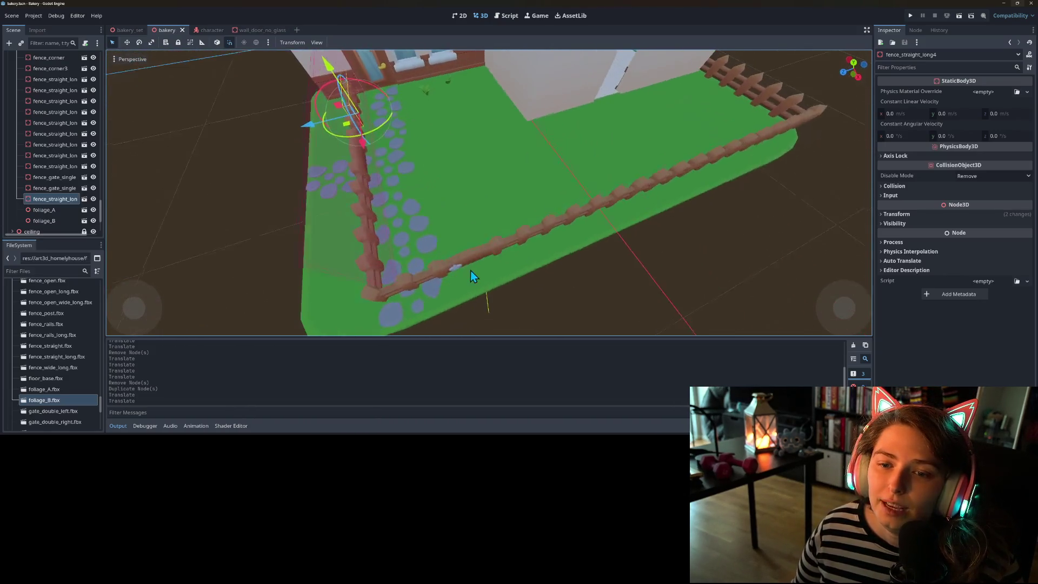
drag(470, 271, 556, 256)
scroll(556, 260, up, 5)
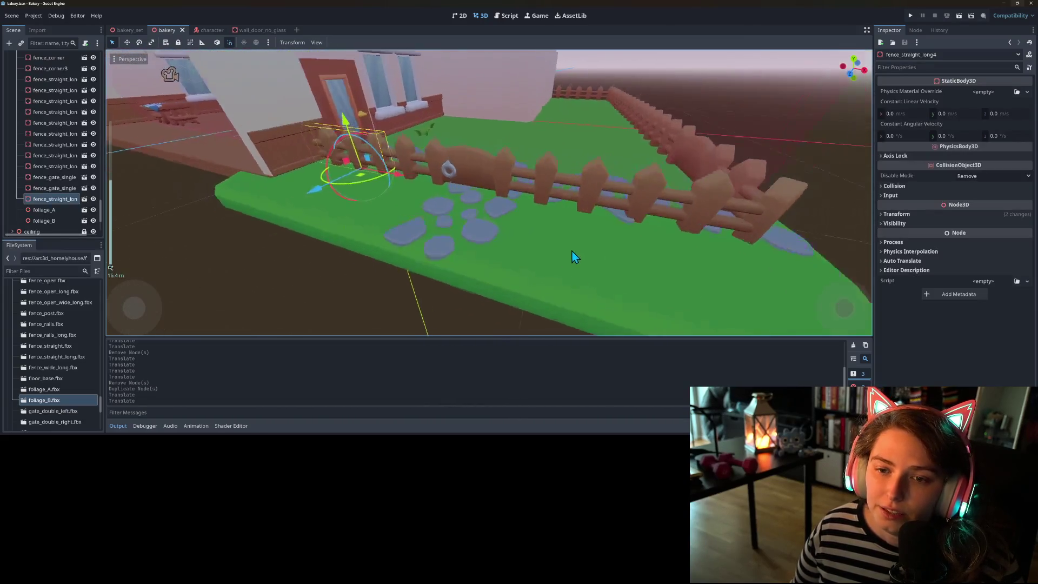
scroll(809, 212, down, 8)
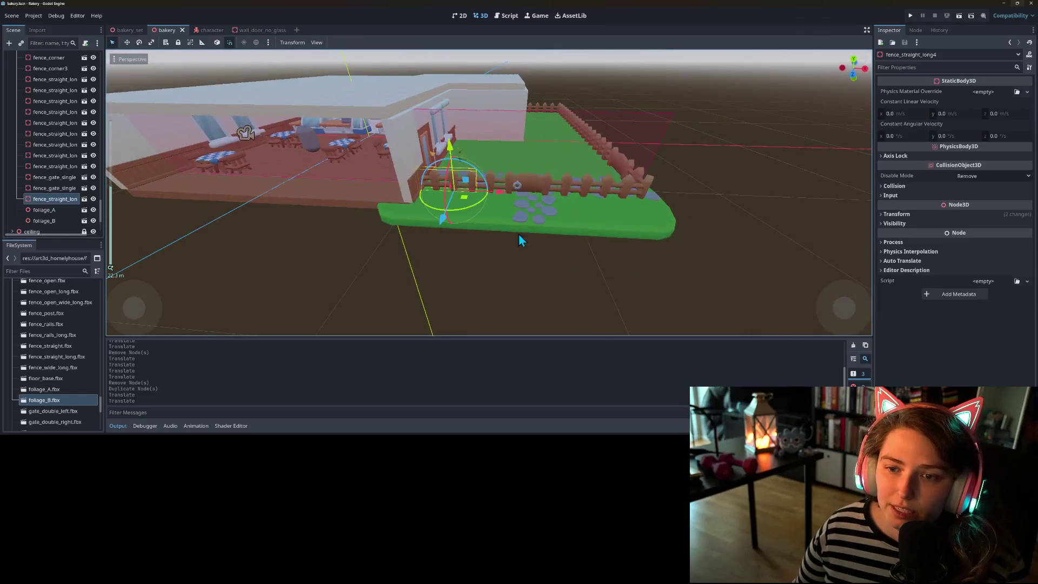
click(543, 258)
mouse_move(545, 259)
mouse_down()
mouse_move(464, 264)
mouse_move(527, 270)
mouse_move(563, 241)
mouse_up()
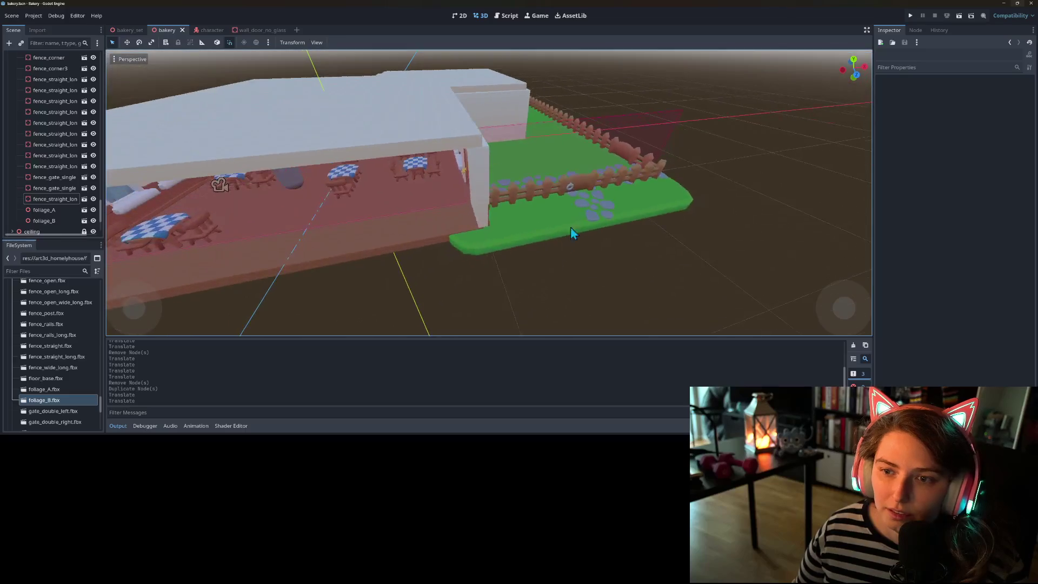
click(911, 16)
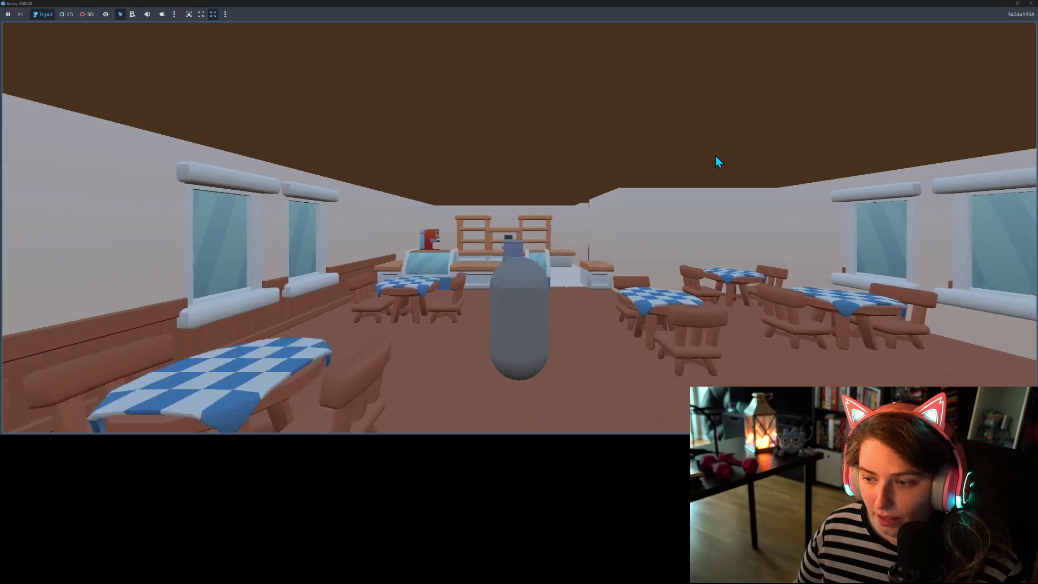
- Walk the player toward the counter while turning to view the dining room, lawn and fence
key(e)
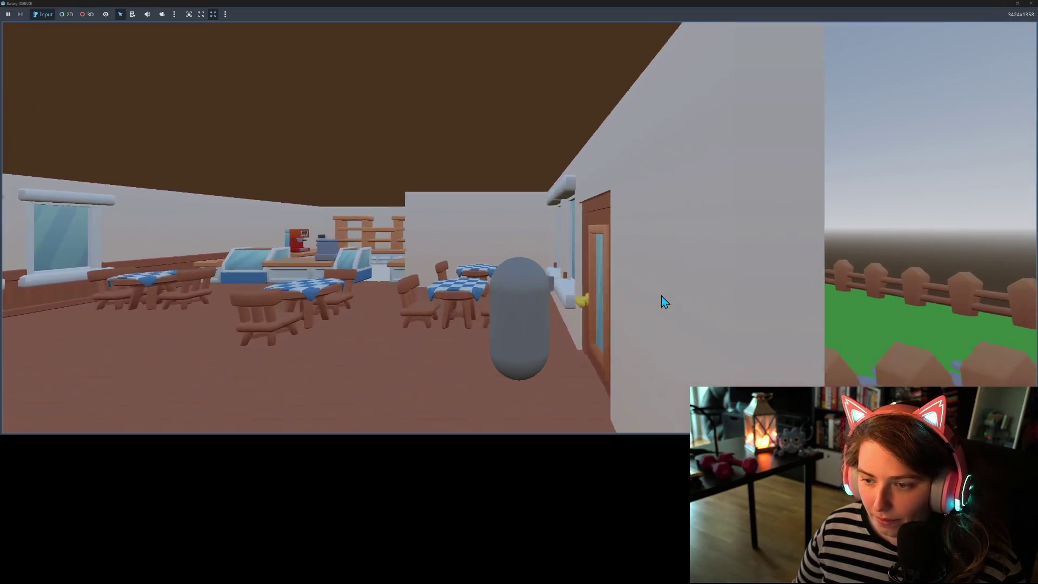
key(e)
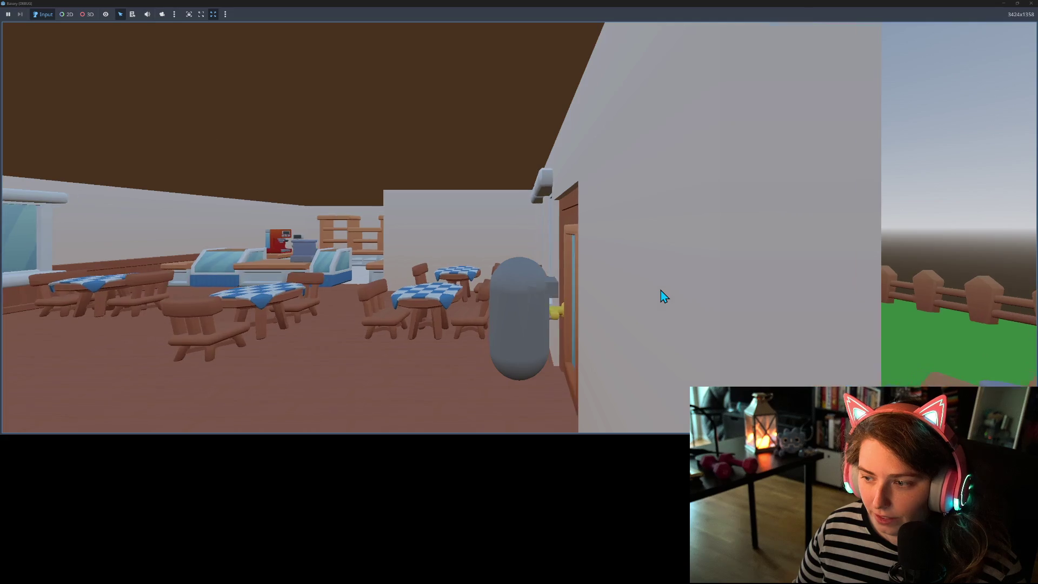
key(q)
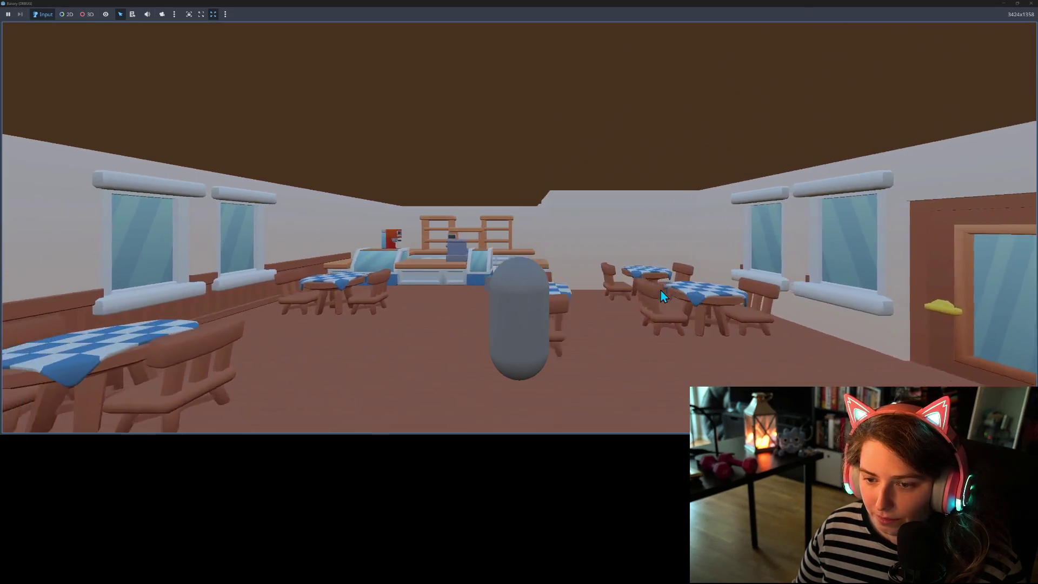
key(w)
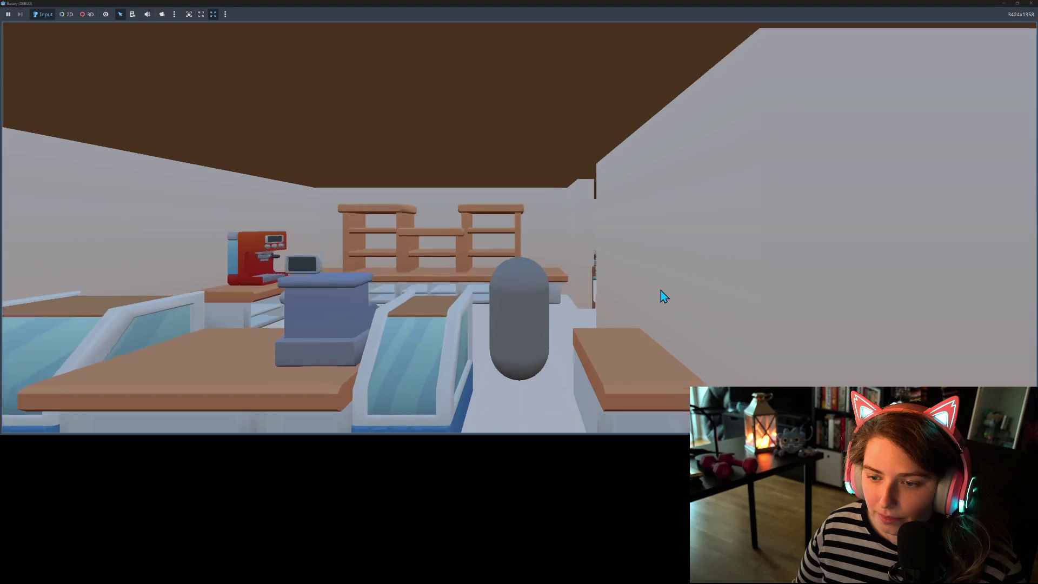
key(e)
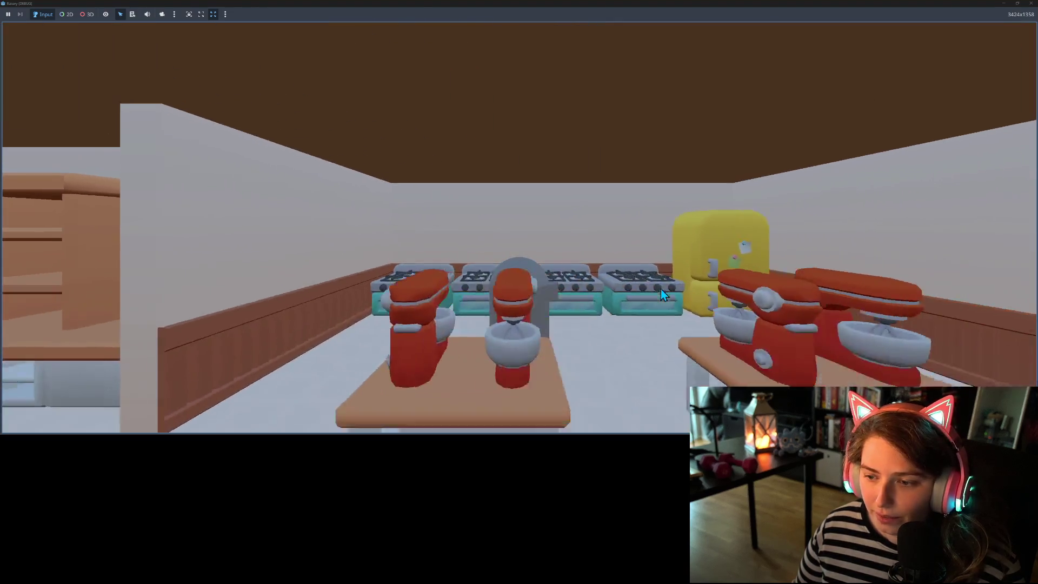
key(e)
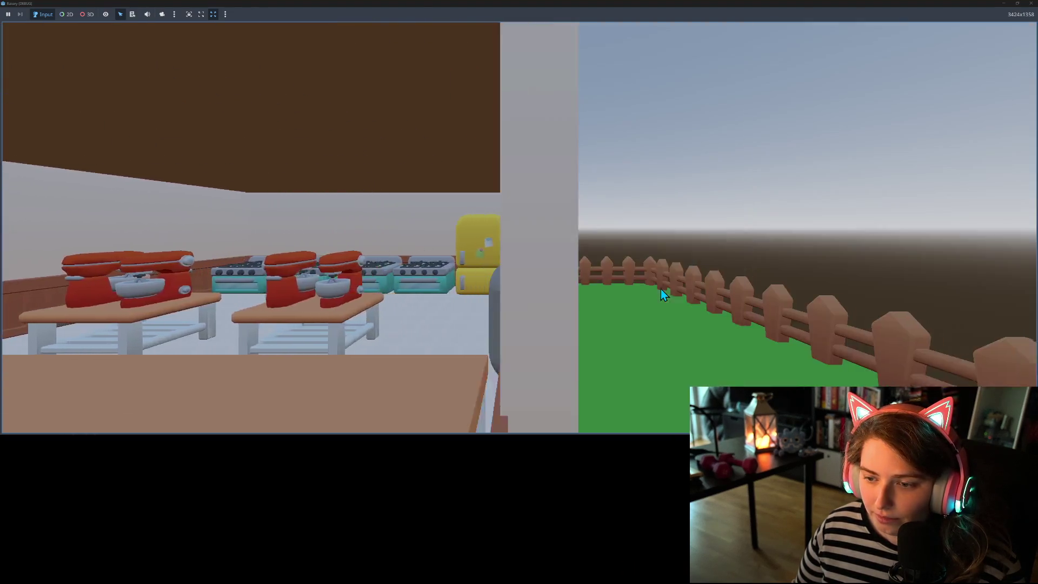
key(e)
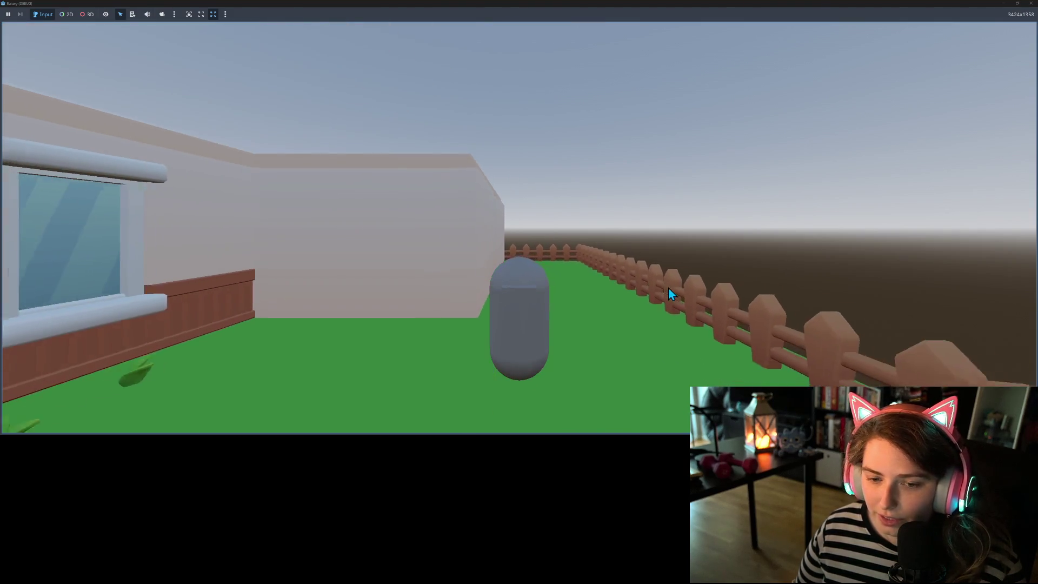
key(e)
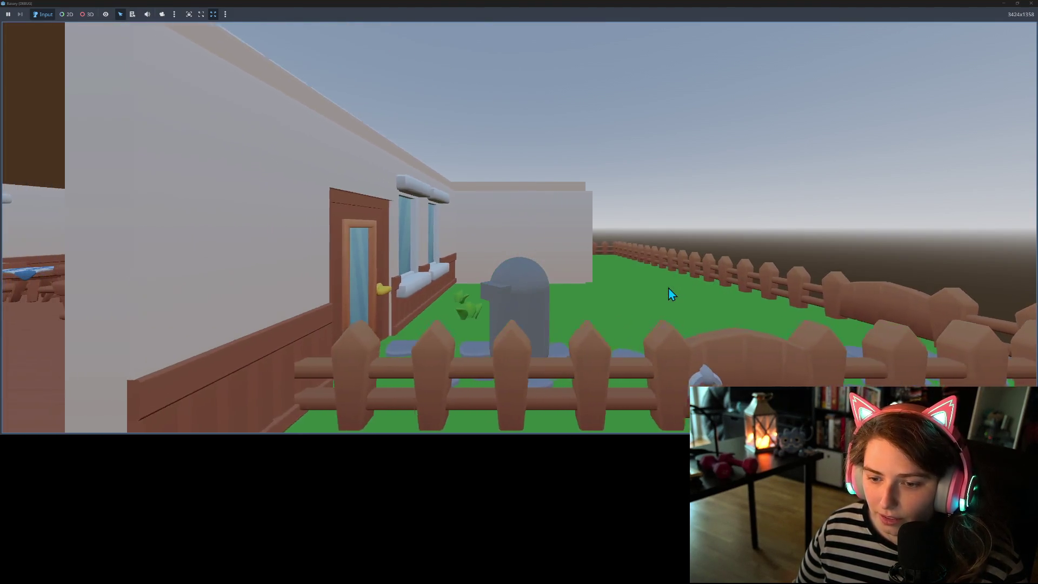
key(e)
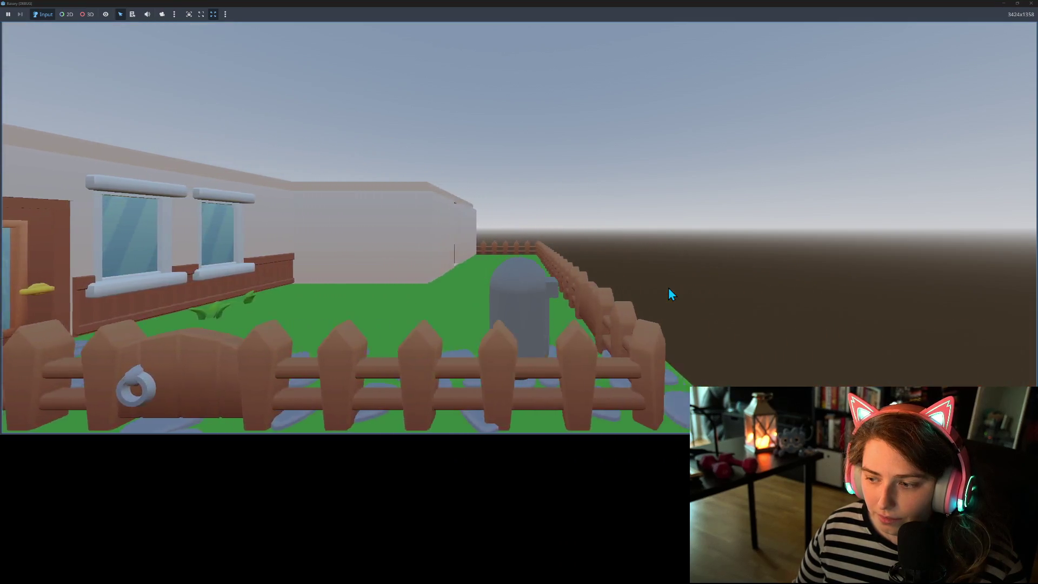
key(e)
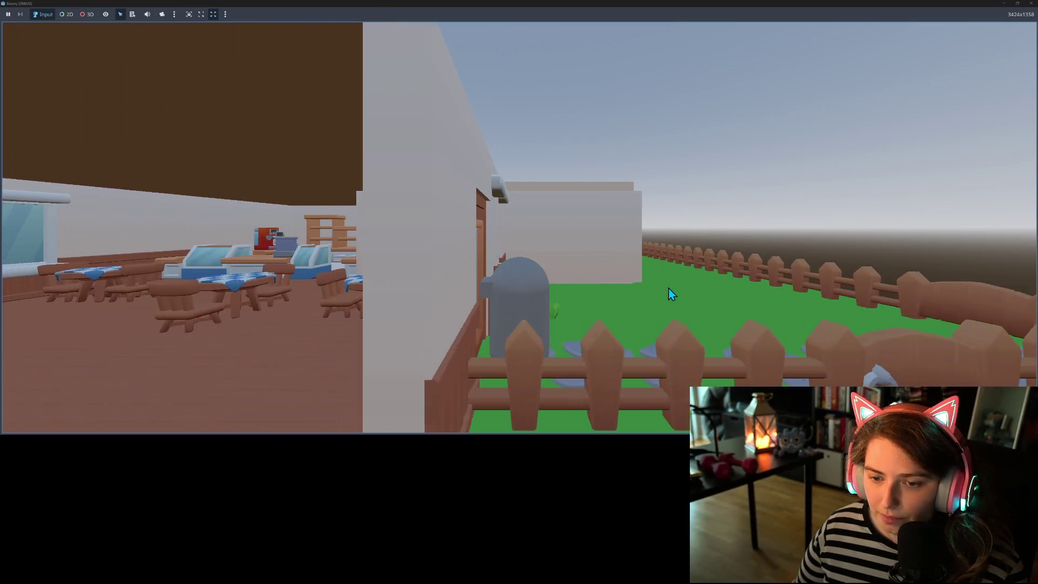
key(q)
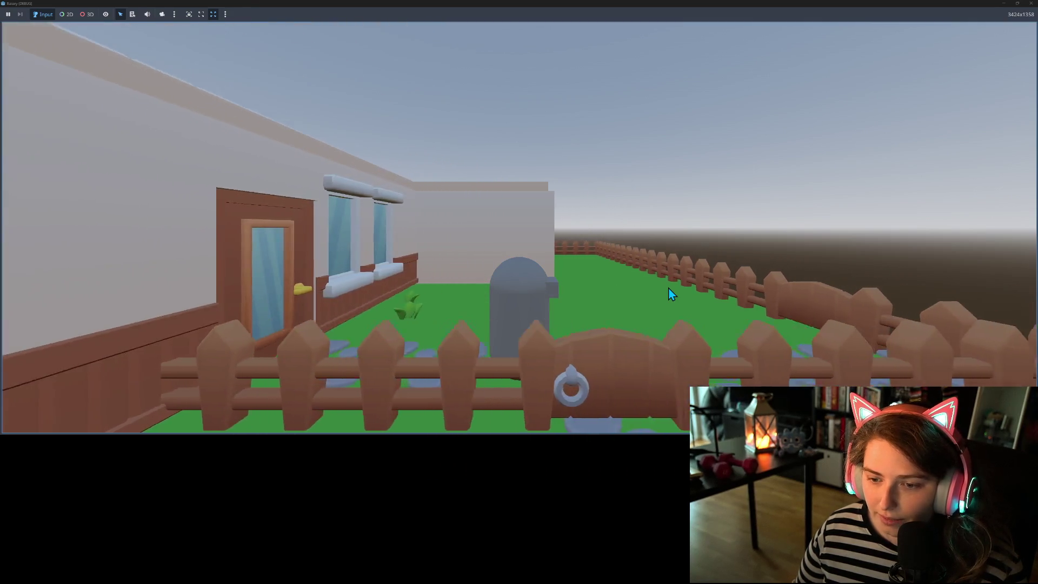
- Swing the camera around the player by the fence gate and house side wall
key(e)
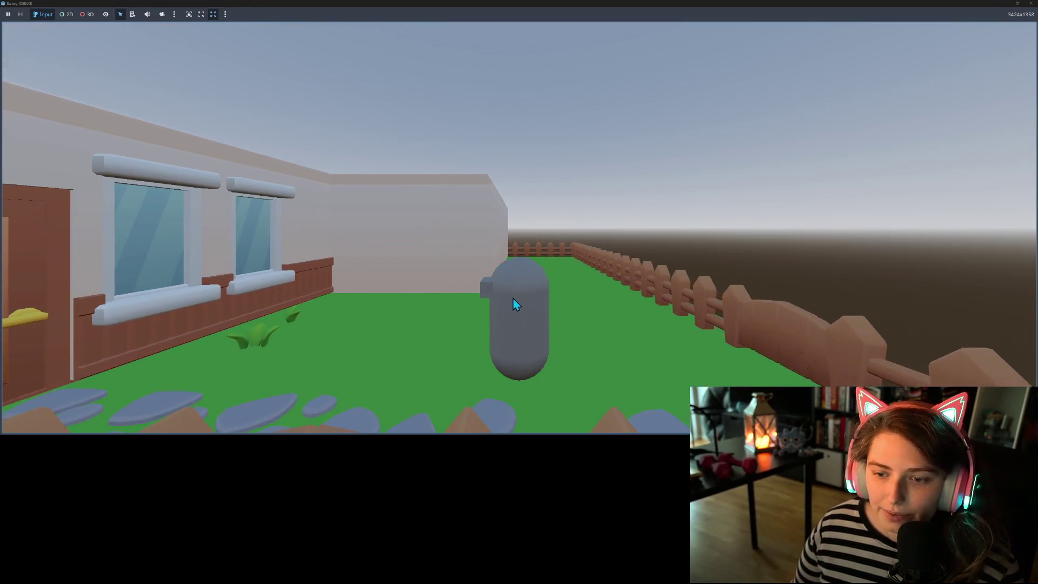
key(q)
key(e)
key(q)
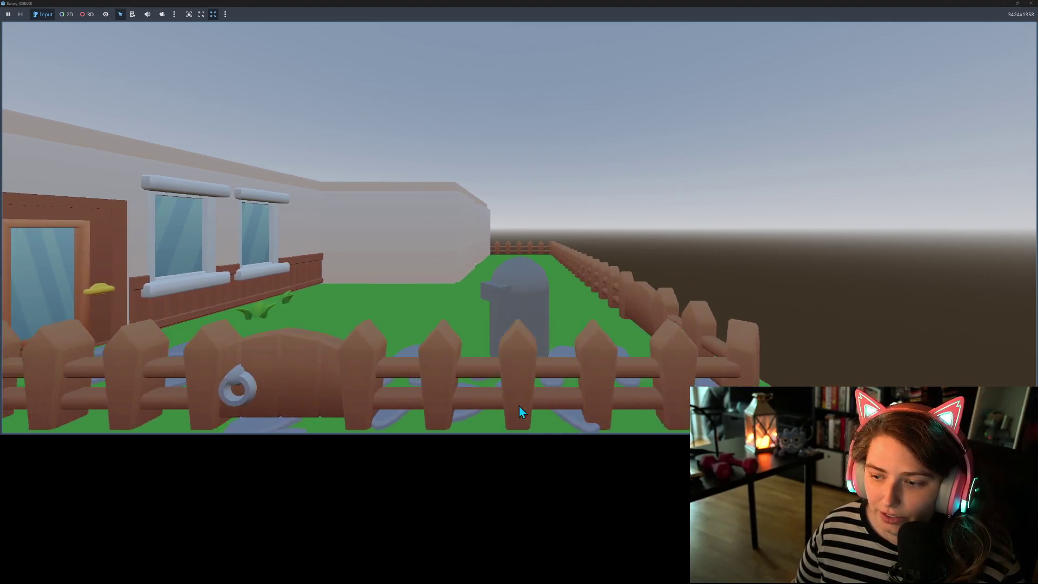
key(q)
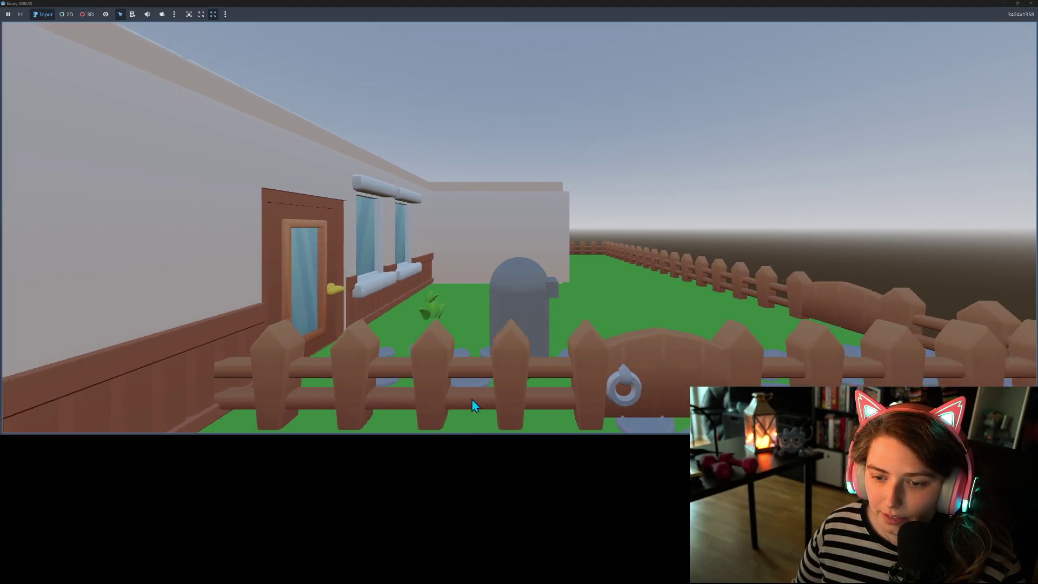
key(e)
key(e)
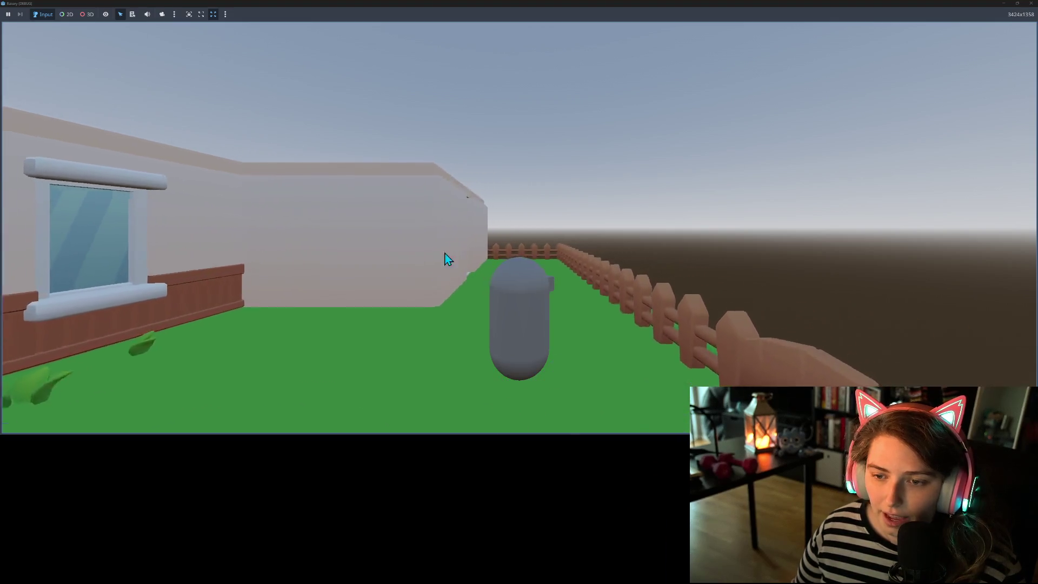
key(e)
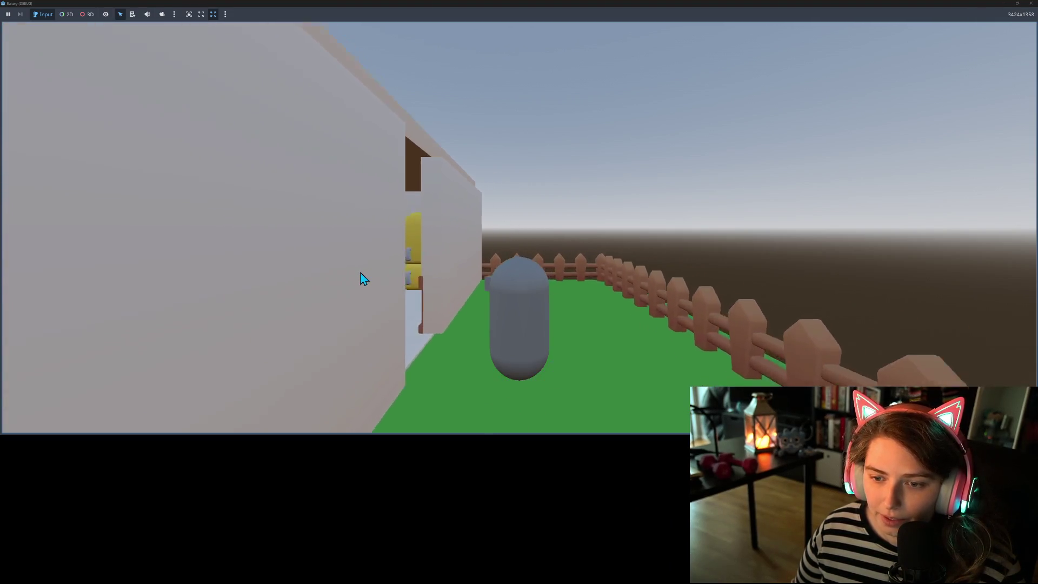
- Look around the kitchen toward the fridge, glancing out at the yard and fence
key(e)
key(q)
key(e)
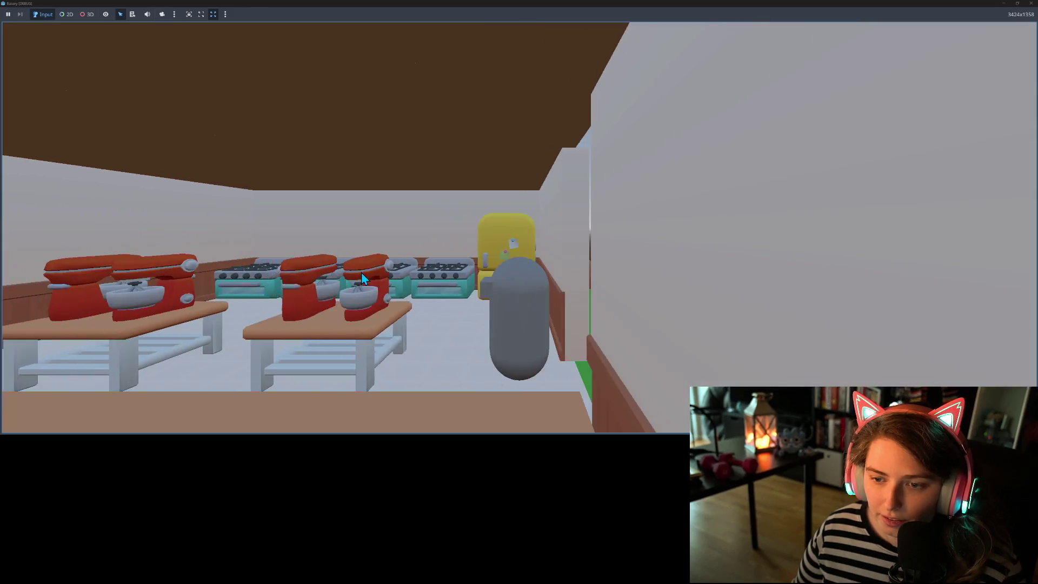
key(e)
key(q)
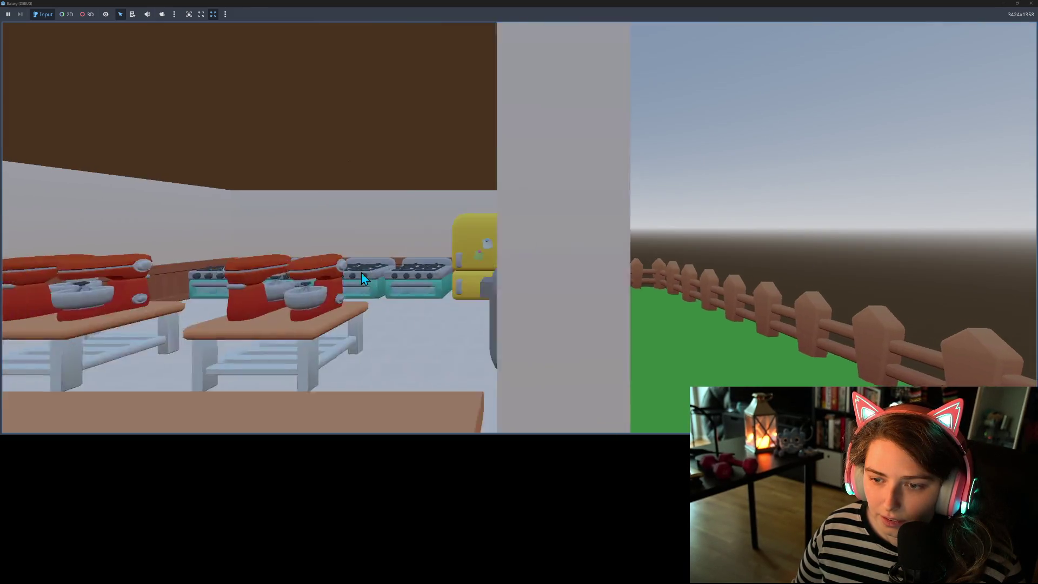
key(e)
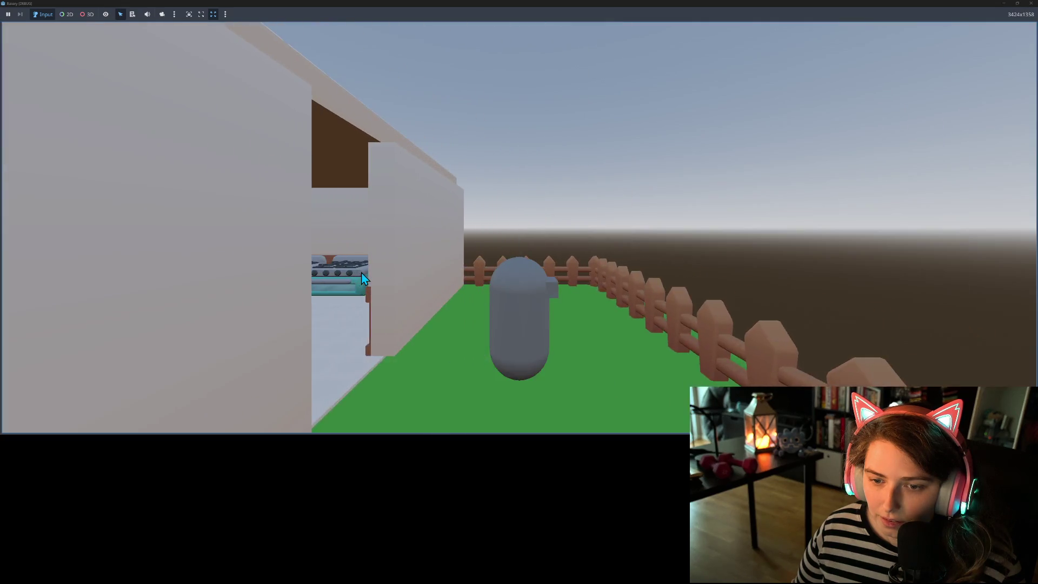
key(q)
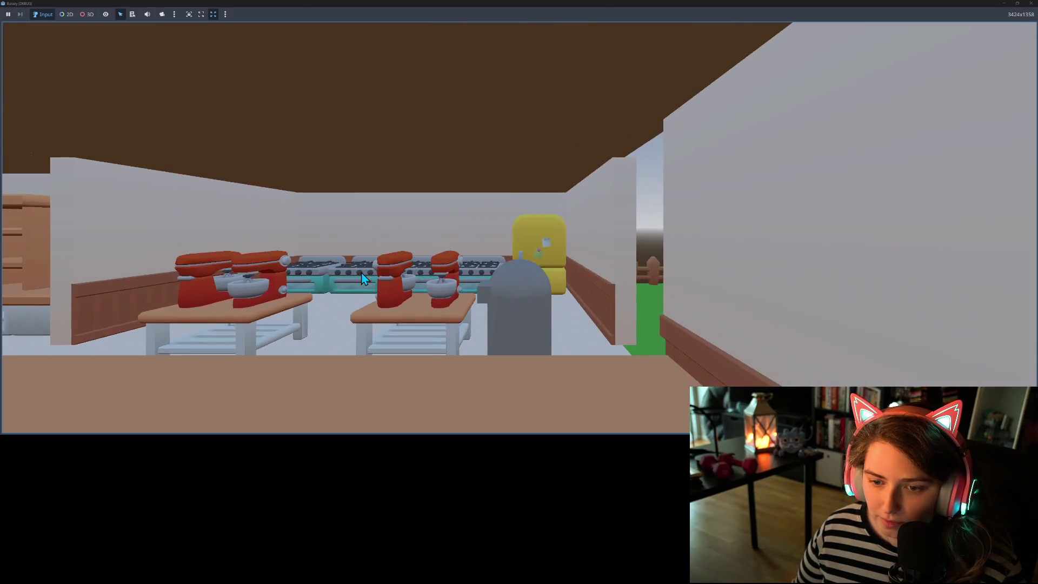
key(e)
key(q)
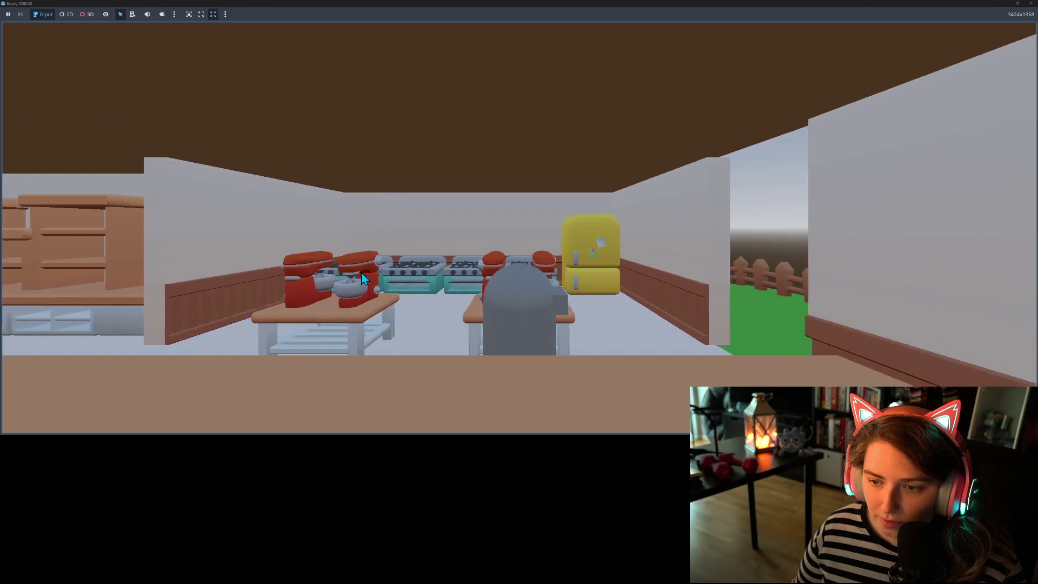
key(e)
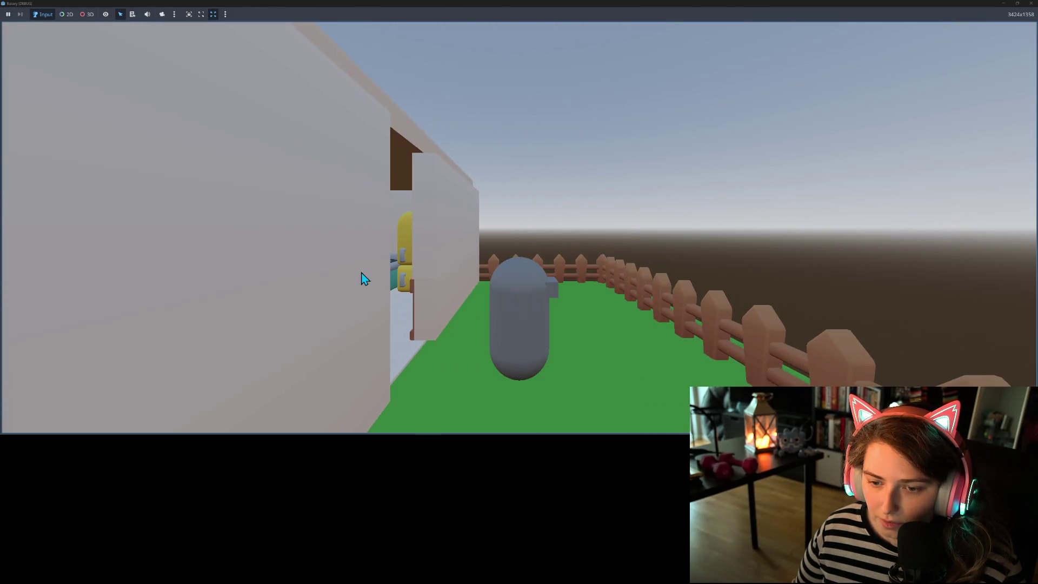
key(q)
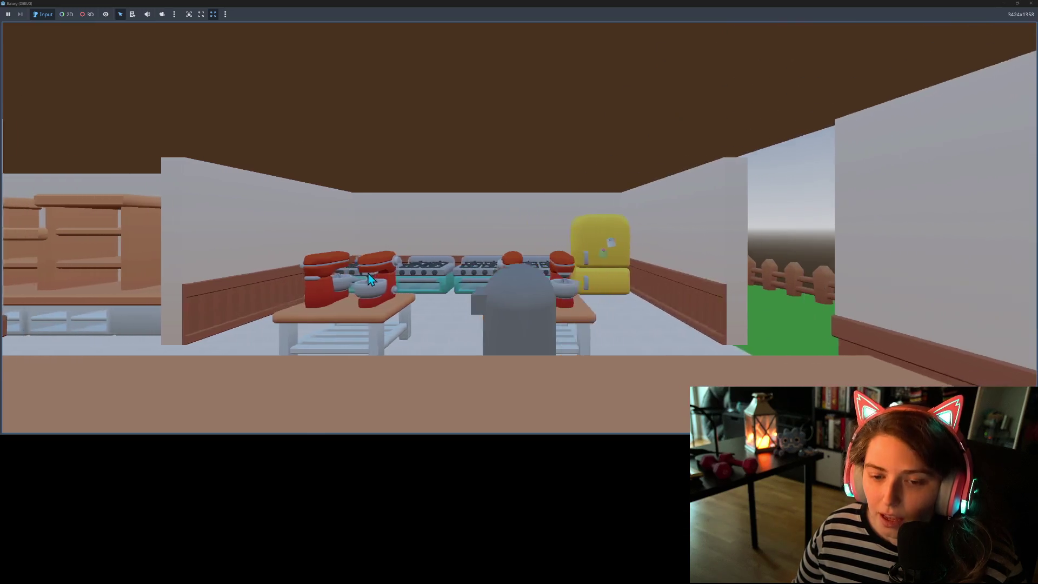
key(q)
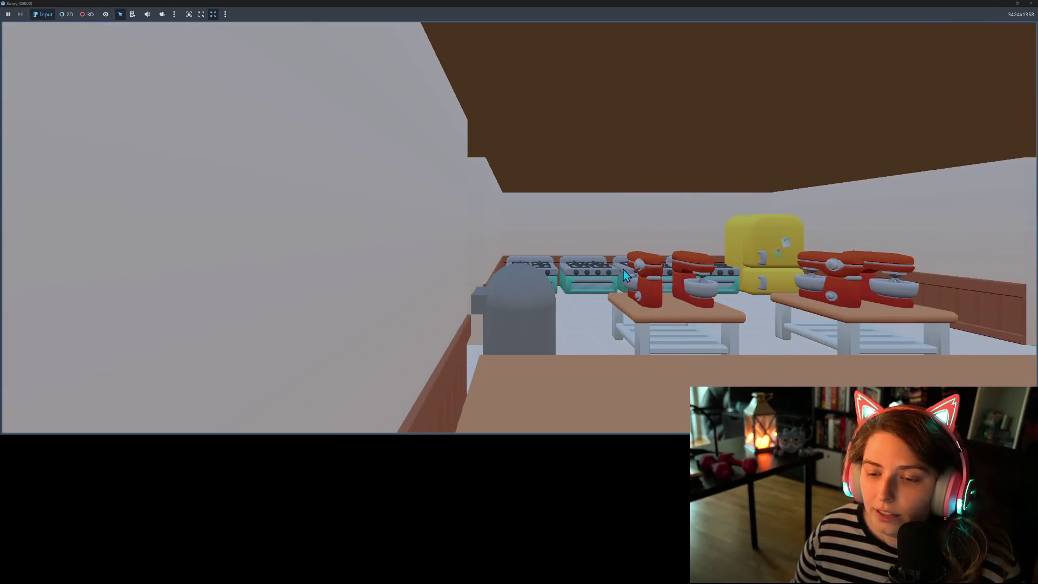
key(e)
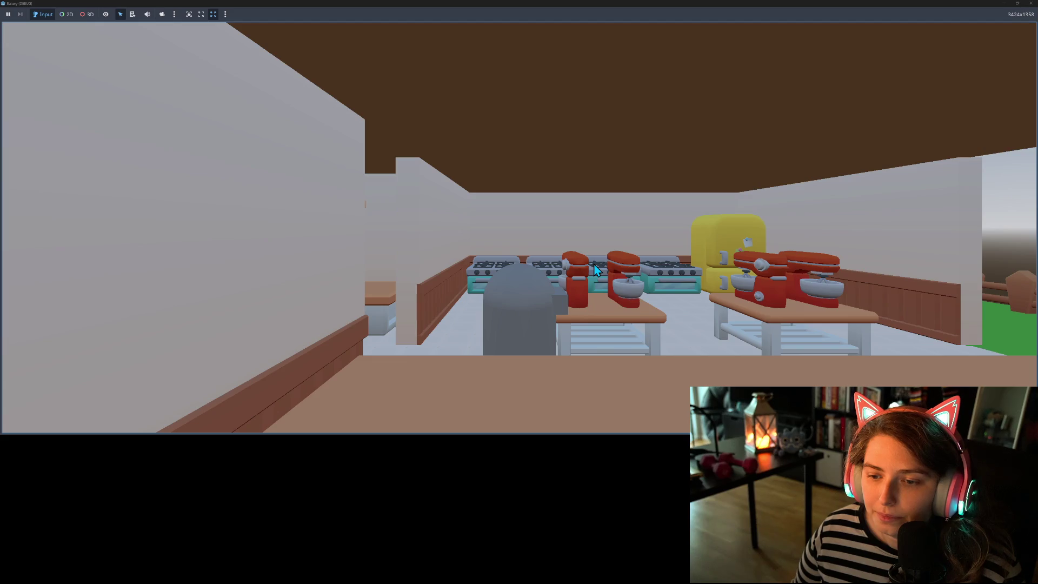
key(e)
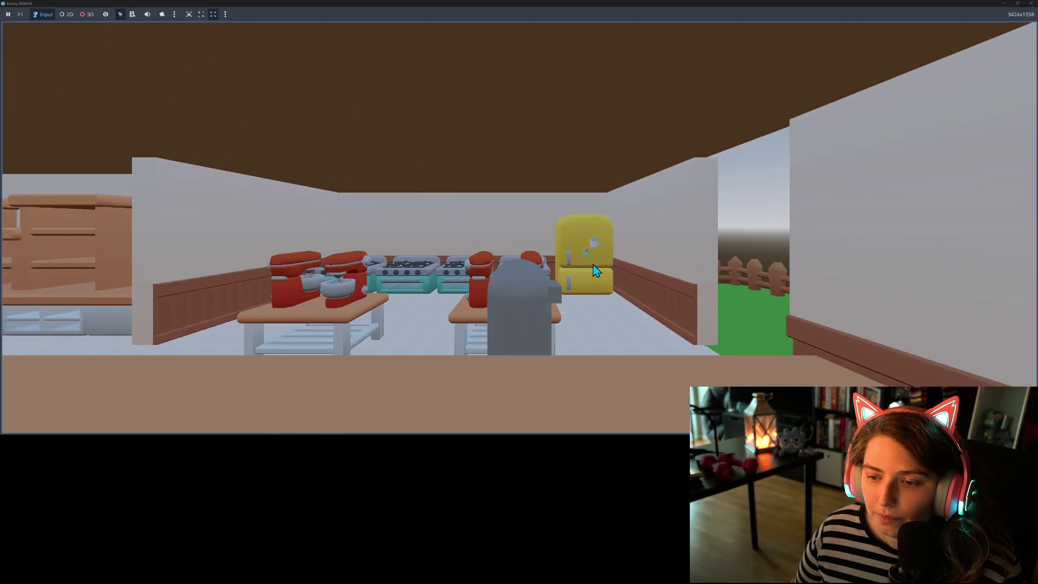
key(e)
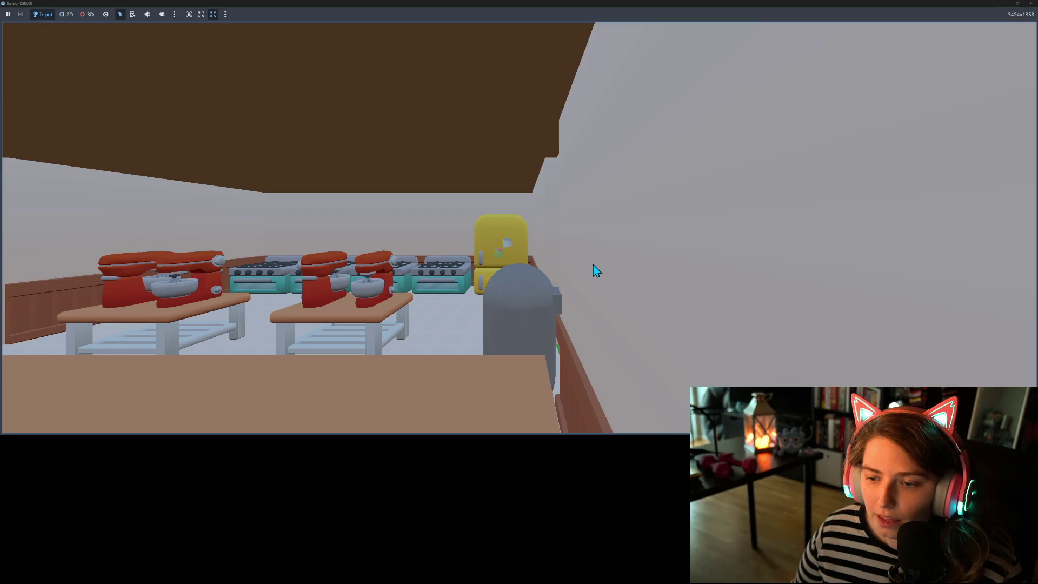
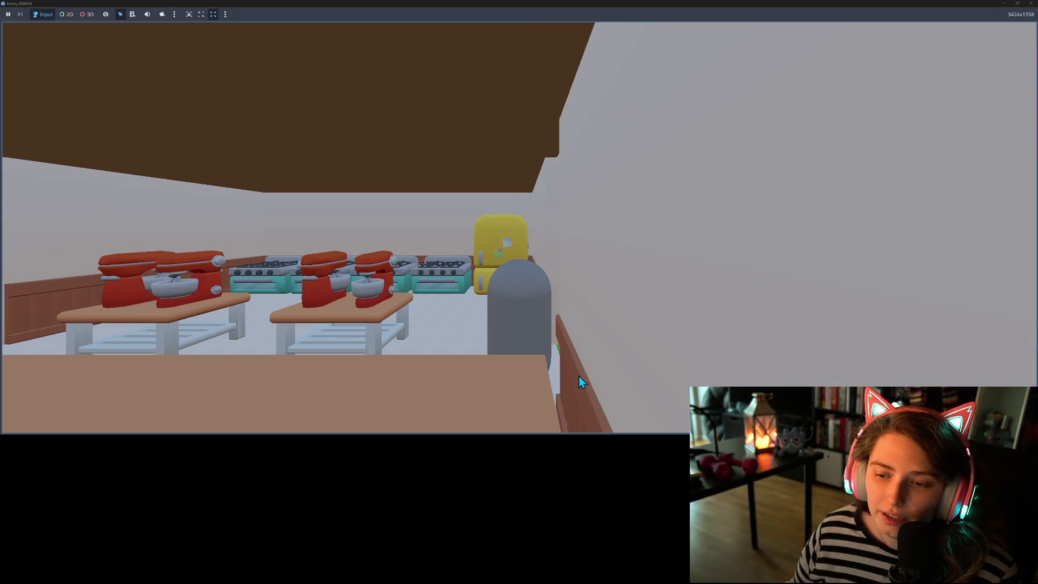
- Walk the capsule player back and forth past the wall edge out to the fenced yard
key(d)
key(d)
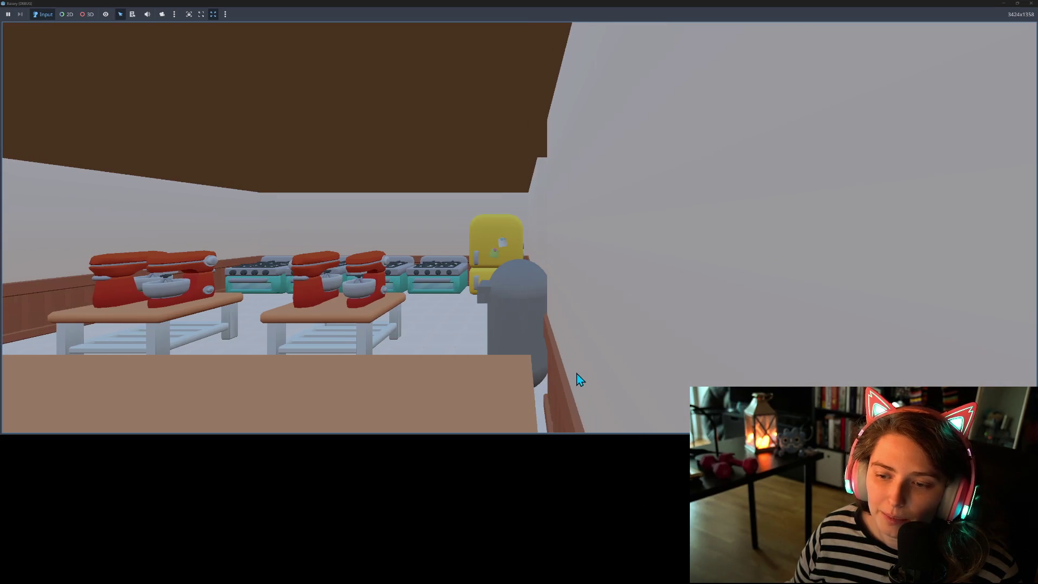
key(a)
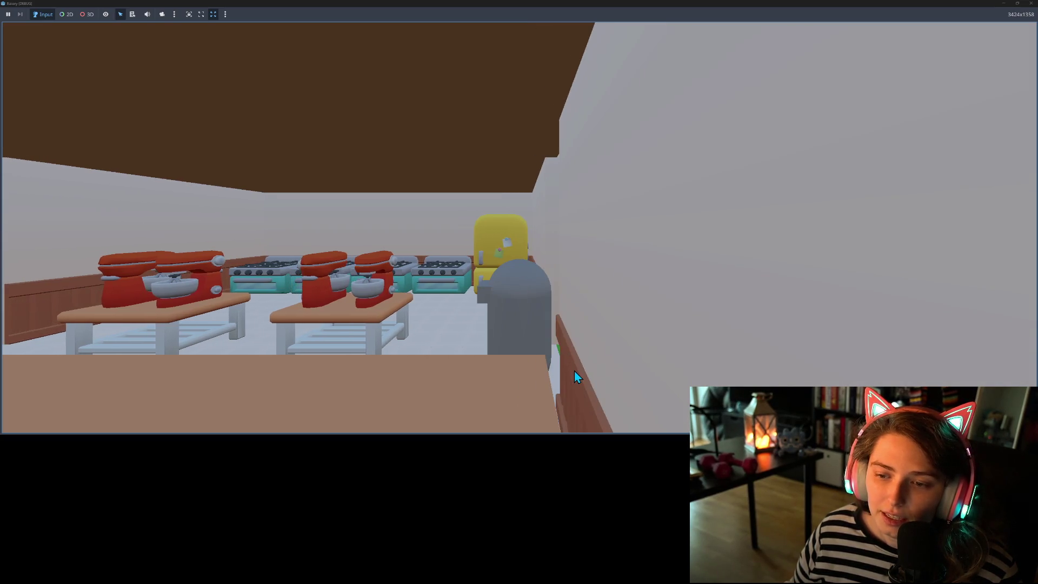
key(d)
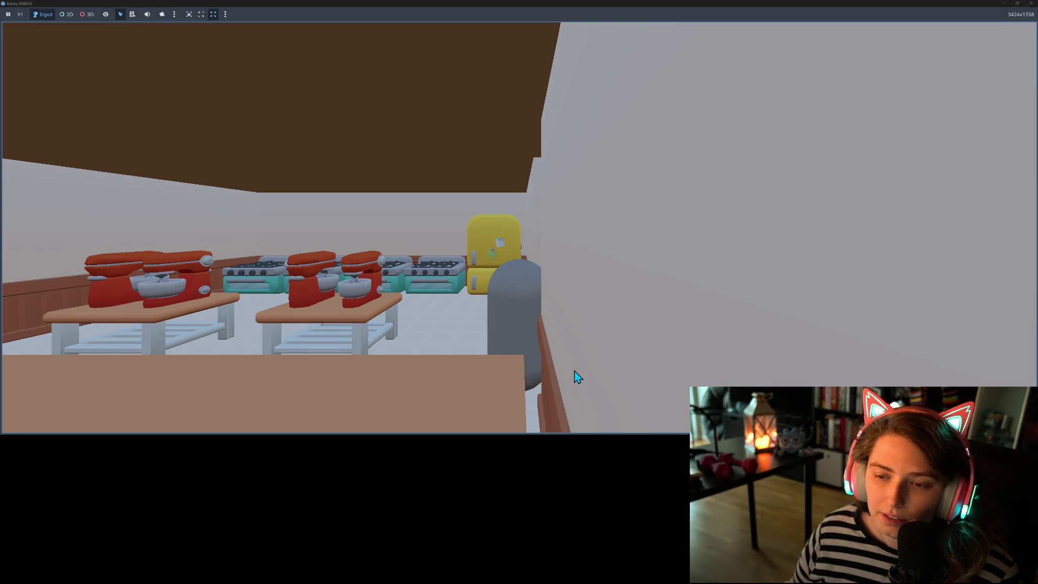
key(d)
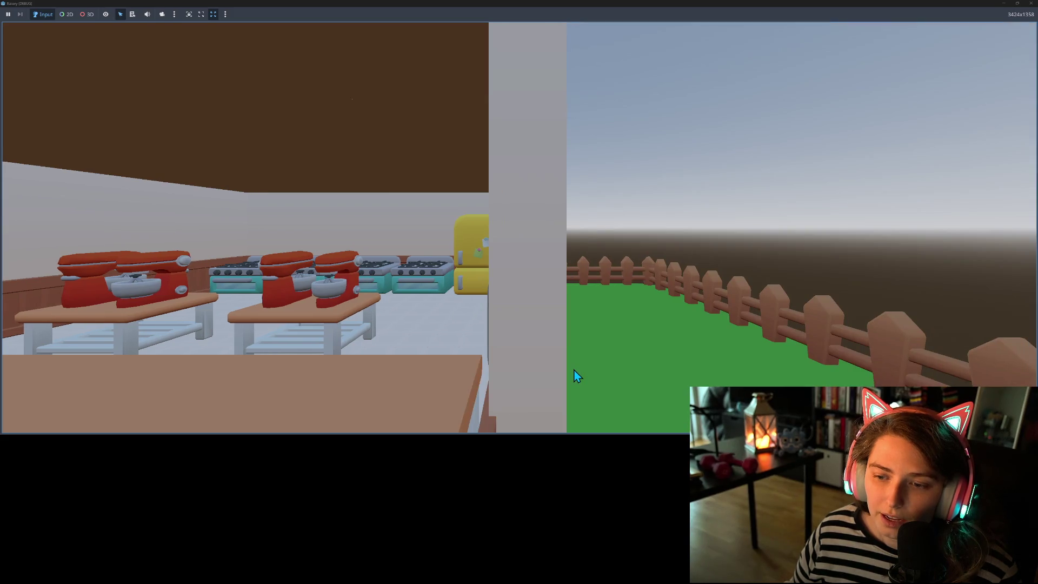
key(d)
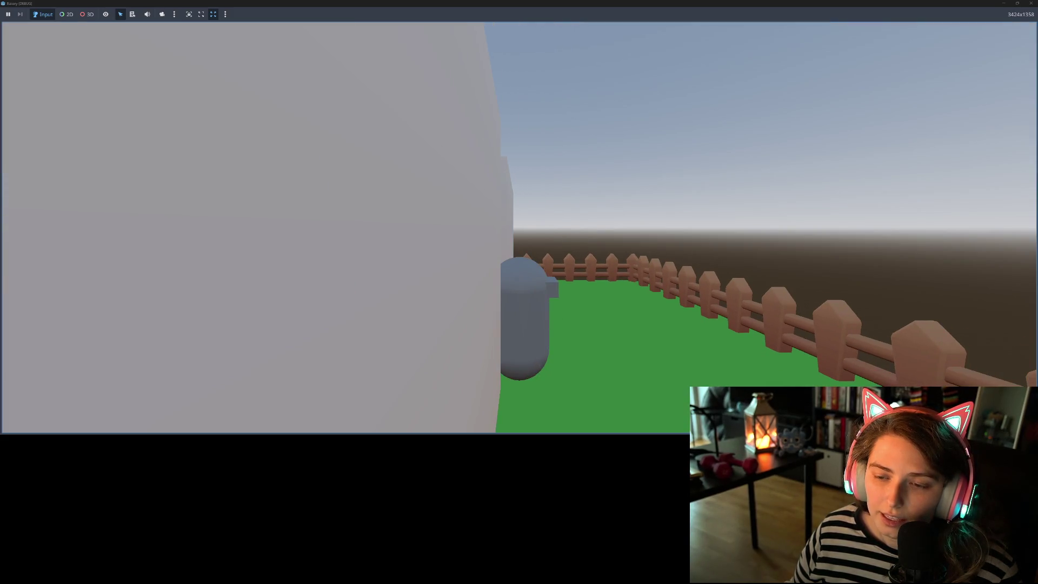
key(a)
key(d)
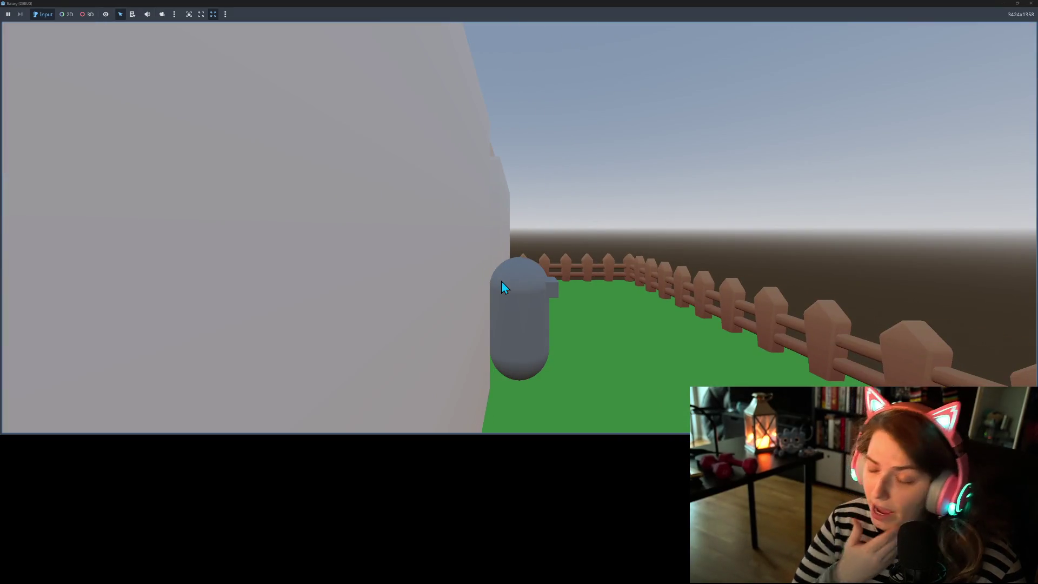
key(a)
key(d)
key(a)
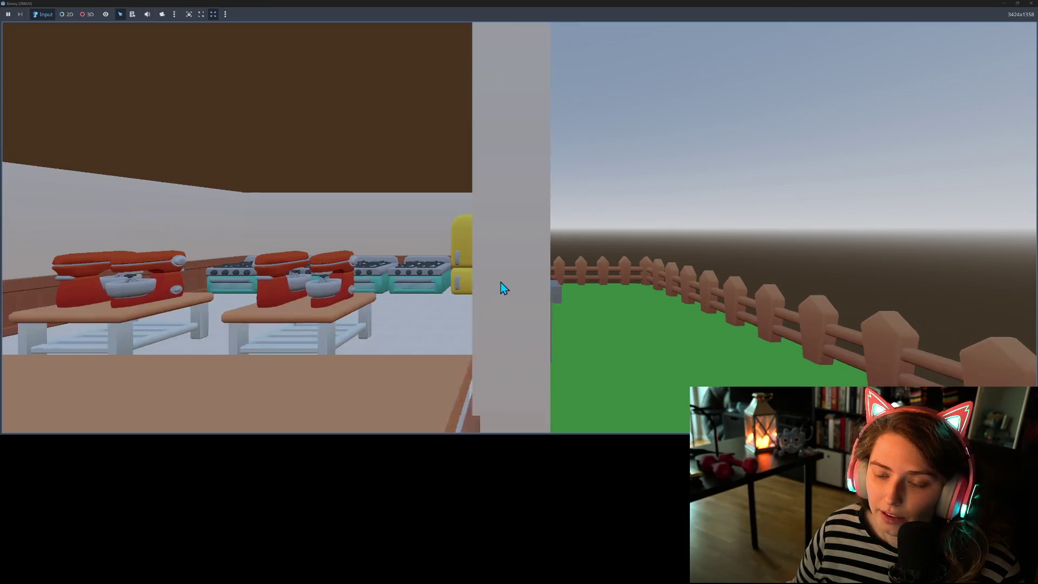
key(d)
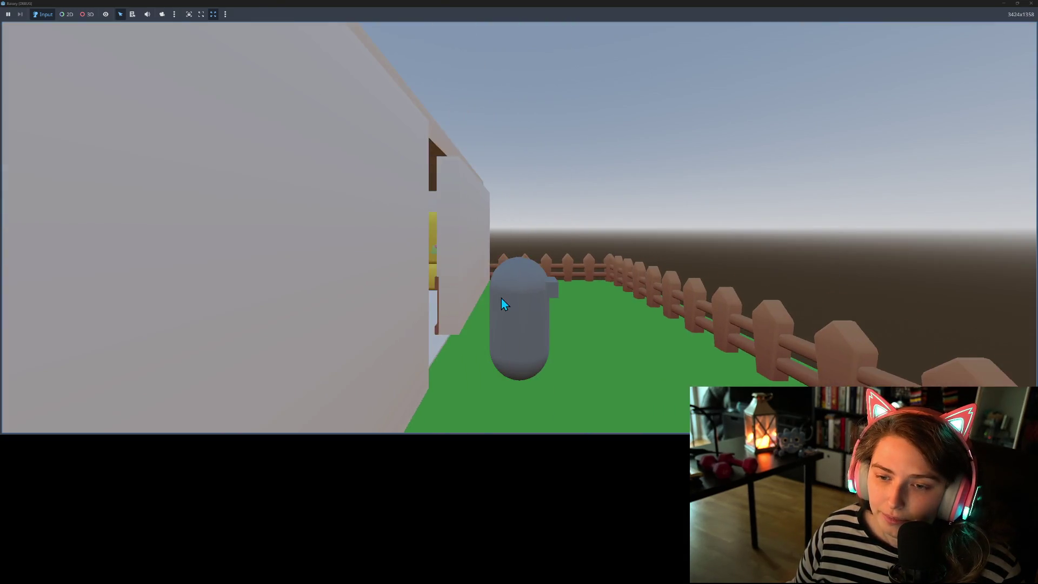
key(a)
key(d)
key(a)
key(d)
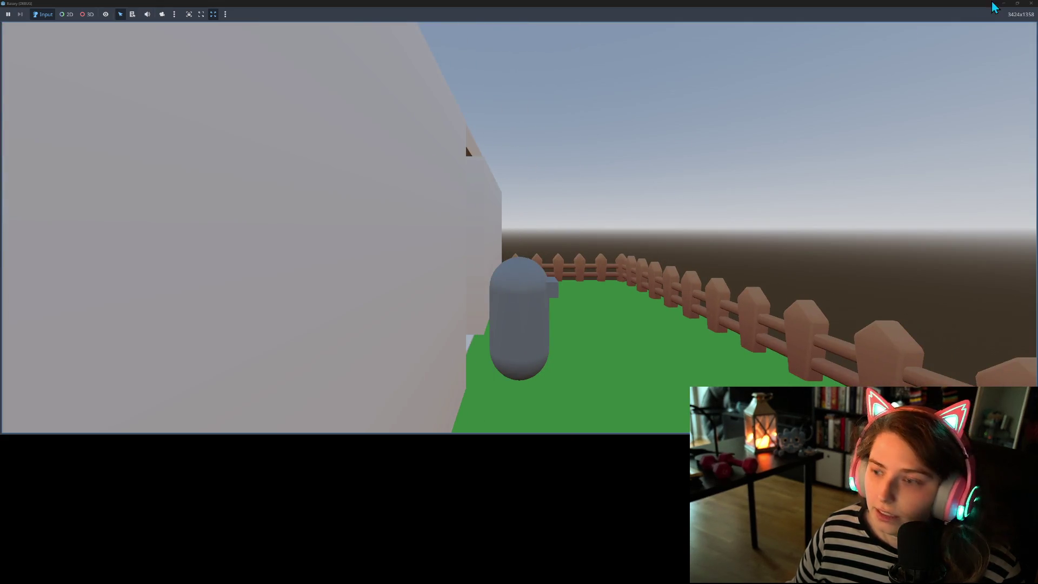
- Stop the running game and orbit the editor view to look along the counter
click(1032, 4)
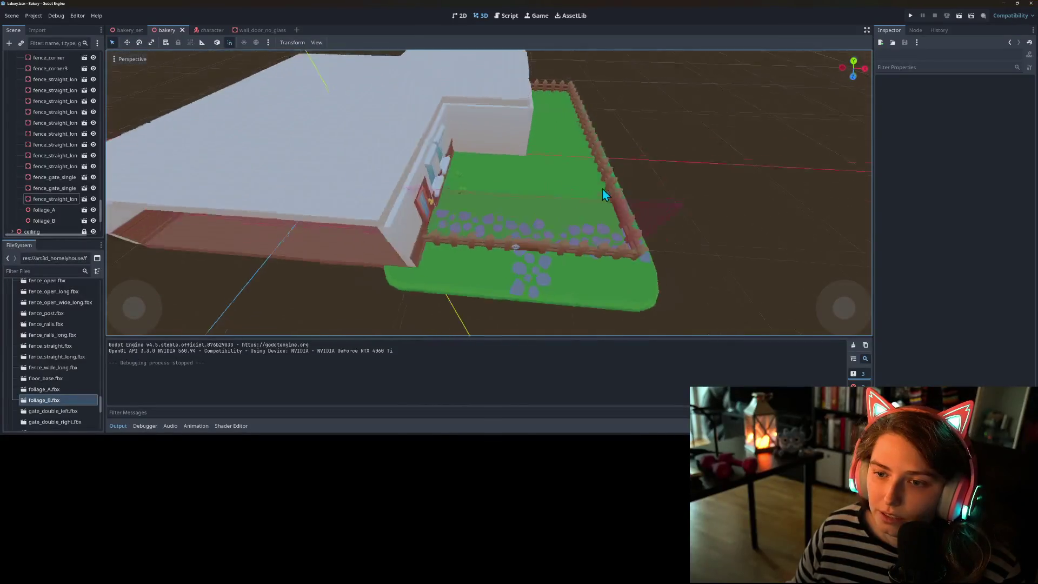
scroll(514, 186, up, 3)
scroll(514, 186, up, 10)
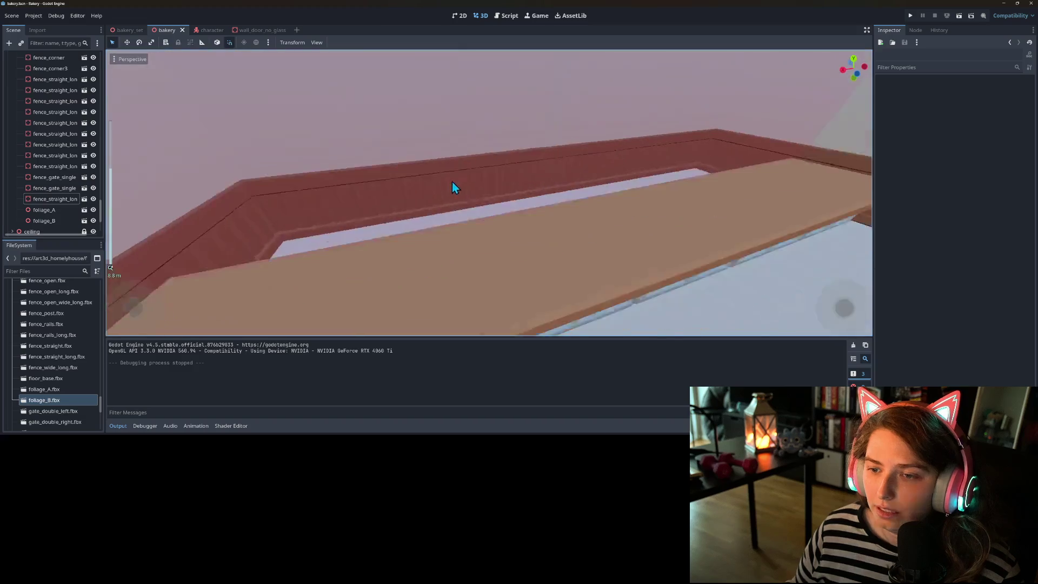
scroll(443, 194, down, 5)
scroll(674, 173, up, 3)
drag(665, 182, 561, 179)
scroll(38, 200, down, 3)
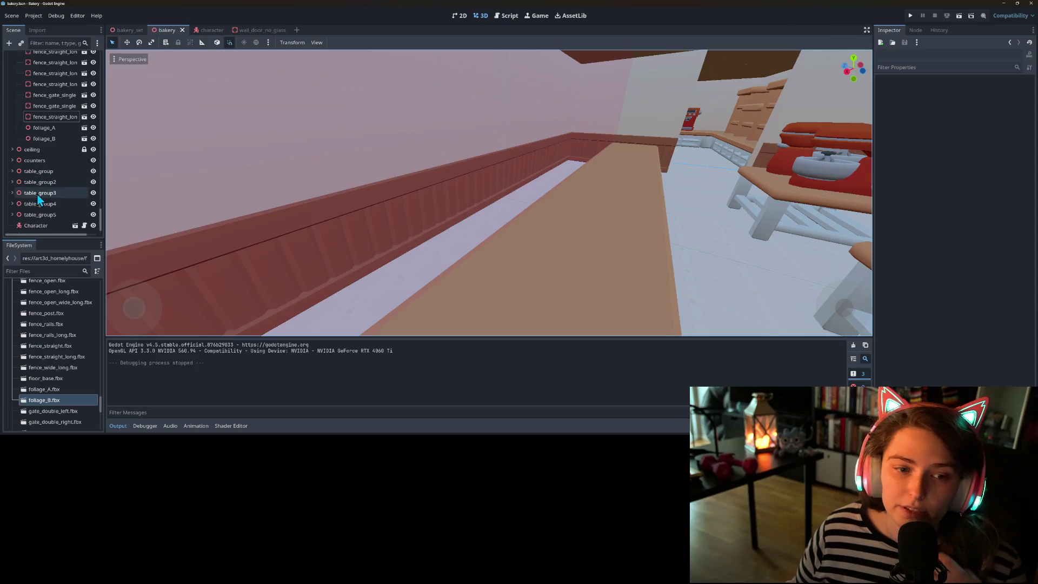
scroll(24, 184, up, 8)
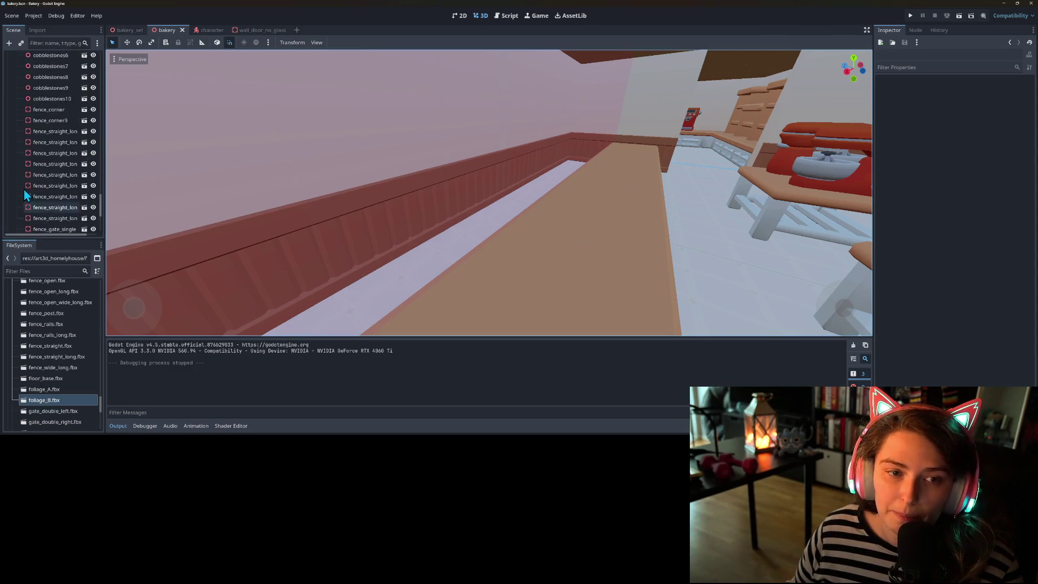
scroll(25, 186, up, 10)
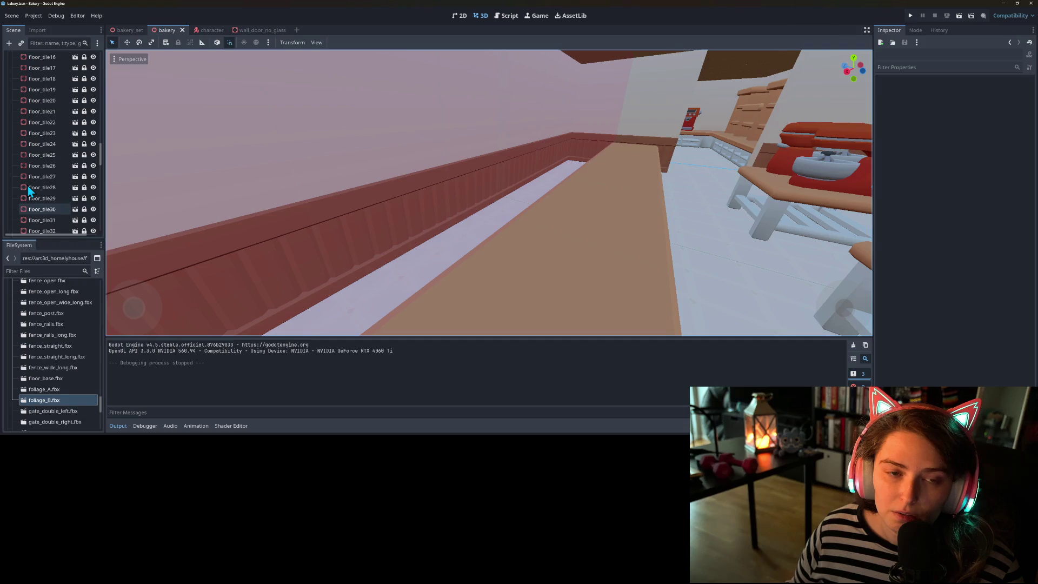
scroll(36, 179, down, 15)
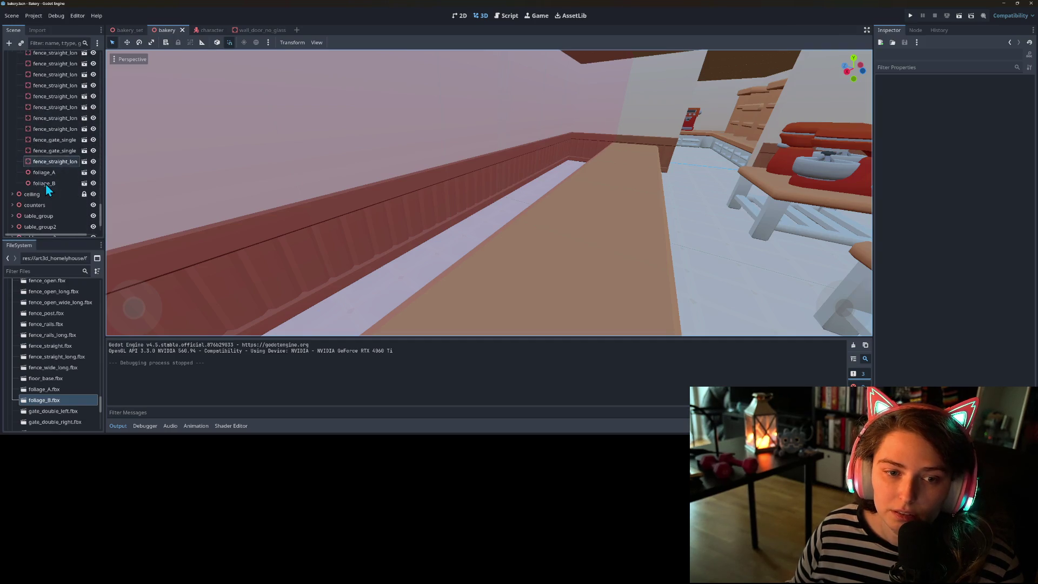
- Select all 25 cobblestones nodes under grass_base and lock them
click(49, 183)
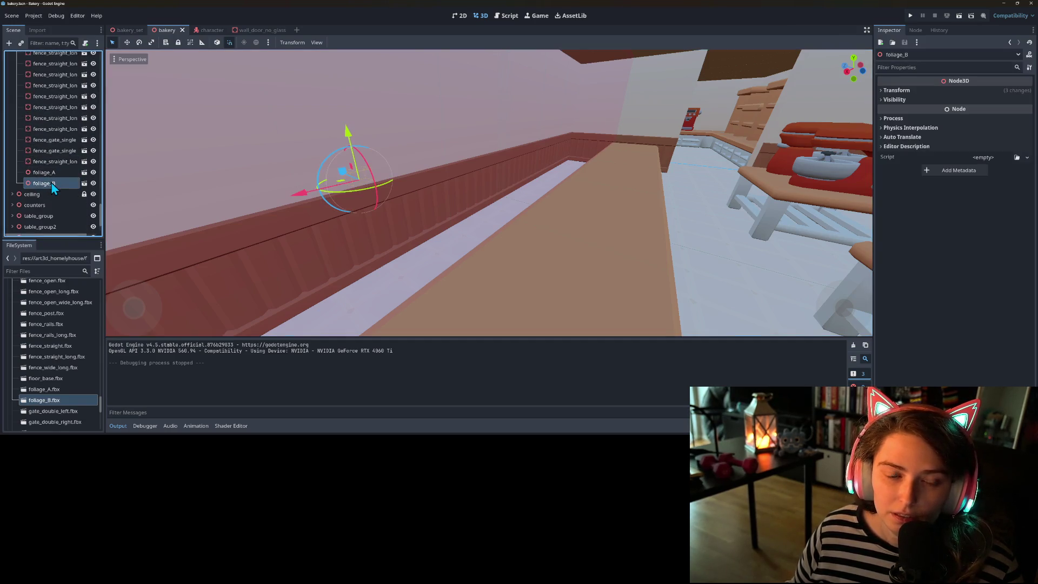
scroll(47, 179, up, 3)
scroll(46, 178, down, 2)
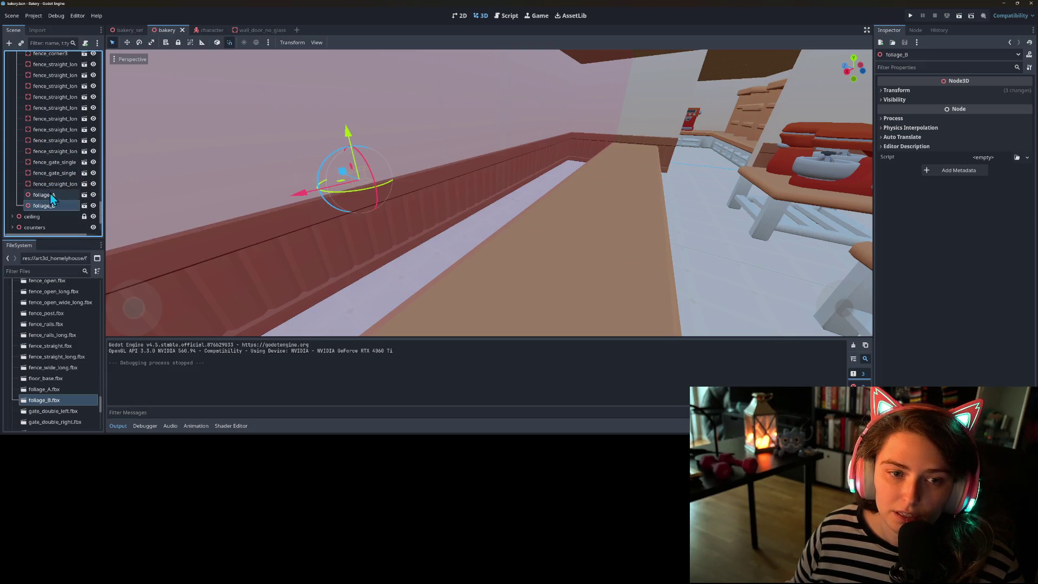
click(62, 184)
scroll(65, 192, up, 5)
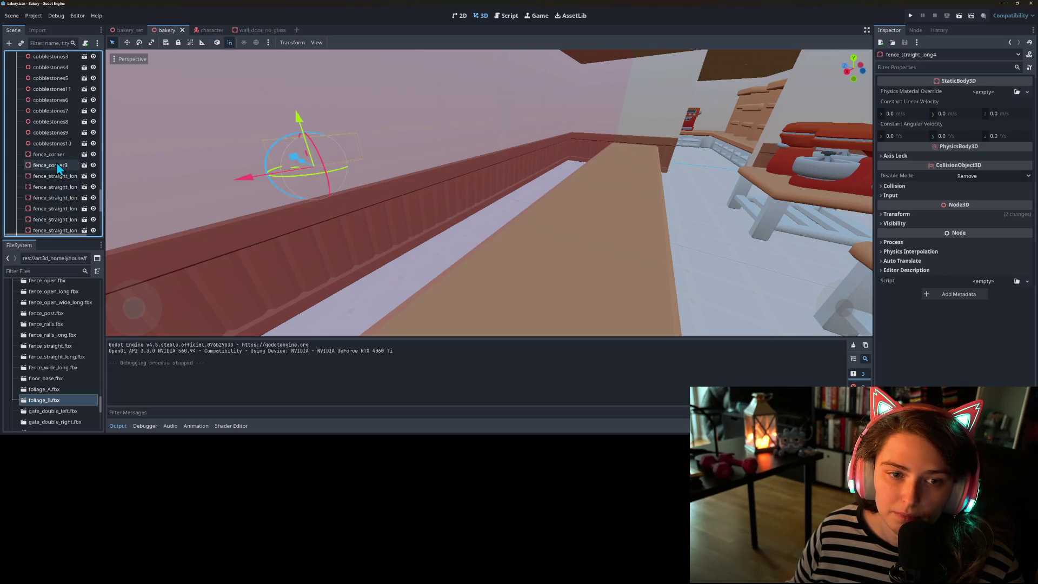
scroll(62, 169, up, 5)
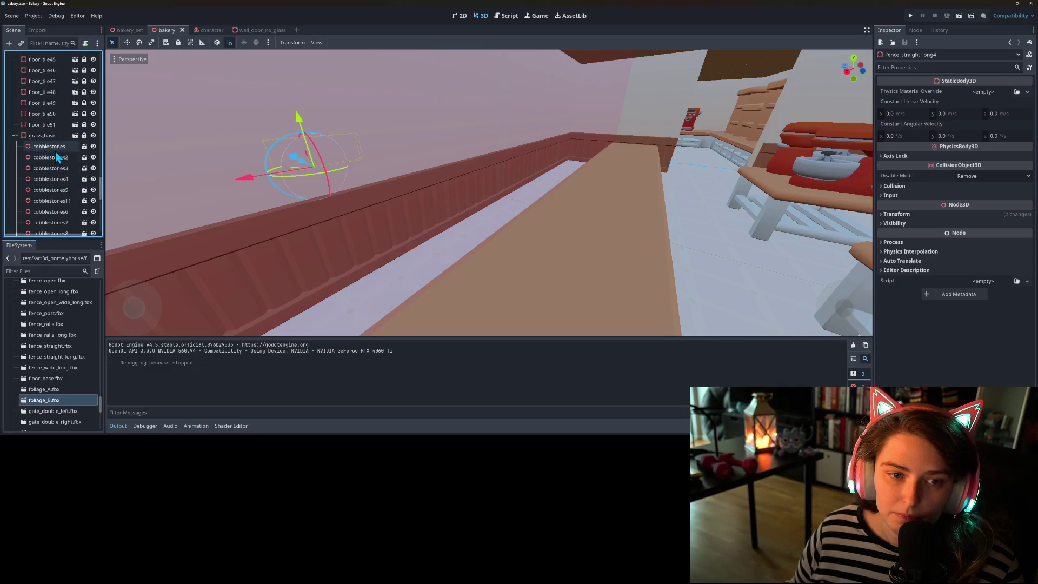
shift+click(54, 148)
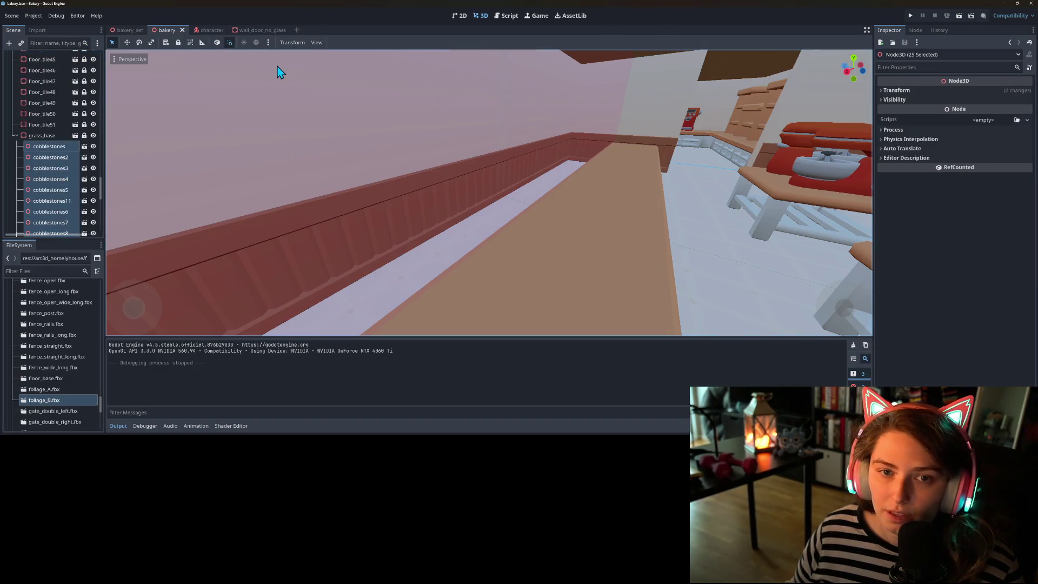
click(176, 44)
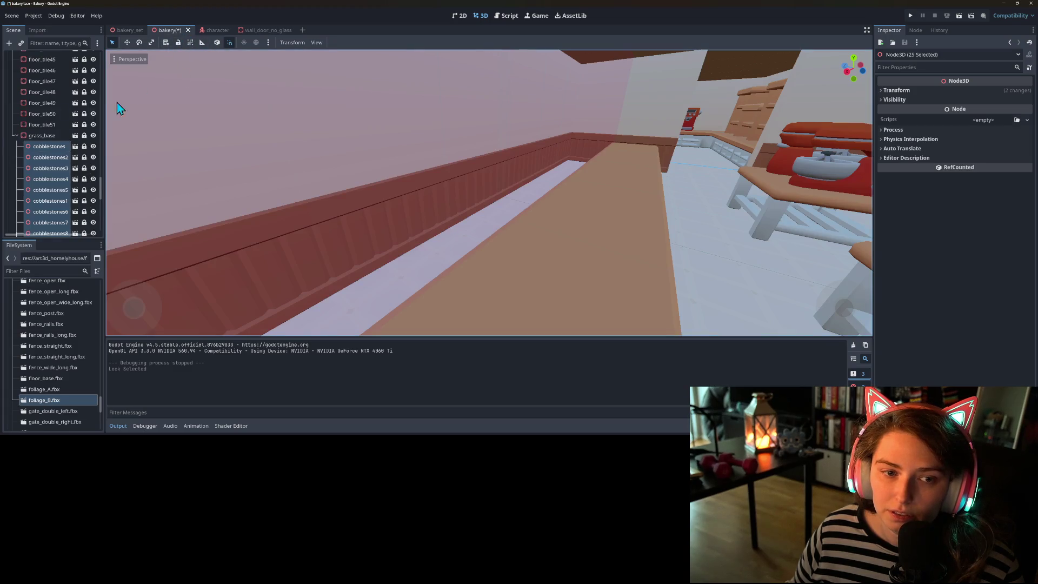
click(28, 160)
- Save the bakery scene
key(ctrl+s)
scroll(45, 179, up, 10)
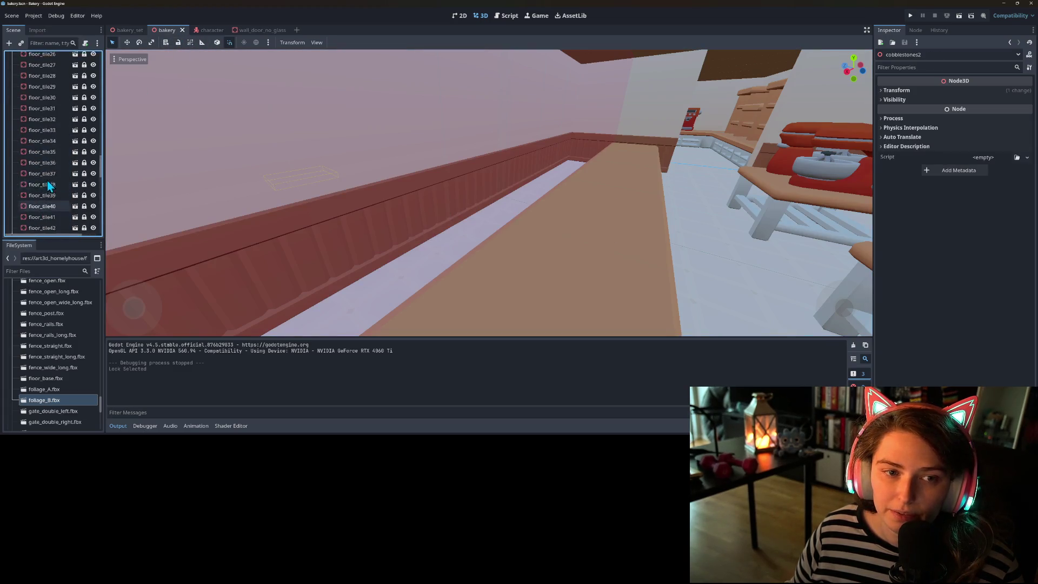
scroll(46, 181, down, 6)
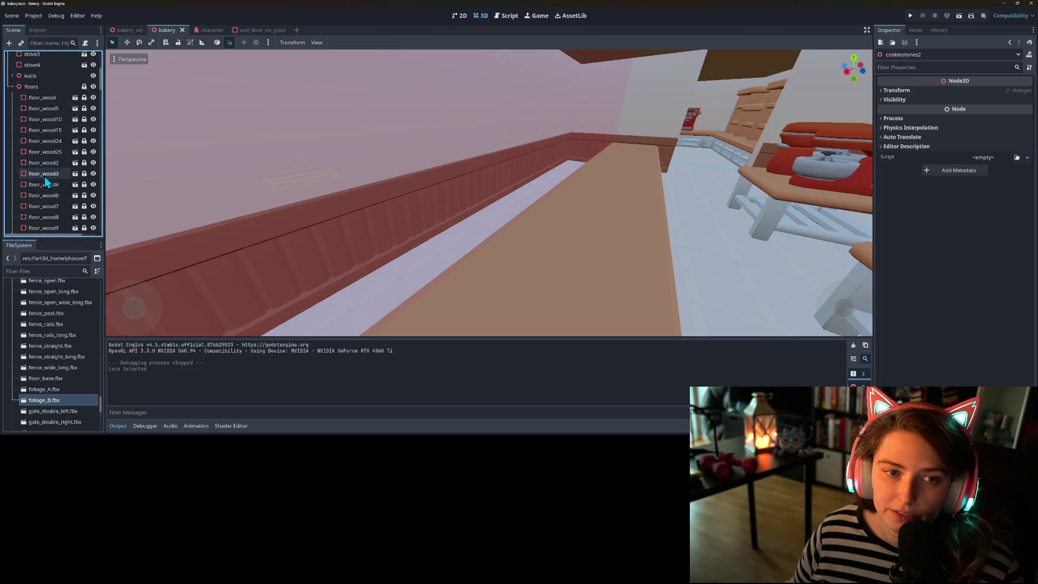
scroll(40, 176, down, 15)
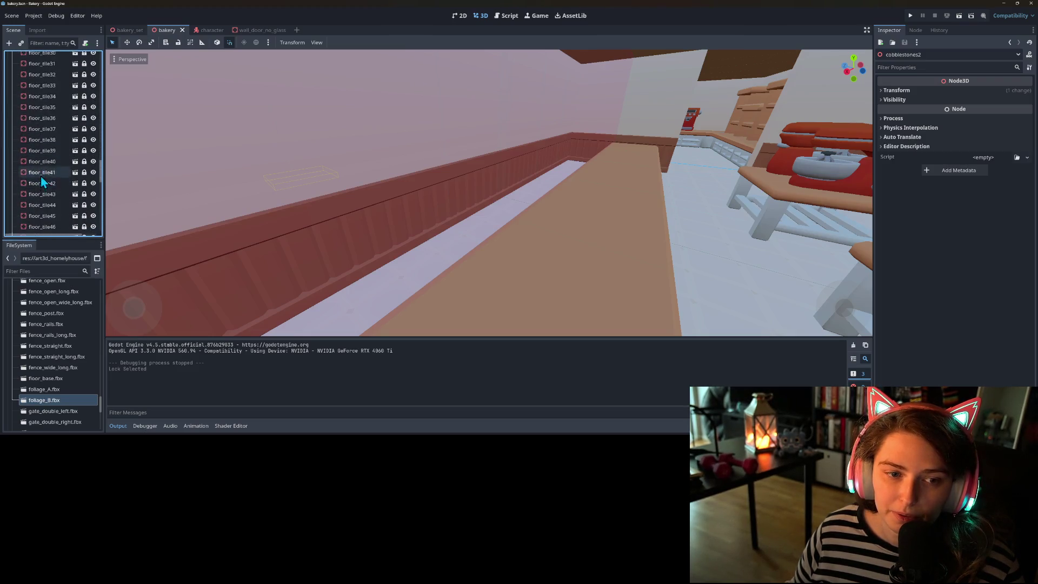
- Unlock grass_base and move it out of floors to the top level of the scene
click(47, 159)
click(85, 158)
mouse_move(56, 160)
mouse_down()
mouse_move(60, 140)
mouse_move(44, 150)
mouse_move(22, 110)
mouse_up()
scroll(47, 151, up, 5)
- Expand the walls group, then frame, unlock and shift invisible_wall2 along one axis
click(13, 109)
click(13, 120)
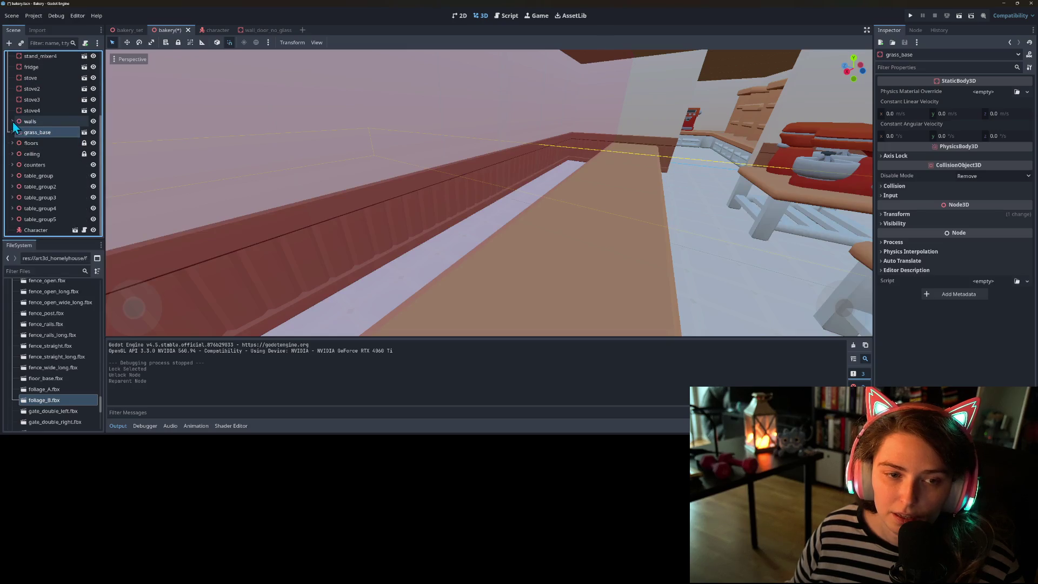
click(12, 121)
scroll(41, 180, down, 5)
click(40, 106)
key(f)
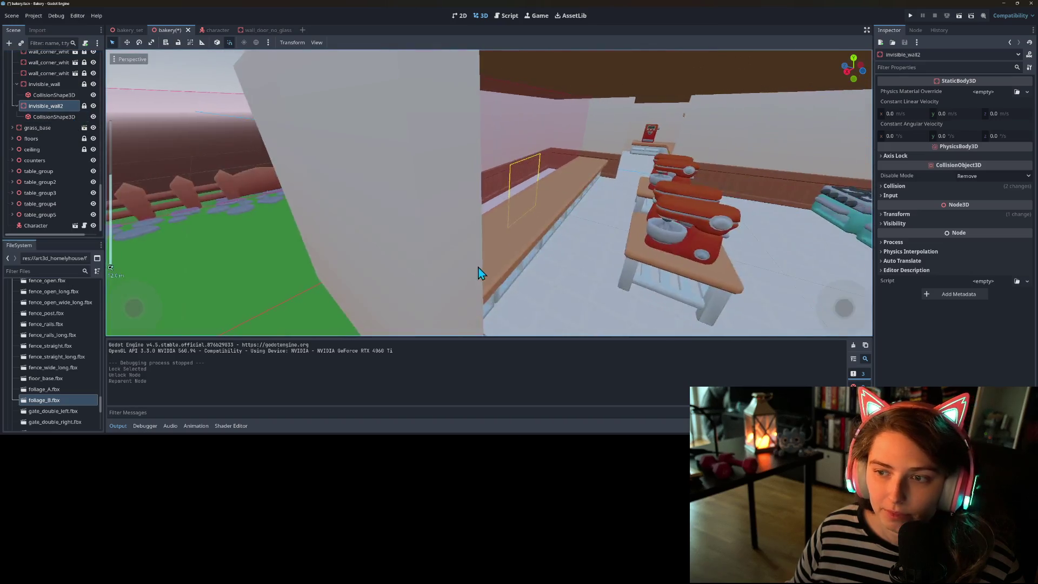
click(84, 106)
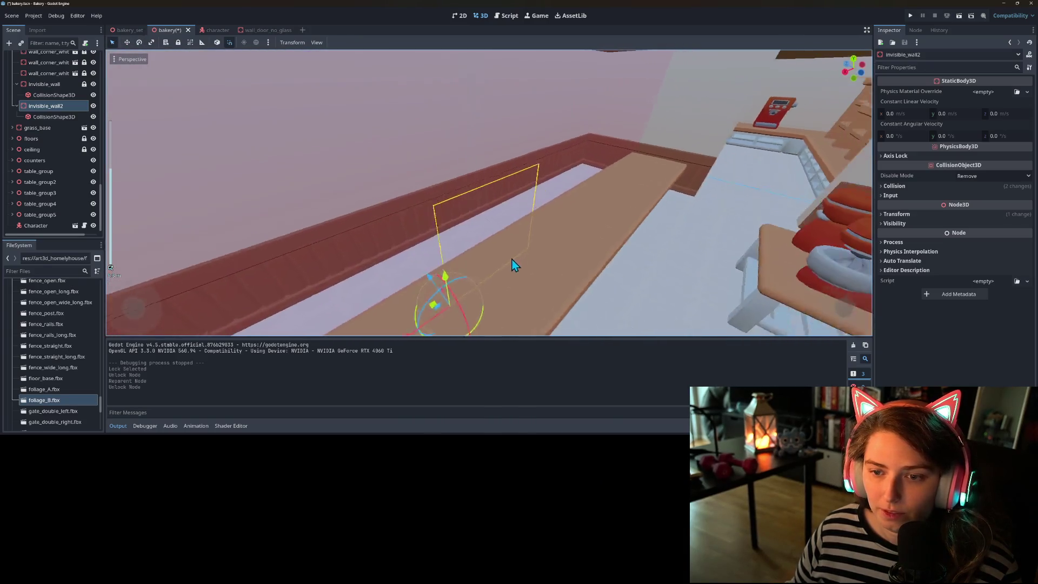
drag(528, 266, 502, 258)
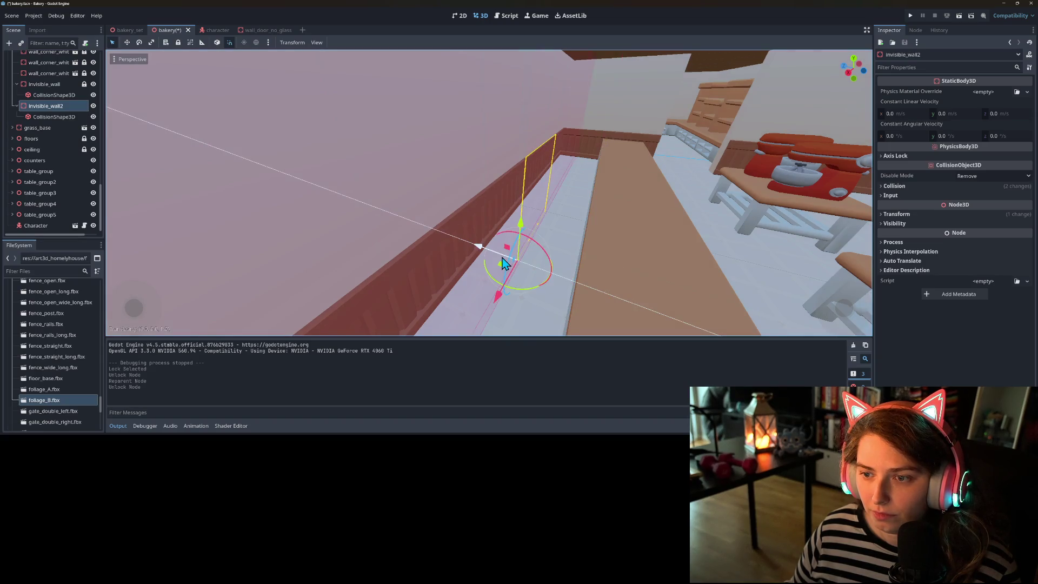
- Save the bakery scene and run the game to test the walls
key(ctrl+s)
mouse_move(540, 270)
mouse_down()
mouse_move(494, 285)
mouse_move(528, 287)
mouse_move(545, 202)
mouse_up()
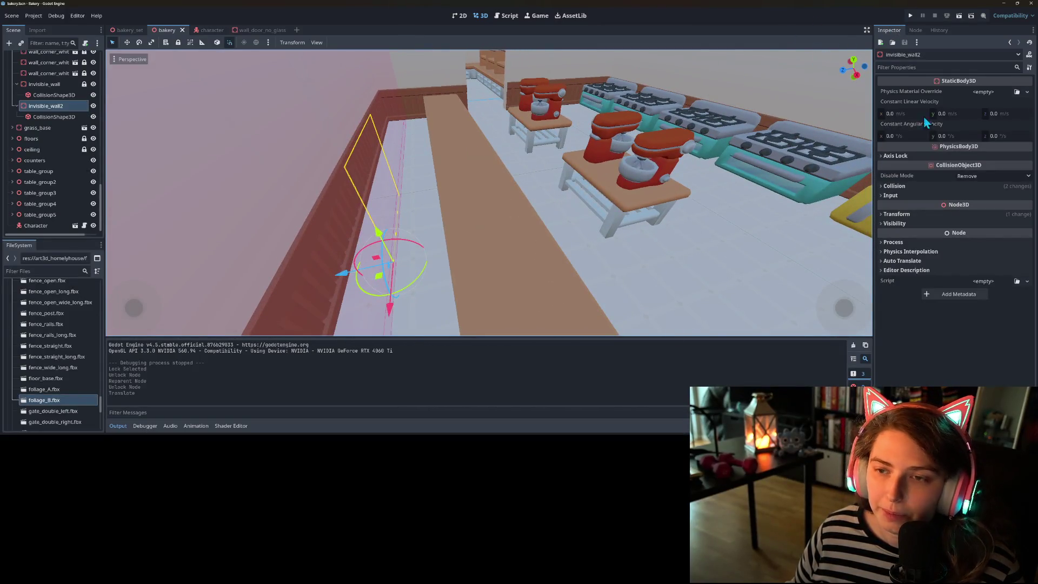
click(909, 16)
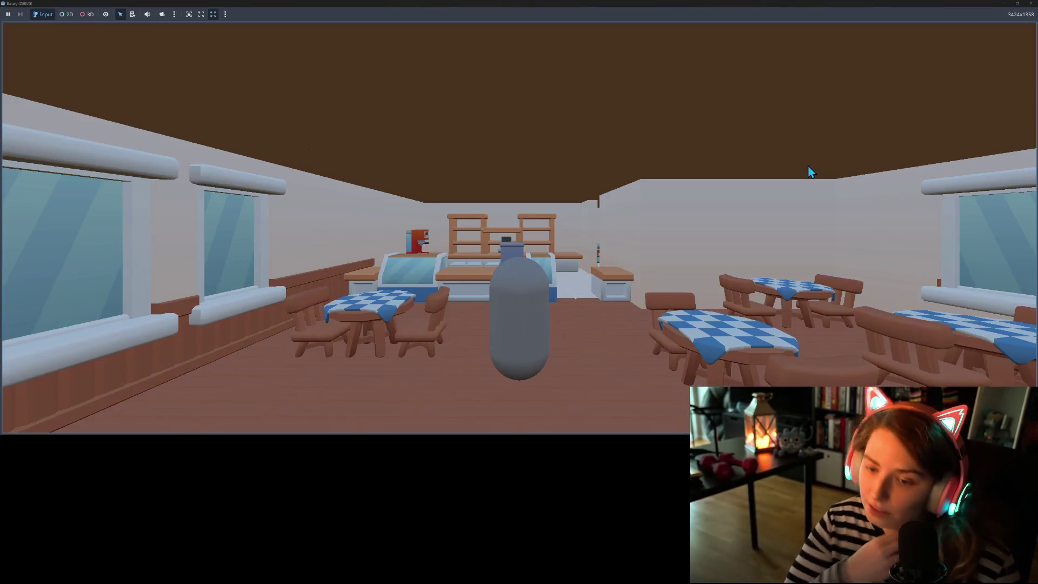
- Walk the player toward the counter, strafe past invisible_wall2's edge, then stop the game
key(w)
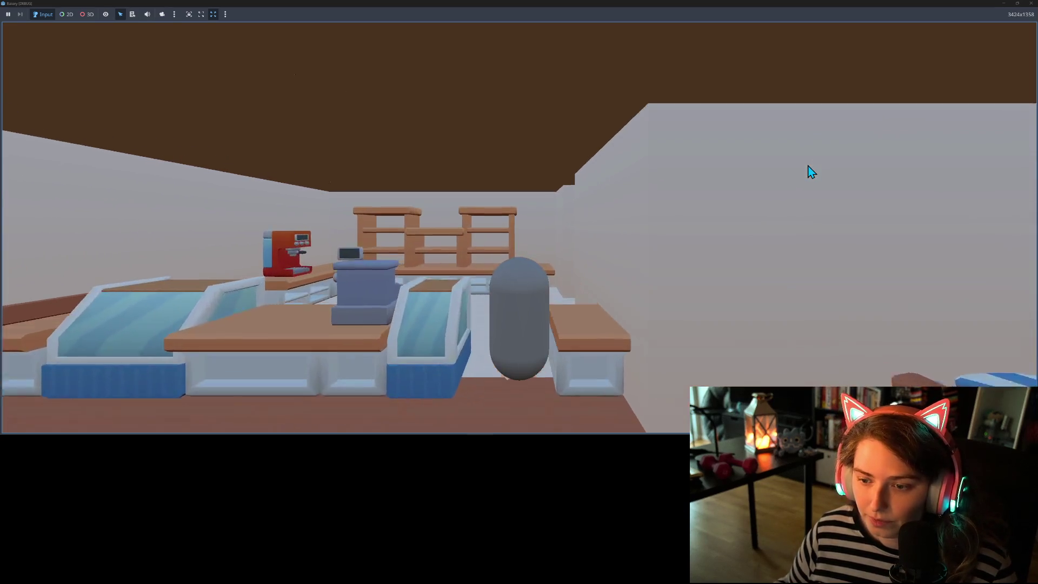
key(w)
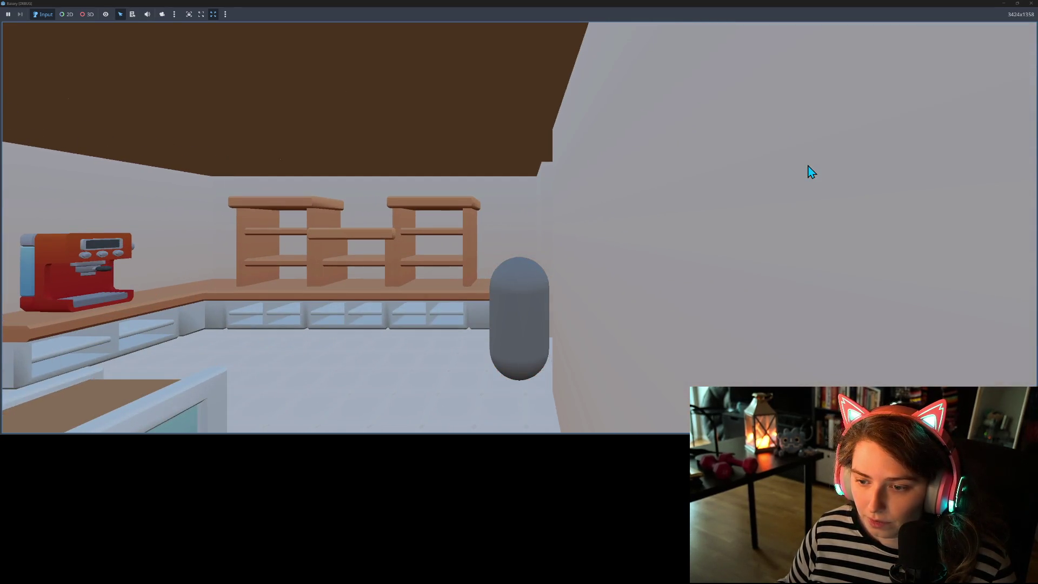
key(w)
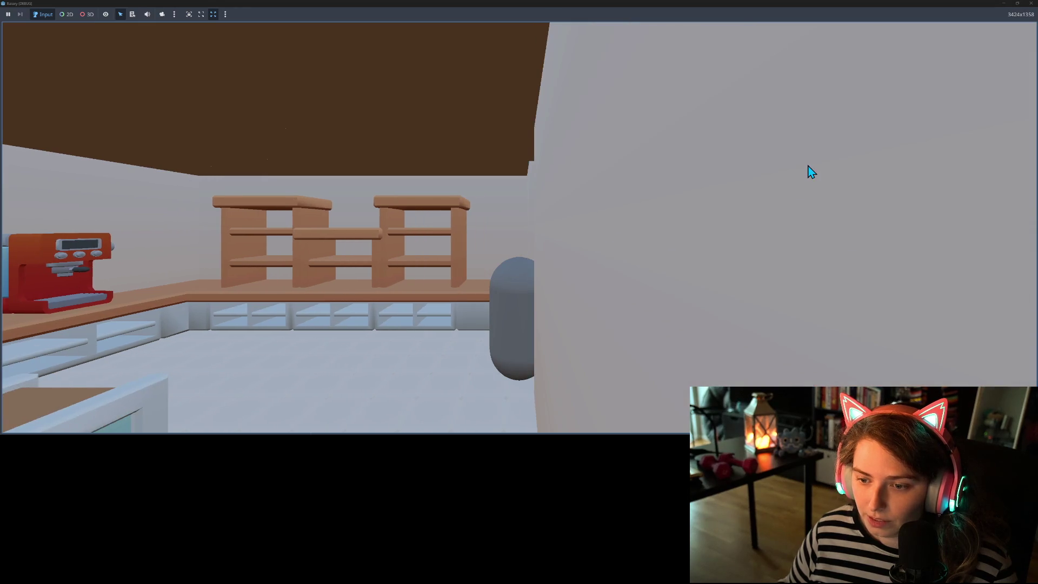
key(d)
key(a)
key(d)
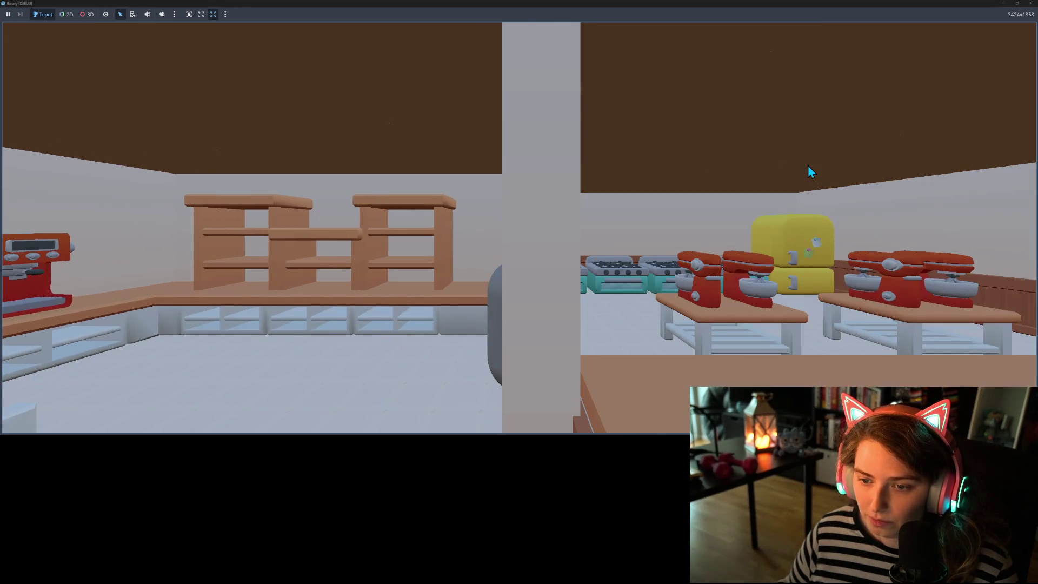
key(a)
key(d)
key(a)
key(d)
key(a)
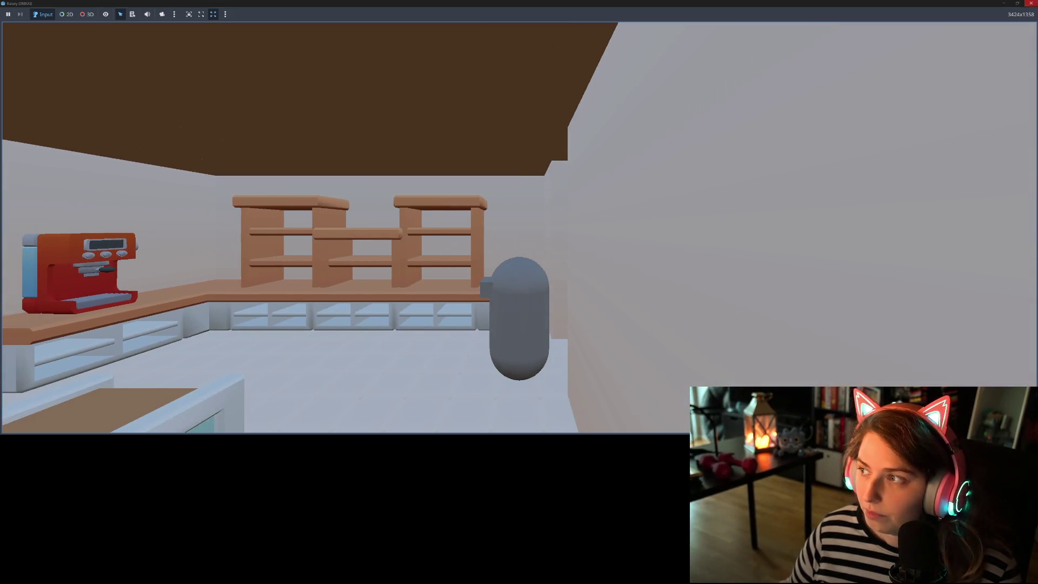
click(1031, 3)
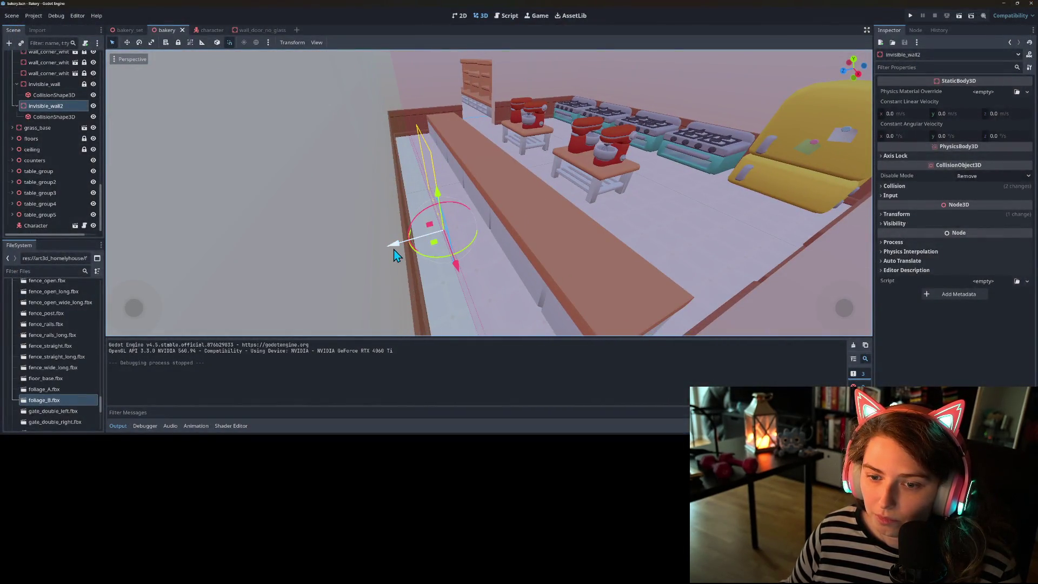
- Set a new Translate Snap value in the Configure Snap dialog
click(292, 42)
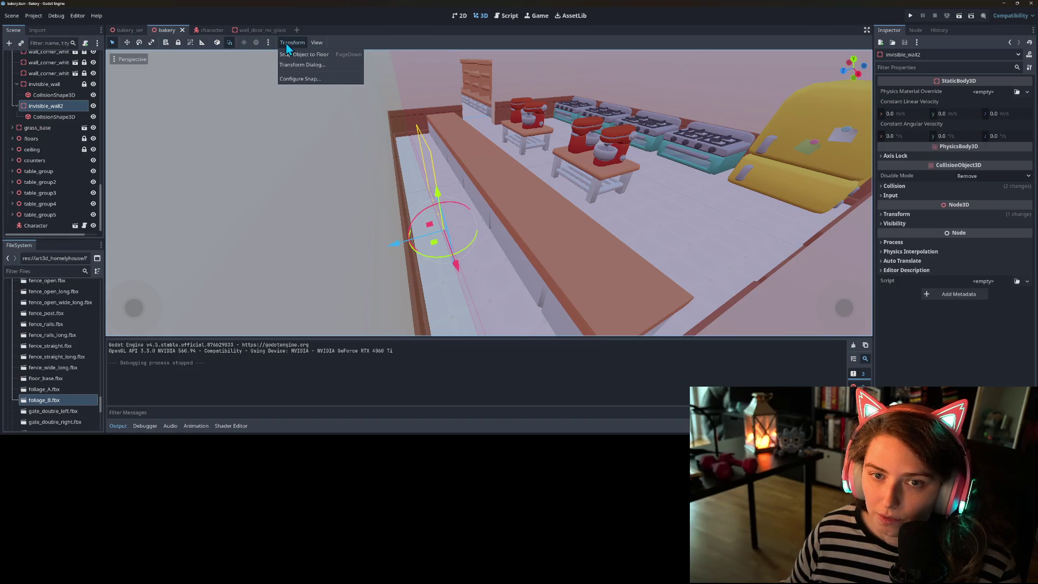
click(300, 79)
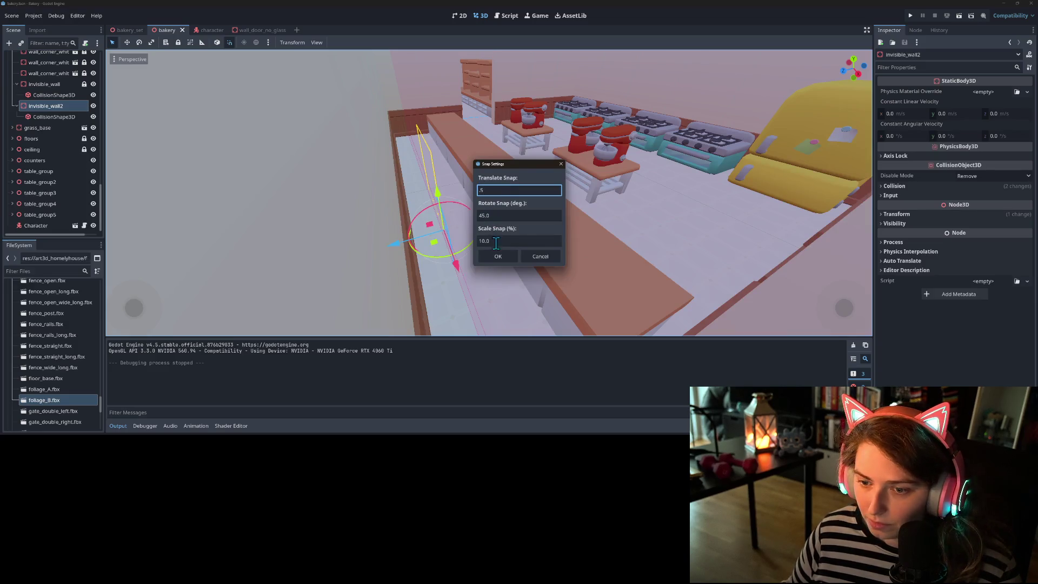
click(498, 259)
- Nudge invisible_wall2 along the counter and expand the counters group
mouse_move(395, 243)
mouse_down()
mouse_move(375, 254)
mouse_move(392, 249)
mouse_up()
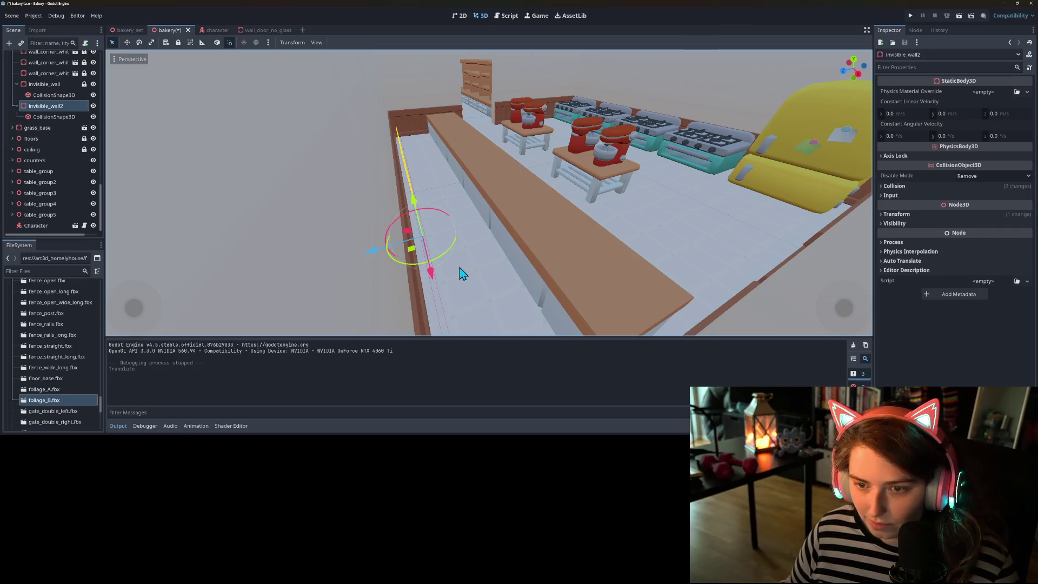
mouse_move(491, 280)
mouse_down()
mouse_move(465, 283)
mouse_move(378, 249)
mouse_up()
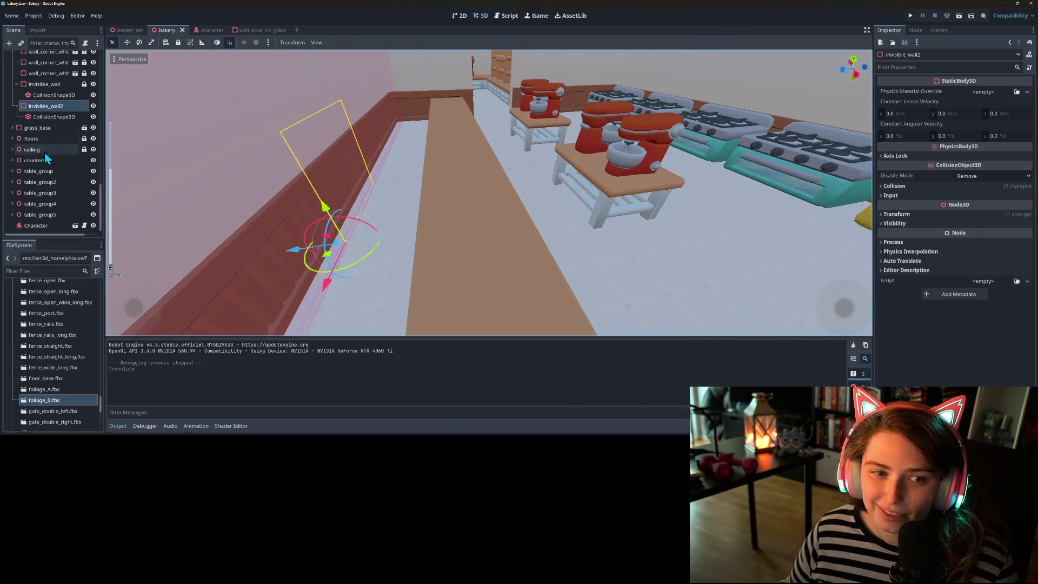
click(18, 158)
scroll(54, 171, down, 5)
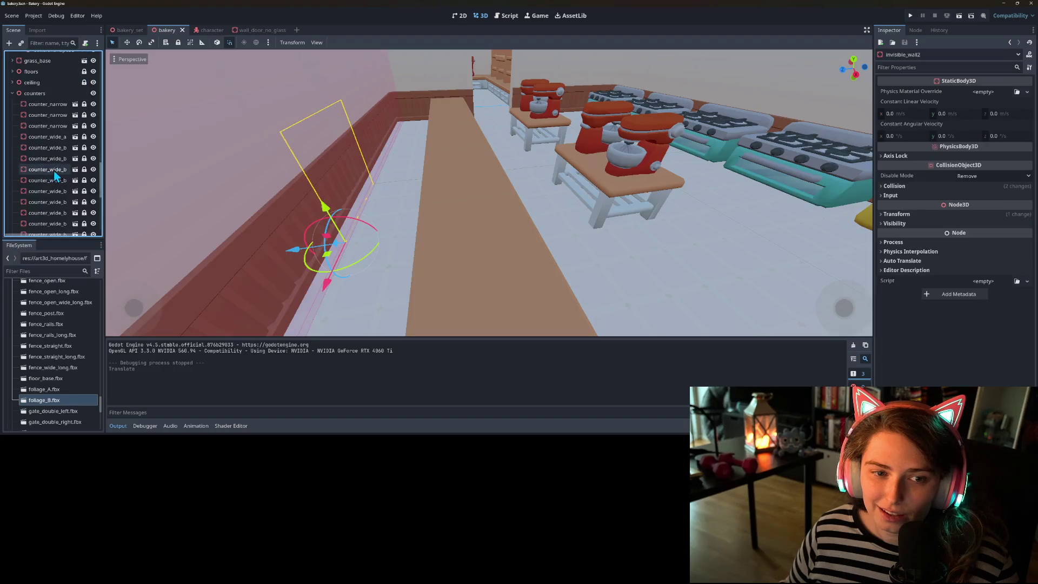
- Unlock all 23 counter pieces and save the bakery scene
click(50, 162)
scroll(51, 161, up, 3)
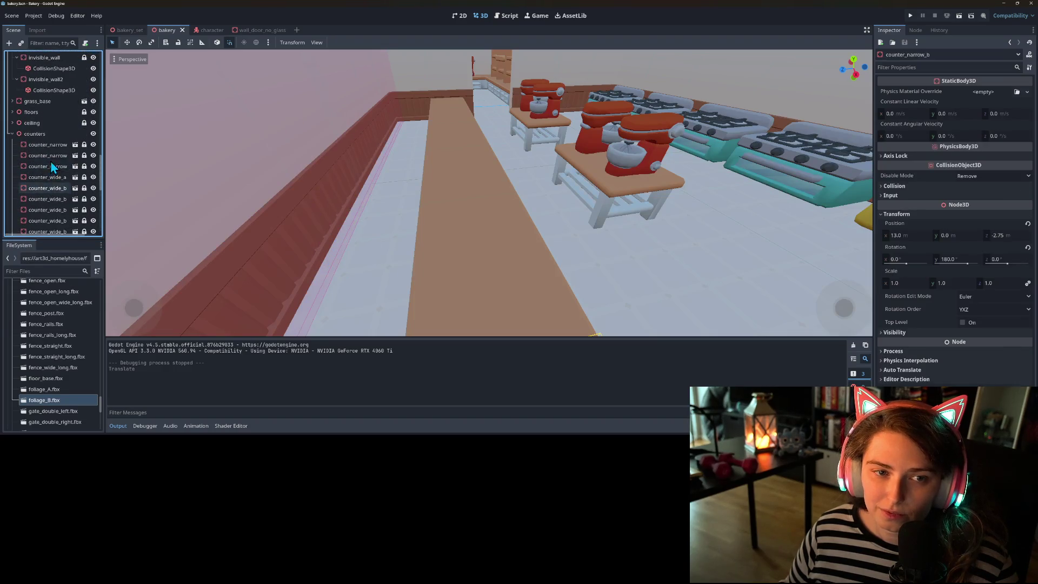
shift+click(55, 146)
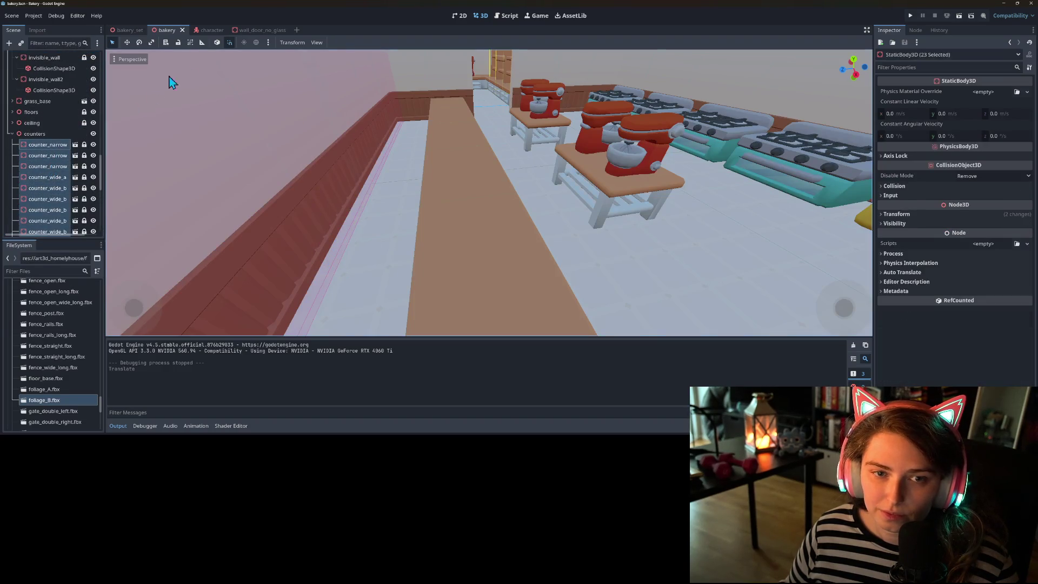
click(178, 42)
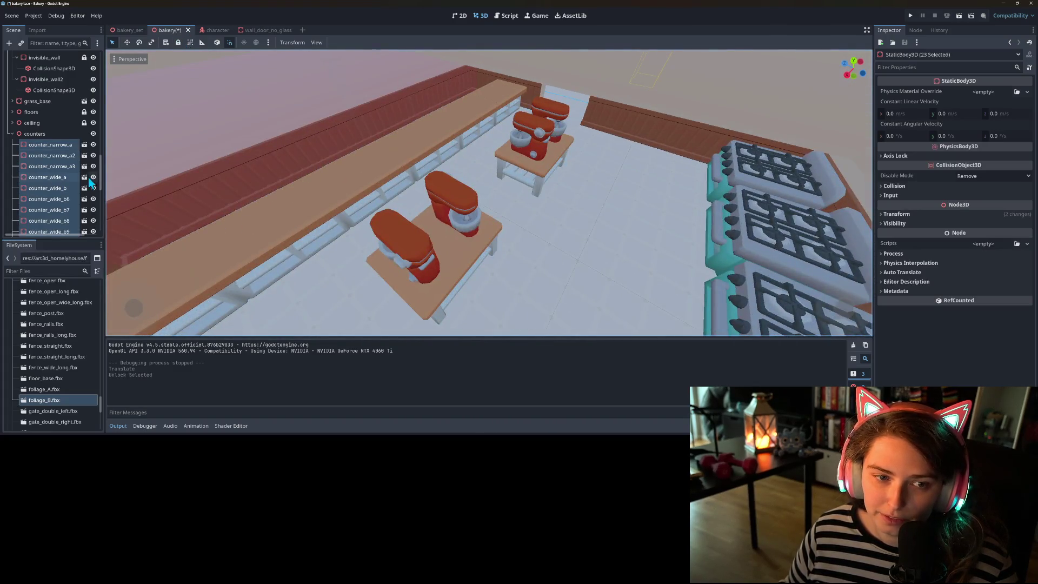
click(51, 155)
key(ctrl+s)
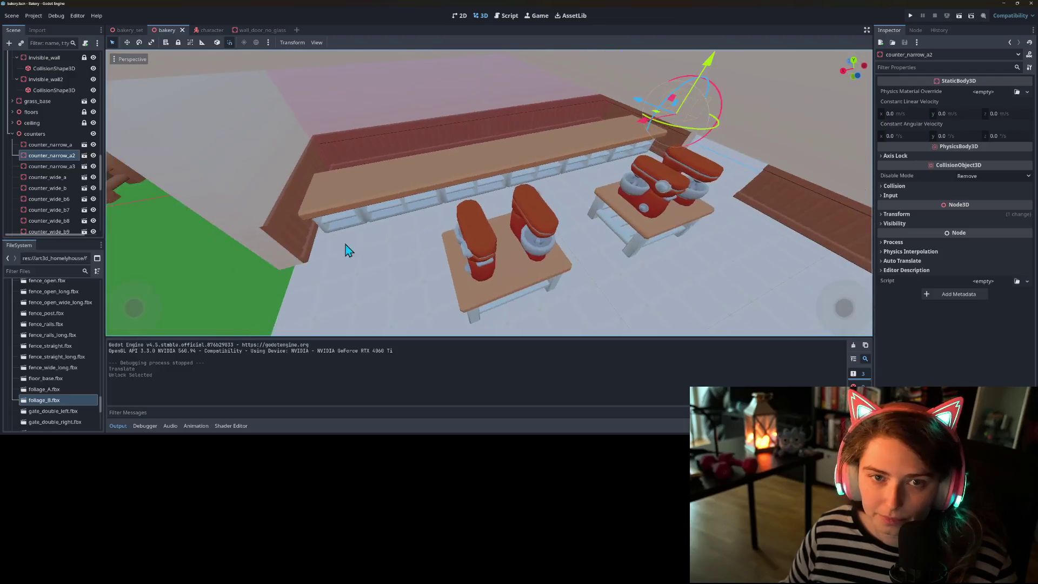
- Slide counter_wide_b10, counter_narrow_b, counter_wide_b9 and counter_wide_b8 along the wall
scroll(411, 208, up, 4)
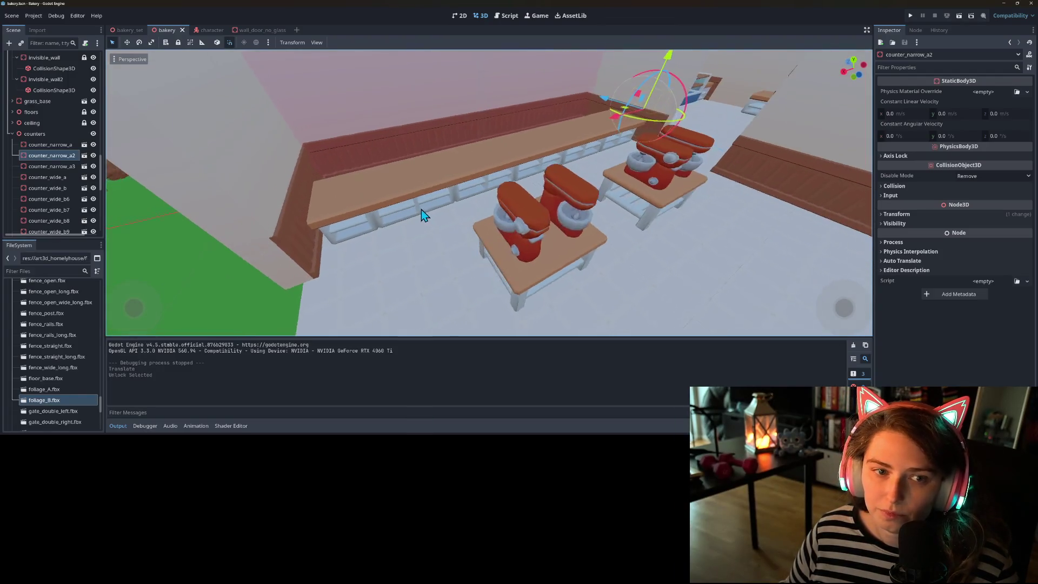
click(416, 184)
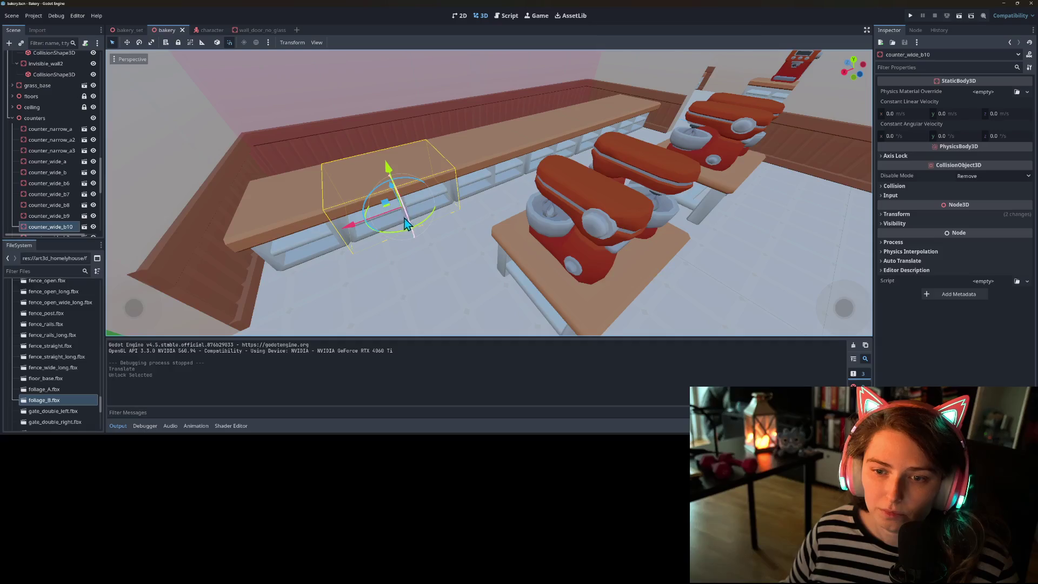
drag(390, 195, 381, 179)
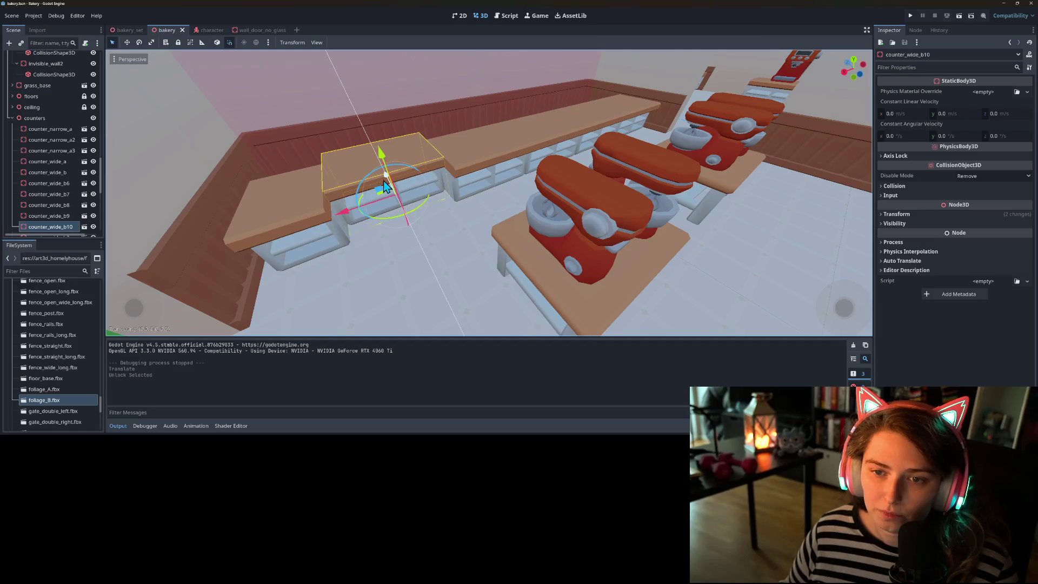
click(305, 212)
drag(319, 218, 319, 189)
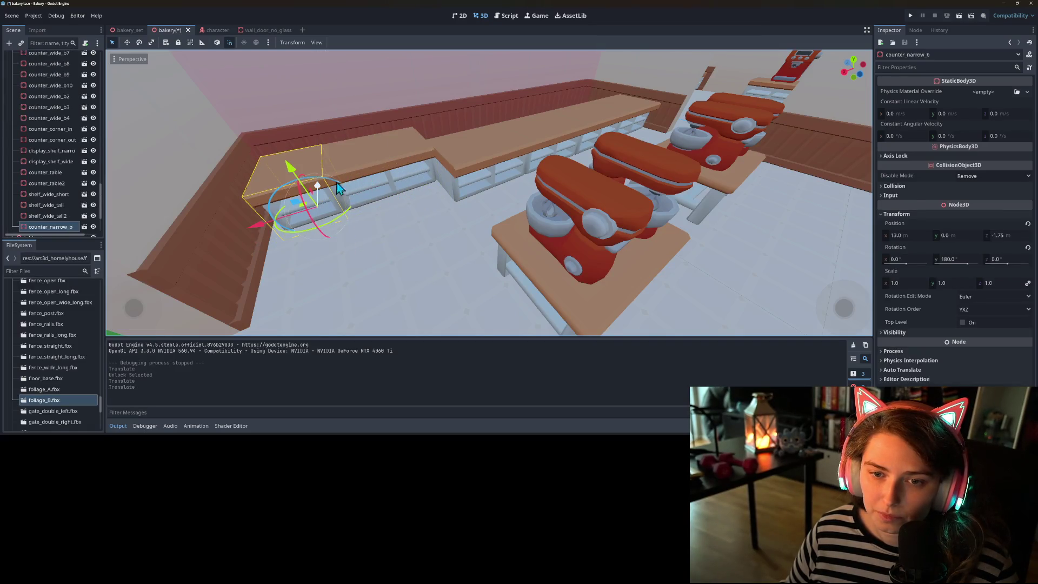
click(471, 165)
drag(456, 160, 445, 152)
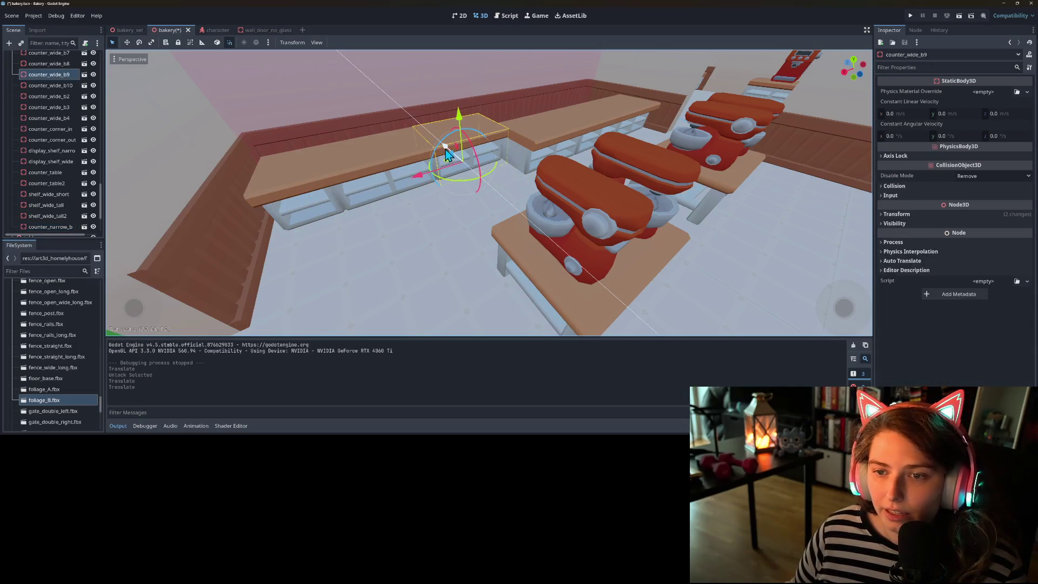
click(521, 141)
mouse_move(521, 141)
mouse_down()
mouse_move(497, 135)
mouse_move(578, 129)
mouse_move(569, 134)
mouse_up()
- Reposition counter_wide_b7 and counter_wide_b6 (z -1.75), then run the game
click(575, 118)
click(624, 119)
mouse_move(535, 194)
mouse_down()
mouse_move(501, 193)
mouse_move(511, 203)
mouse_up()
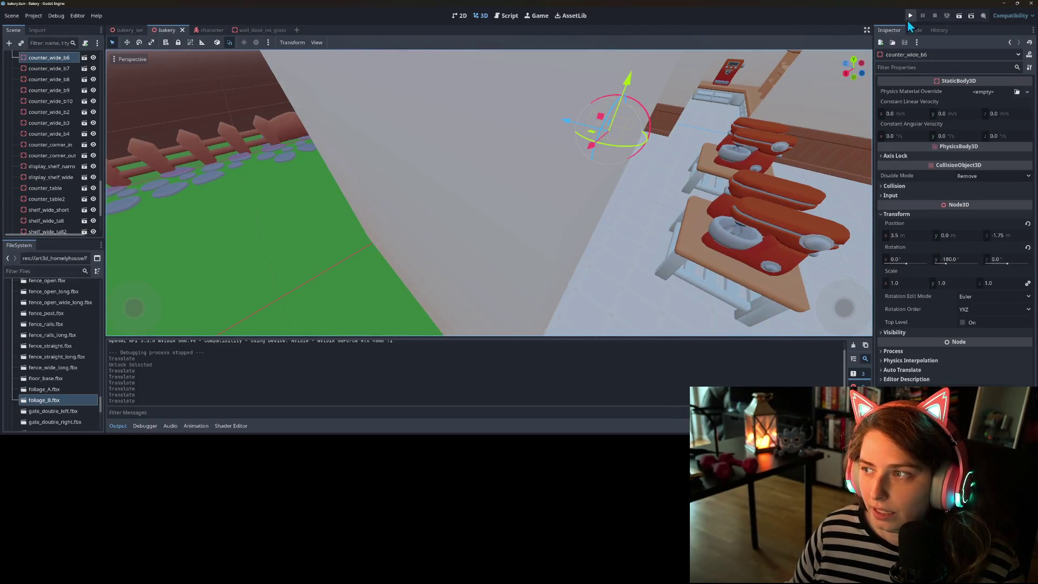
click(910, 16)
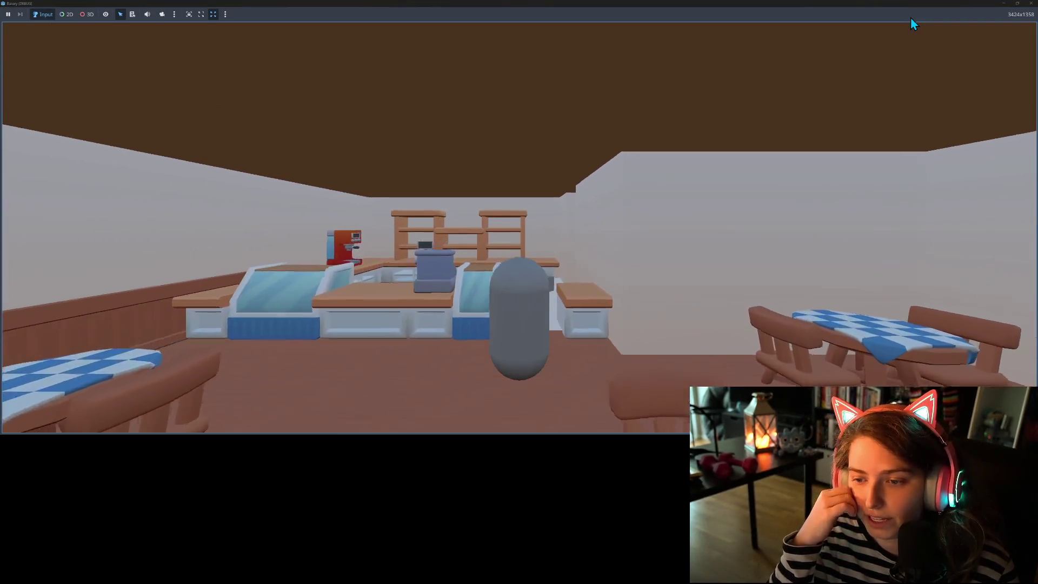
- Walk to the counter and strafe beside the wall to check the kitchen view, then stop the game
key(w)
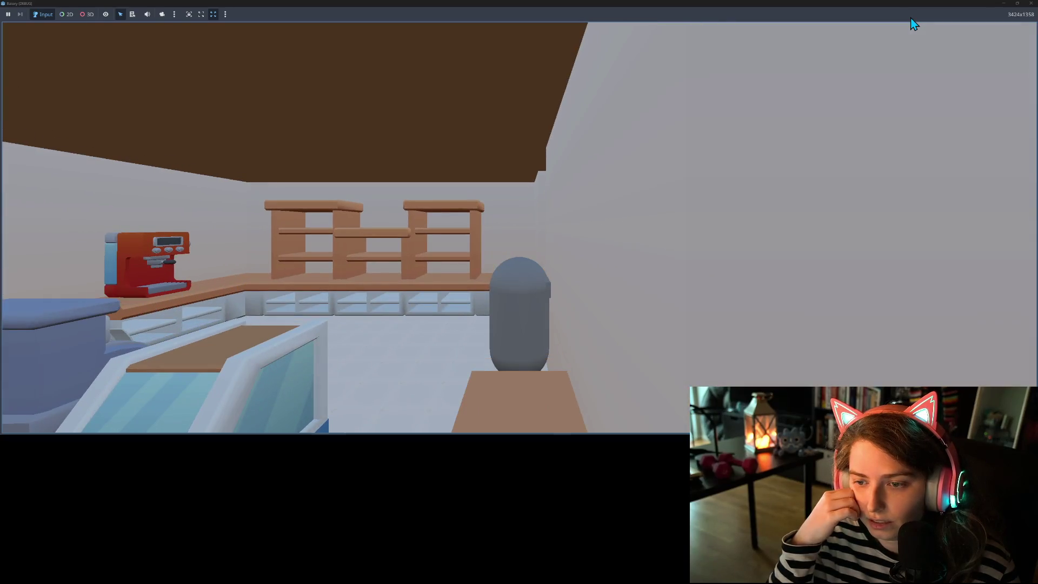
key(d)
key(a)
key(d)
key(a)
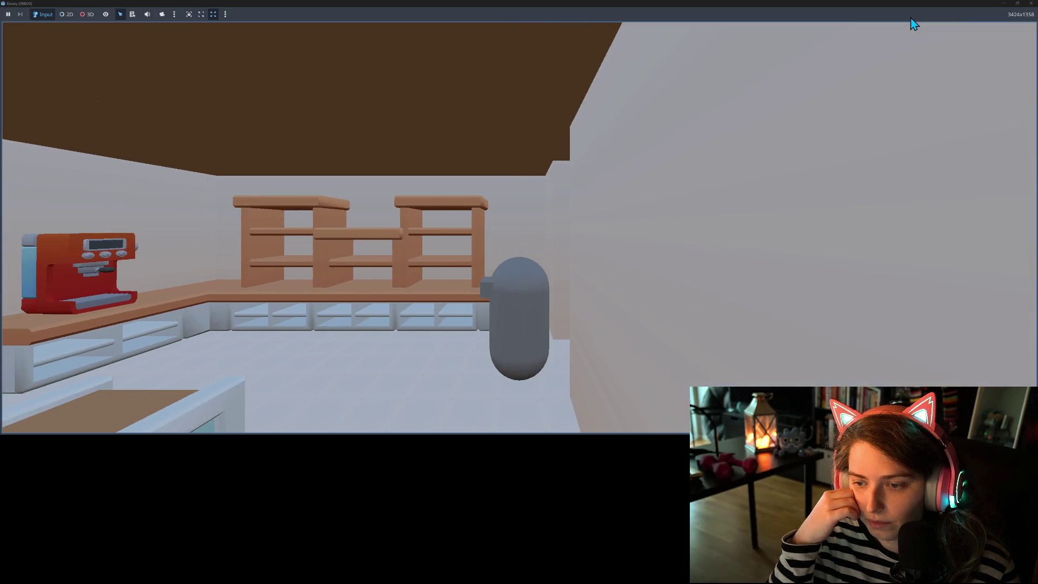
key(d)
key(a)
key(d)
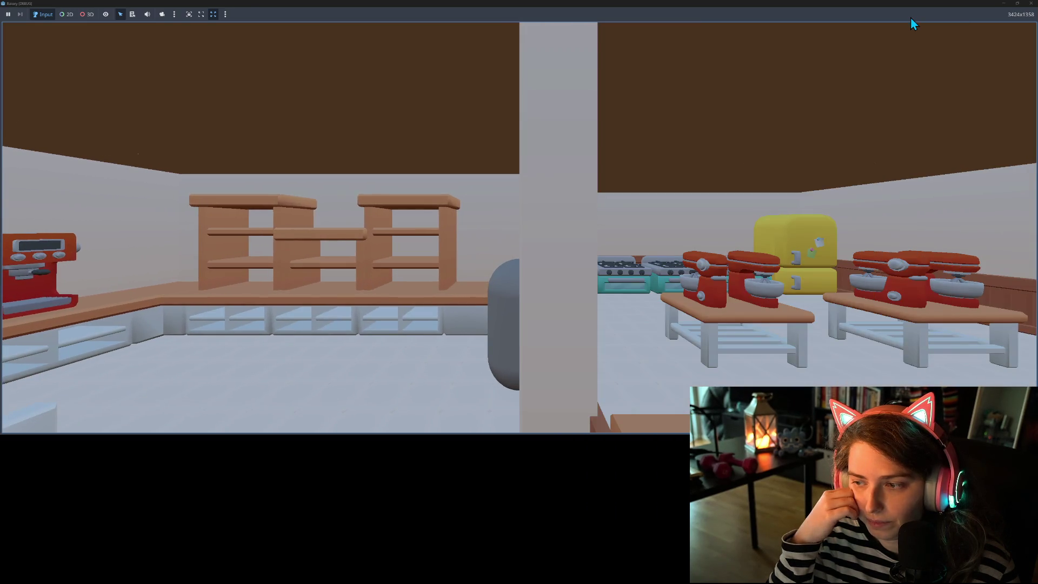
key(a)
key(s)
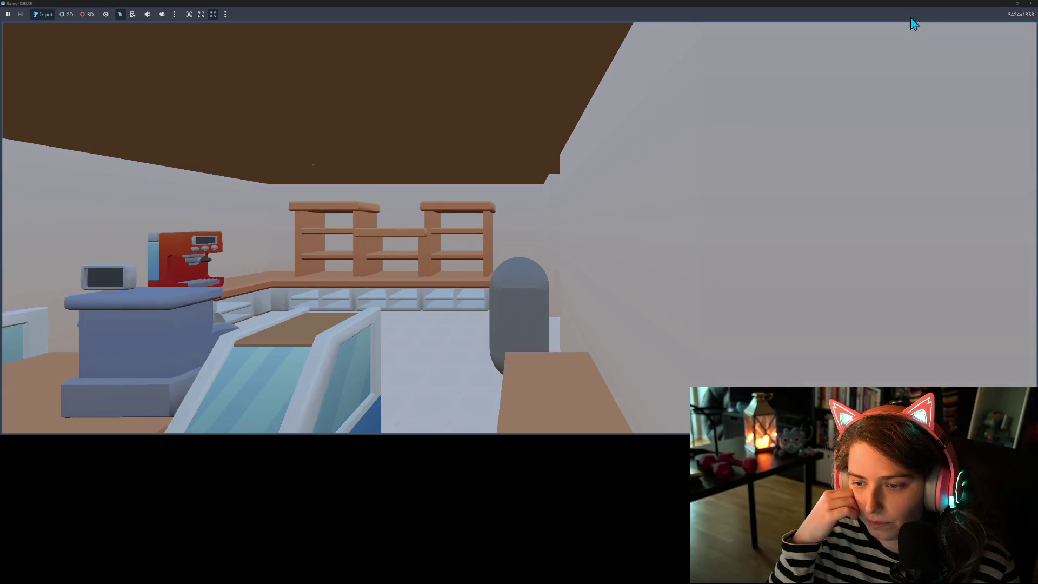
key(w)
key(d)
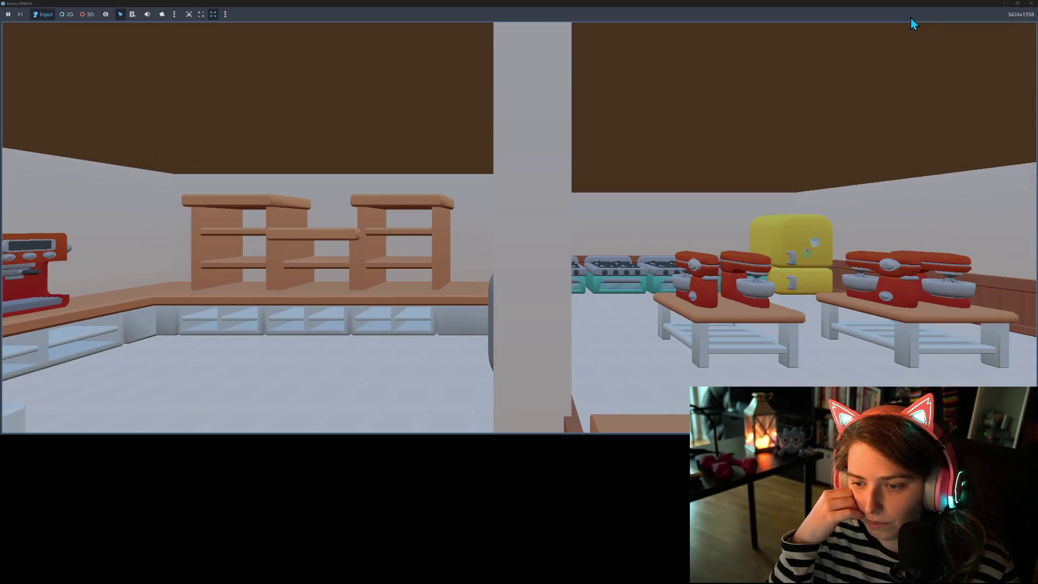
key(a)
key(d)
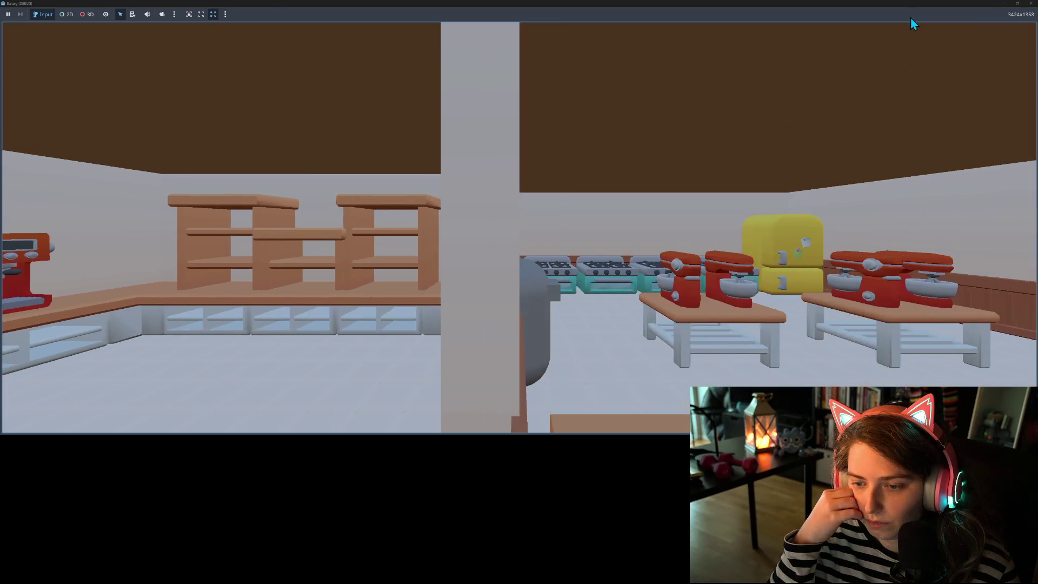
key(a)
key(d)
key(a)
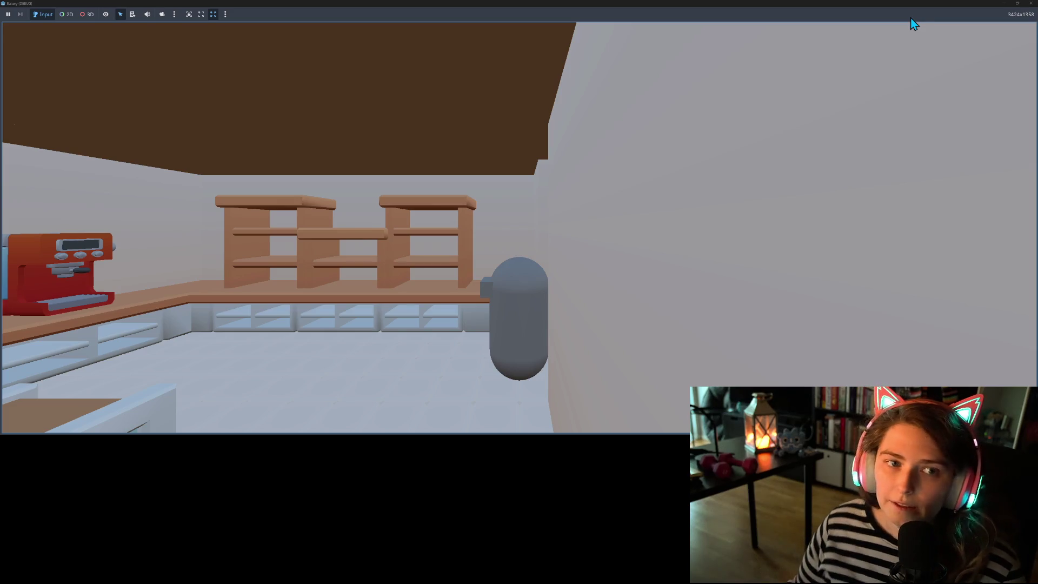
click(1034, 4)
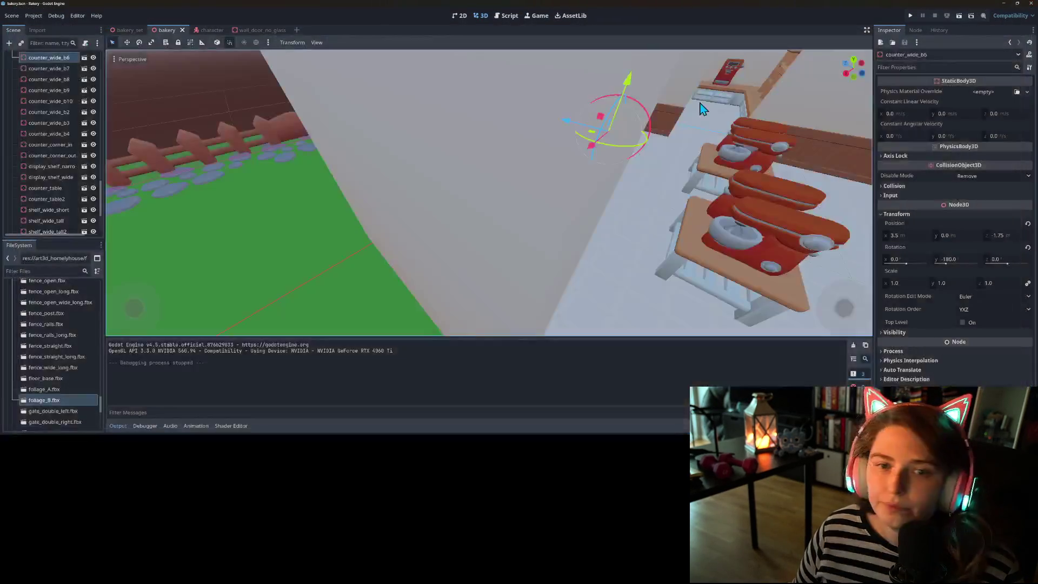
- In the character scene, move SpringArm3D to z 3.0, save, and run the game
click(207, 30)
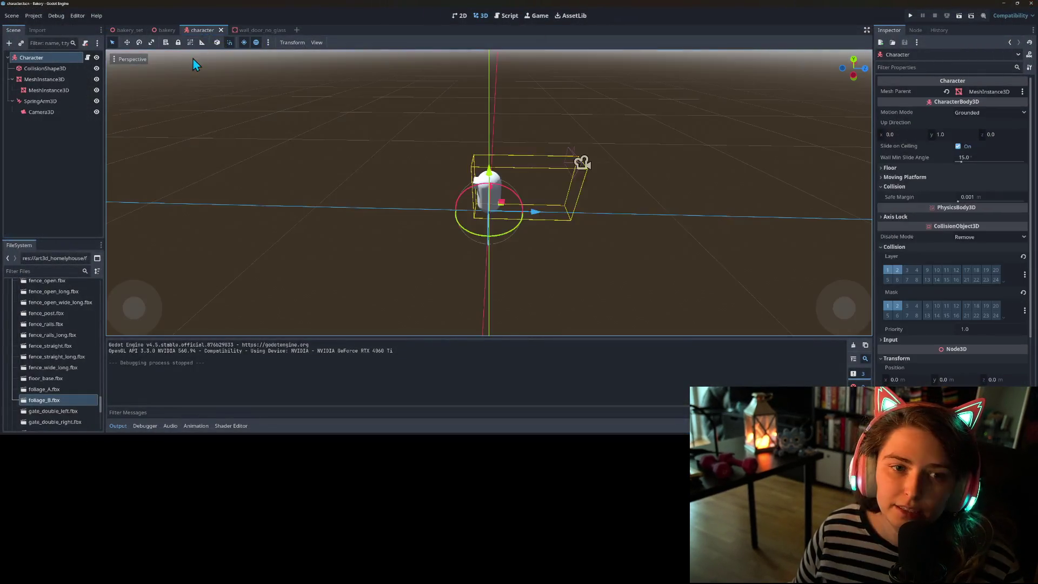
click(52, 101)
key(KP_3)
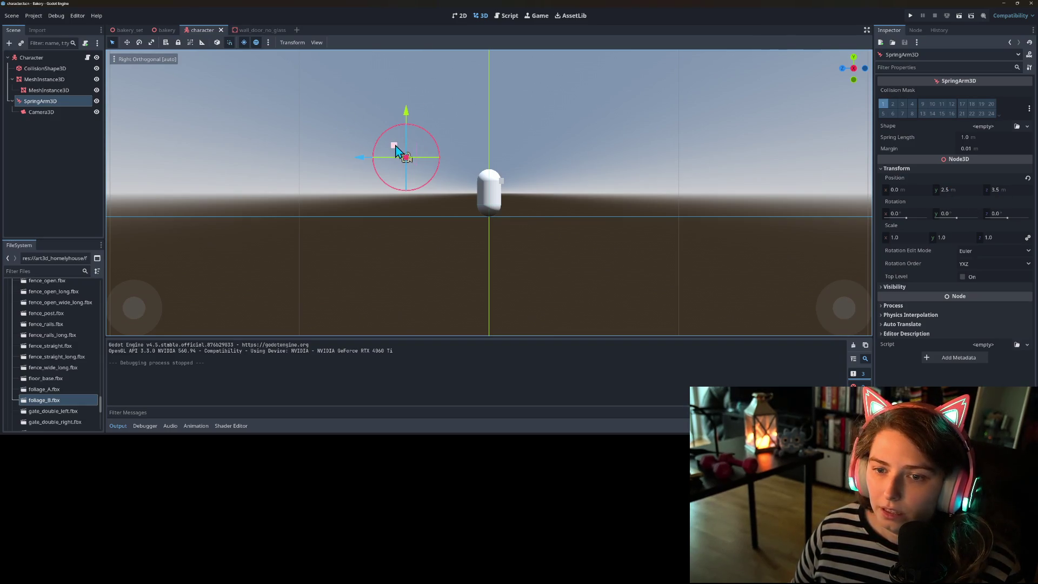
drag(396, 146, 409, 146)
key(ctrl+s)
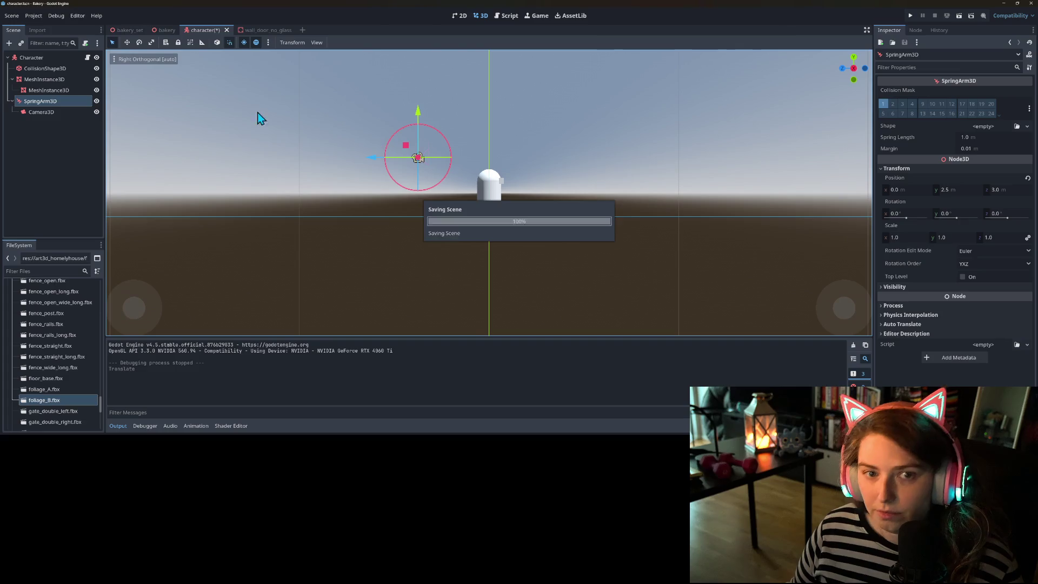
click(50, 114)
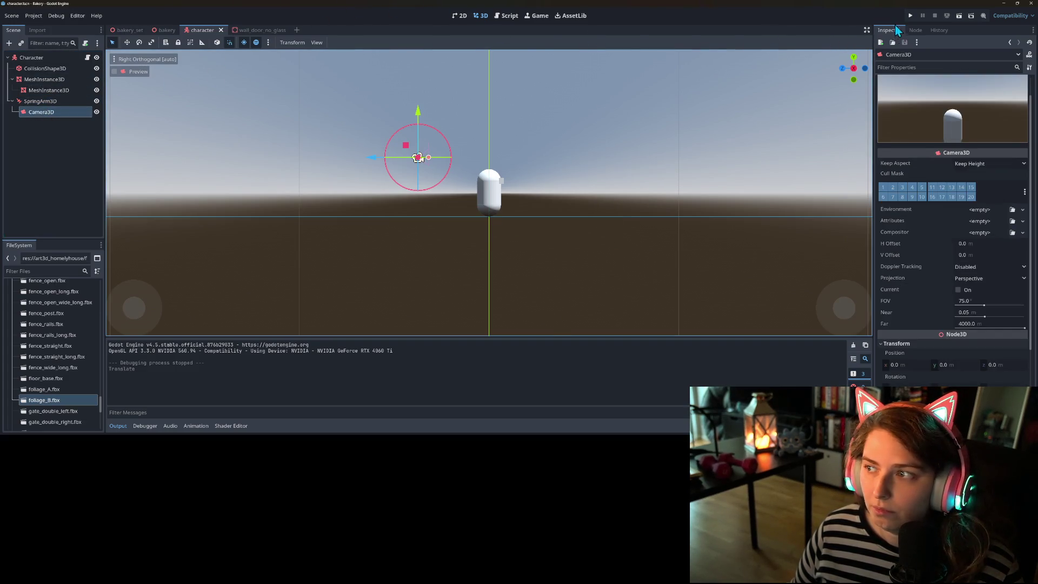
click(910, 15)
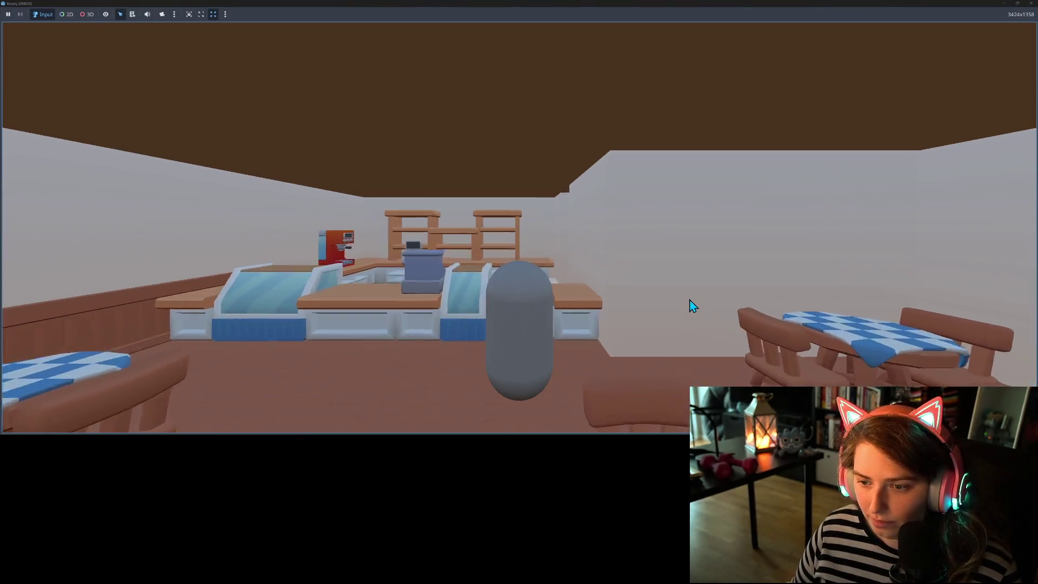
- Walk the character from the shelves through the kitchen out to the fenced yard and back
key(w)
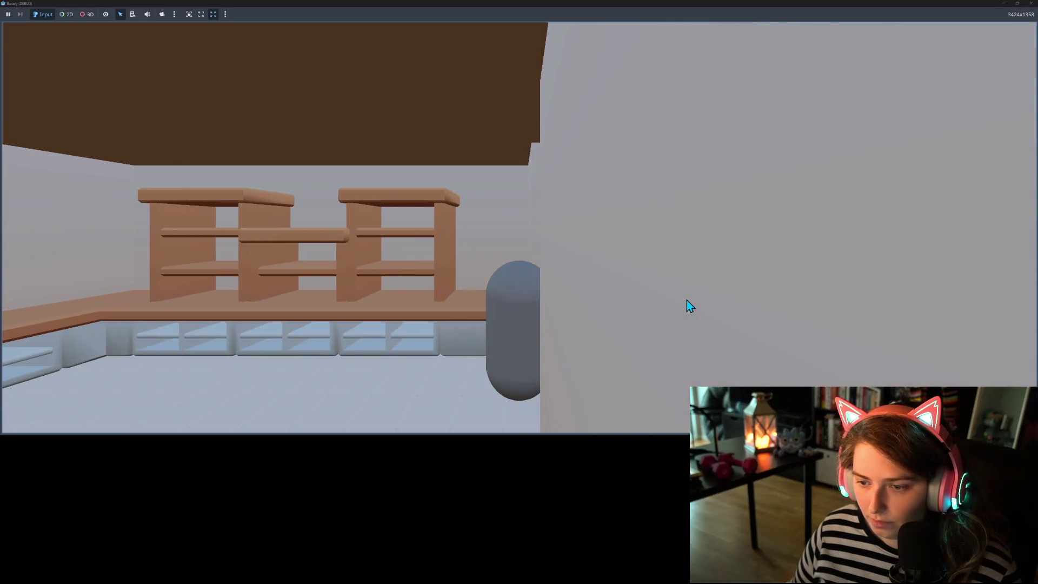
key(s)
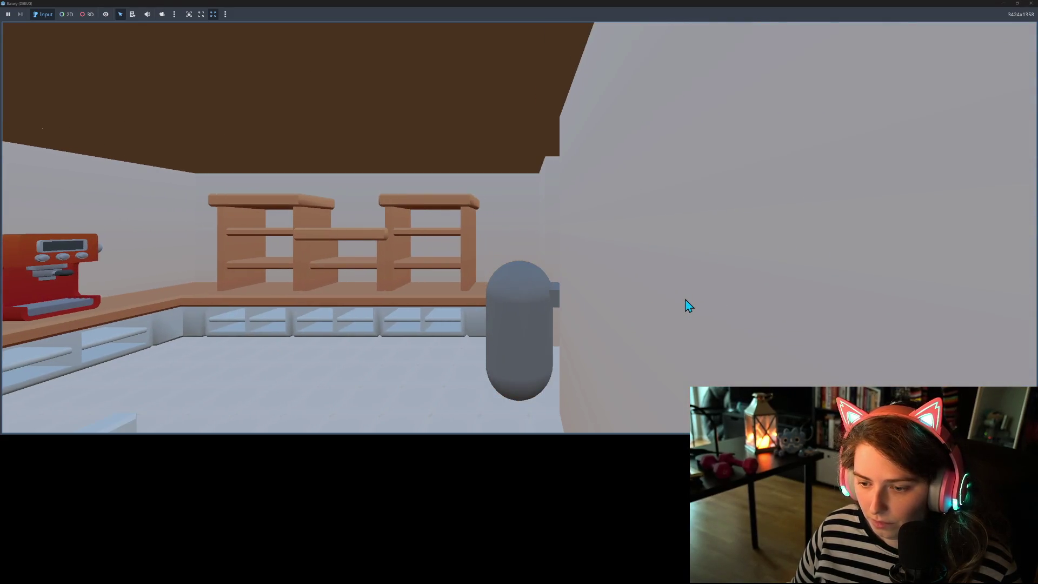
key(d)
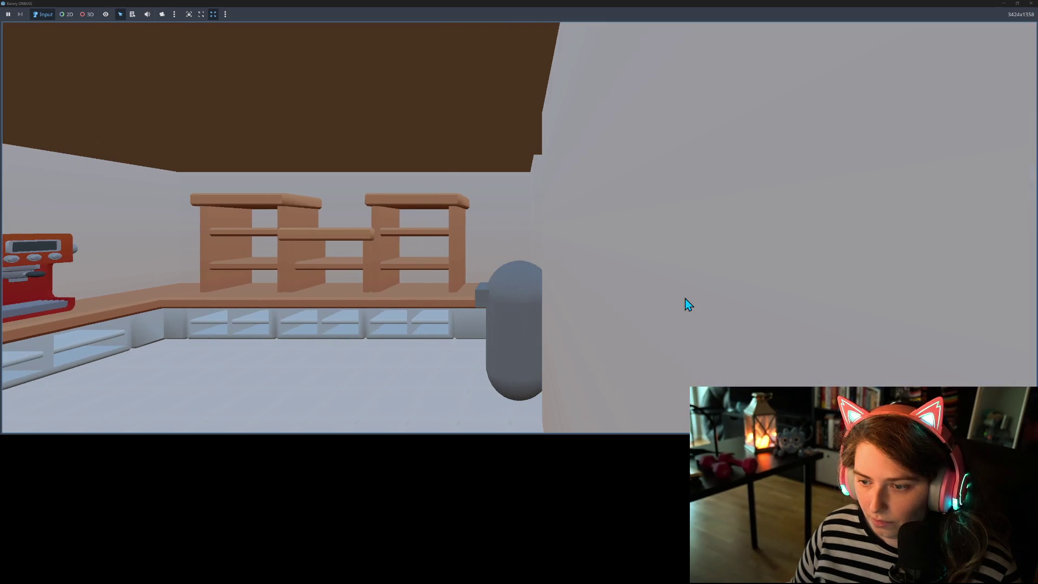
key(d)
key(a)
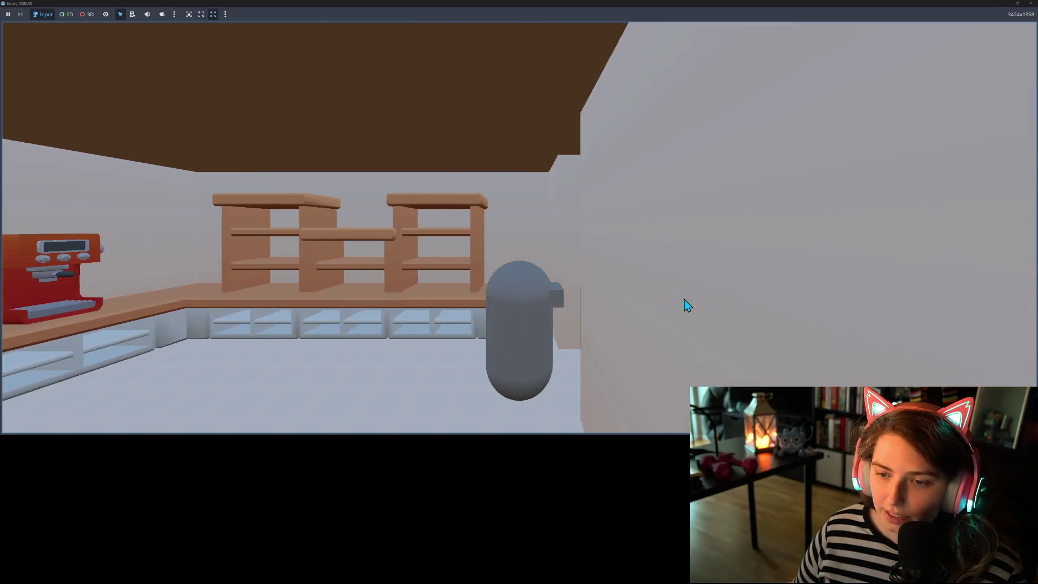
key(d)
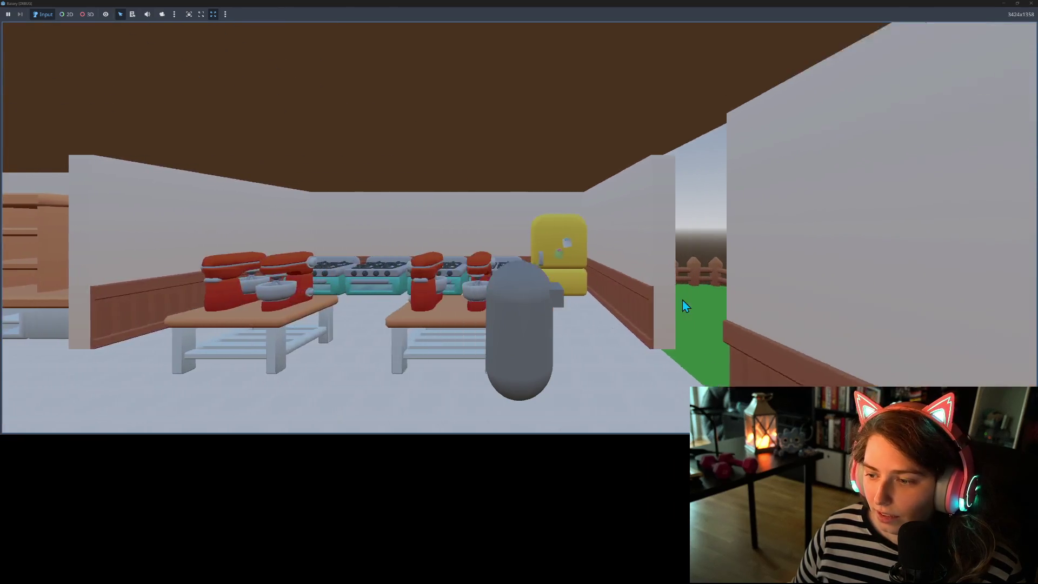
key(d)
key(a)
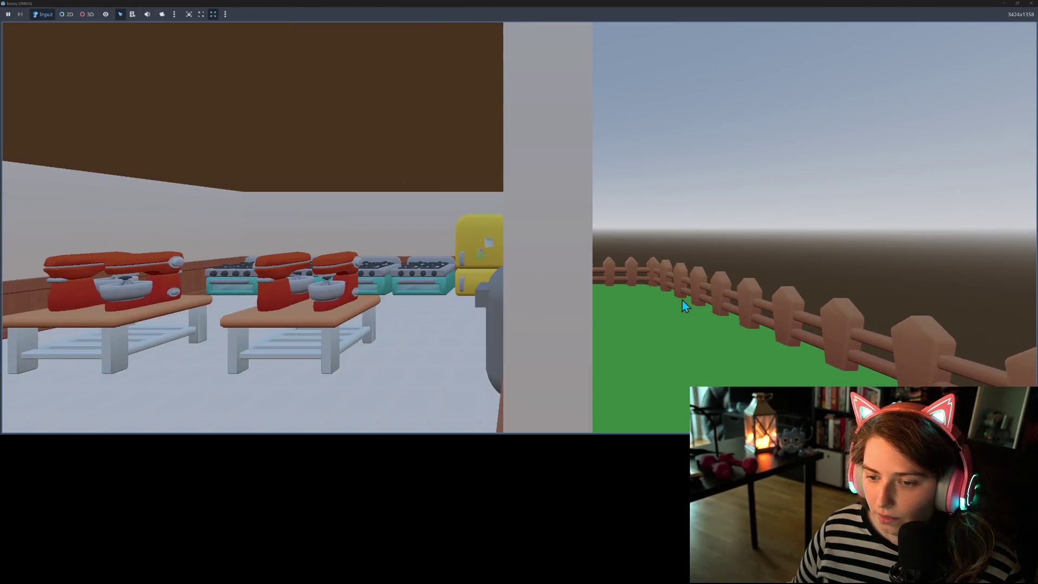
key(d)
key(a)
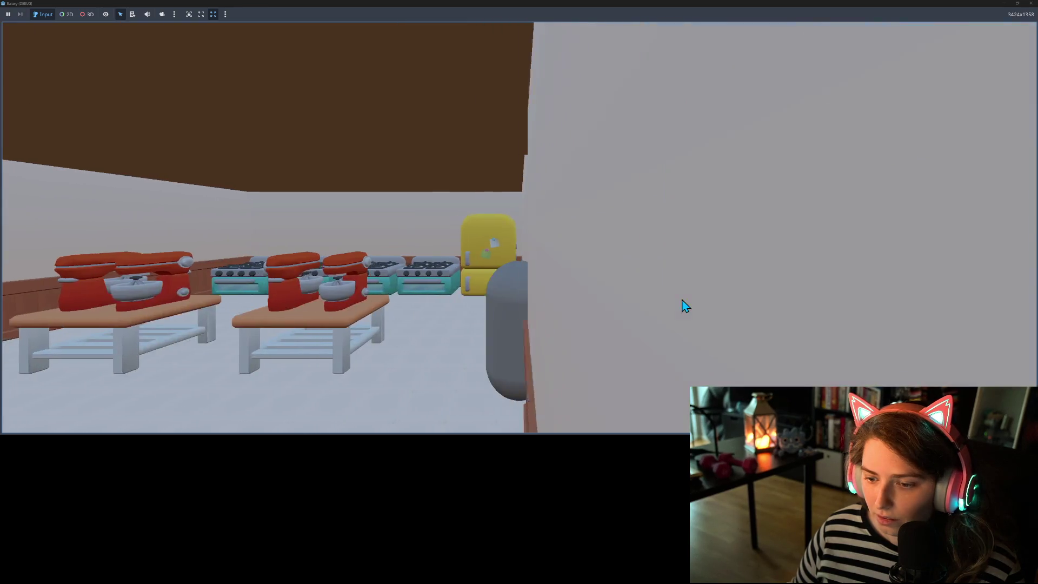
key(d)
key(a)
key(d)
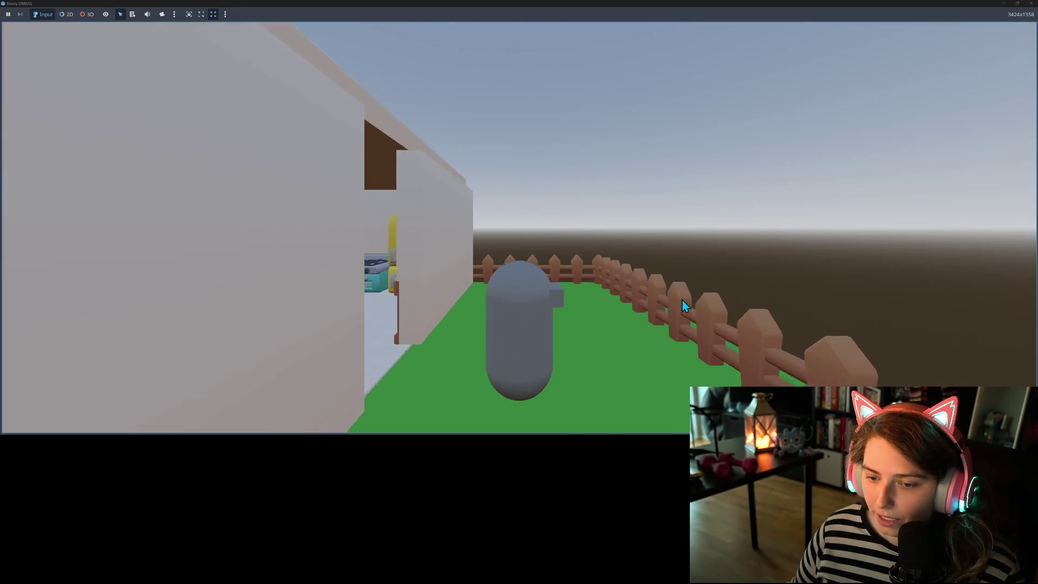
key(a)
key(d)
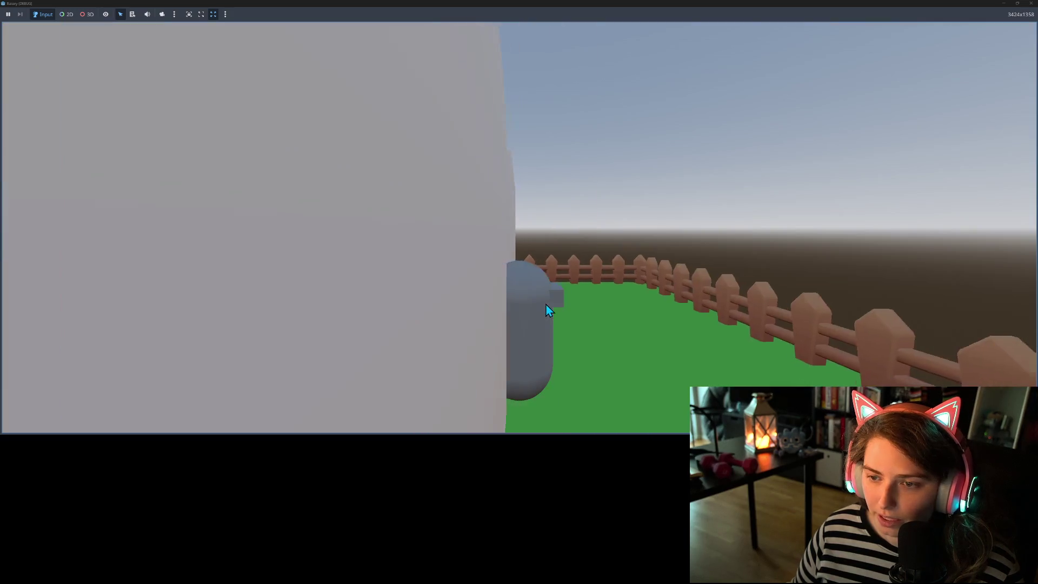
key(a)
key(d)
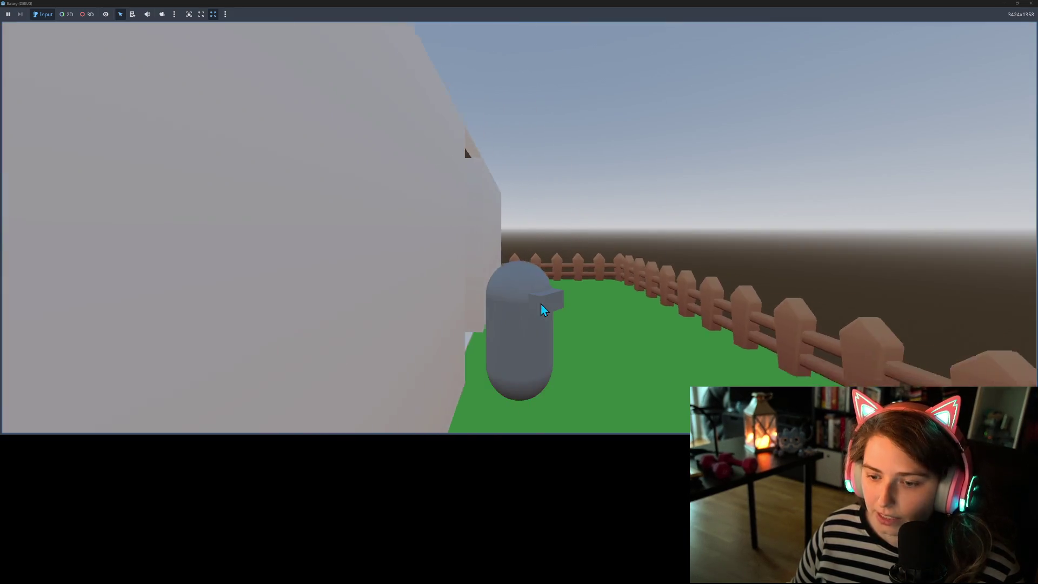
- Walk along the house wall back into the bakery, then close the game
key(a)
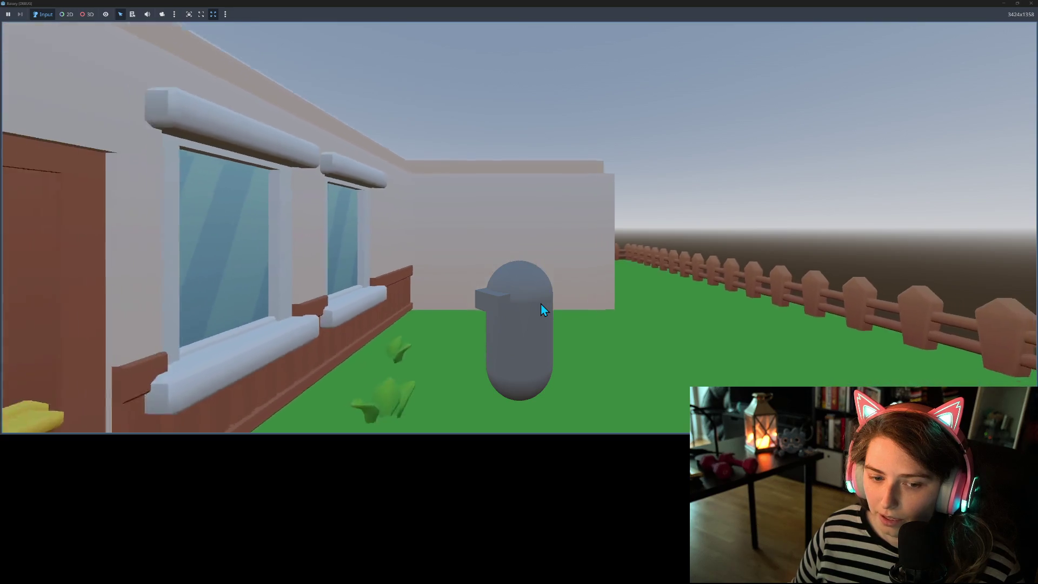
key(d)
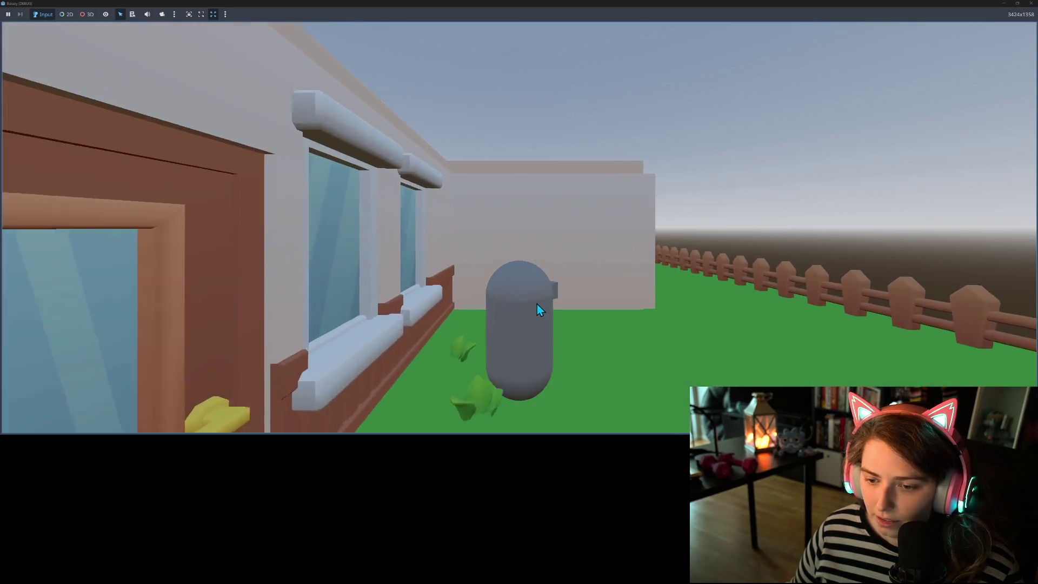
key(w)
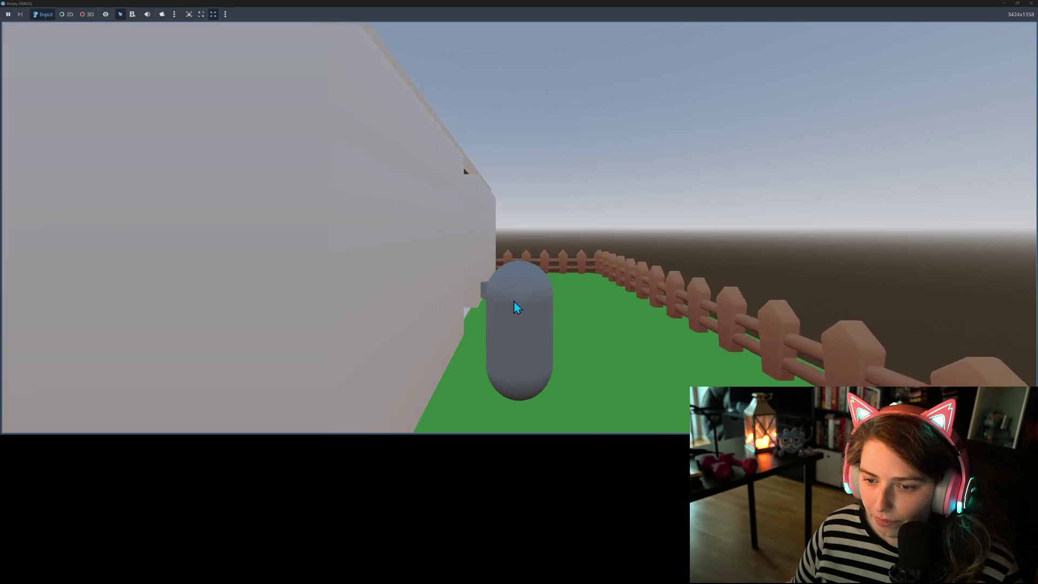
key(s)
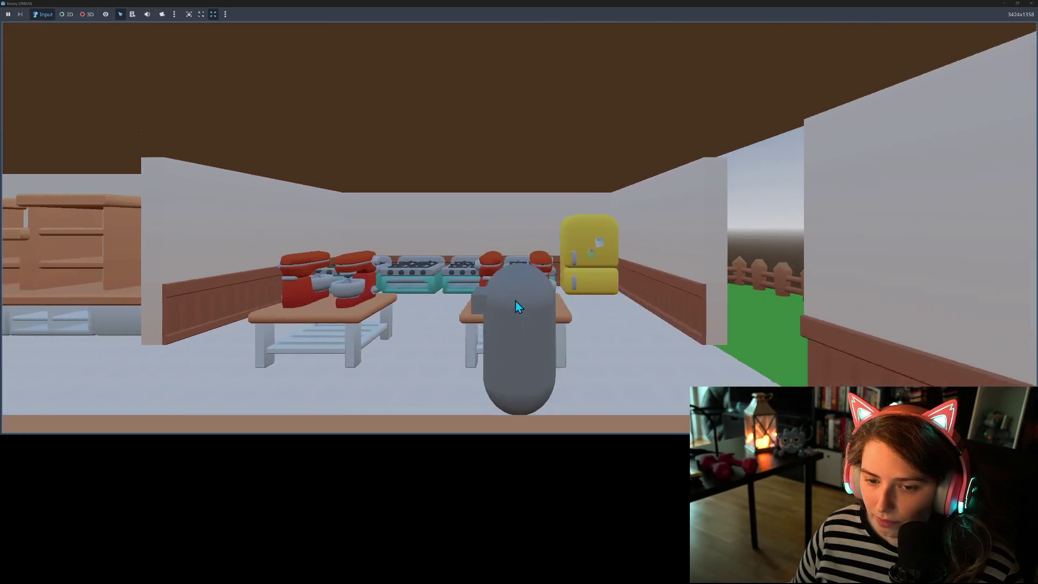
key(a)
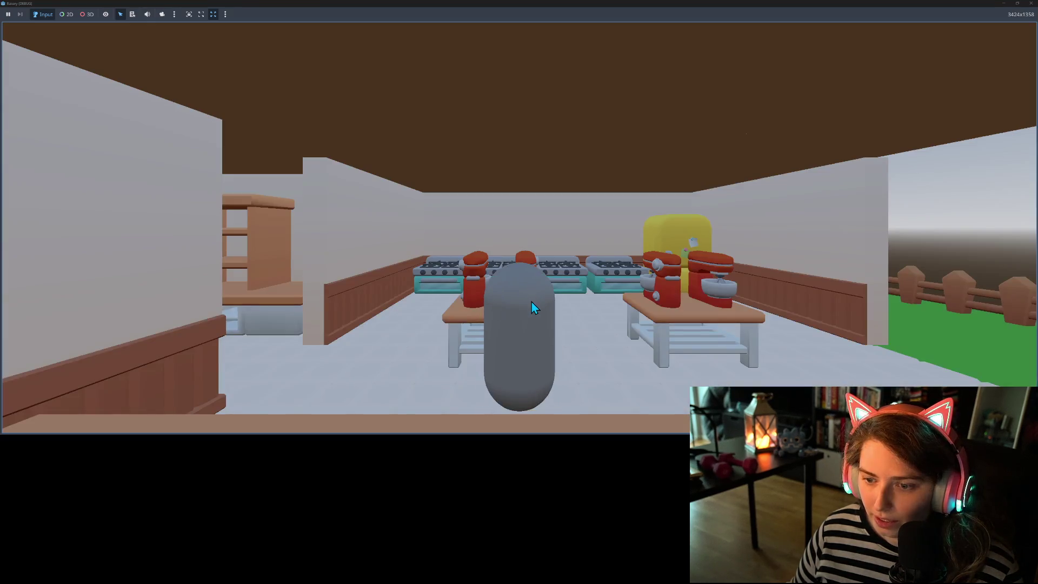
key(s)
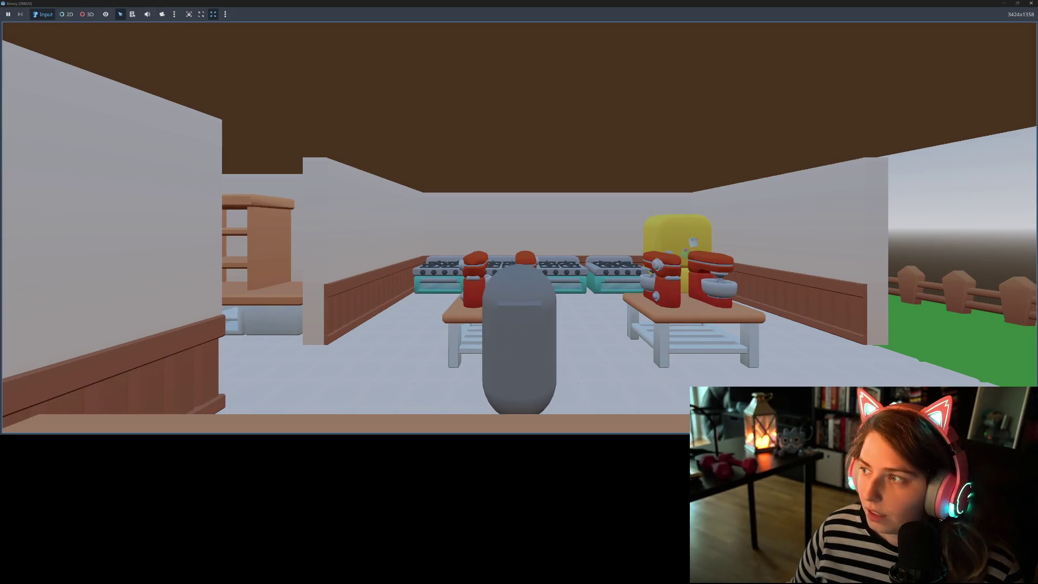
click(1030, 3)
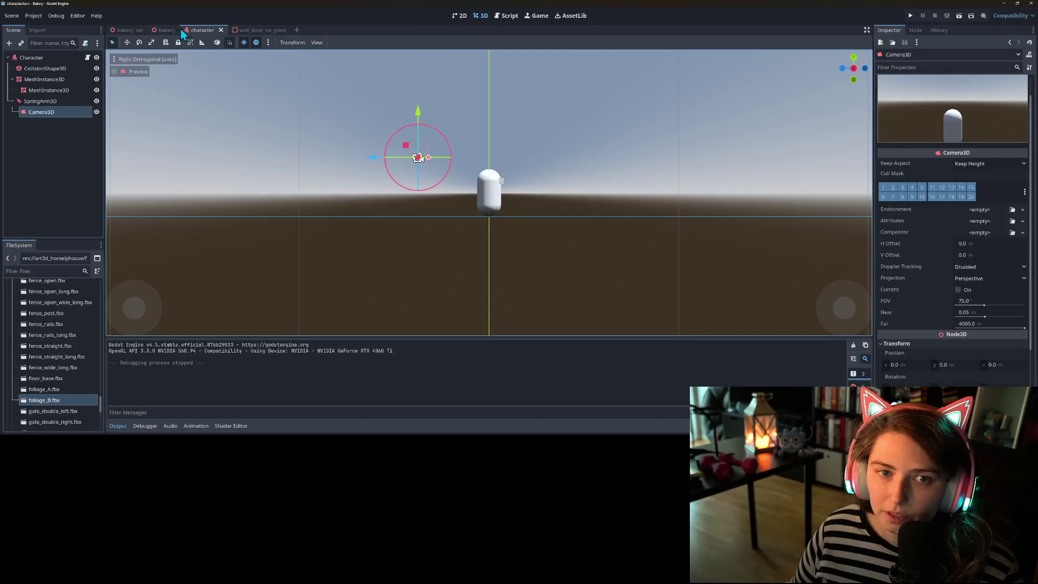
- In the bakery scene, shift invisible_wall2 -0.5 along Z and run the project
click(166, 31)
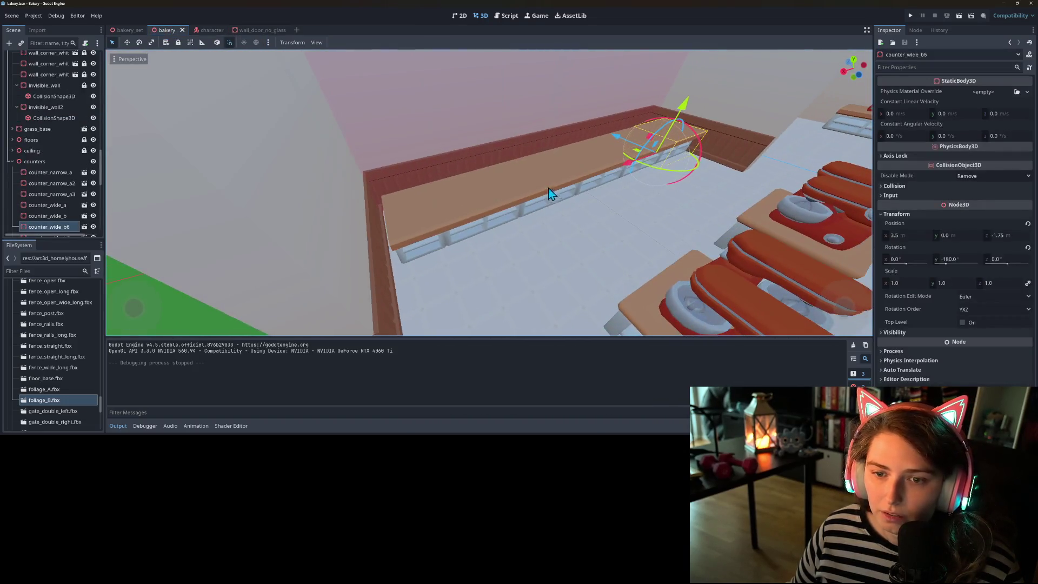
click(47, 107)
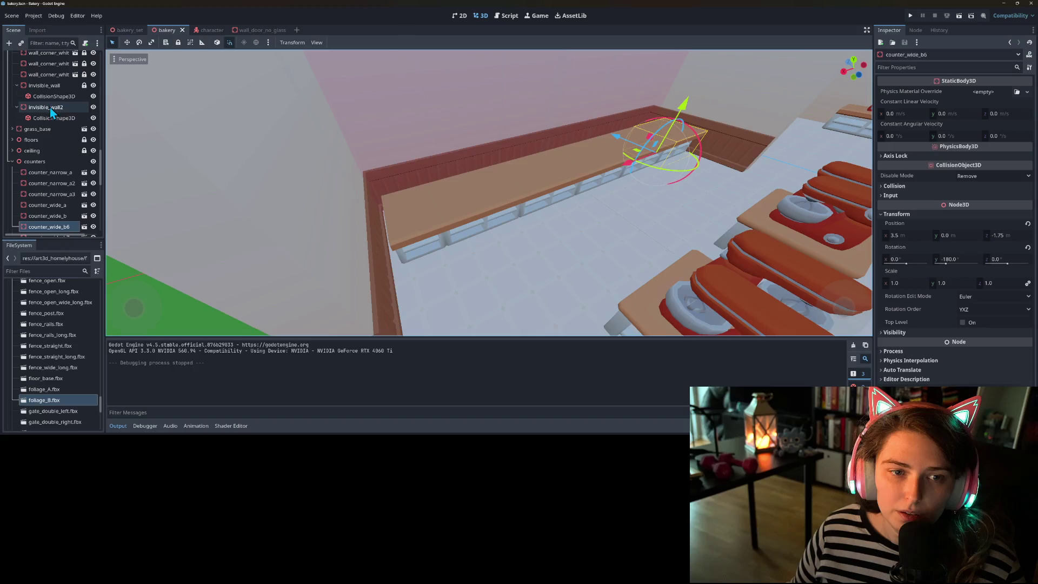
drag(482, 166, 488, 165)
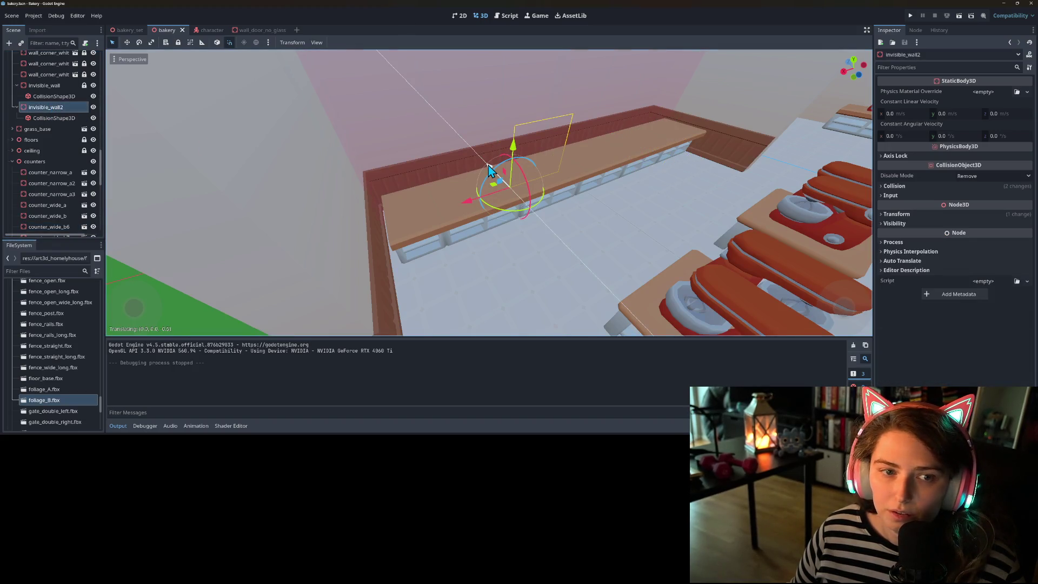
drag(488, 166, 488, 166)
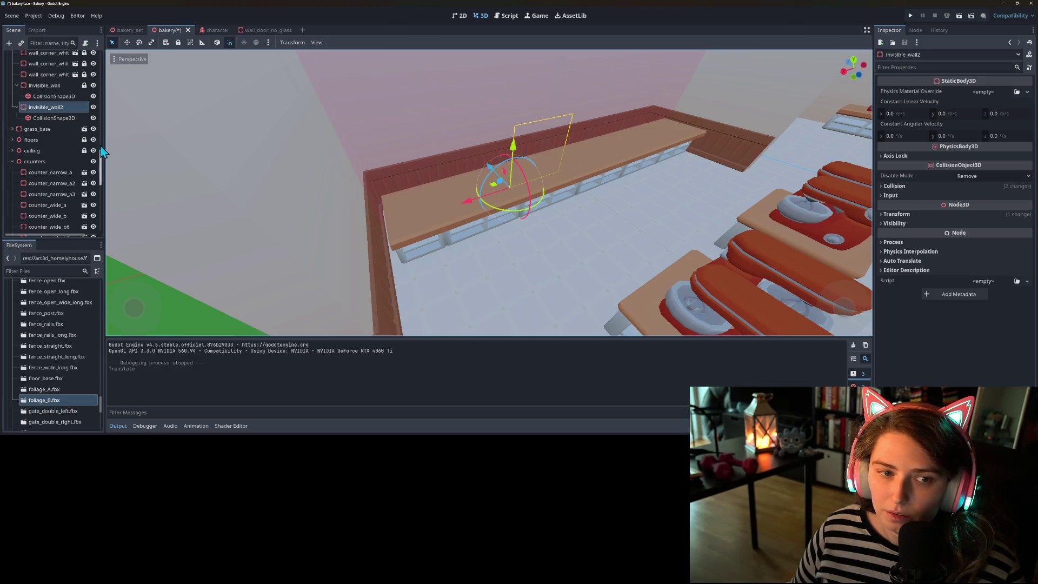
click(911, 15)
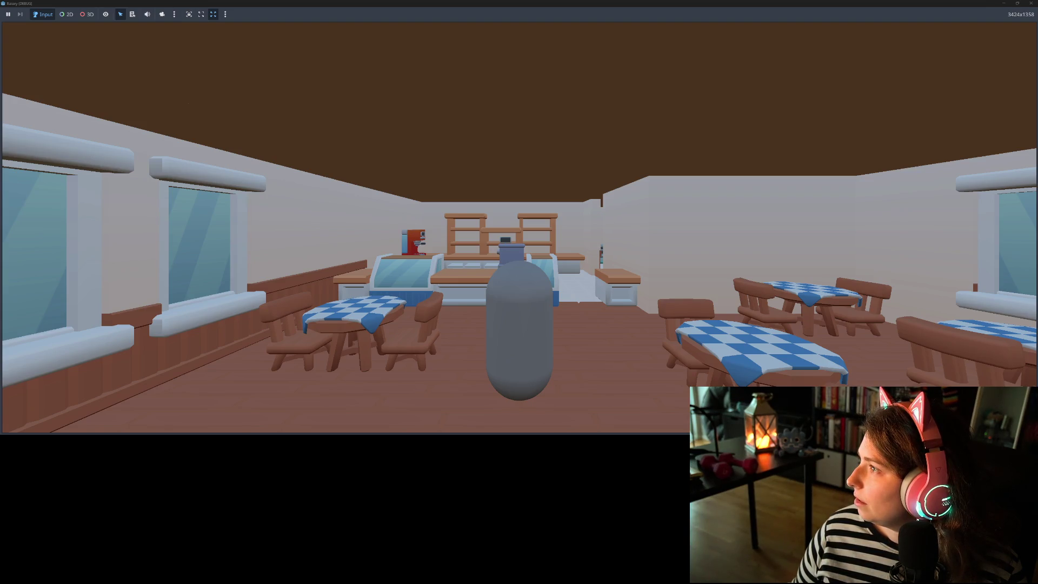
- Walk the player past the counter, into the kitchen and toward the tables, then close the game
click(572, 293)
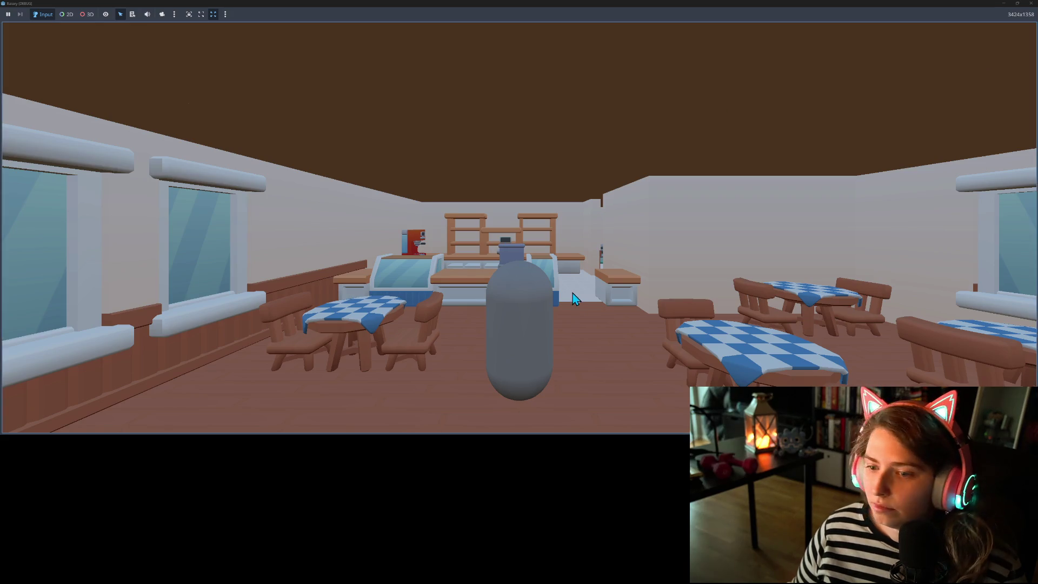
click(589, 297)
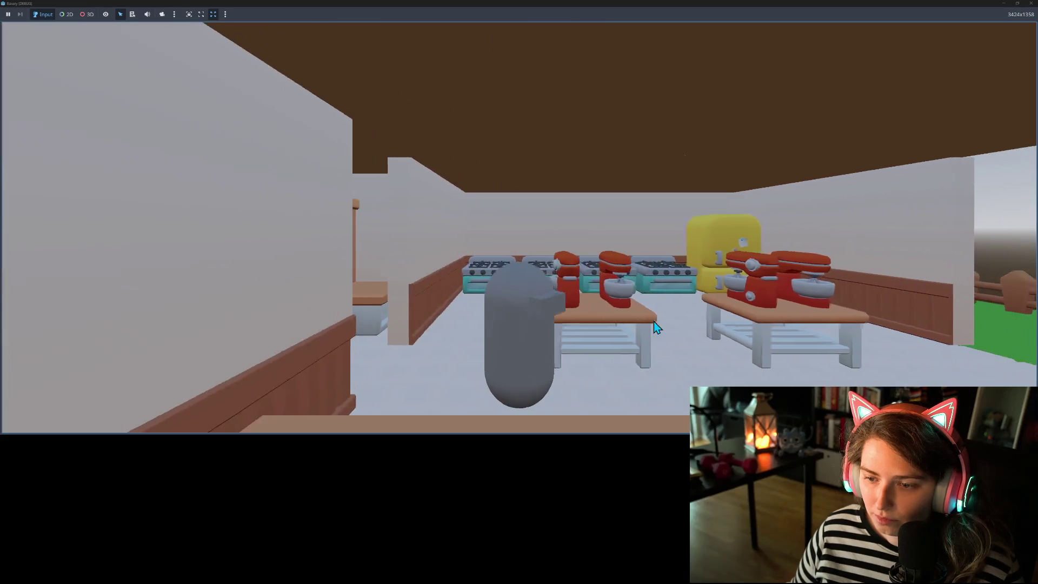
click(653, 321)
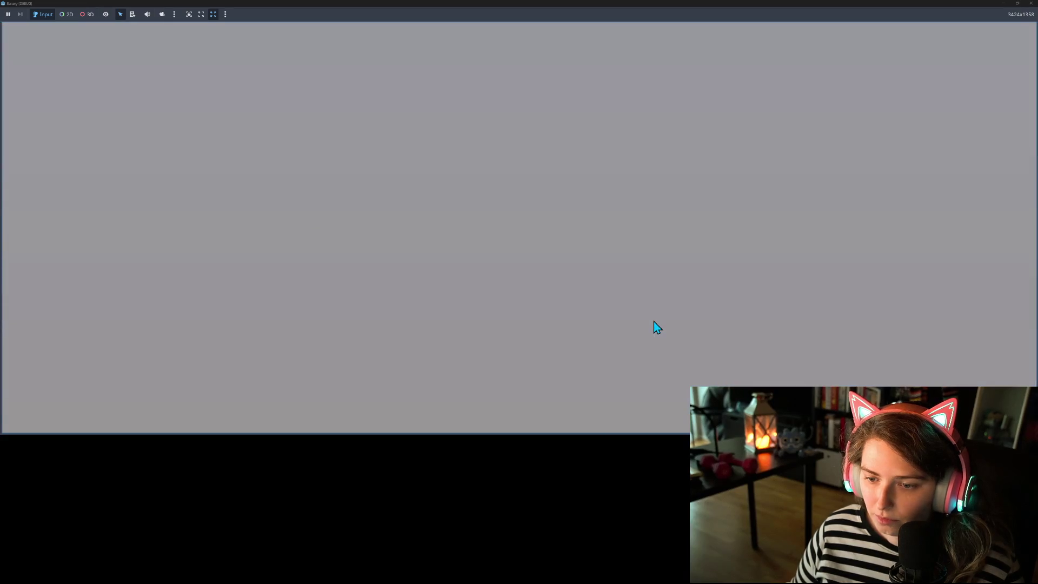
click(1029, 4)
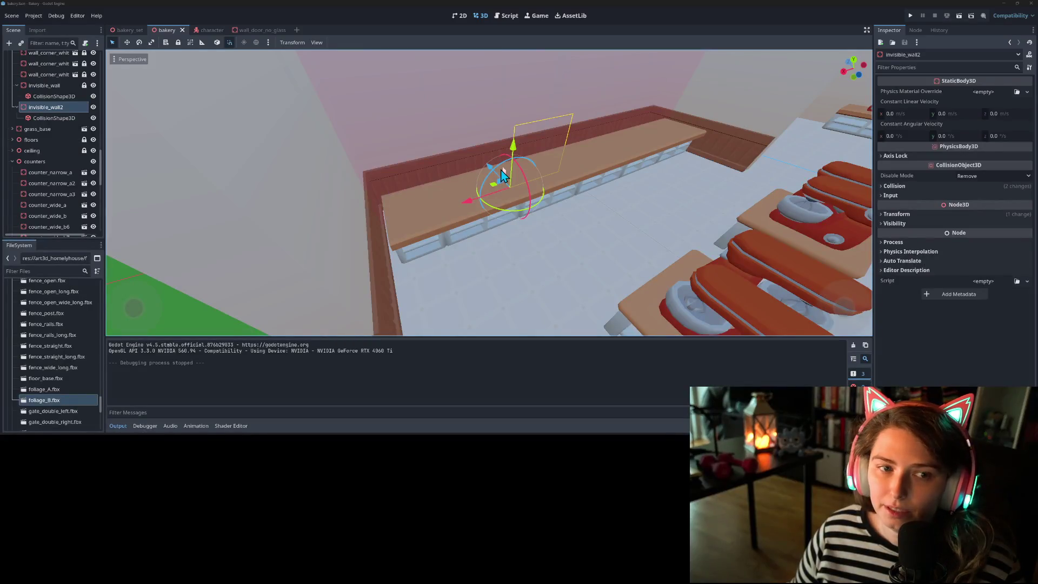
- Move invisible_wall2 another 0.5 along Z, save the bakery scene and run it again
drag(496, 170, 502, 179)
key(ctrl+a)
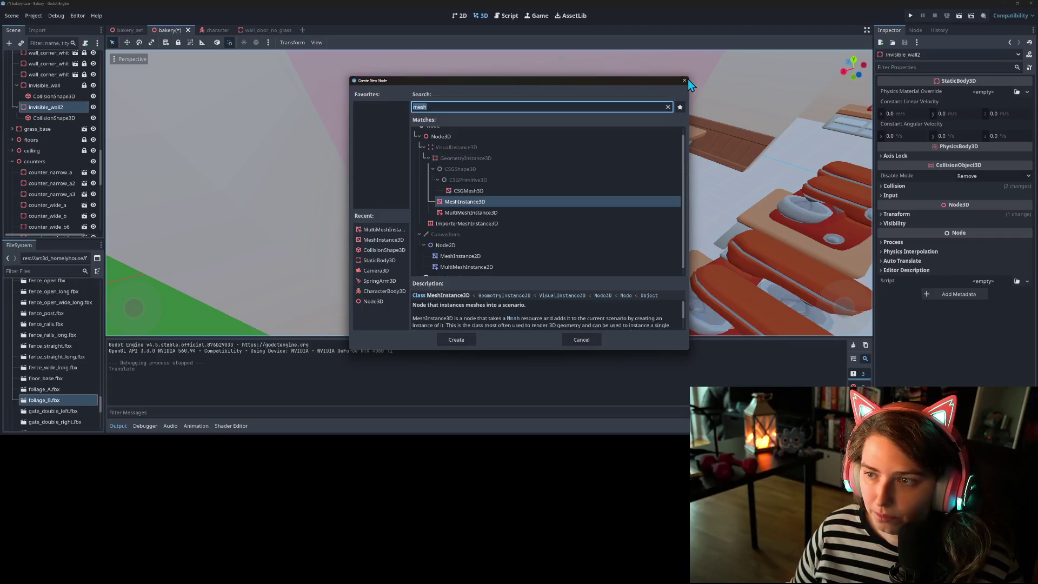
click(684, 81)
key(ctrl+s)
click(910, 15)
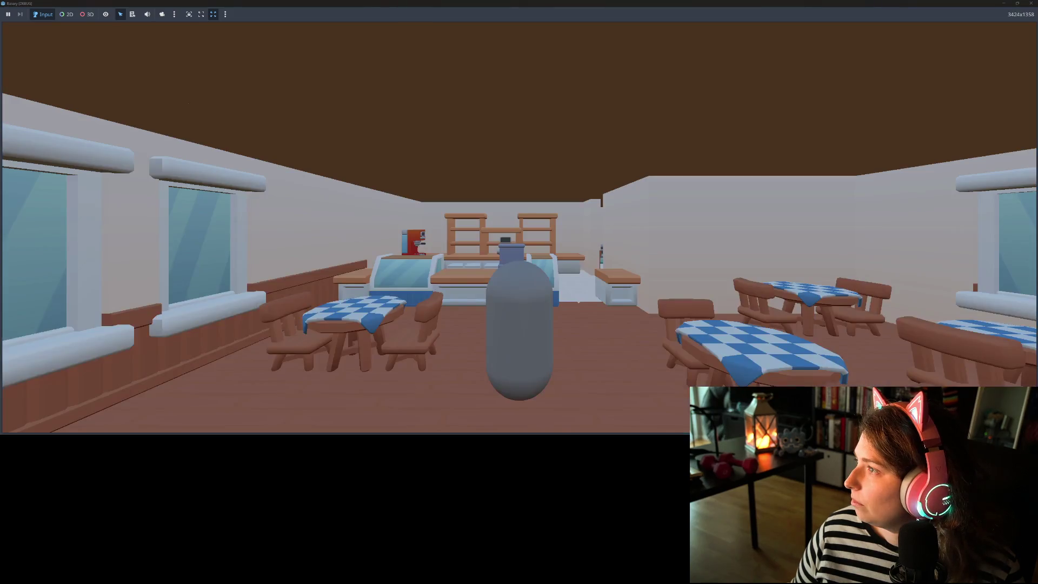
- Walk the player with WASD into the kitchen wall and back, then close the game
key(w)
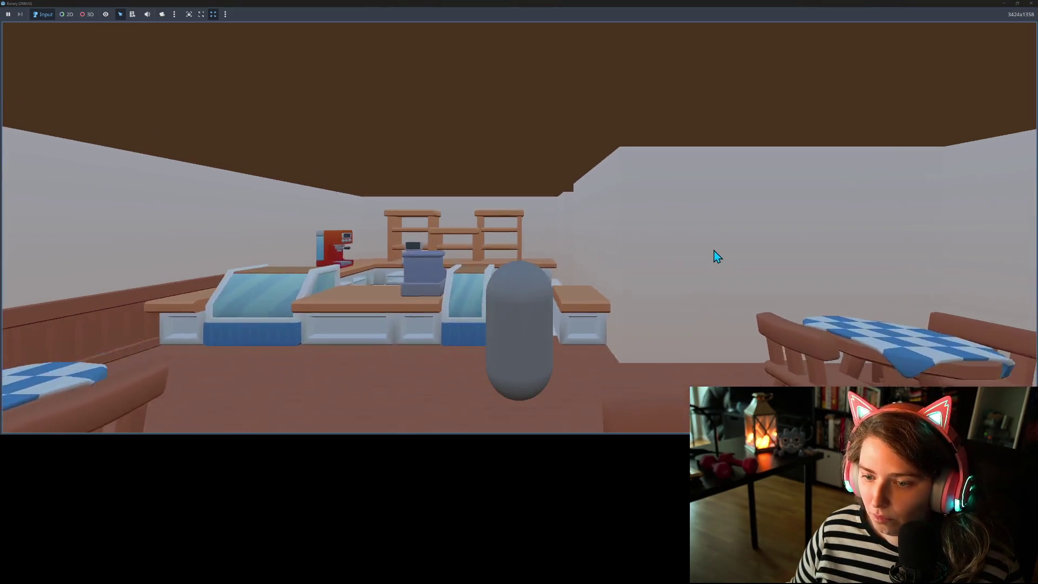
key(d)
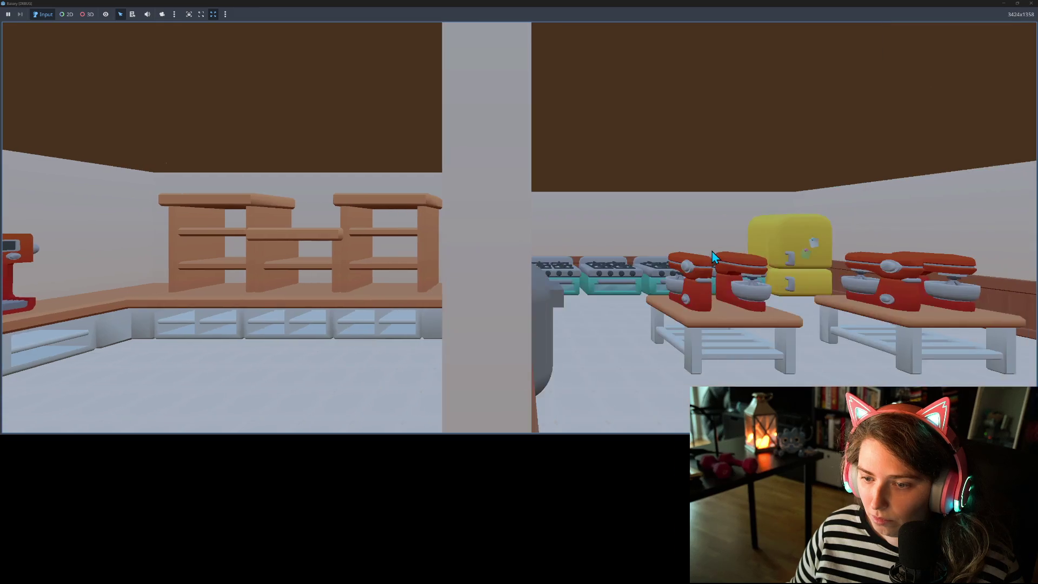
key(a)
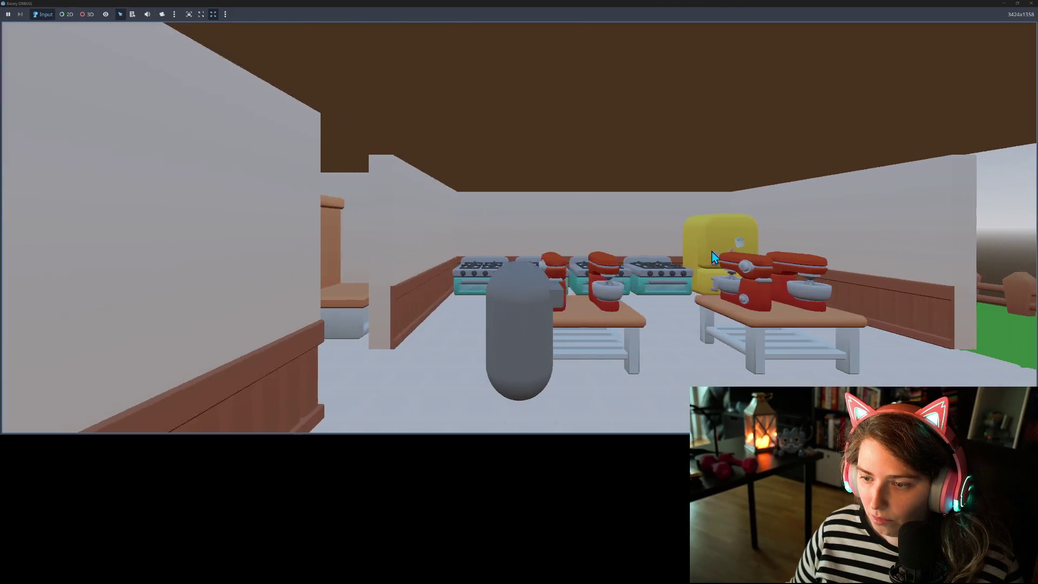
key(d)
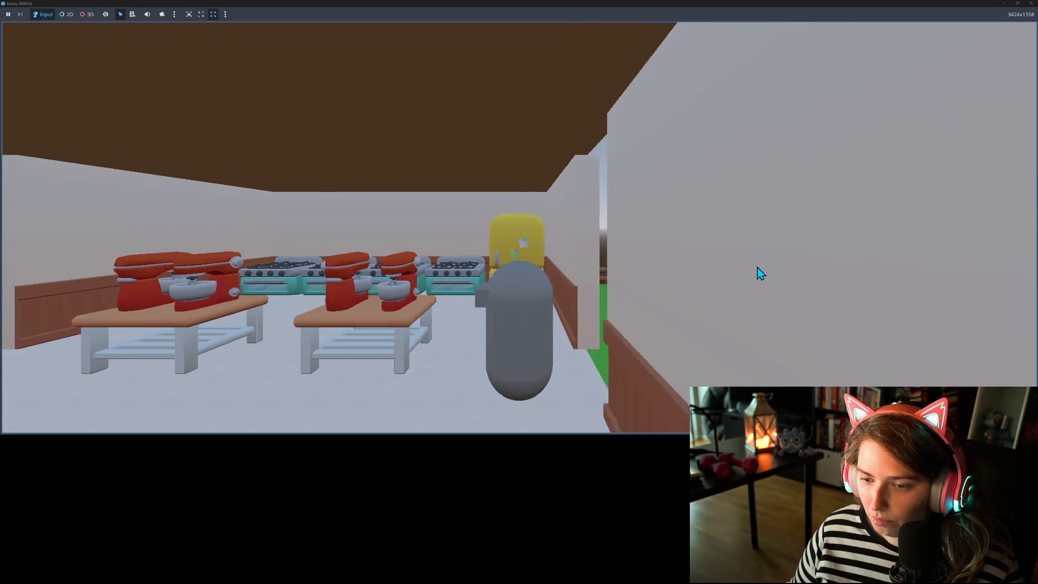
key(a)
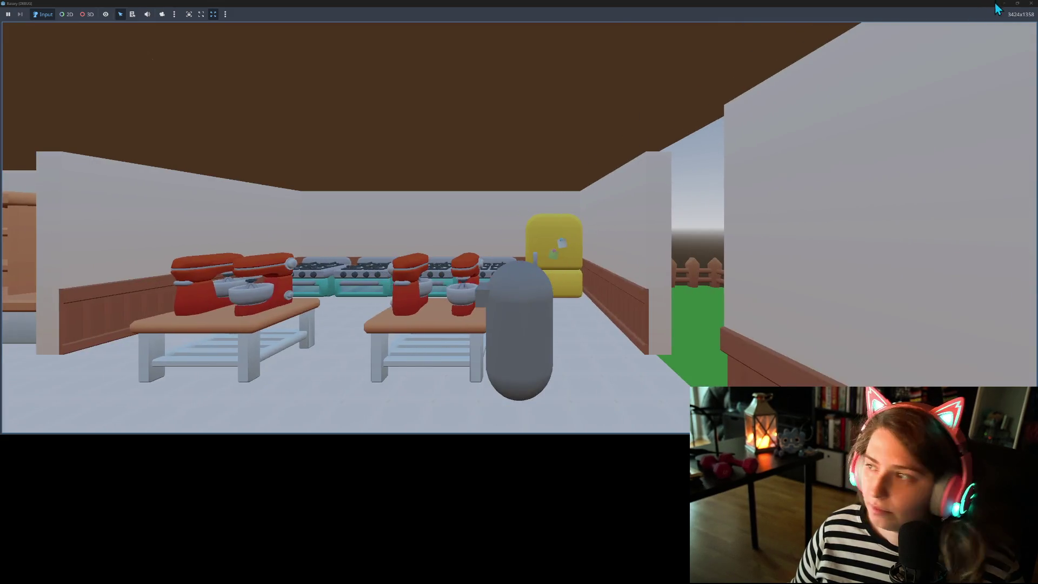
click(1031, 4)
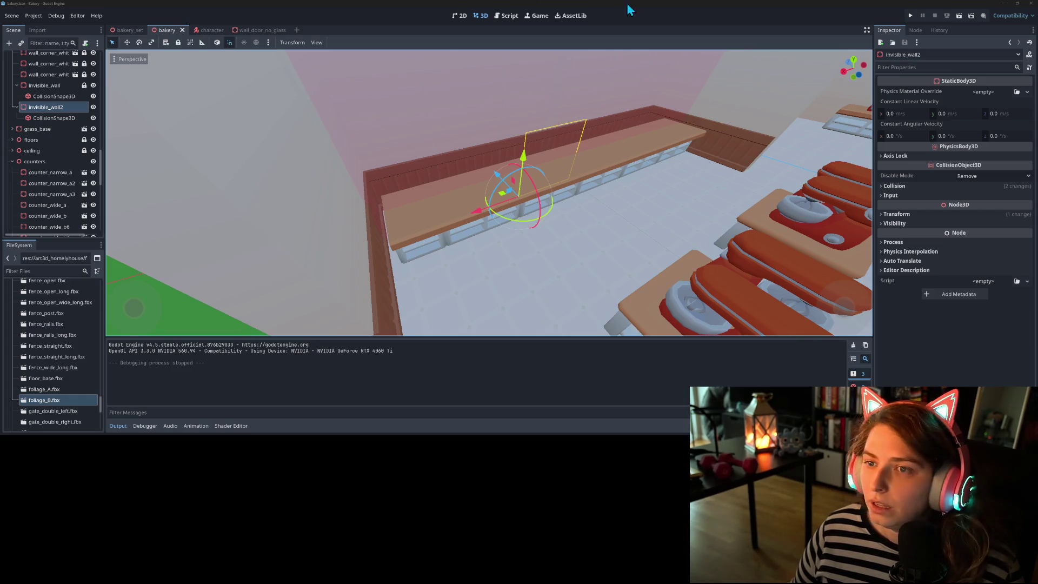
- Shift invisible_wall2 slightly along the floor, save, and bring the counter into close view
drag(495, 172, 493, 195)
key(ctrl+s)
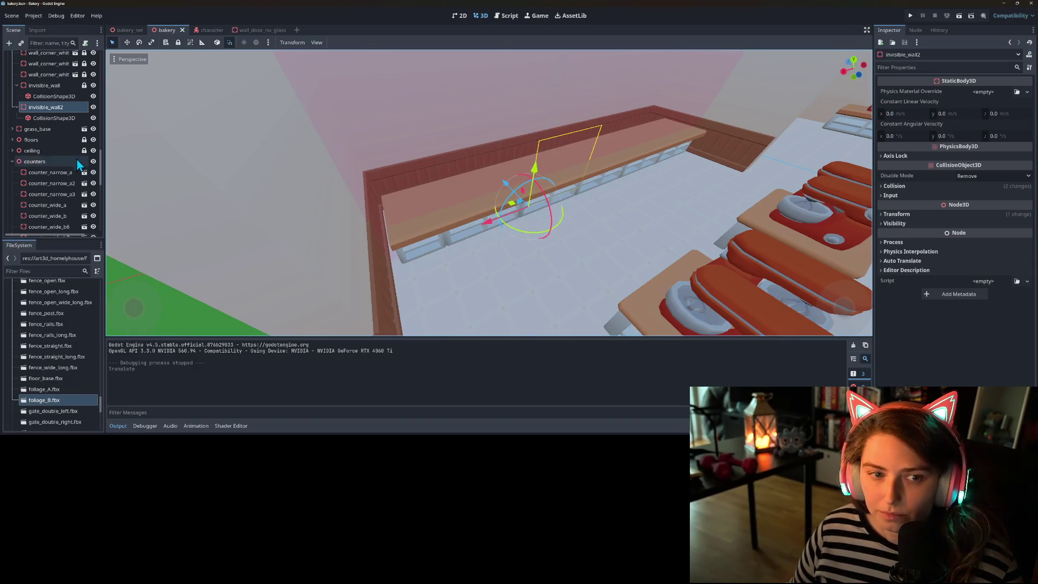
click(409, 242)
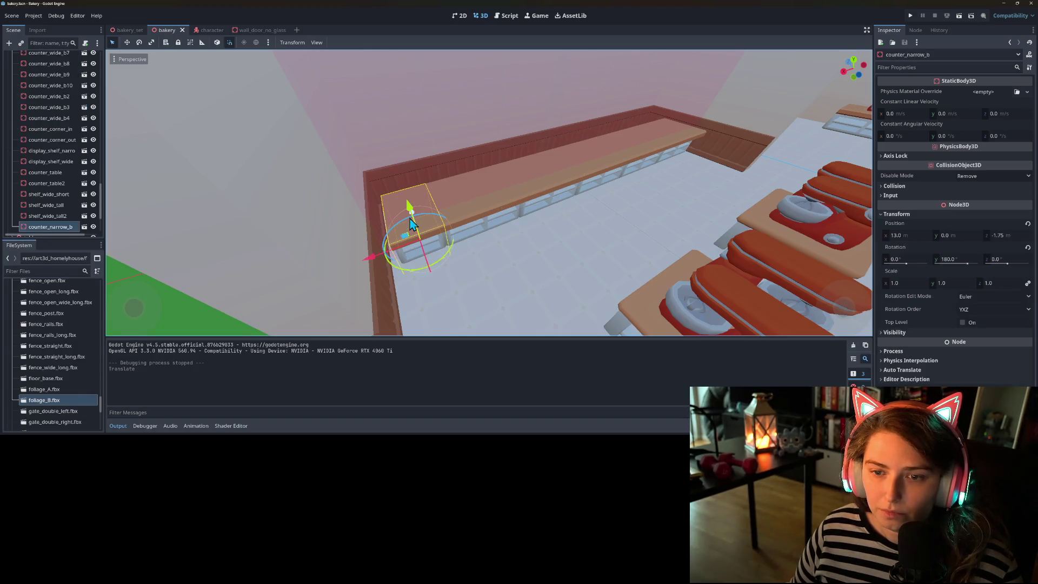
mouse_move(422, 223)
mouse_down()
mouse_move(488, 216)
mouse_move(395, 180)
mouse_move(394, 199)
mouse_up()
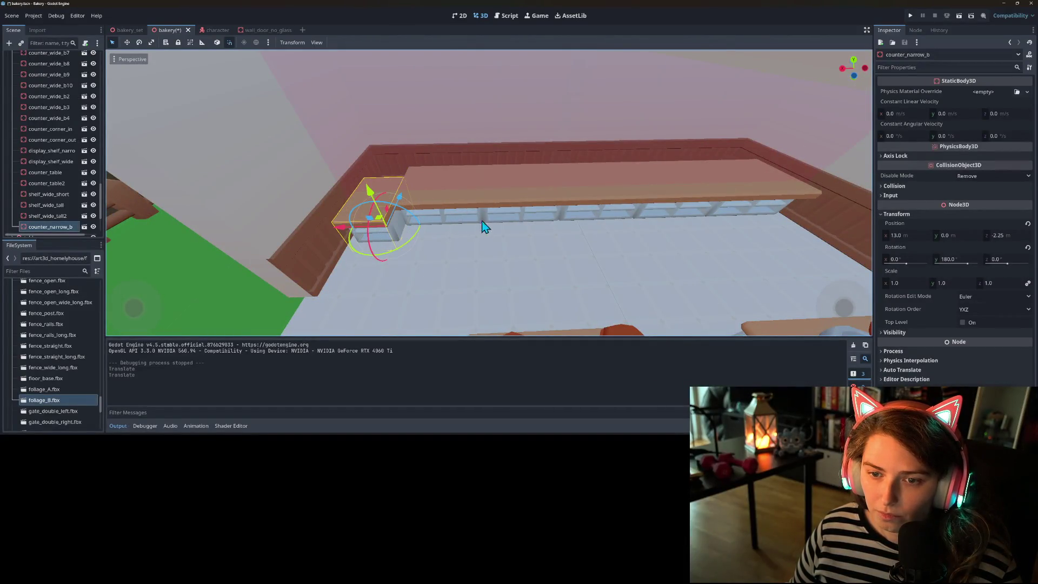
mouse_move(470, 275)
mouse_down()
mouse_move(338, 310)
mouse_move(254, 201)
mouse_up()
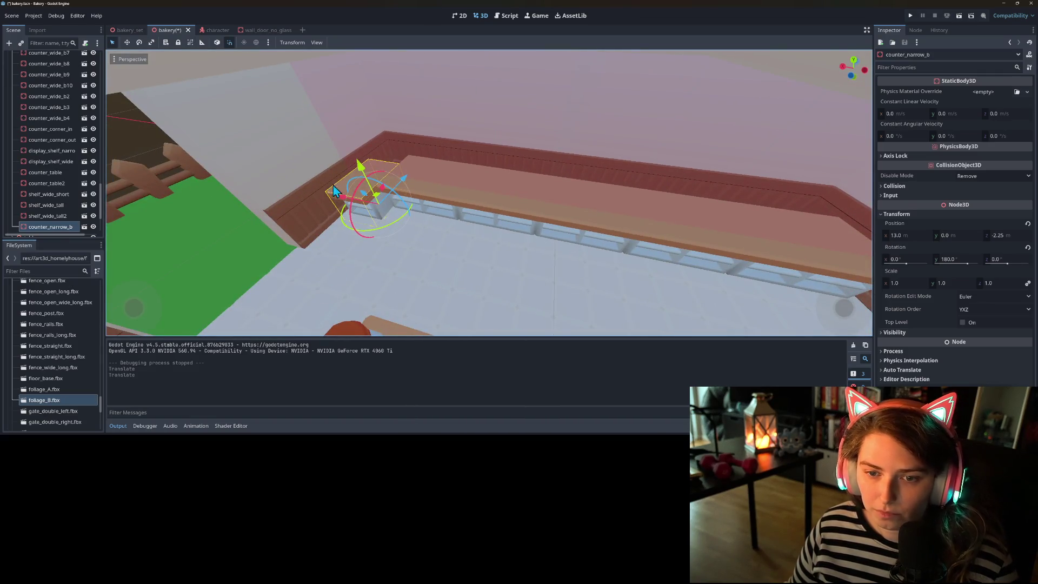
mouse_move(497, 207)
mouse_down()
mouse_move(508, 189)
mouse_move(526, 254)
mouse_move(542, 233)
mouse_up()
- Slide counter_wide_b7, counter_wide_b9 and counter_wide_b10 into line along the counter
click(511, 214)
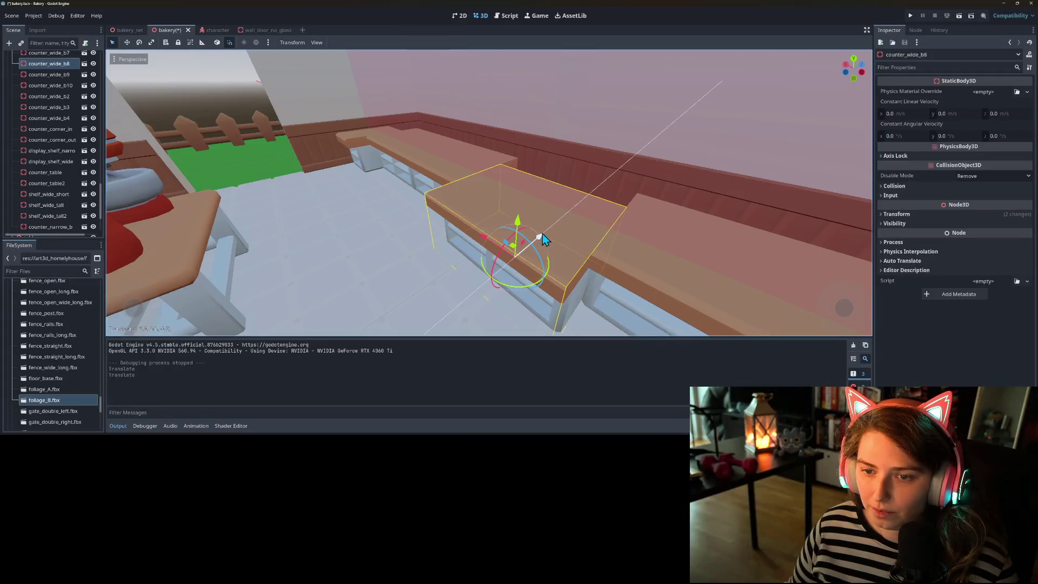
scroll(59, 79, up, 1)
click(55, 75)
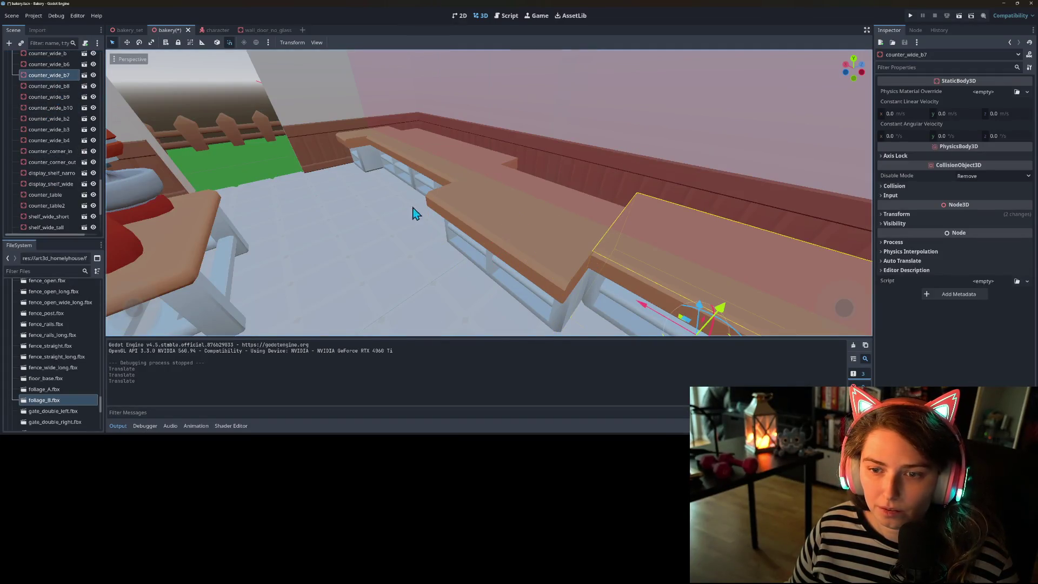
drag(700, 303, 628, 273)
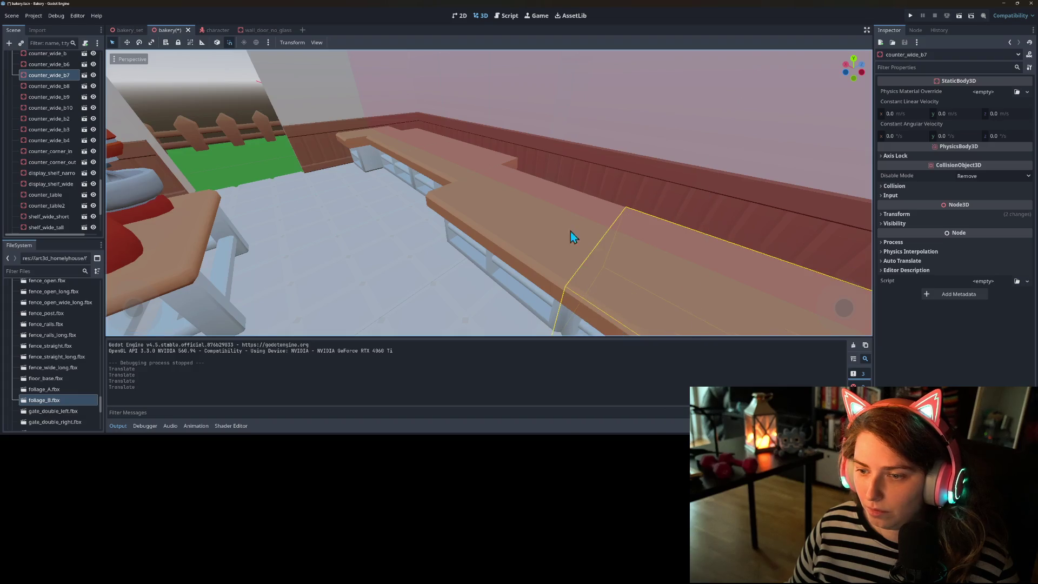
click(413, 165)
drag(494, 185, 462, 195)
click(376, 141)
drag(408, 157, 443, 169)
- Move counter_wide_b6 back to z -2.25, save the scene and run the game
scroll(443, 168, up, 5)
scroll(429, 139, down, 5)
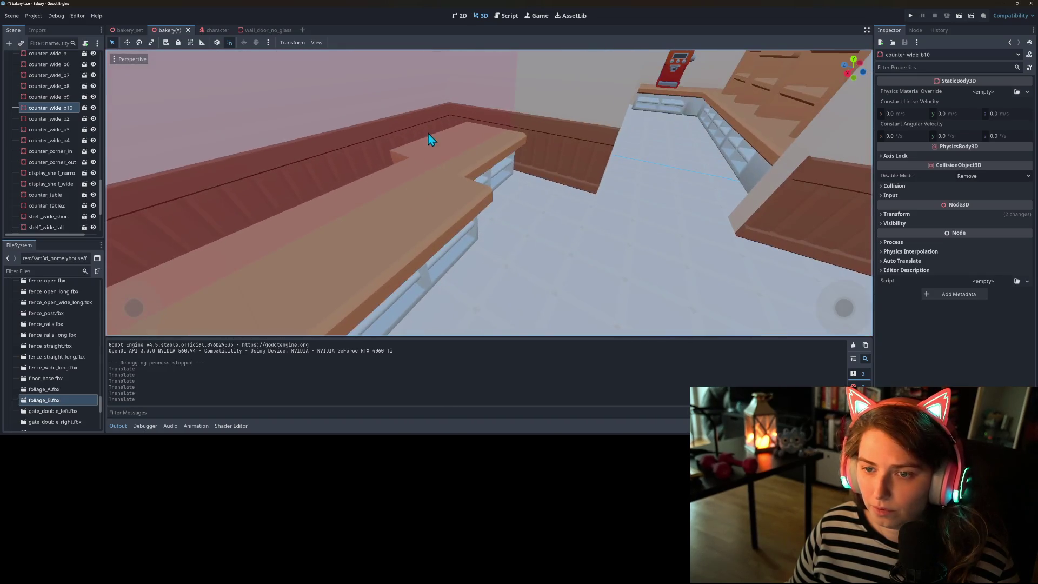
click(485, 154)
drag(437, 178, 427, 187)
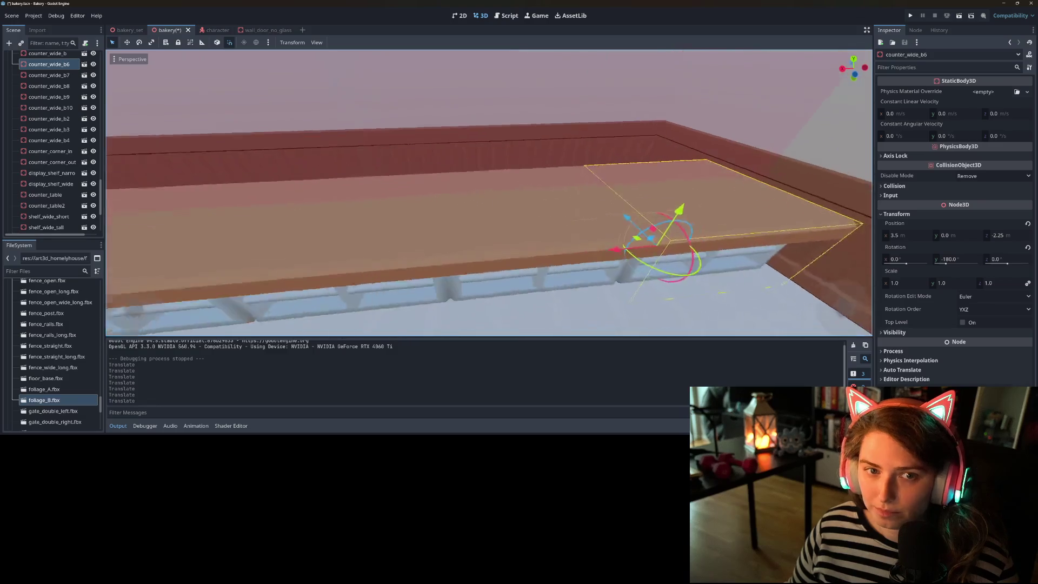
key(ctrl+s)
click(910, 15)
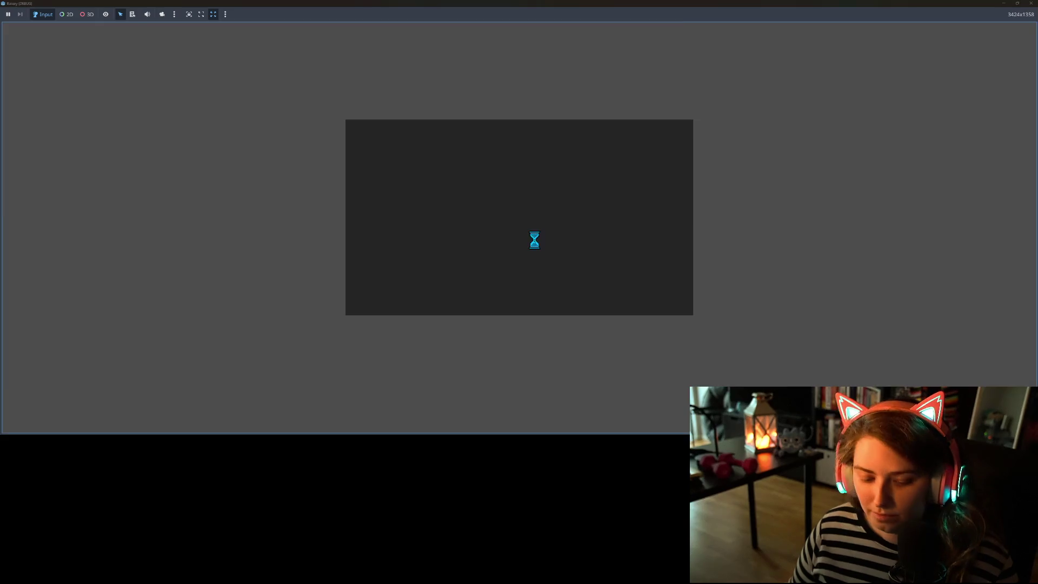
key(w)
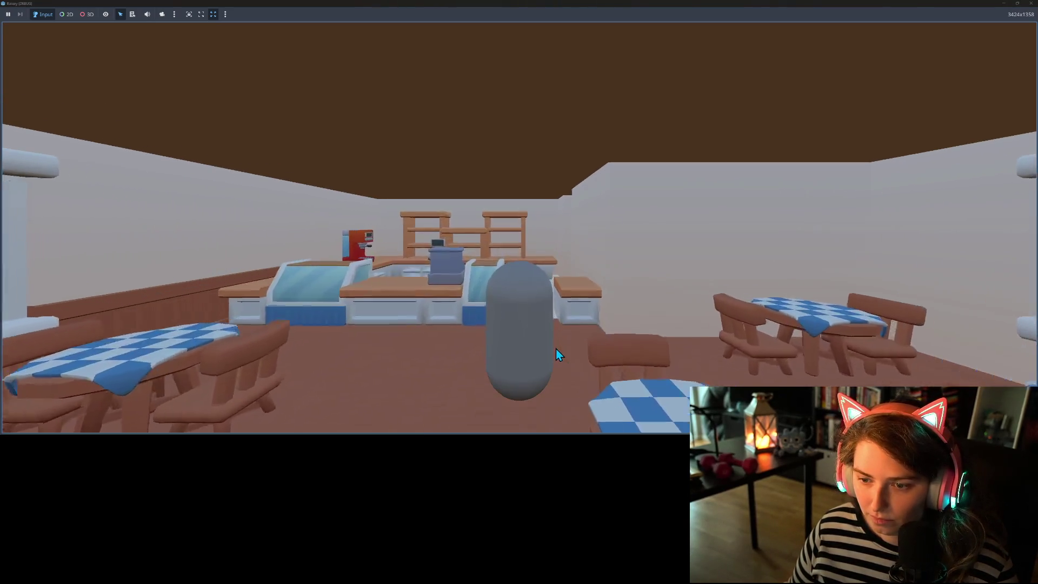
key(d)
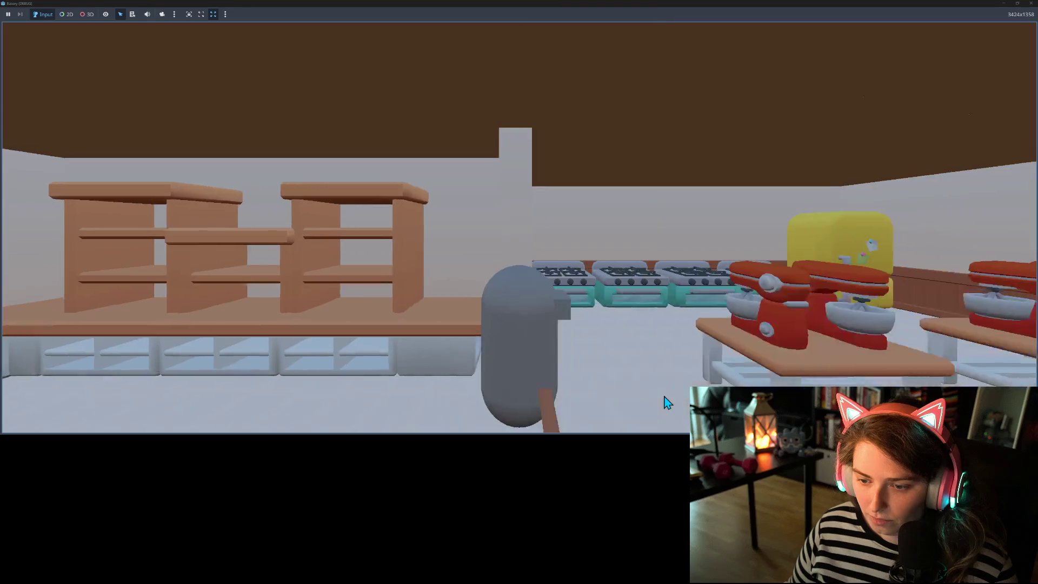
key(s)
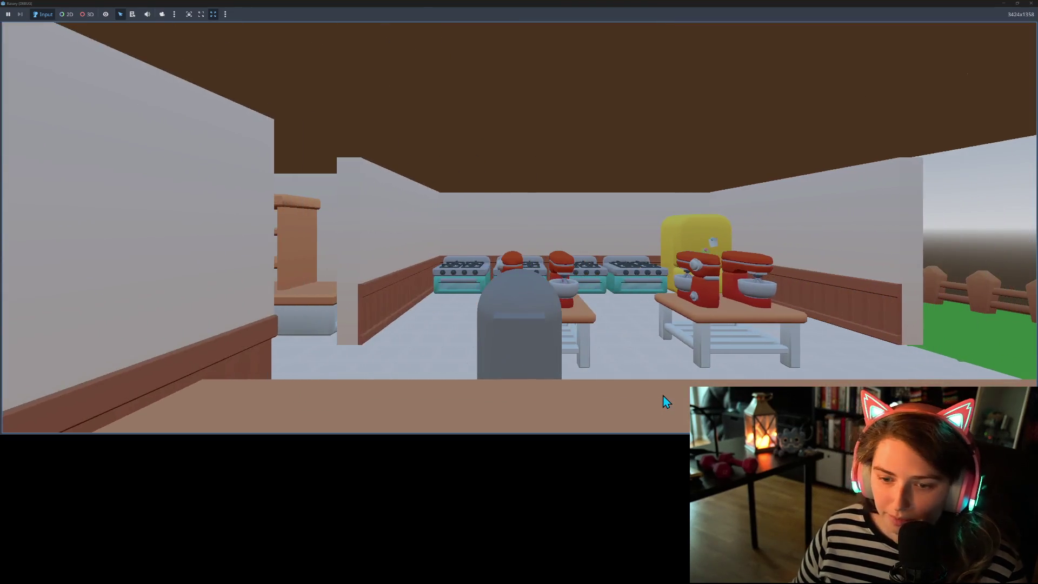
key(a)
key(d)
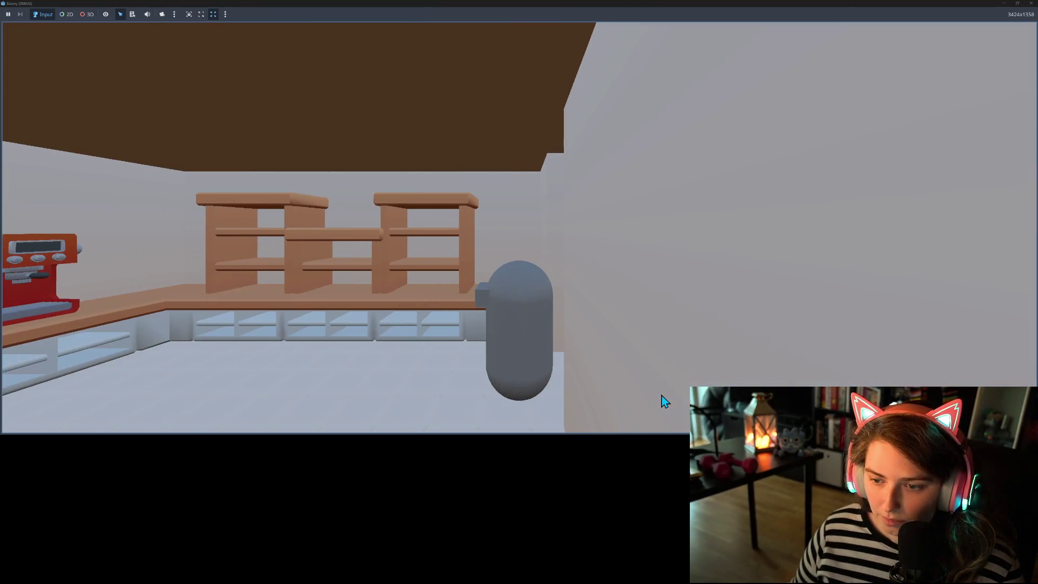
key(s)
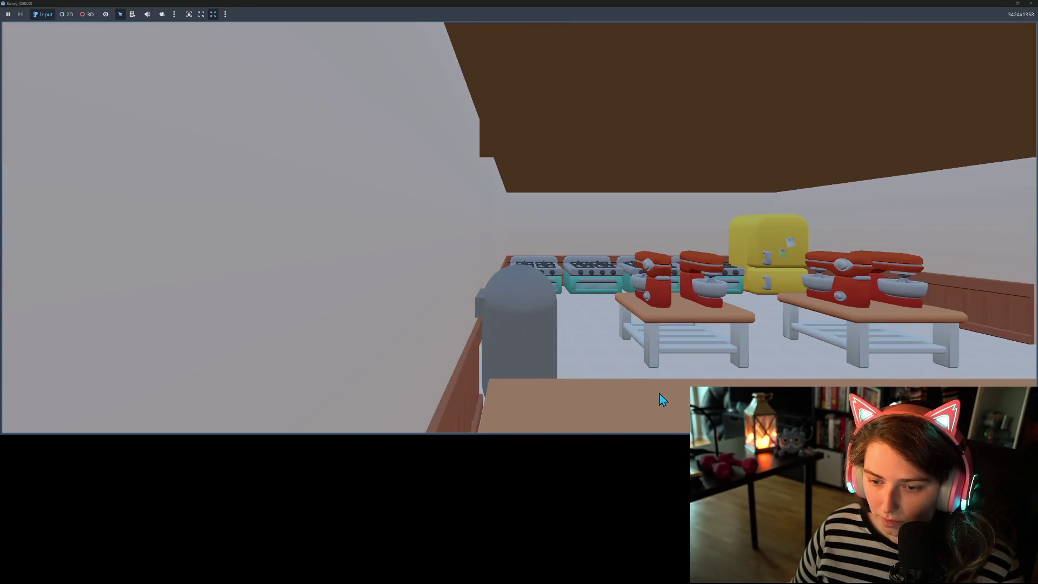
key(a)
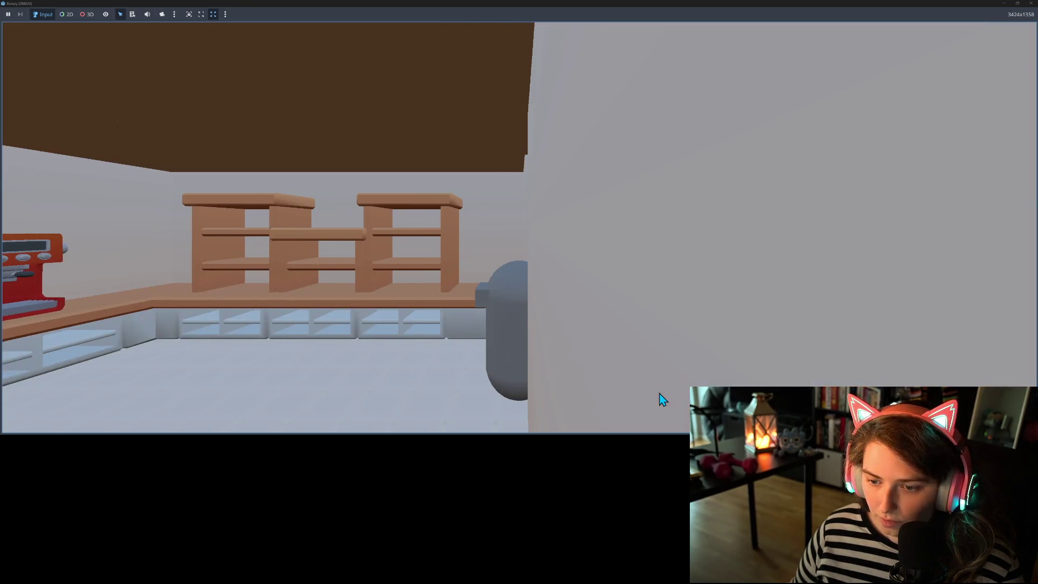
key(d)
key(s)
key(d)
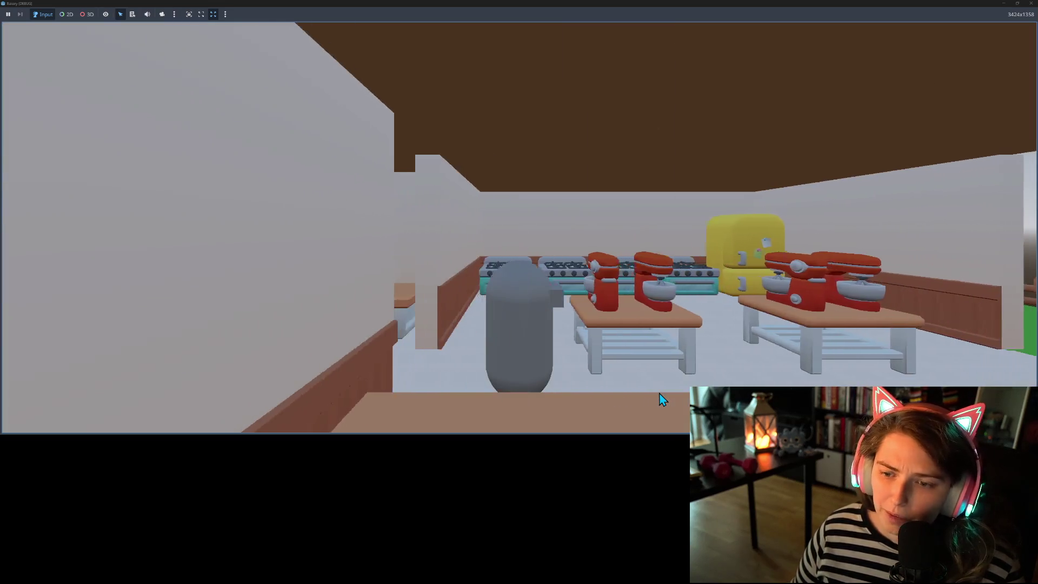
key(d)
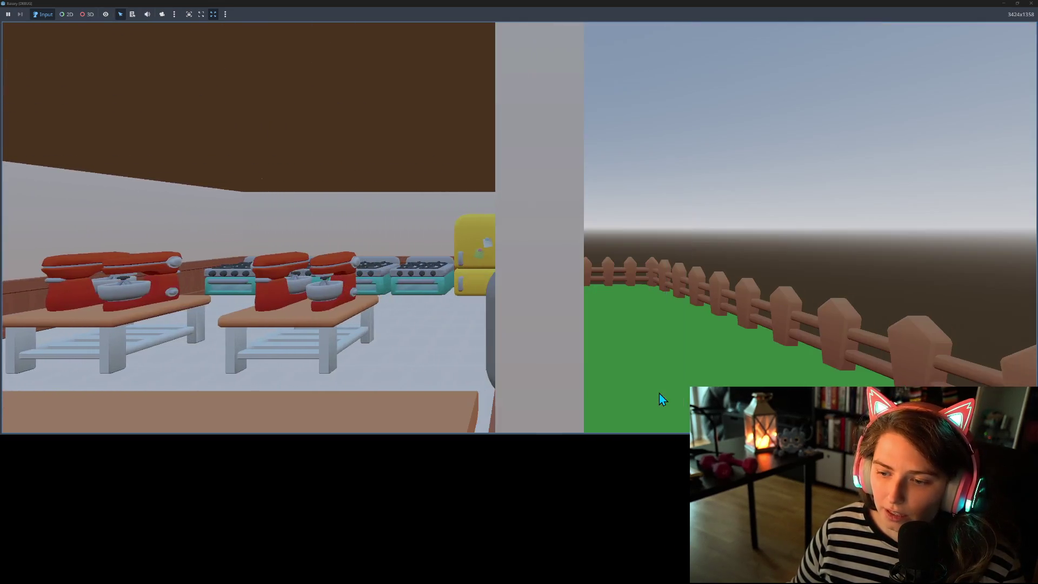
key(a)
key(d)
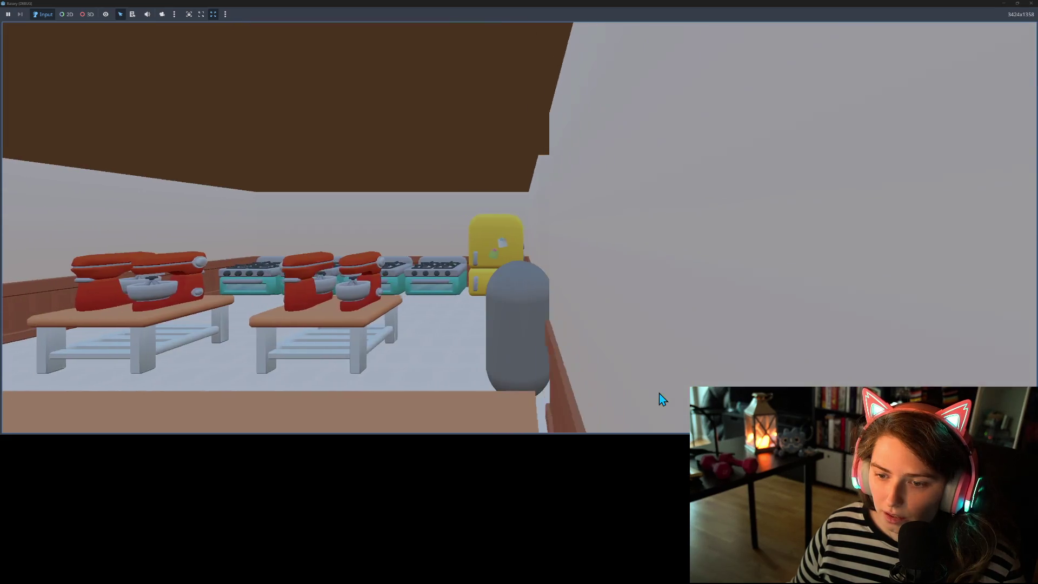
key(a)
key(a)
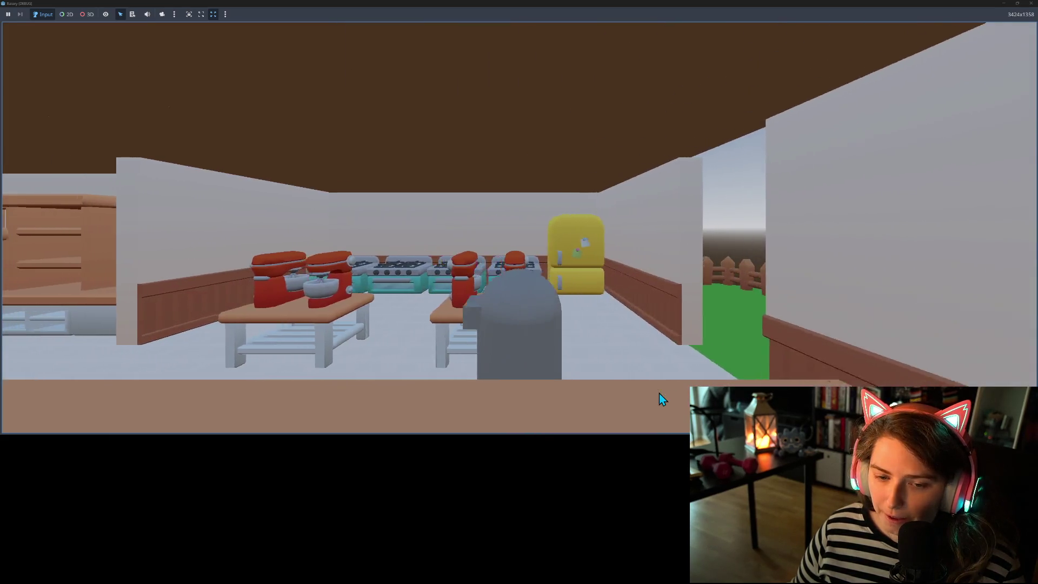
key(w)
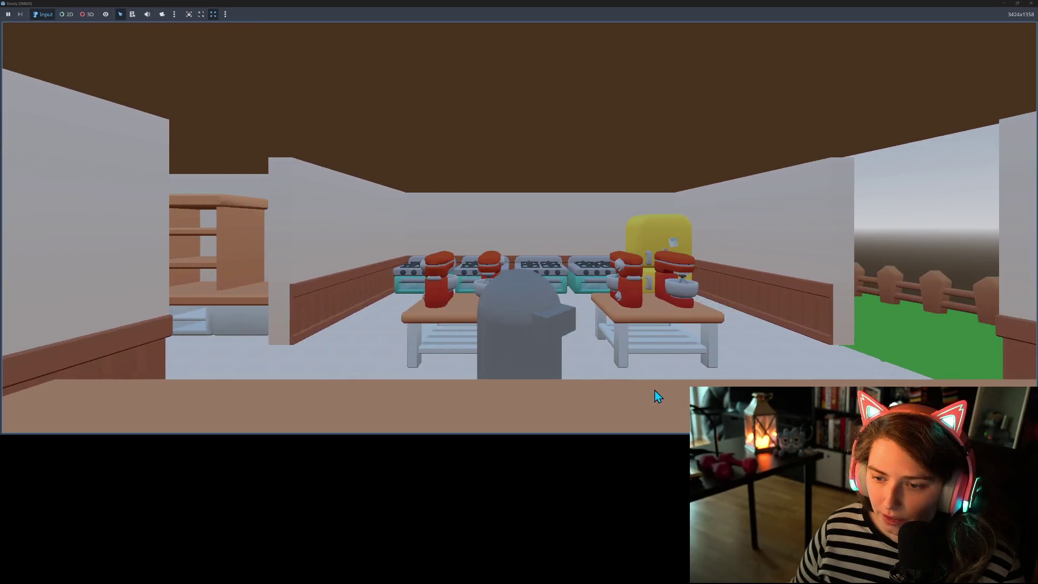
key(s)
key(d)
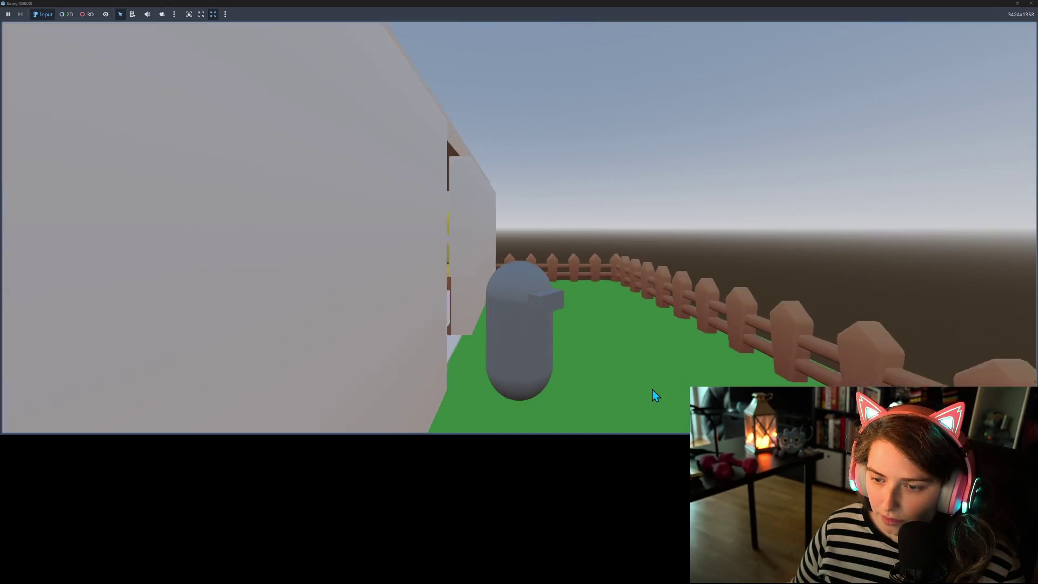
key(a)
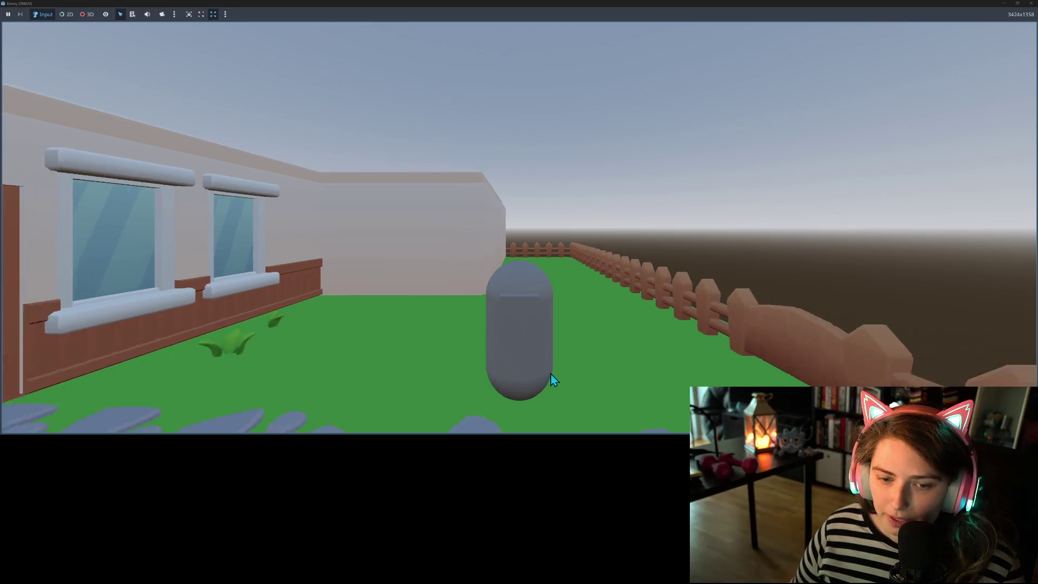
key(a)
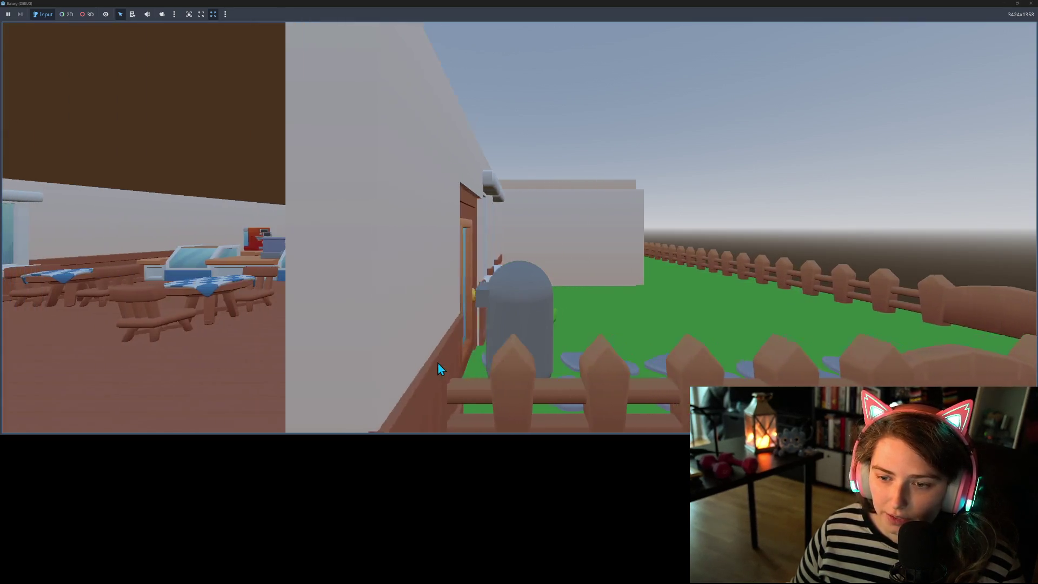
key(d)
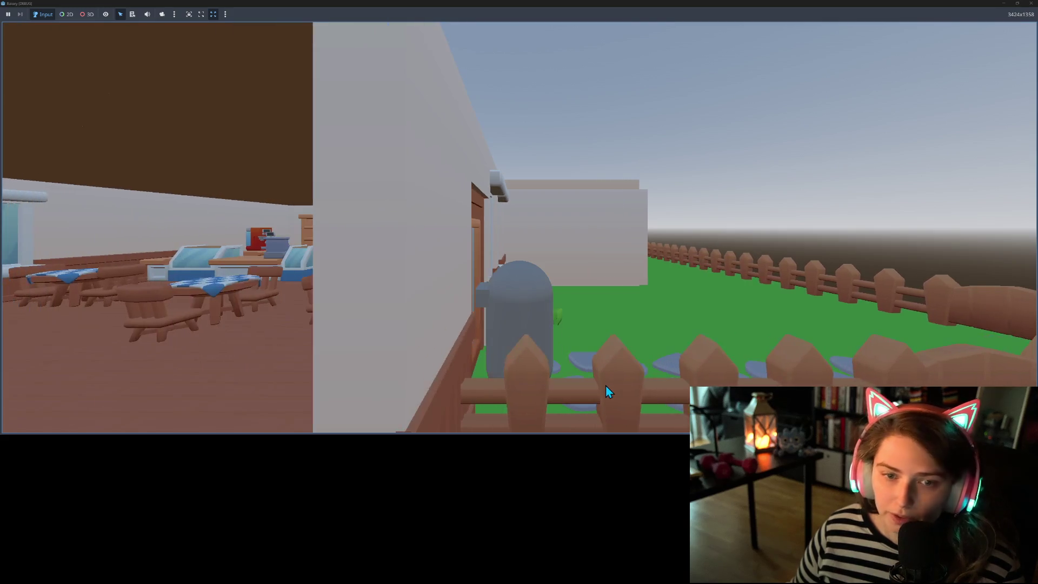
key(a)
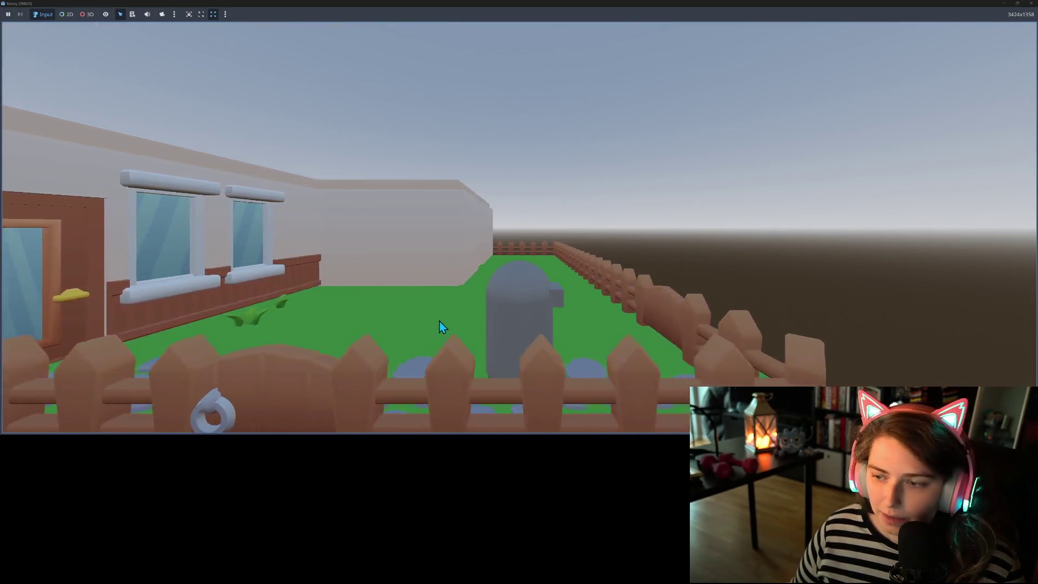
key(d)
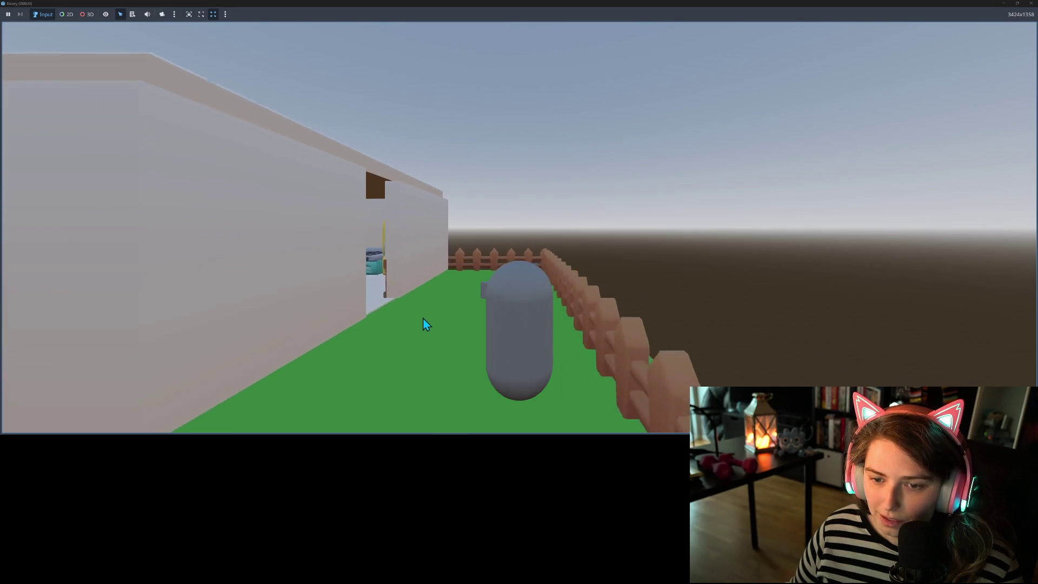
key(a)
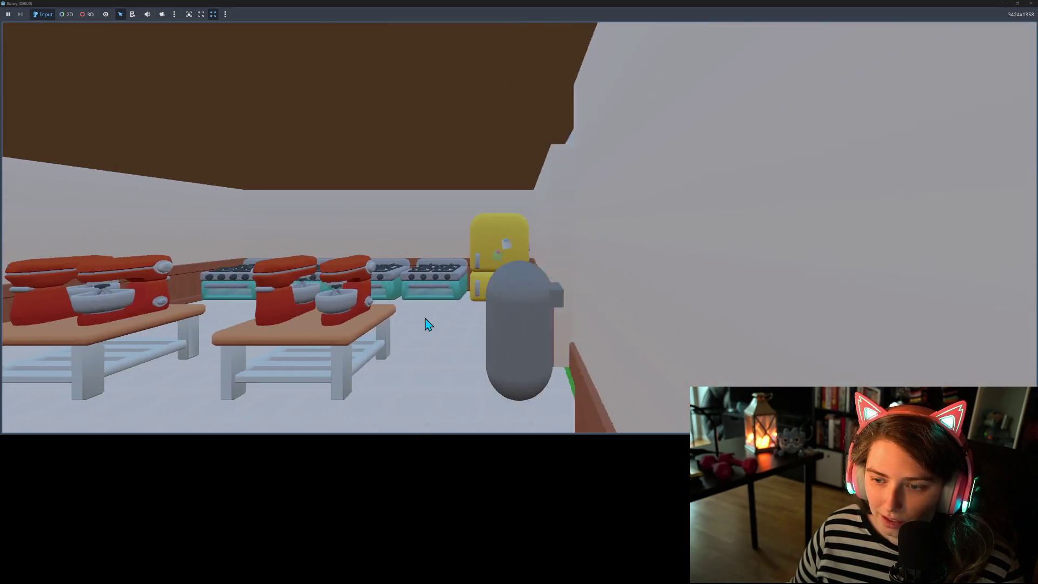
key(d)
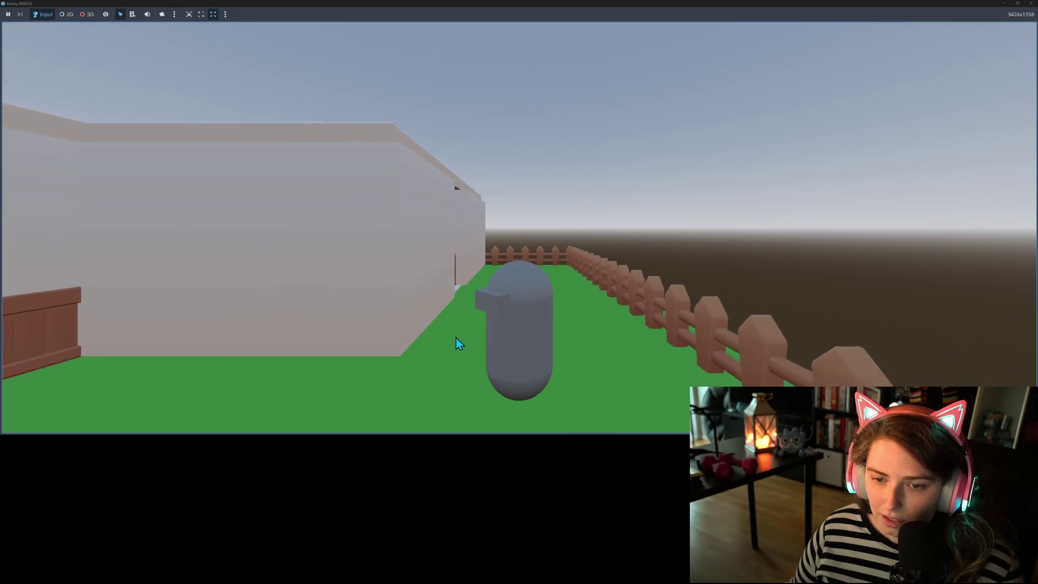
key(d)
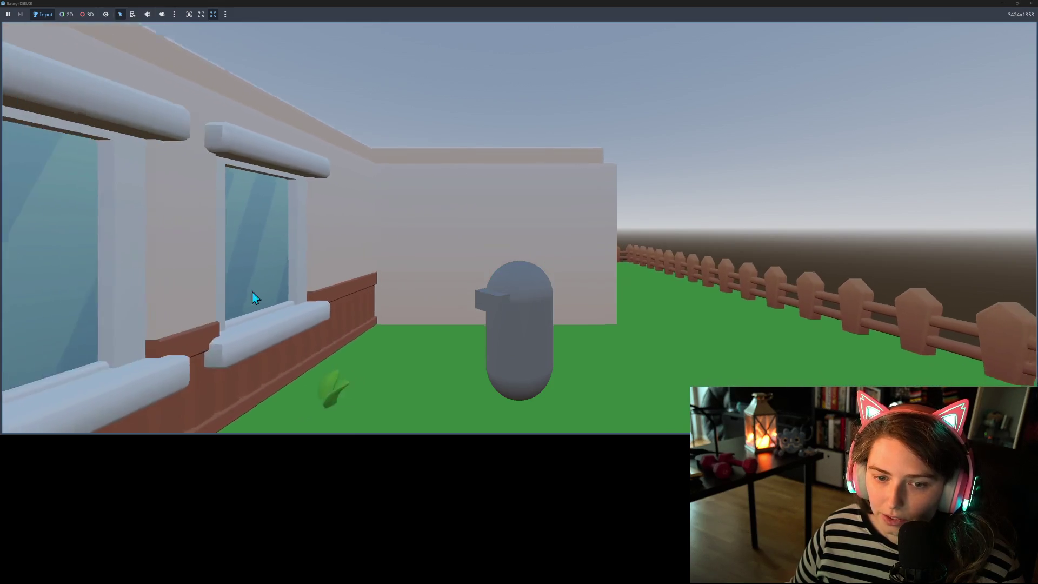
key(a)
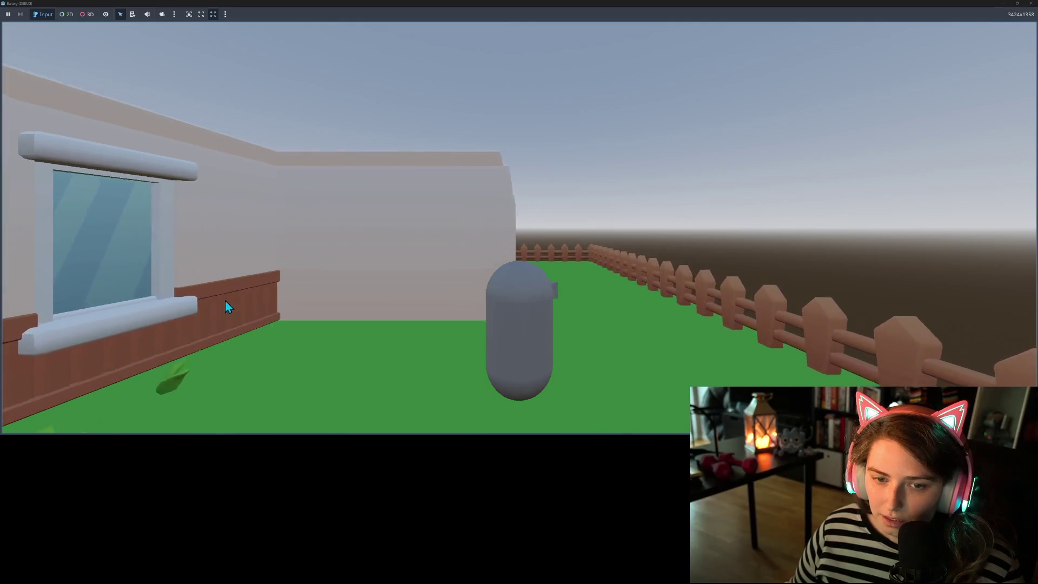
key(a)
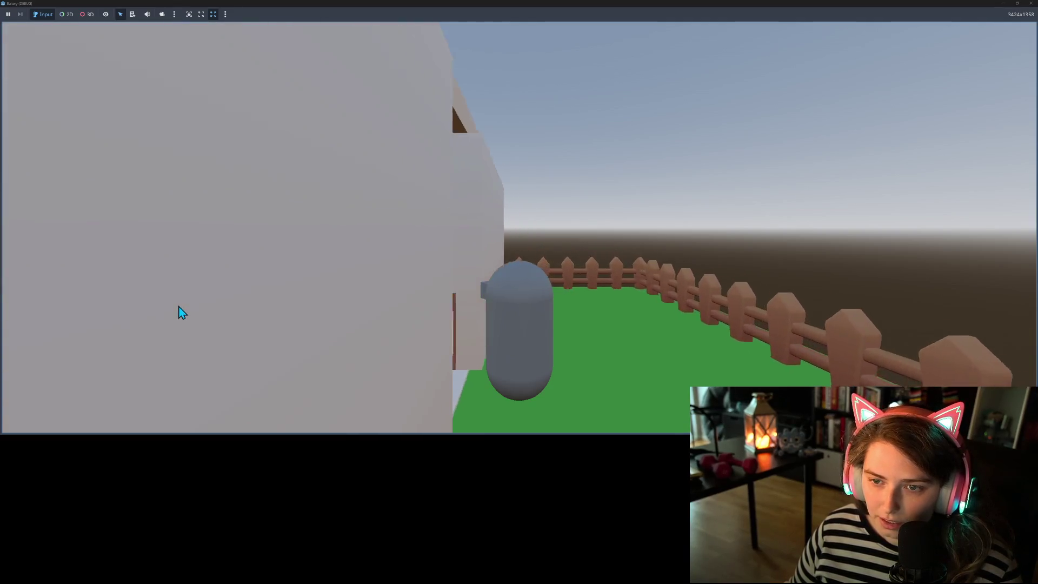
key(a)
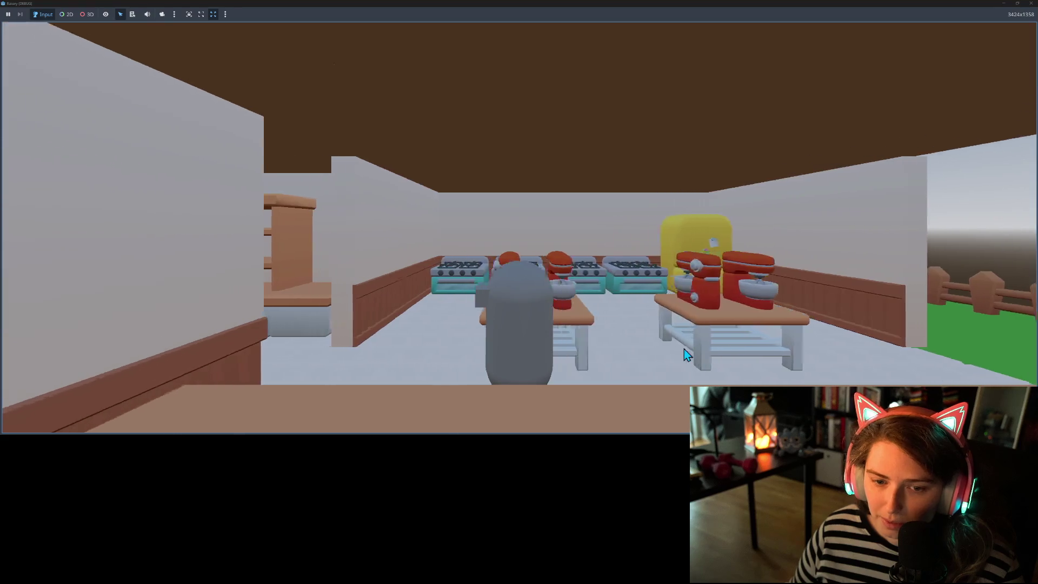
key(a)
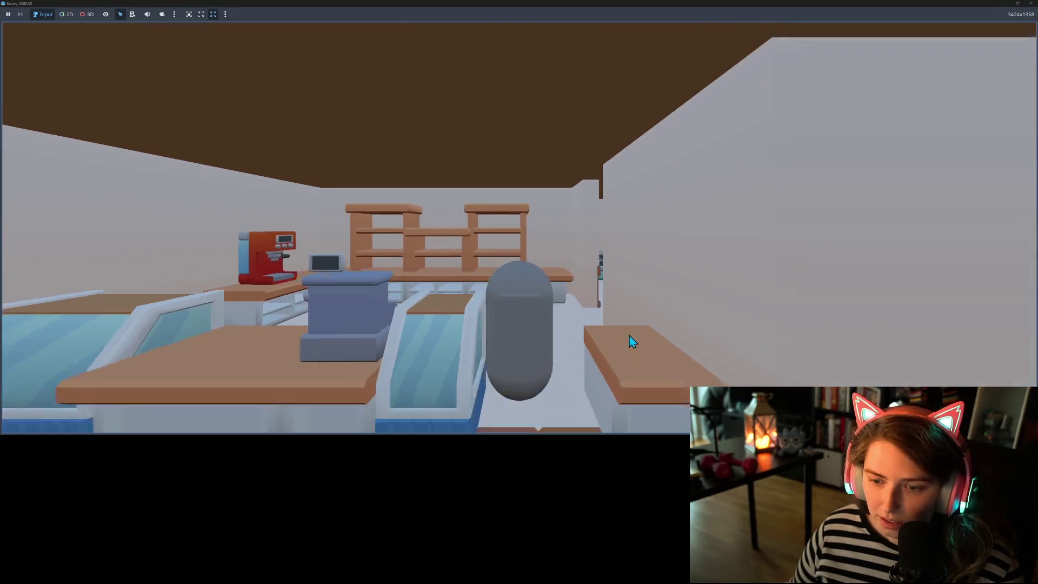
key(a)
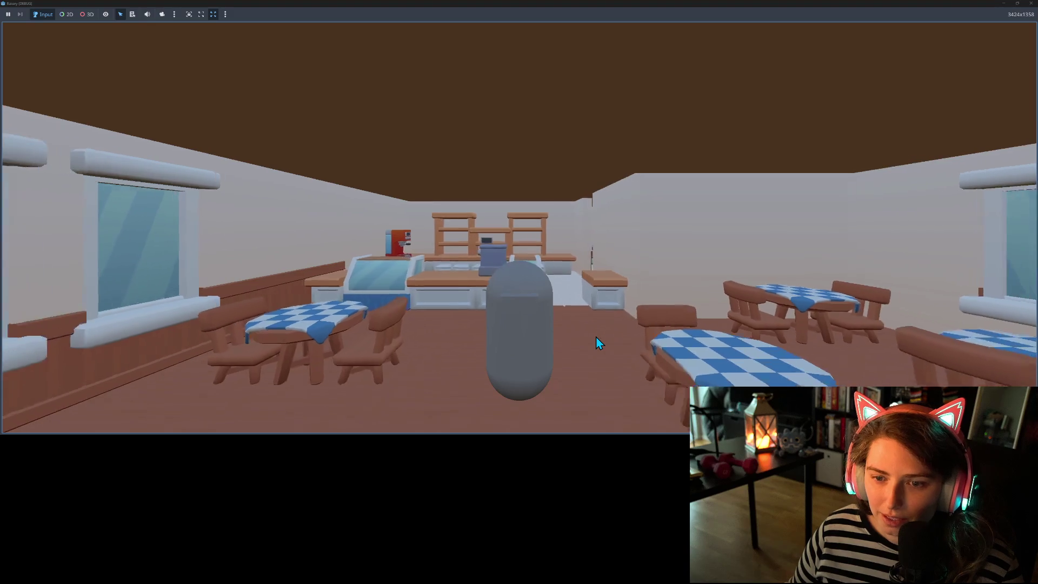
key(a)
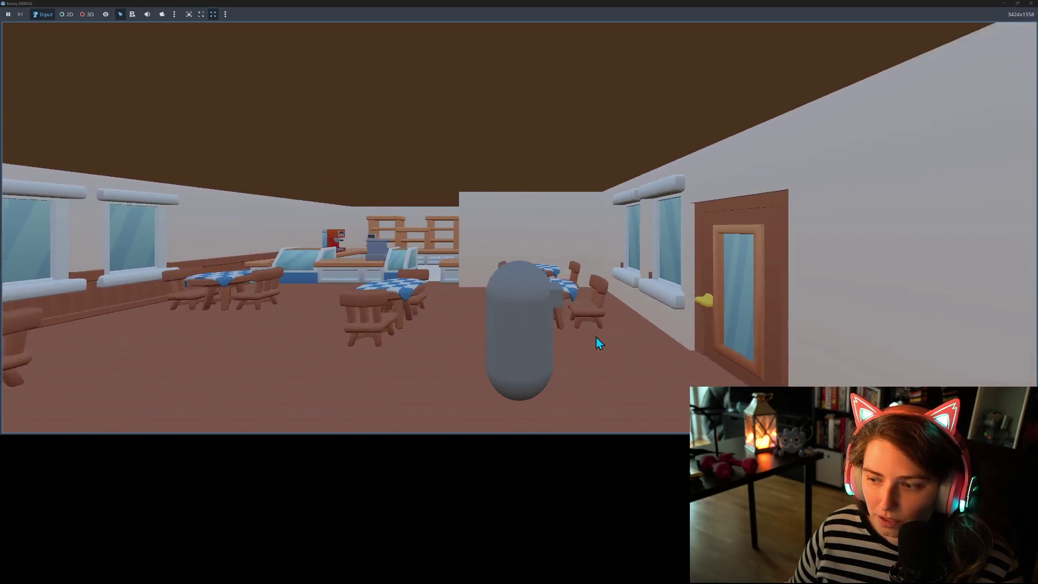
key(d)
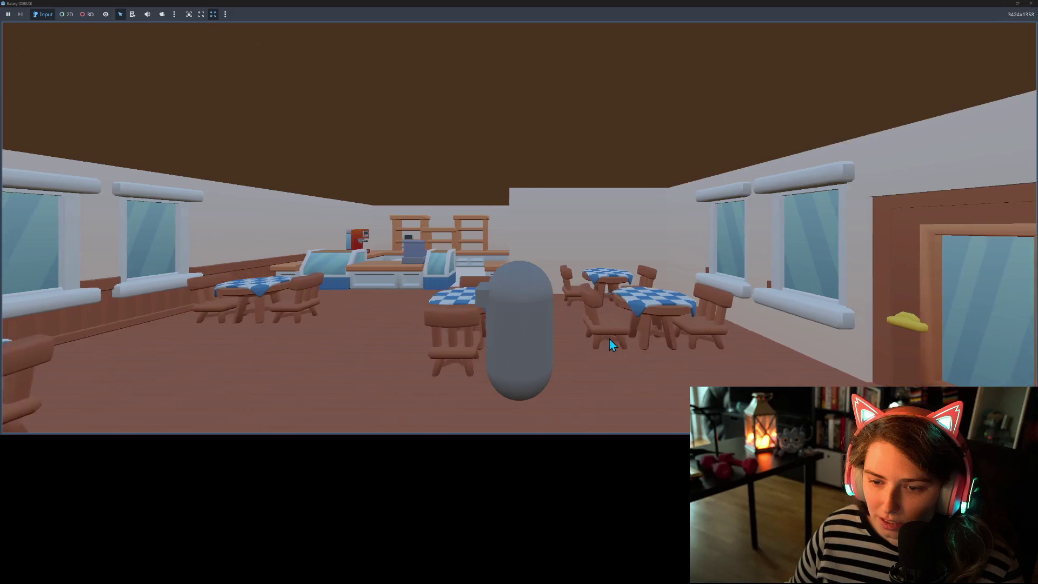
key(a)
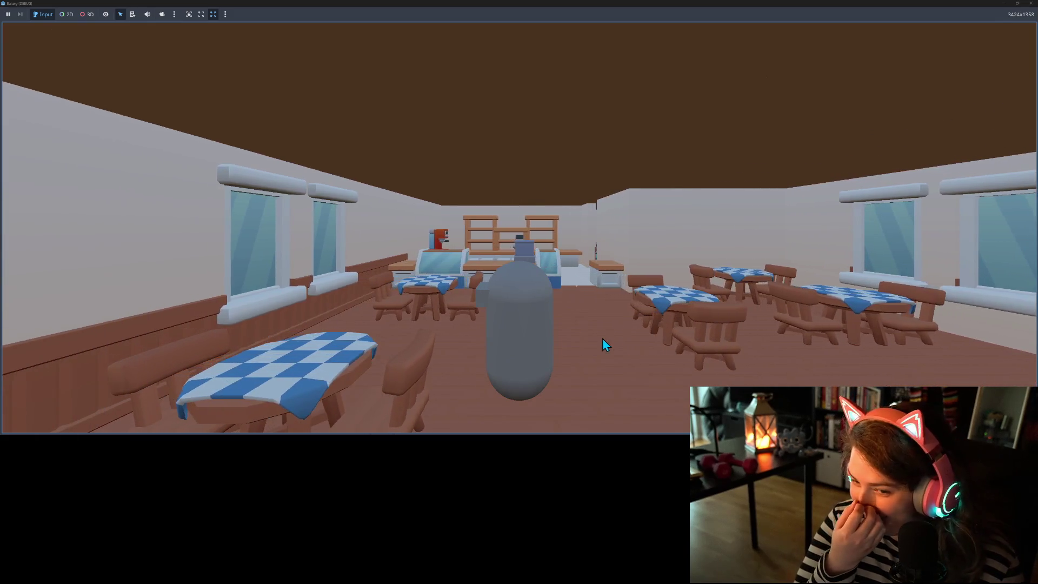
key(d)
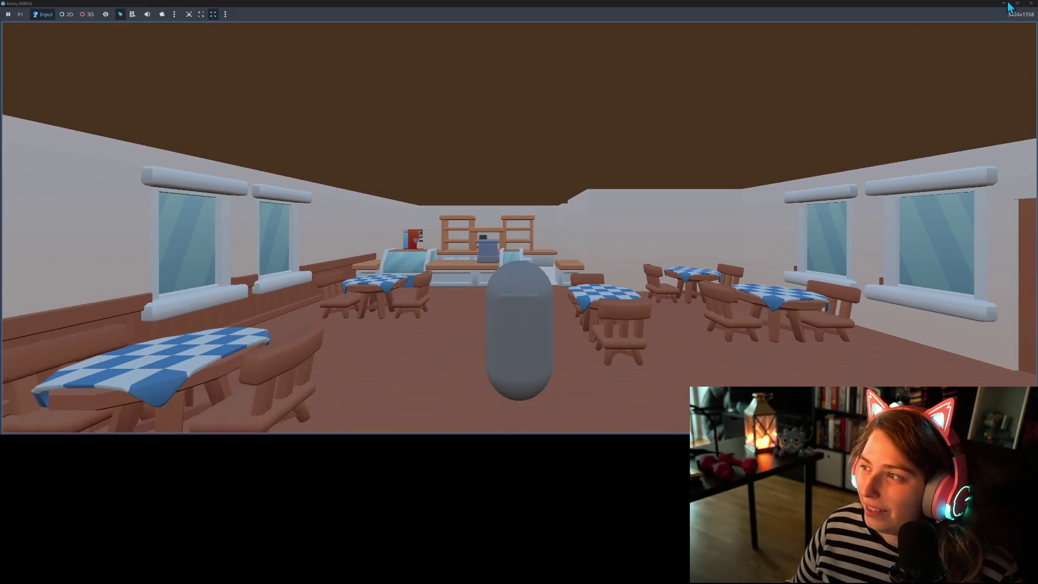
click(1031, 4)
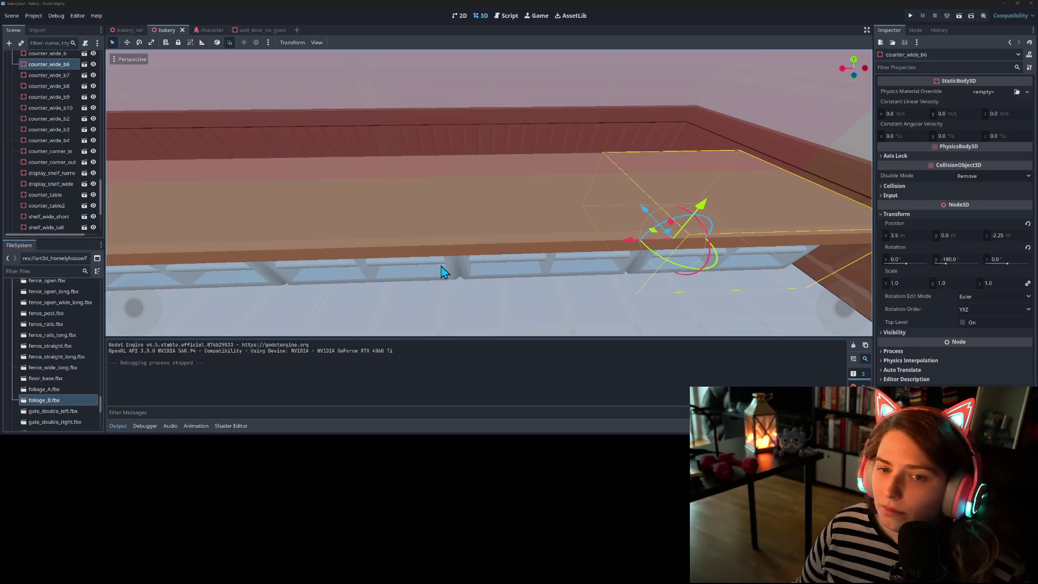
- Select all 23 counter pieces from counter_narrow_a onward and collapse the counters group
scroll(648, 263, down, 10)
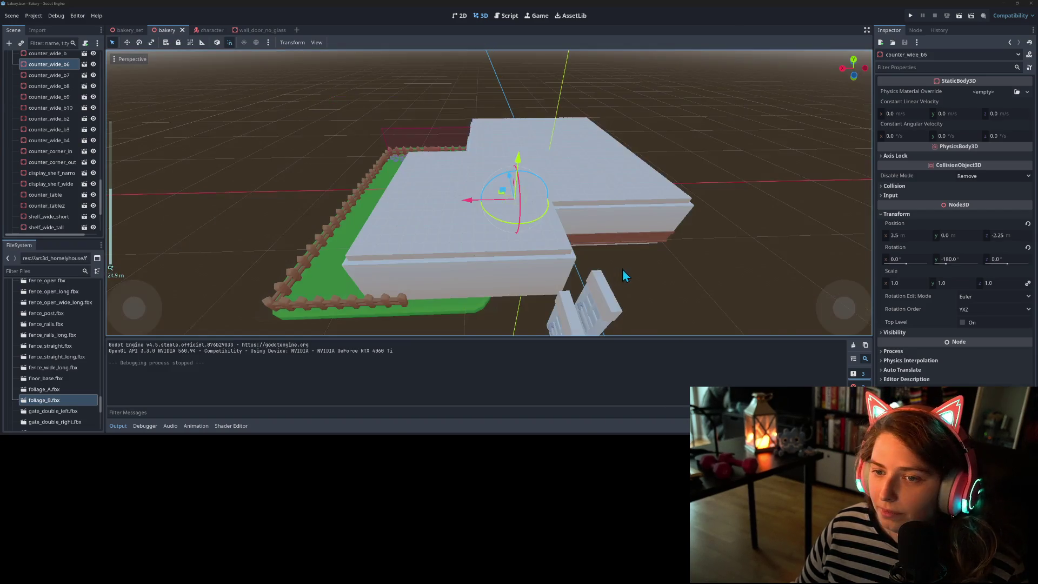
scroll(648, 263, up, 10)
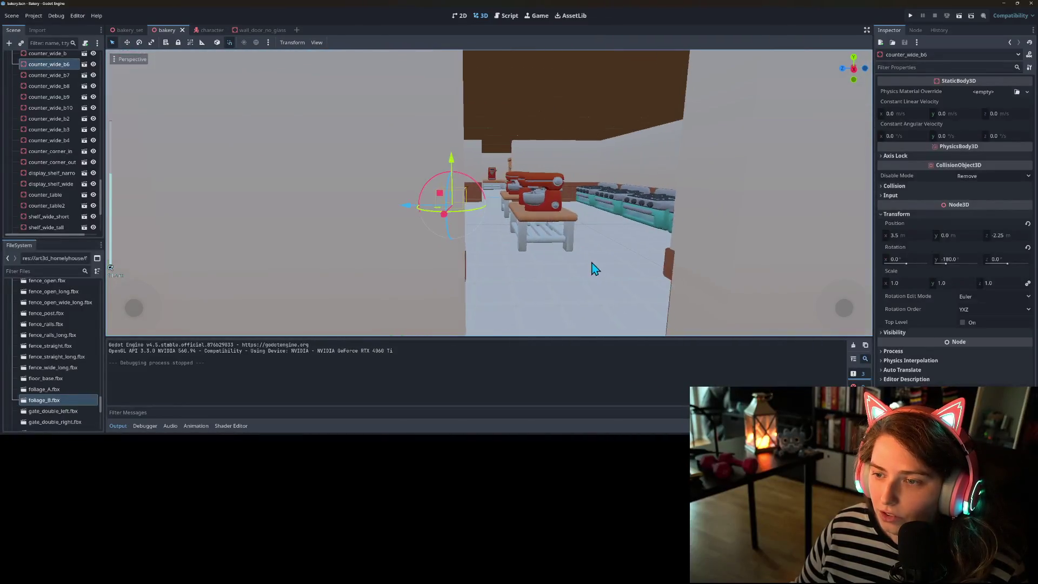
scroll(595, 269, down, 8)
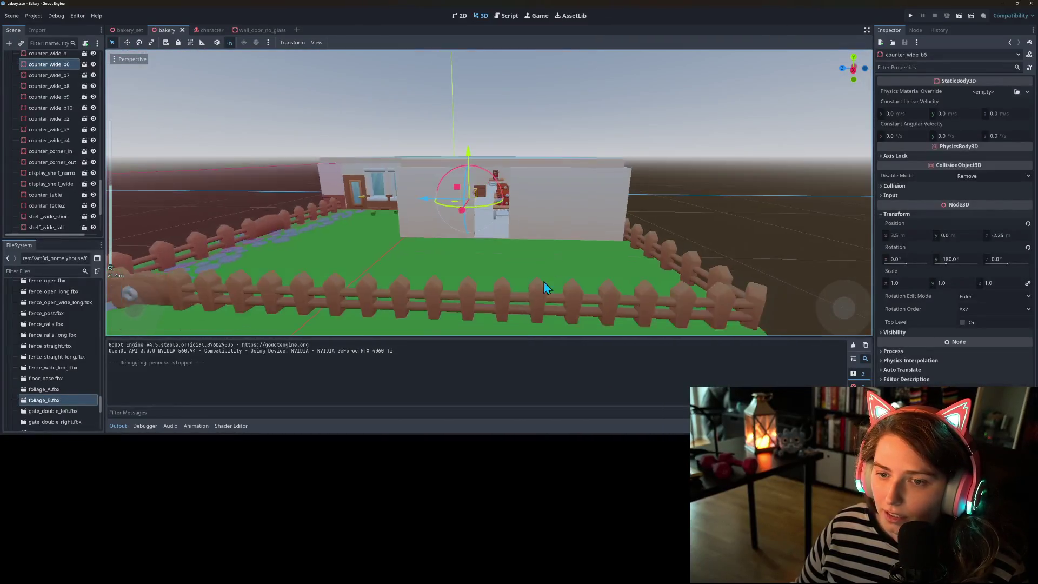
scroll(59, 110, up, 5)
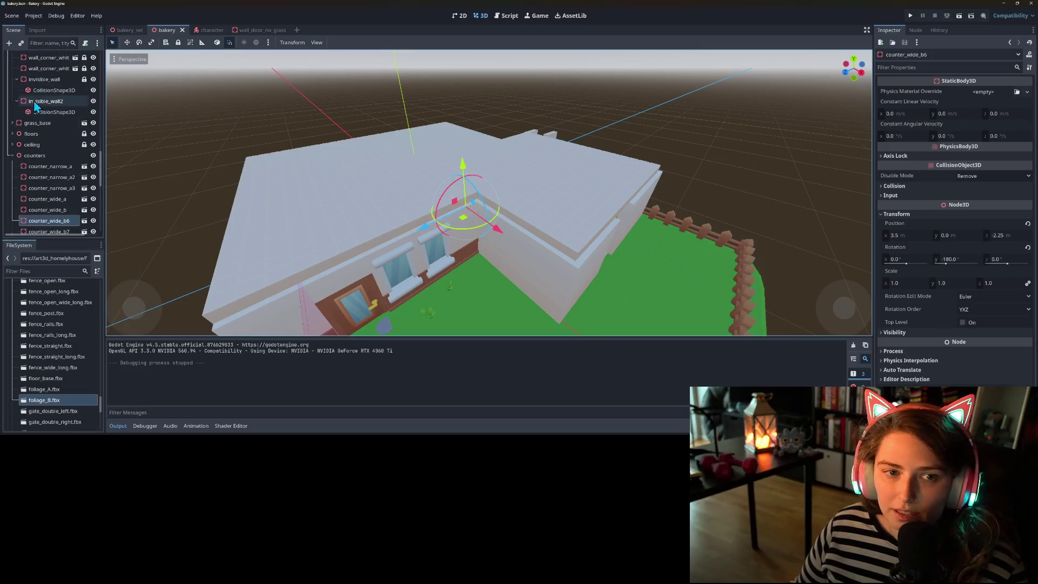
click(51, 98)
scroll(57, 162, down, 10)
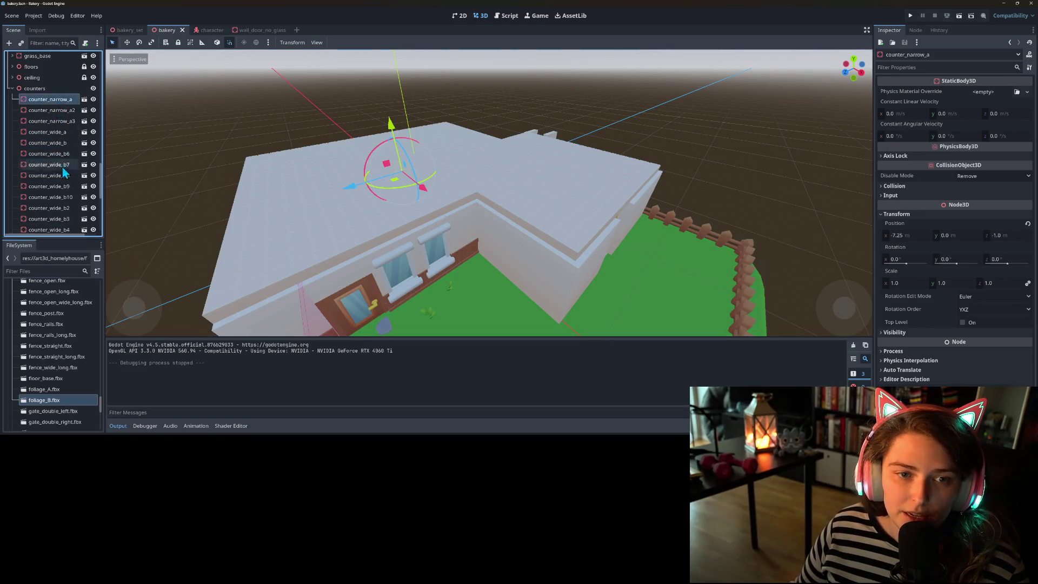
shift+click(50, 160)
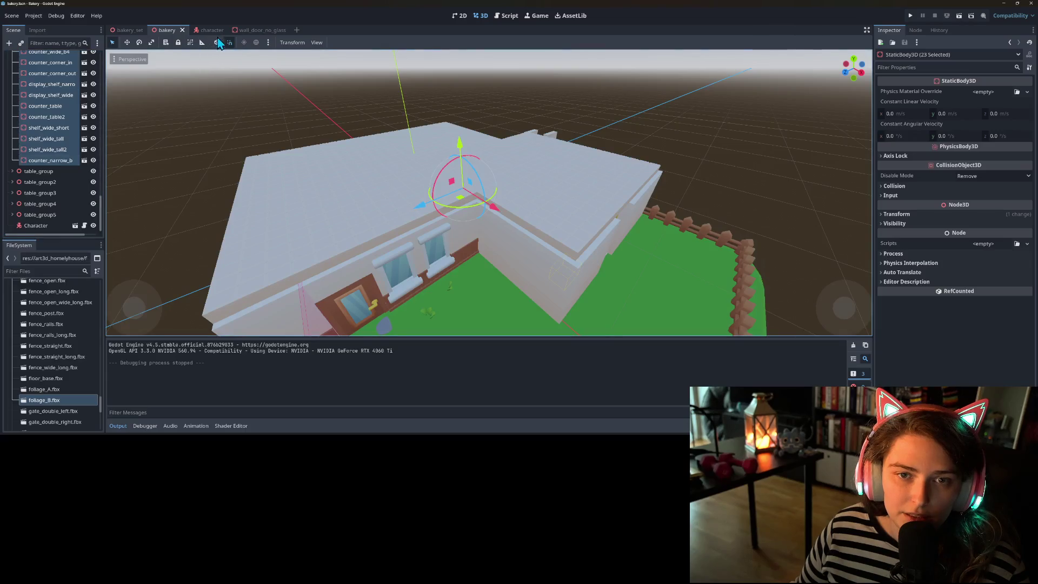
scroll(54, 149, up, 5)
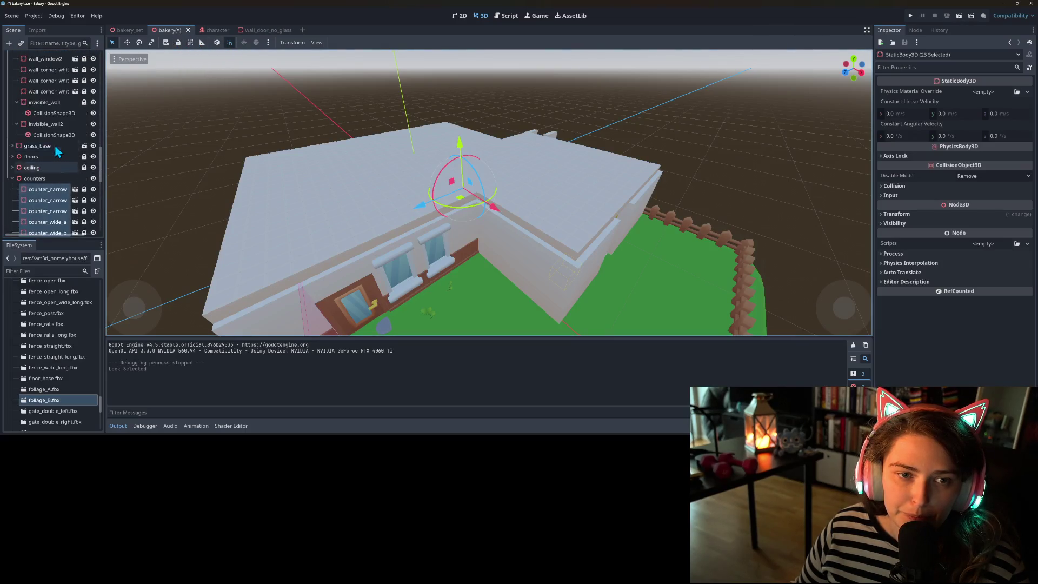
click(12, 179)
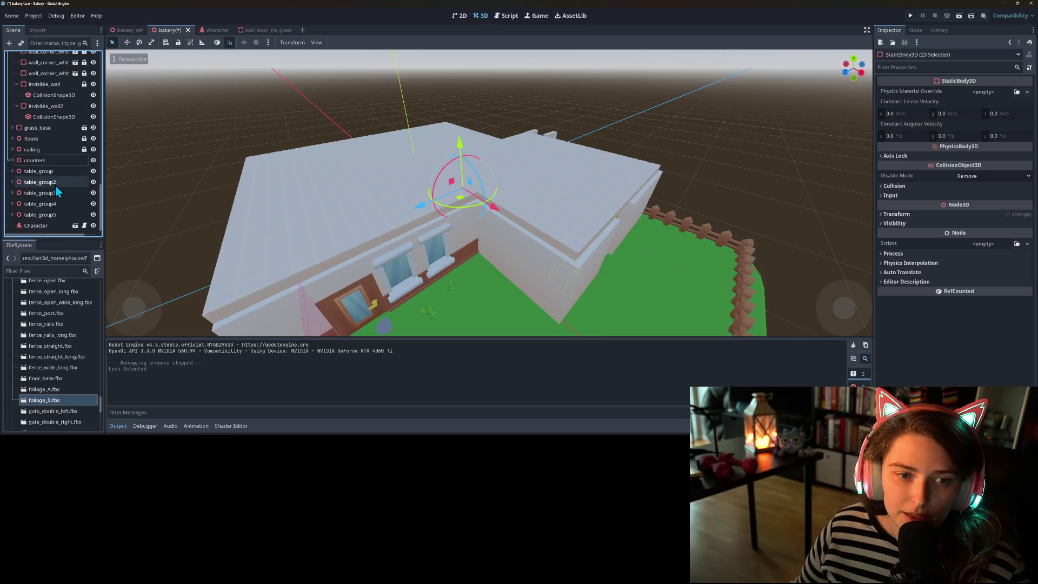
- Select all 36 wall pieces and unlock them
scroll(49, 191, up, 4)
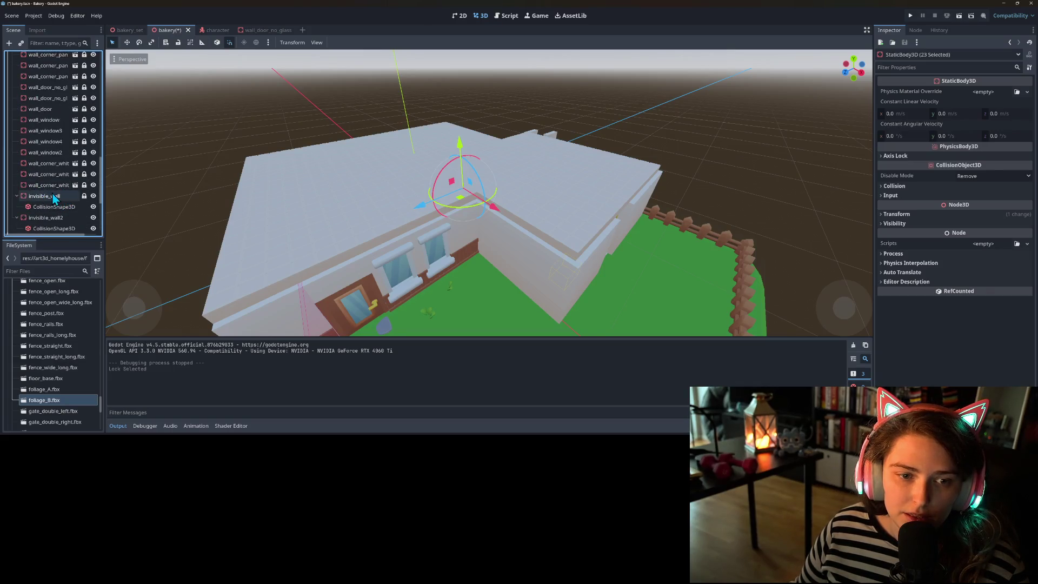
click(57, 185)
scroll(58, 173, up, 10)
scroll(56, 169, down, 2)
shift+click(50, 146)
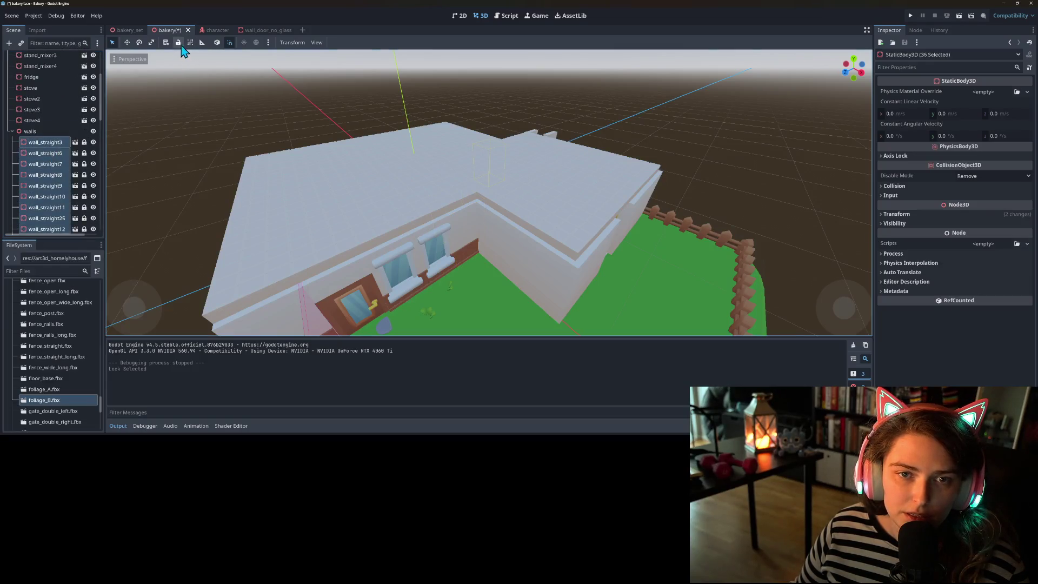
click(181, 45)
key(ctrl+s)
click(53, 185)
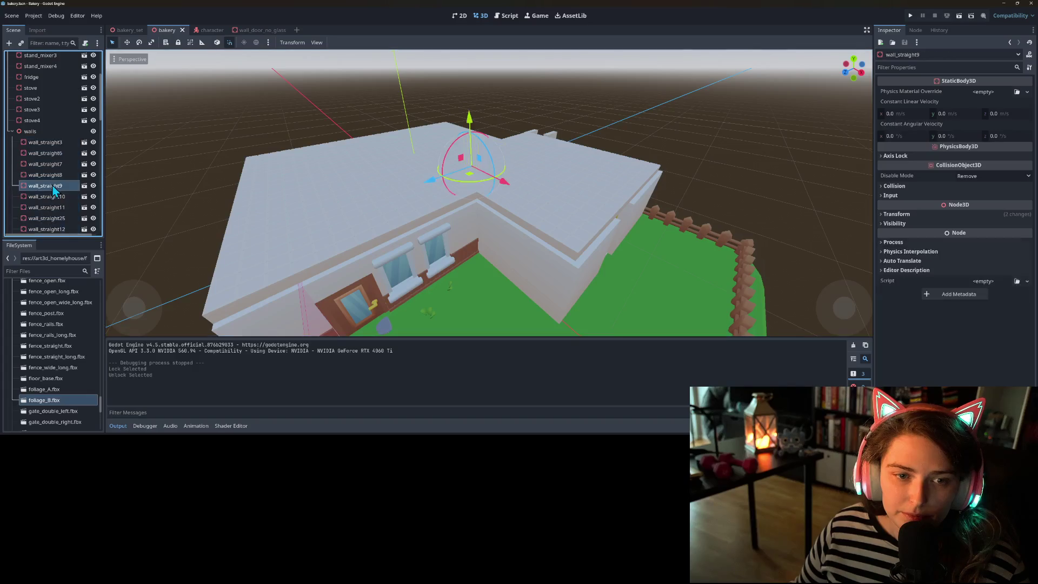
click(415, 260)
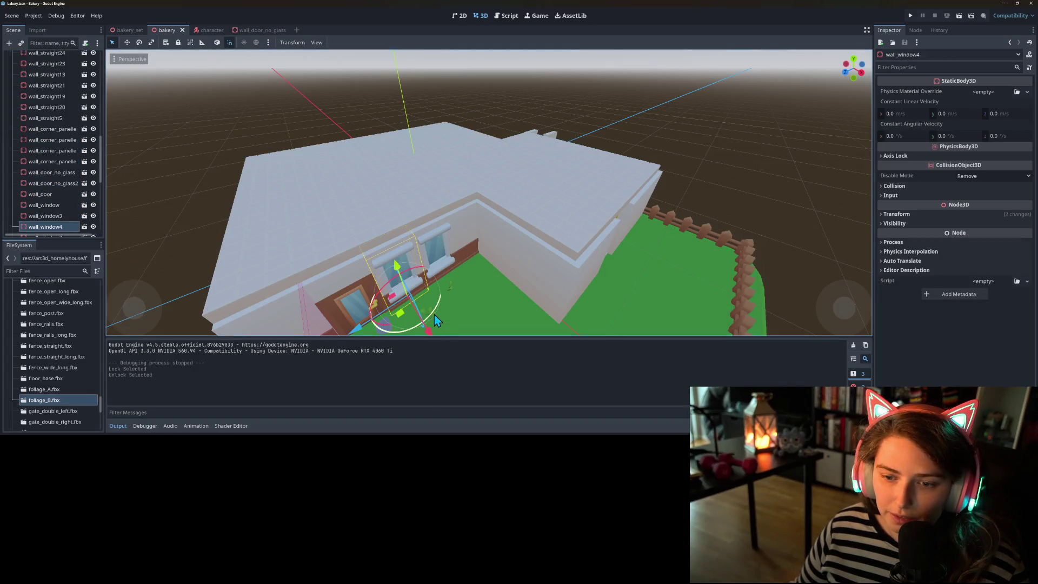
mouse_move(434, 314)
mouse_down()
mouse_move(413, 249)
mouse_move(397, 260)
mouse_up()
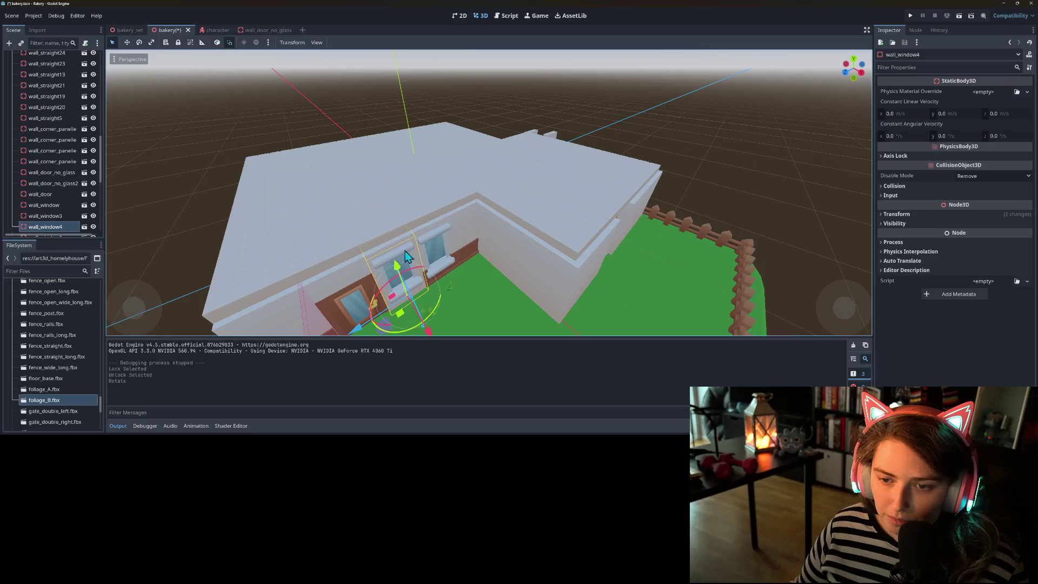
click(446, 238)
click(446, 238)
drag(470, 298, 427, 279)
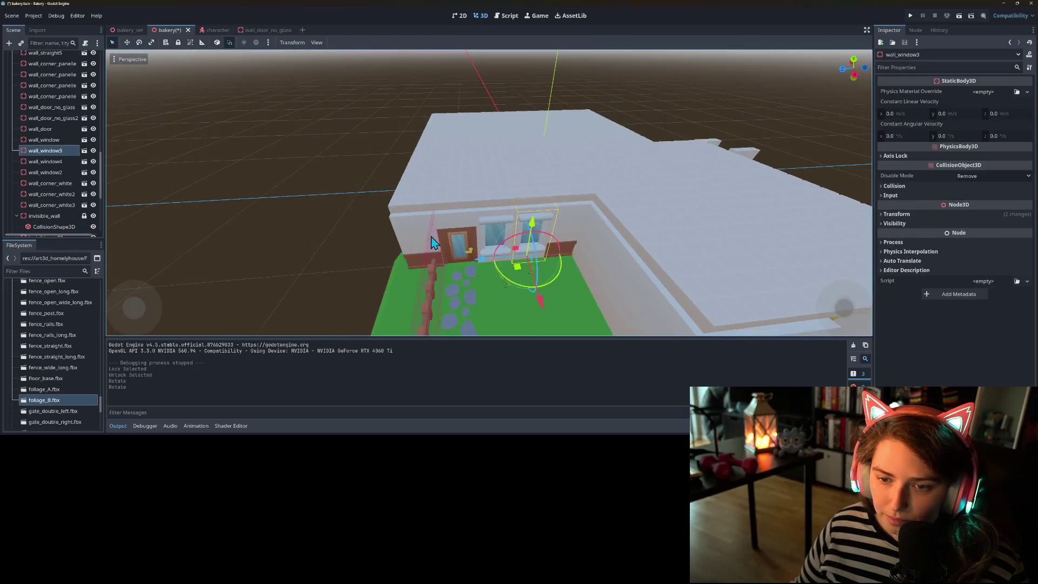
click(434, 243)
drag(560, 298, 572, 227)
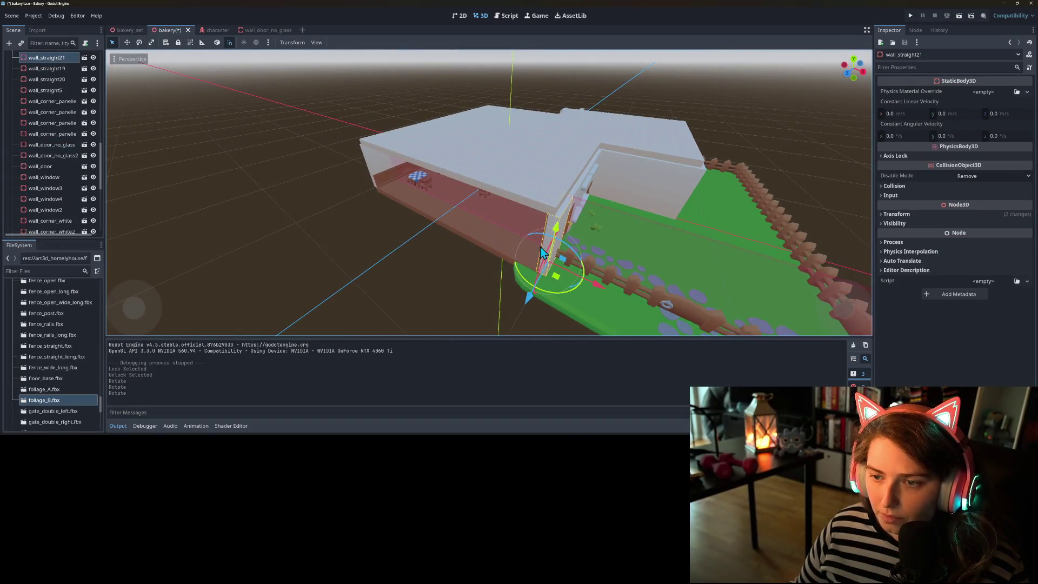
scroll(602, 238, up, 8)
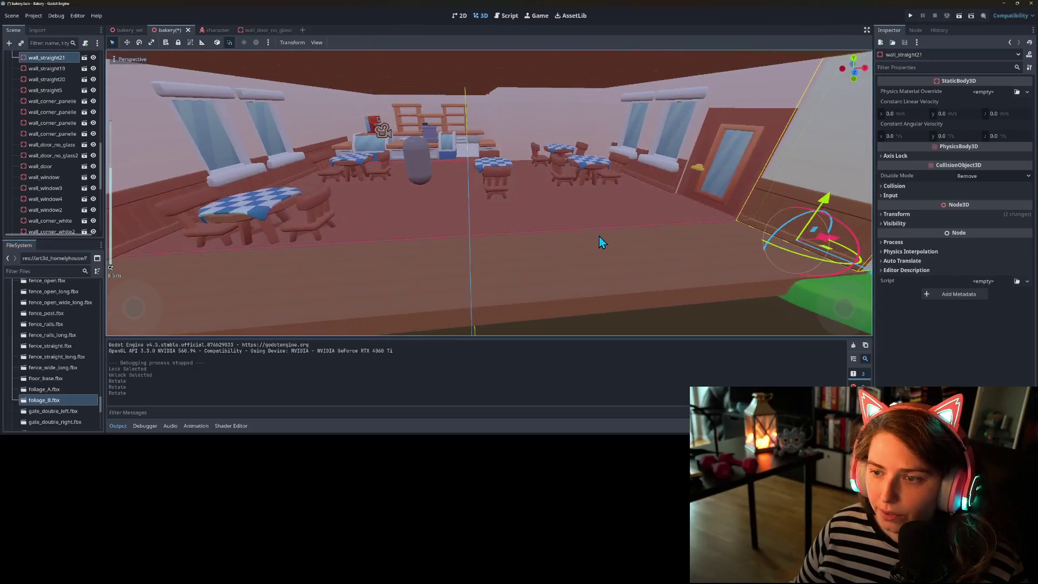
drag(599, 237, 600, 232)
click(601, 210)
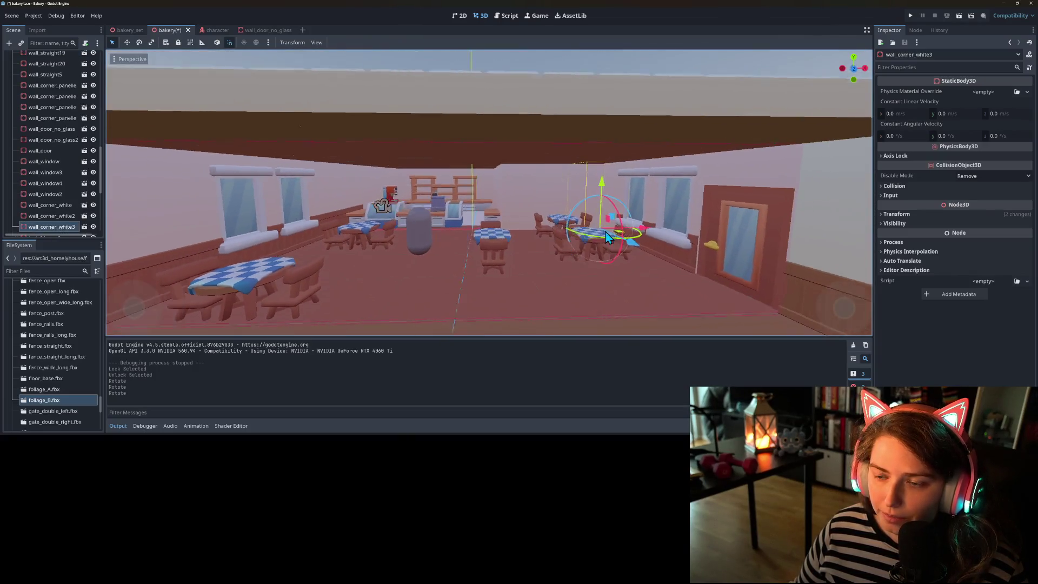
scroll(485, 234, up, 5)
scroll(485, 234, down, 5)
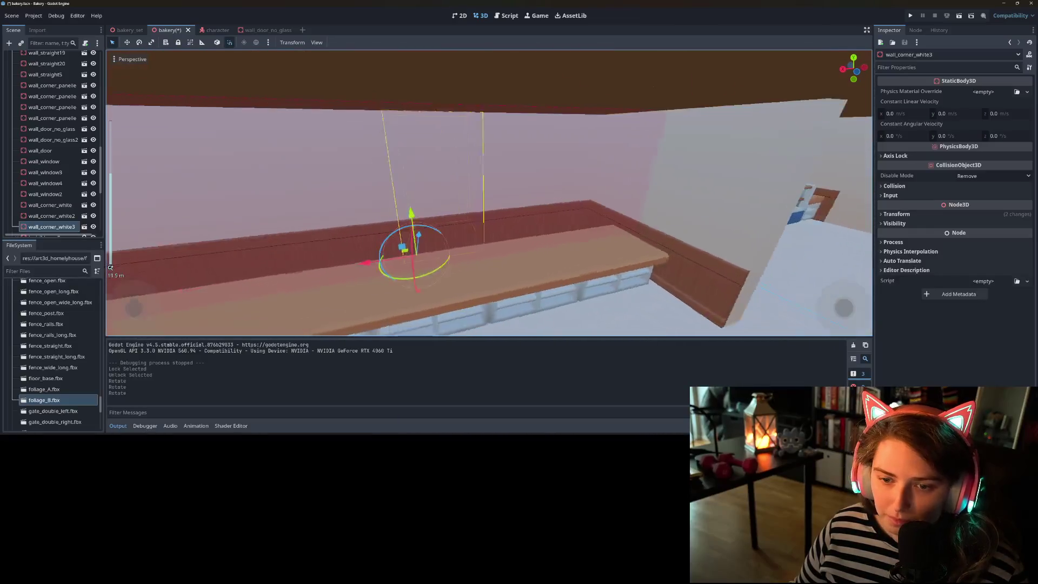
mouse_move(495, 242)
mouse_down()
mouse_move(515, 235)
mouse_move(381, 230)
mouse_move(404, 211)
mouse_move(394, 232)
mouse_move(543, 247)
mouse_up()
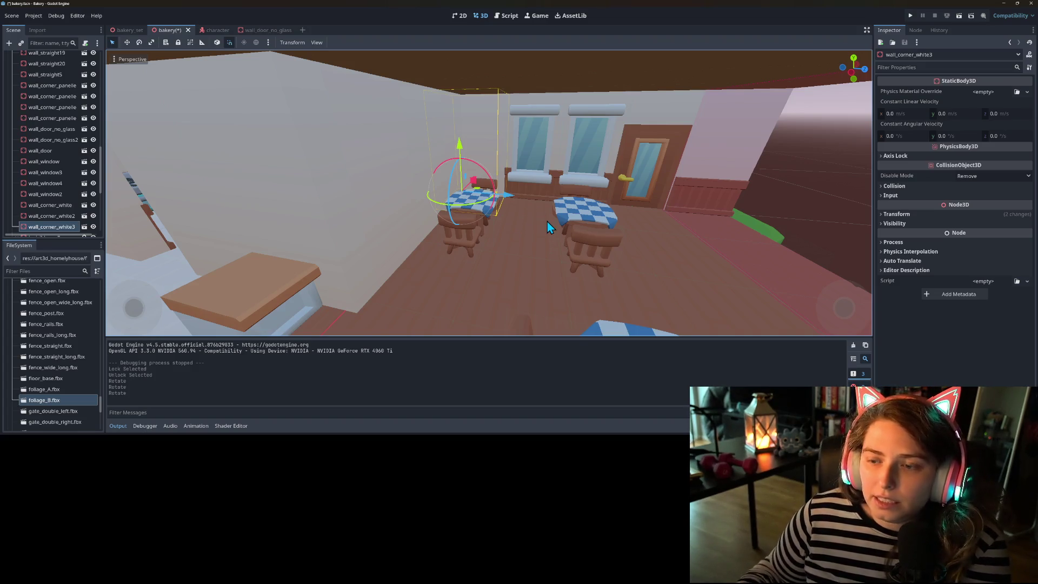
- Slide wall_door left and wall_window4 right along the X axis
click(573, 184)
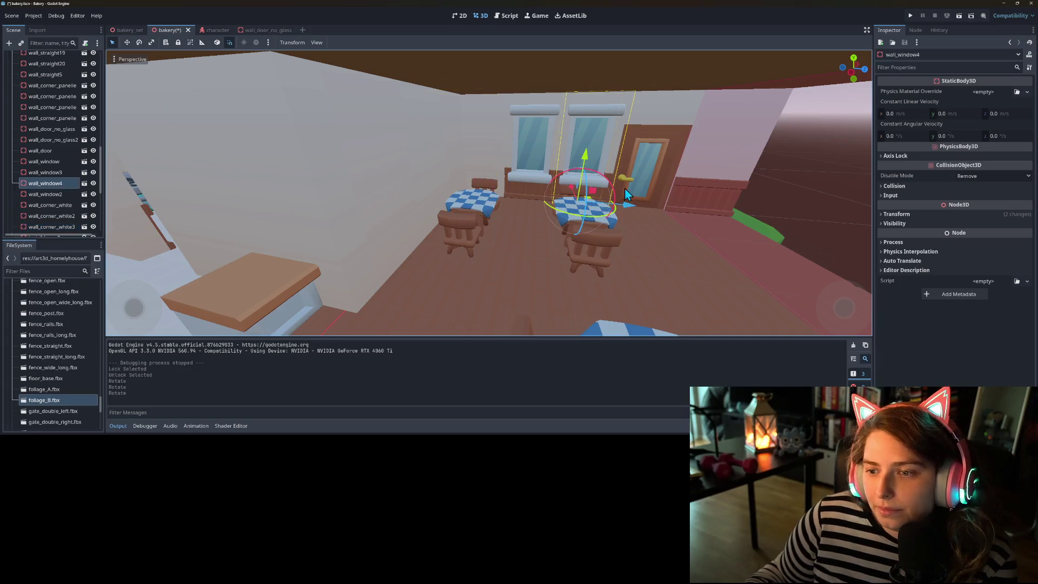
click(665, 120)
mouse_move(700, 209)
mouse_down()
mouse_move(615, 206)
mouse_move(626, 204)
mouse_up()
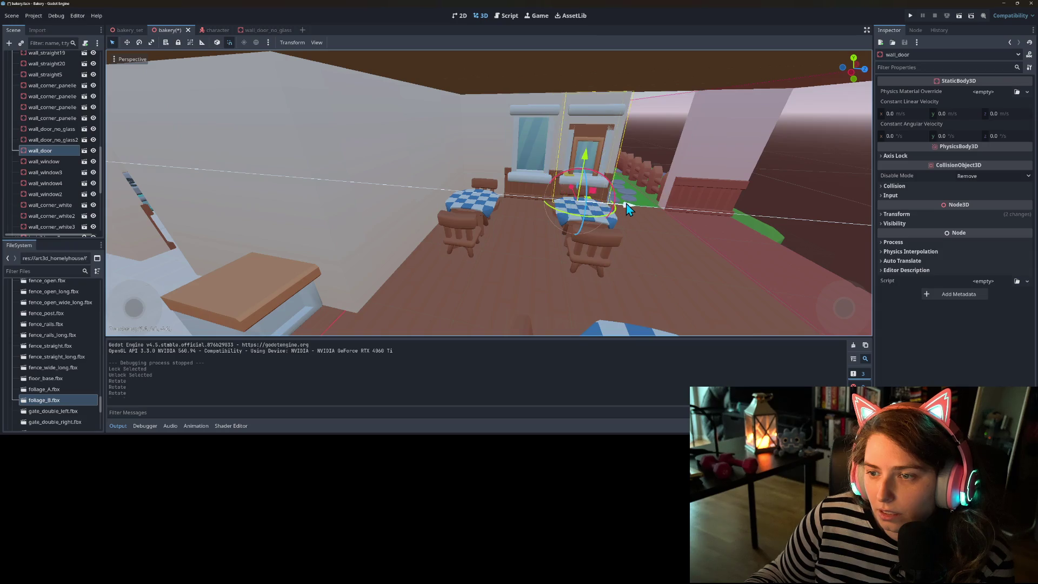
click(590, 112)
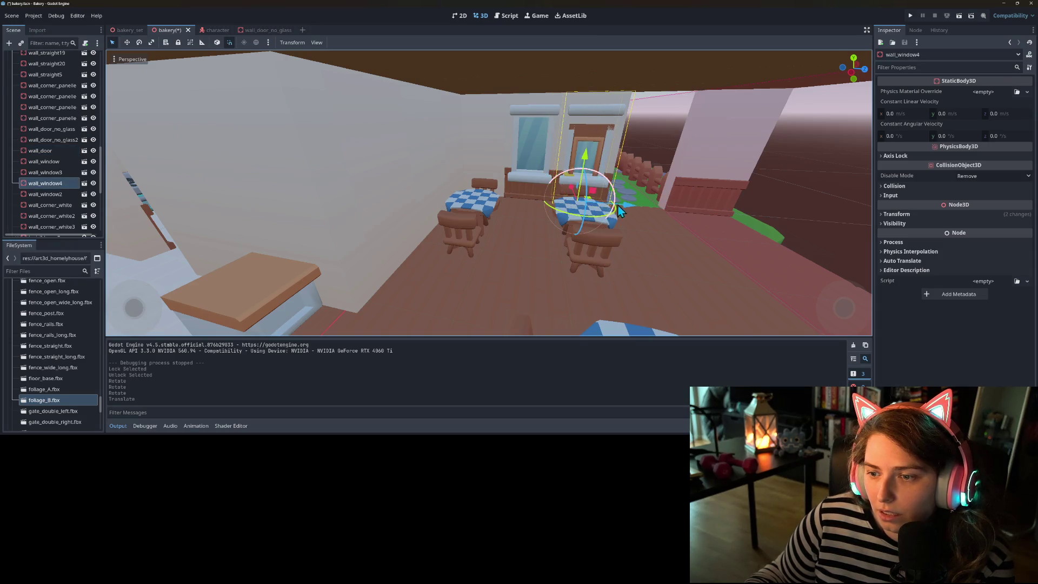
mouse_move(632, 206)
mouse_down()
mouse_move(690, 203)
mouse_move(680, 213)
mouse_move(687, 216)
mouse_up()
click(814, 234)
click(652, 182)
- Delete the wall_corner_white3 corner piece and select the wall behind the table
scroll(696, 276, down, 5)
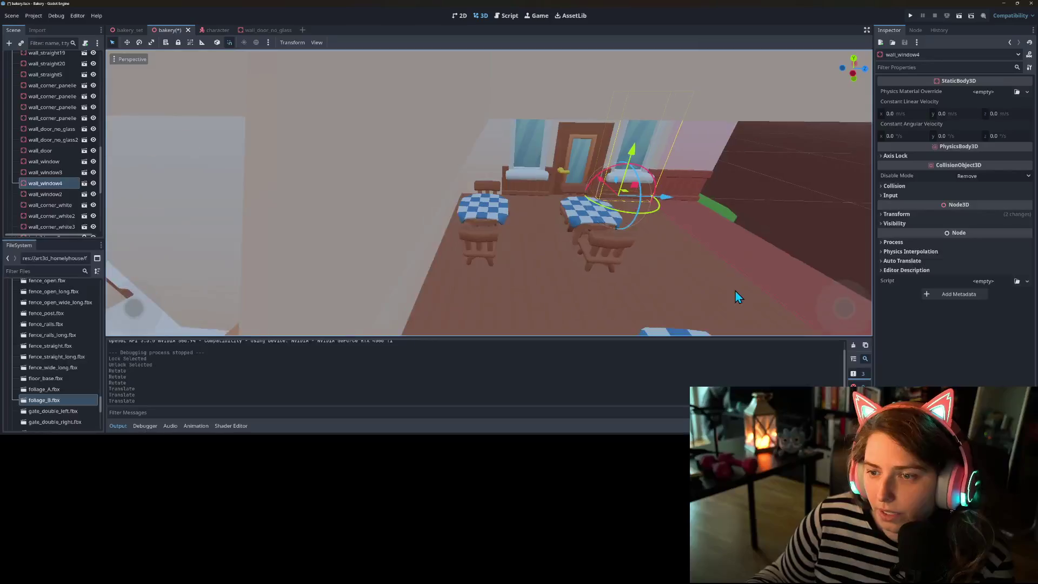
scroll(735, 291, up, 5)
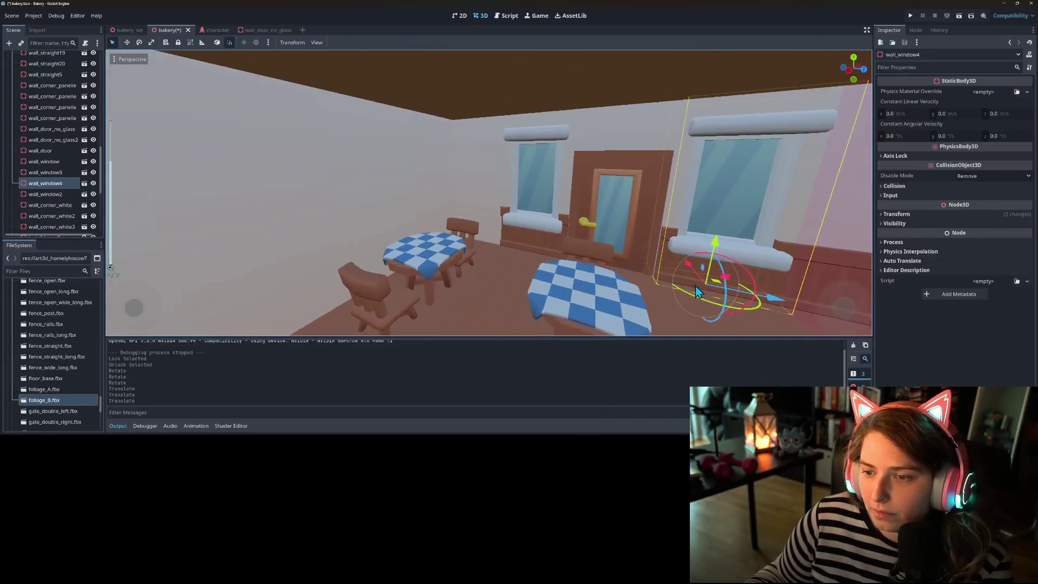
click(463, 225)
mouse_move(464, 225)
mouse_down()
mouse_move(474, 219)
mouse_move(392, 228)
mouse_move(550, 216)
mouse_move(558, 222)
mouse_move(540, 229)
mouse_move(595, 225)
mouse_move(514, 245)
mouse_move(433, 220)
mouse_move(501, 161)
mouse_up()
mouse_move(446, 199)
mouse_down()
mouse_move(522, 201)
mouse_move(490, 208)
mouse_up()
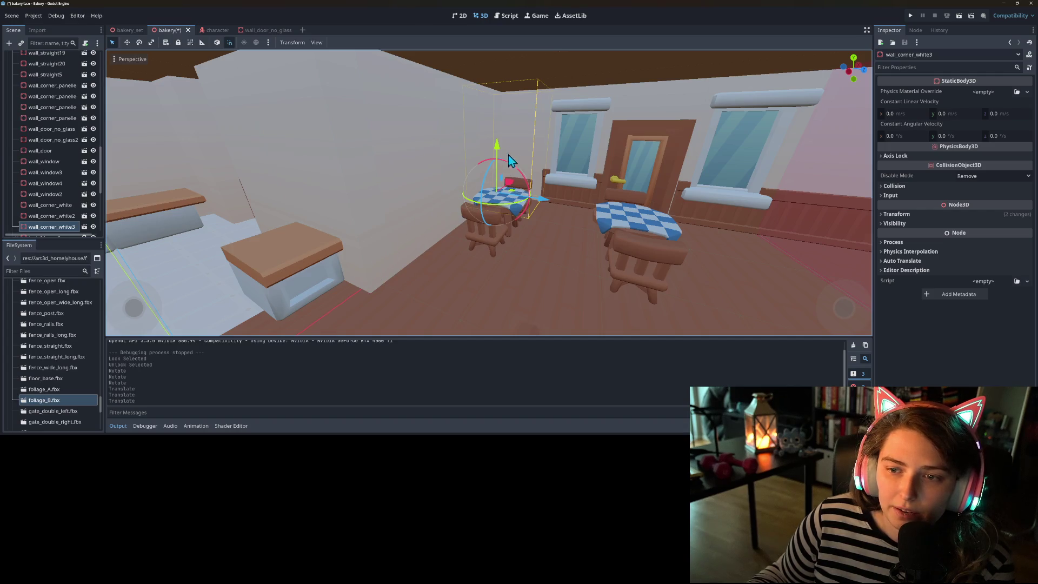
drag(475, 219, 545, 197)
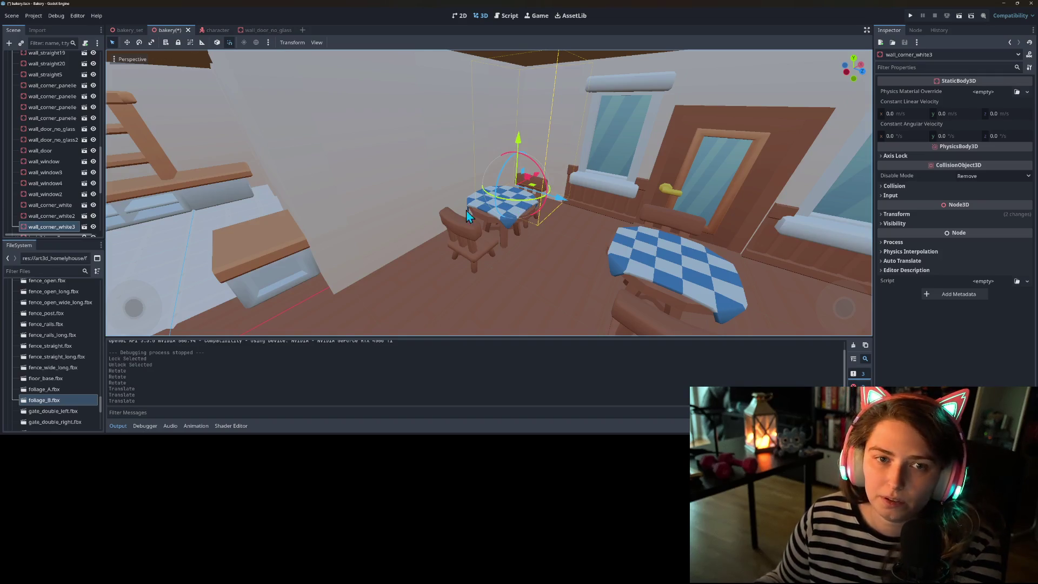
key(Delete)
mouse_move(524, 229)
mouse_down()
mouse_move(479, 237)
mouse_move(520, 227)
mouse_move(531, 210)
mouse_up()
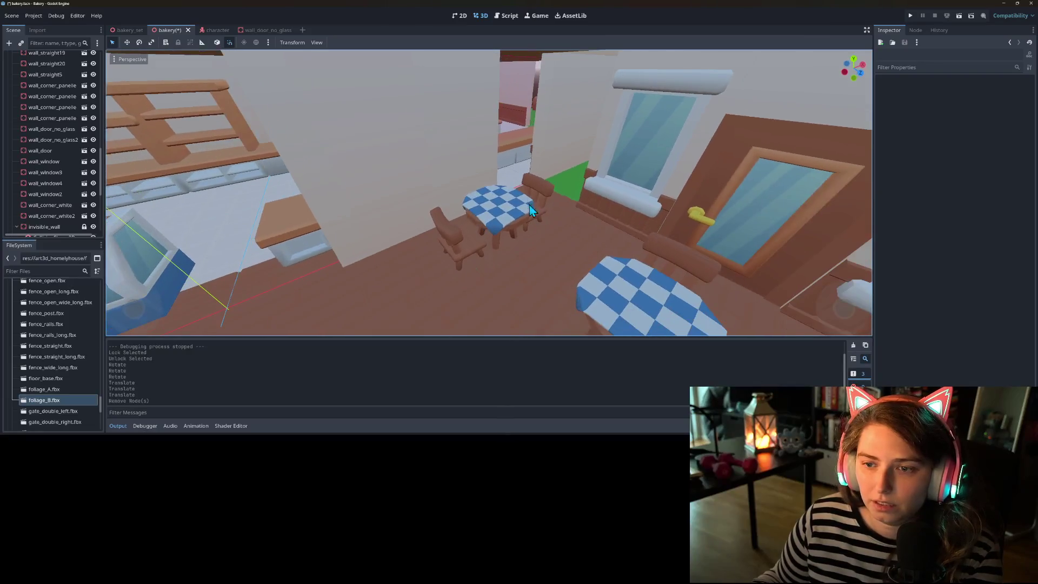
click(562, 143)
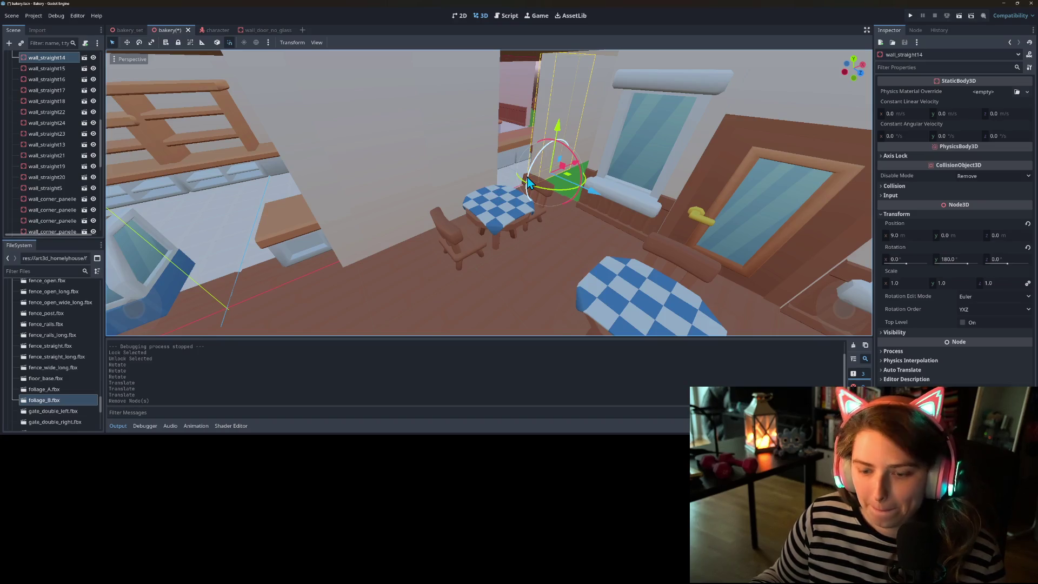
- Duplicate the wall behind the table twice, moving one copy along X and rotating the other into place
key(ctrl+d)
key(g)
key(x)
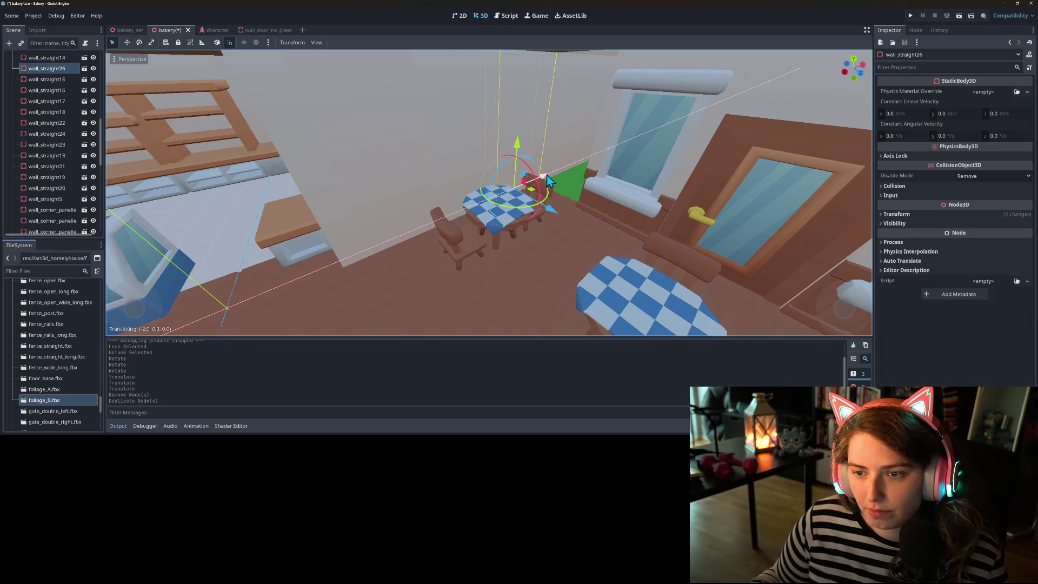
key(ctrl+d)
key(r)
drag(529, 193, 574, 200)
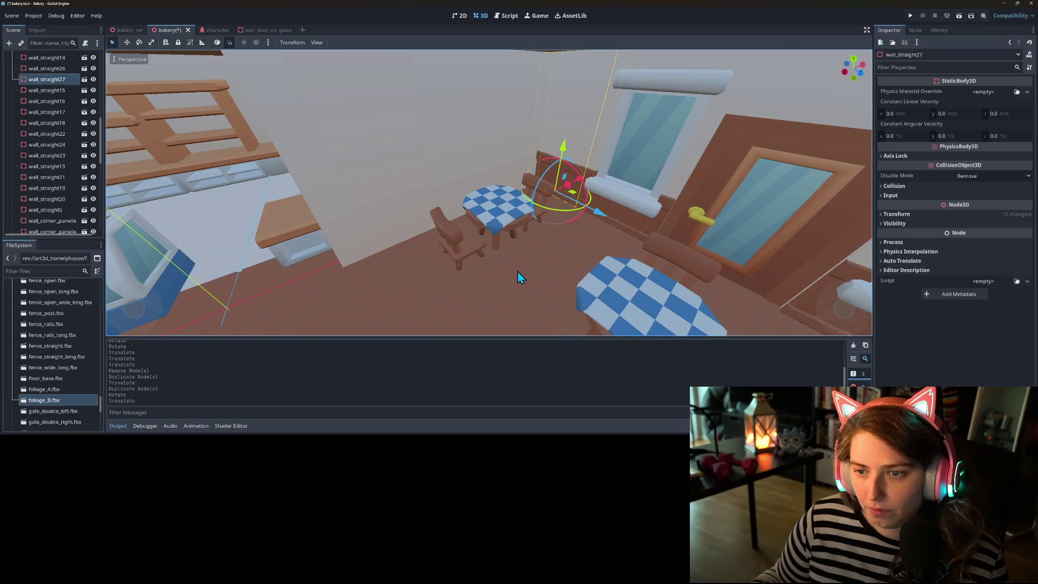
- Select wall_door and view the bakery from outside to check the new walls
scroll(515, 271, up, 5)
scroll(559, 252, down, 4)
scroll(673, 232, up, 4)
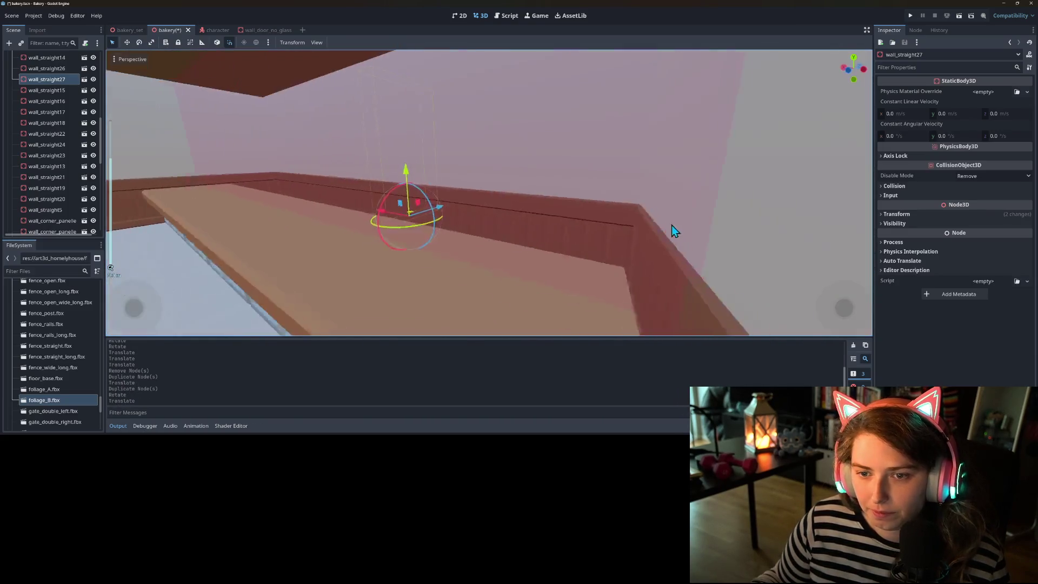
scroll(673, 231, down, 8)
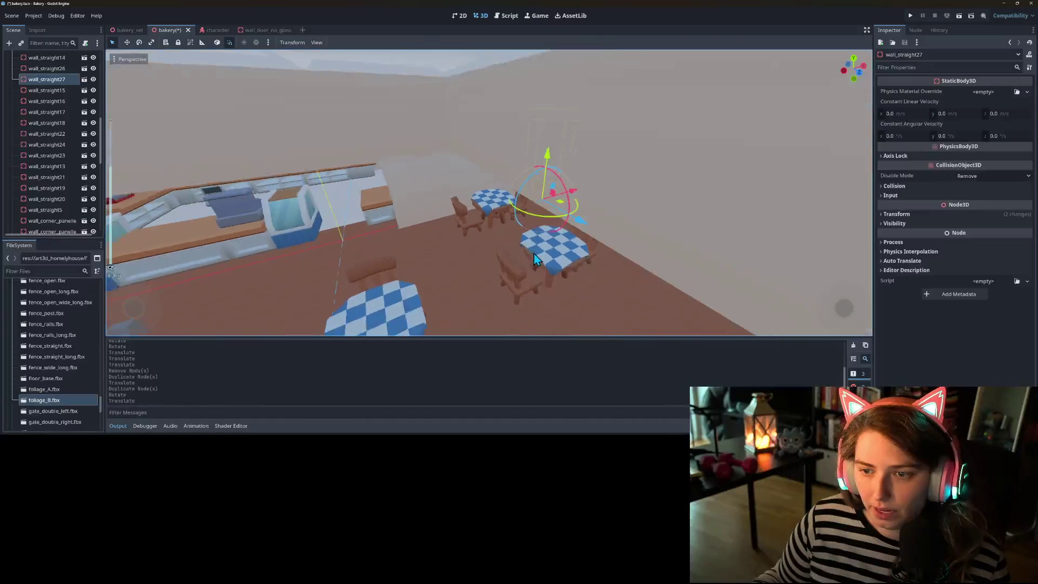
scroll(640, 270, down, 5)
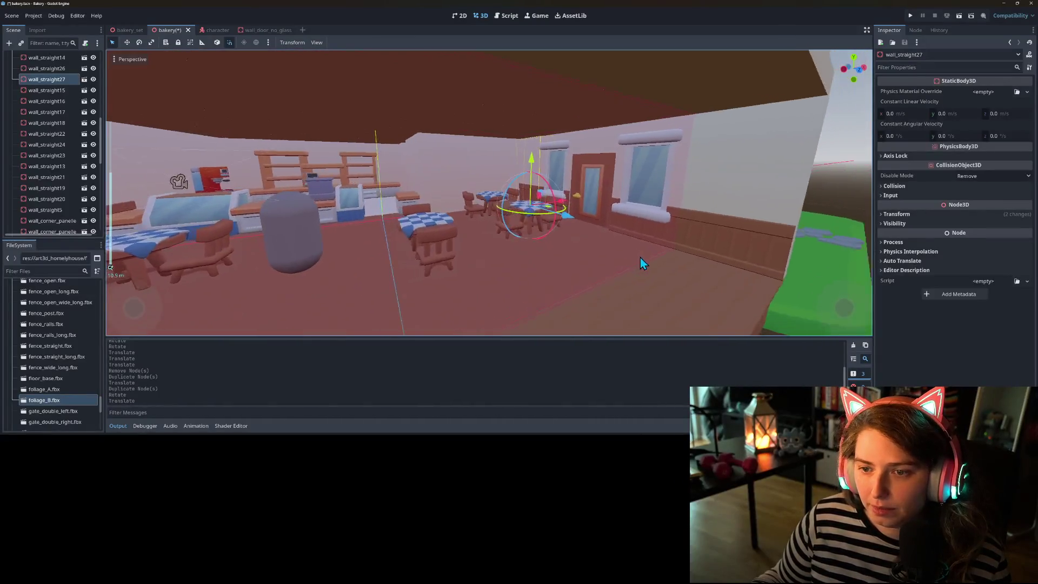
drag(640, 259, 696, 261)
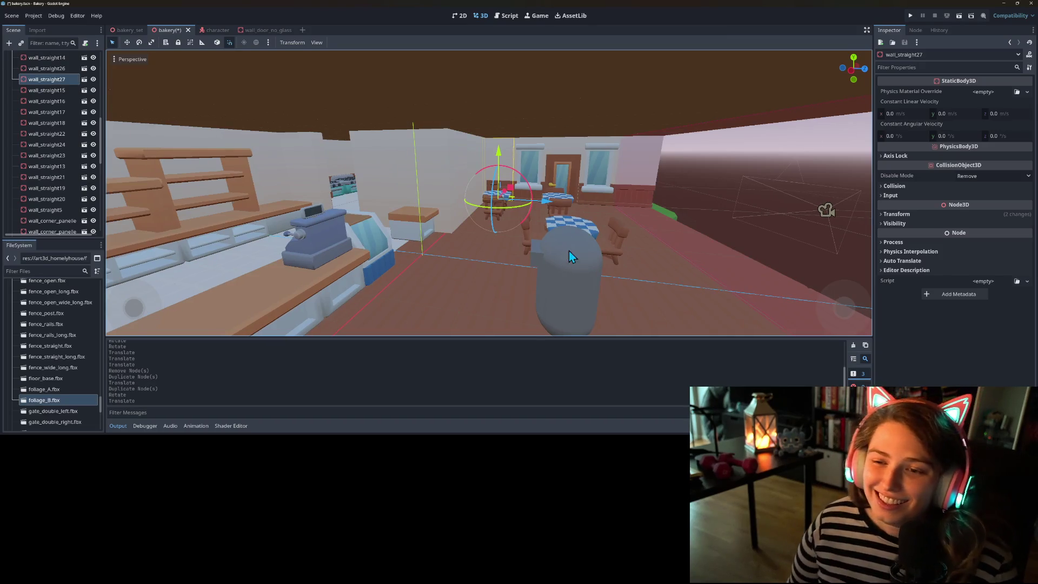
scroll(523, 251, up, 5)
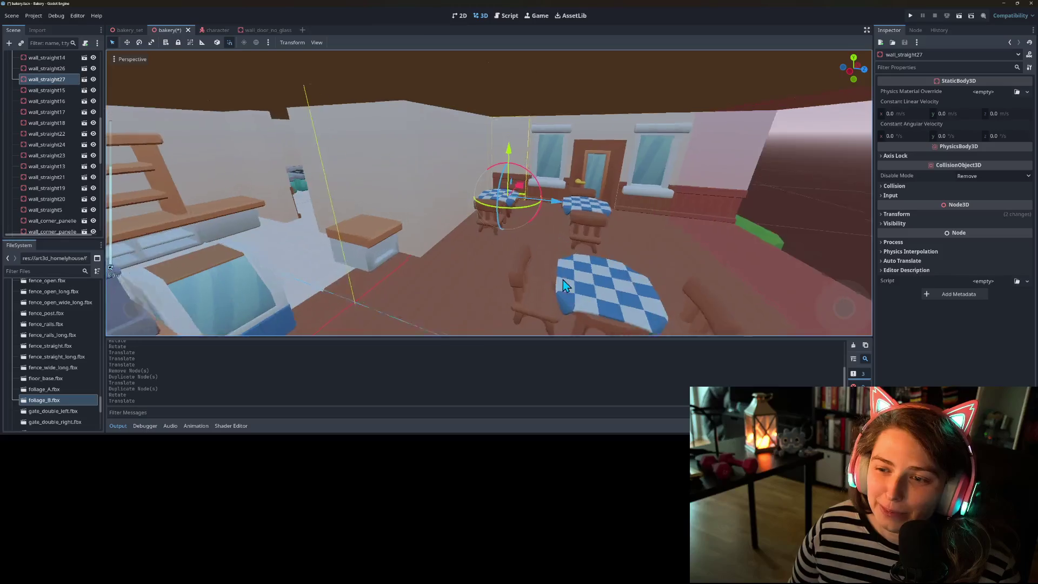
mouse_move(578, 278)
mouse_down()
mouse_move(561, 266)
mouse_move(503, 273)
mouse_move(588, 264)
mouse_move(602, 246)
mouse_move(690, 210)
mouse_move(627, 142)
mouse_up()
click(627, 143)
mouse_move(599, 188)
mouse_down()
mouse_move(649, 193)
mouse_move(769, 173)
mouse_move(696, 155)
mouse_move(772, 151)
mouse_move(846, 174)
mouse_move(138, 167)
mouse_move(207, 156)
mouse_move(122, 193)
mouse_move(303, 236)
mouse_move(259, 238)
mouse_move(313, 206)
mouse_move(435, 228)
mouse_move(440, 241)
mouse_move(399, 268)
mouse_move(527, 252)
mouse_move(453, 272)
mouse_move(542, 255)
mouse_move(505, 273)
mouse_move(546, 288)
mouse_move(601, 272)
mouse_move(575, 259)
mouse_move(440, 301)
mouse_move(319, 287)
mouse_move(261, 254)
mouse_move(431, 281)
mouse_move(4, 46)
mouse_up()
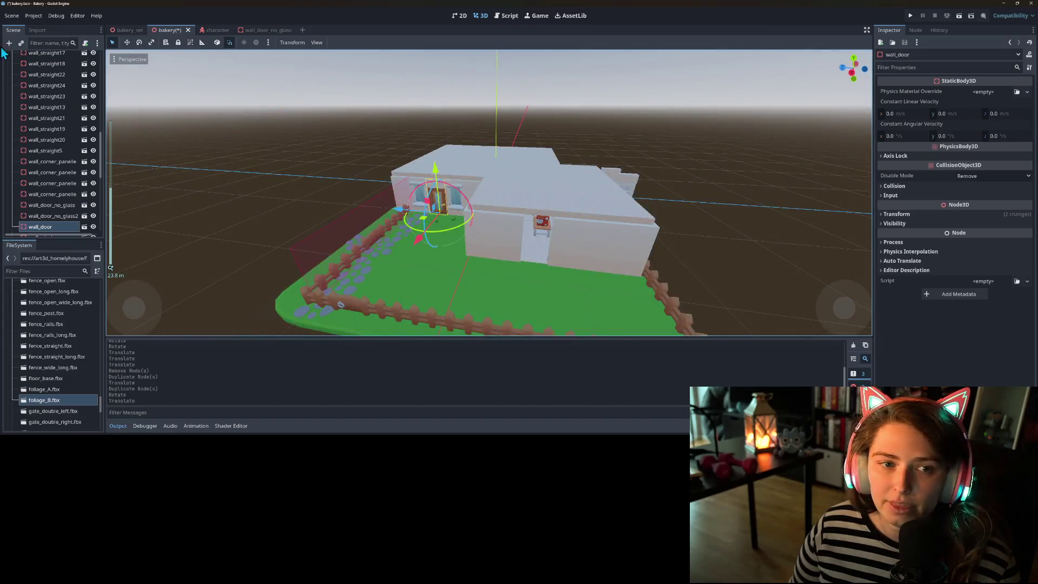
- Lock all 37 wall nodes plus invisible_wall2 and save the bakery scene
scroll(60, 127, up, 5)
click(57, 122)
scroll(60, 128, down, 8)
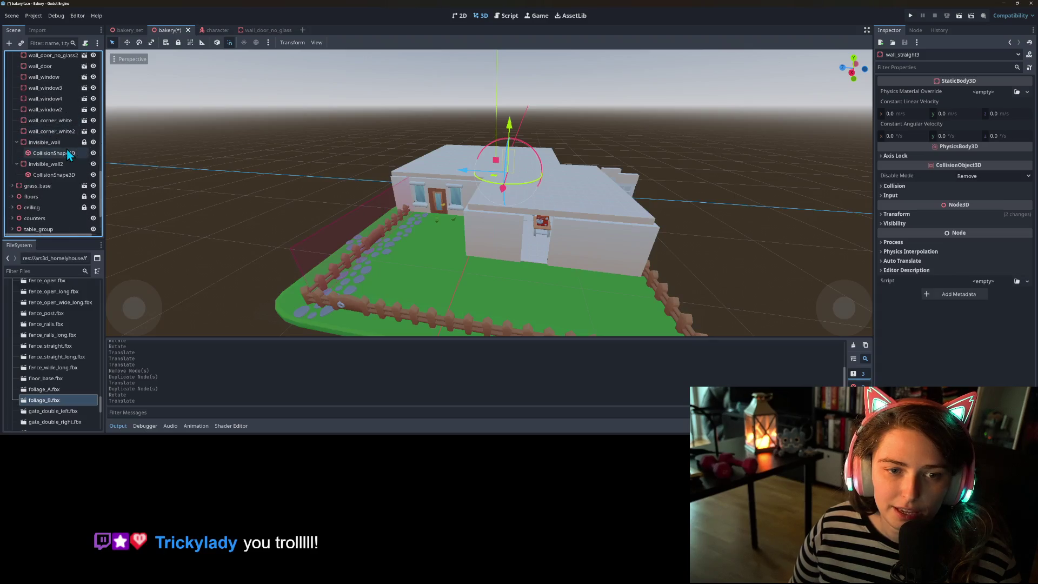
shift+click(63, 134)
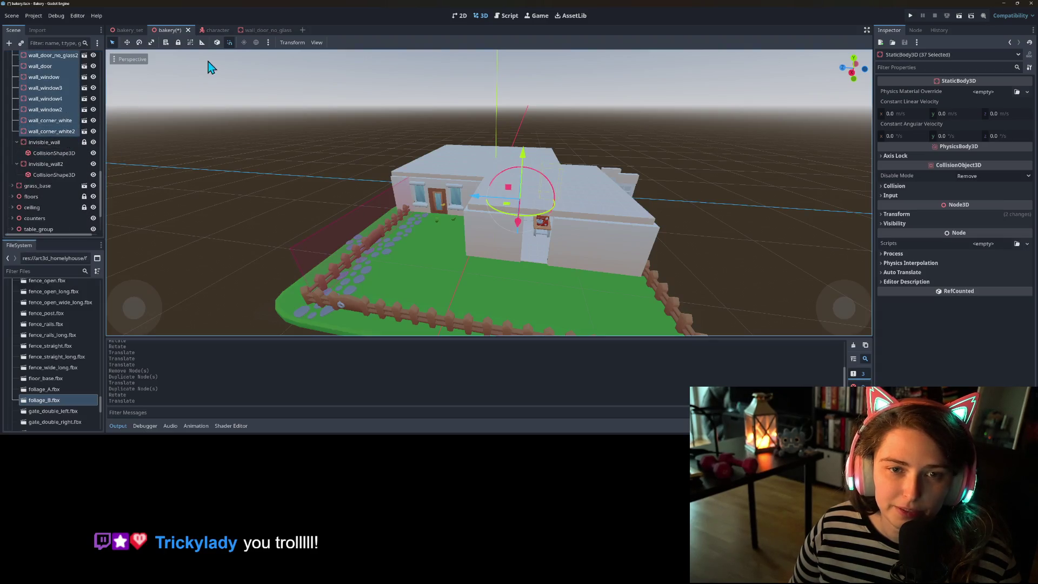
click(179, 44)
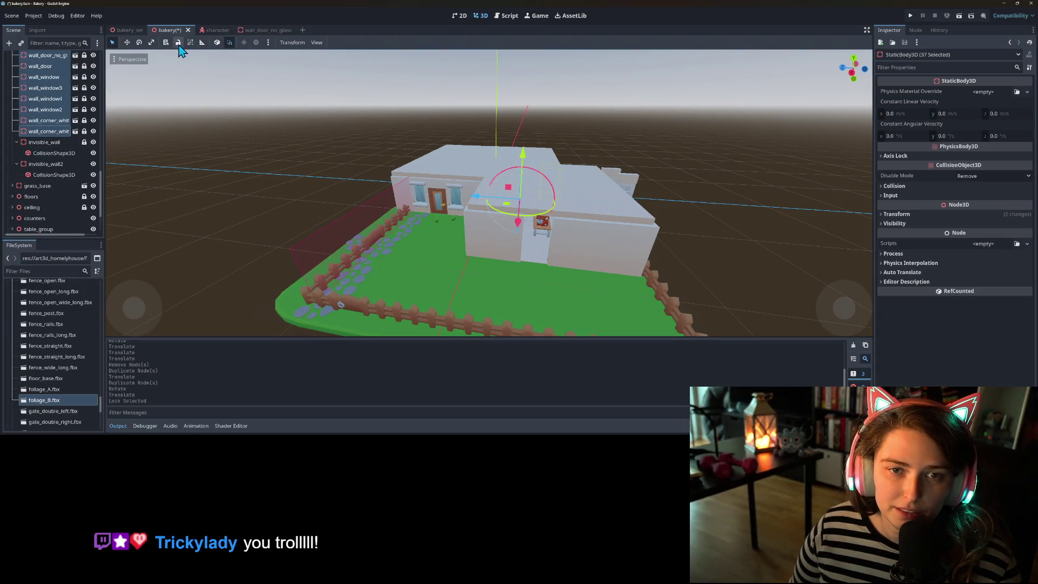
click(52, 164)
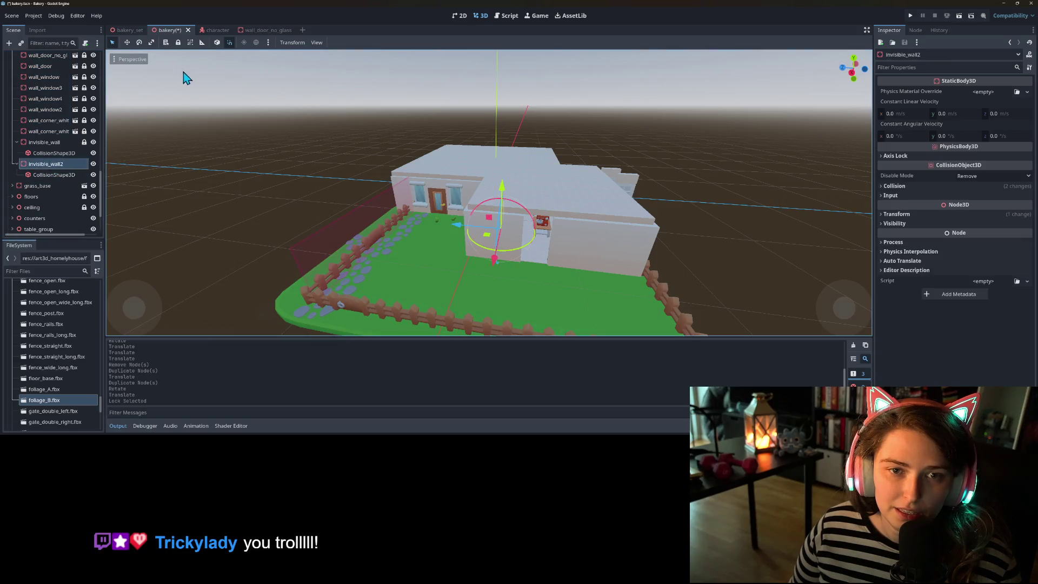
click(179, 43)
key(ctrl+s)
- Collapse the invisible_wall and walls groups and toggle the DirectionalLight3D's visibility
click(17, 142)
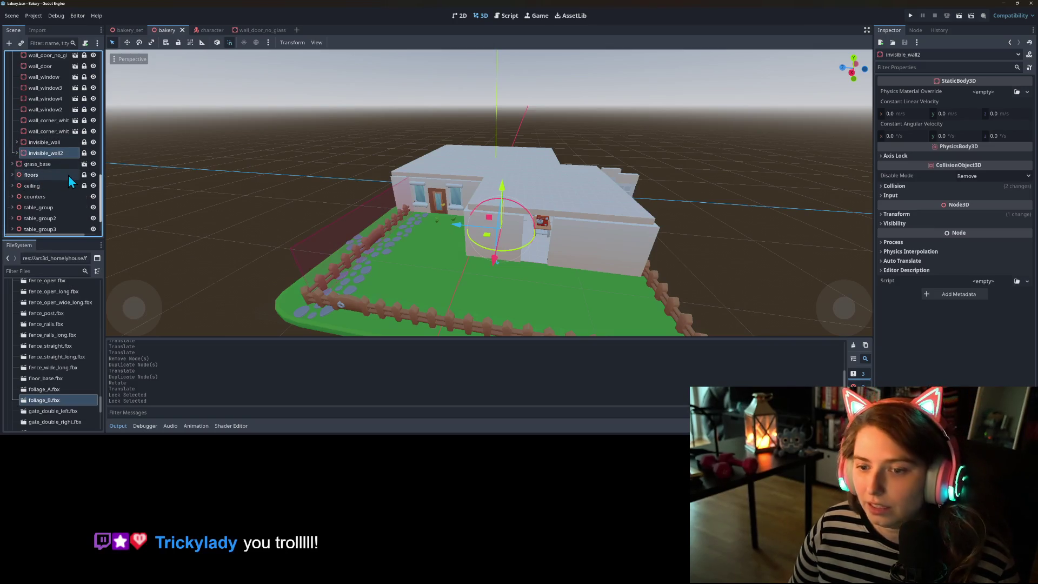
scroll(68, 174, up, 5)
scroll(57, 166, up, 3)
click(12, 208)
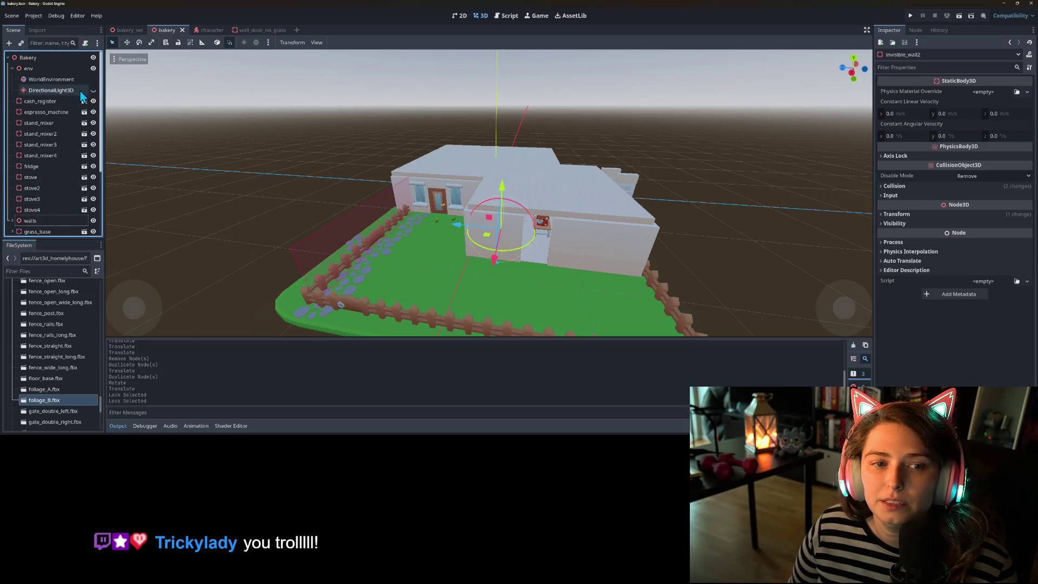
click(93, 90)
mouse_move(225, 212)
mouse_down()
mouse_move(475, 251)
mouse_move(473, 226)
mouse_move(492, 225)
mouse_move(450, 257)
mouse_move(509, 169)
mouse_up()
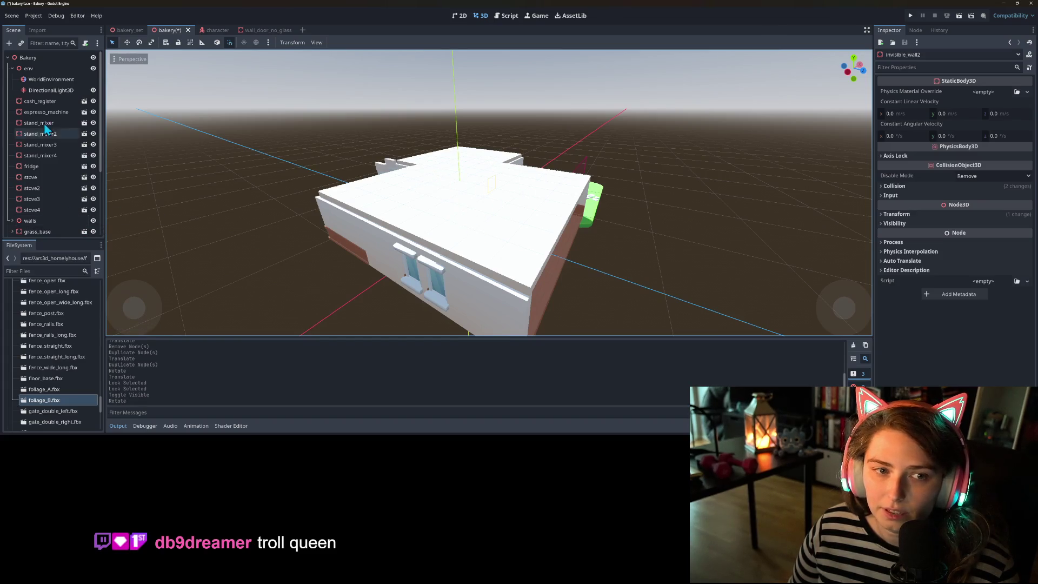
- Rotate the DirectionalLight3D from -45 to -90 degrees, swing it about 64 degrees, then fine-tune
click(46, 91)
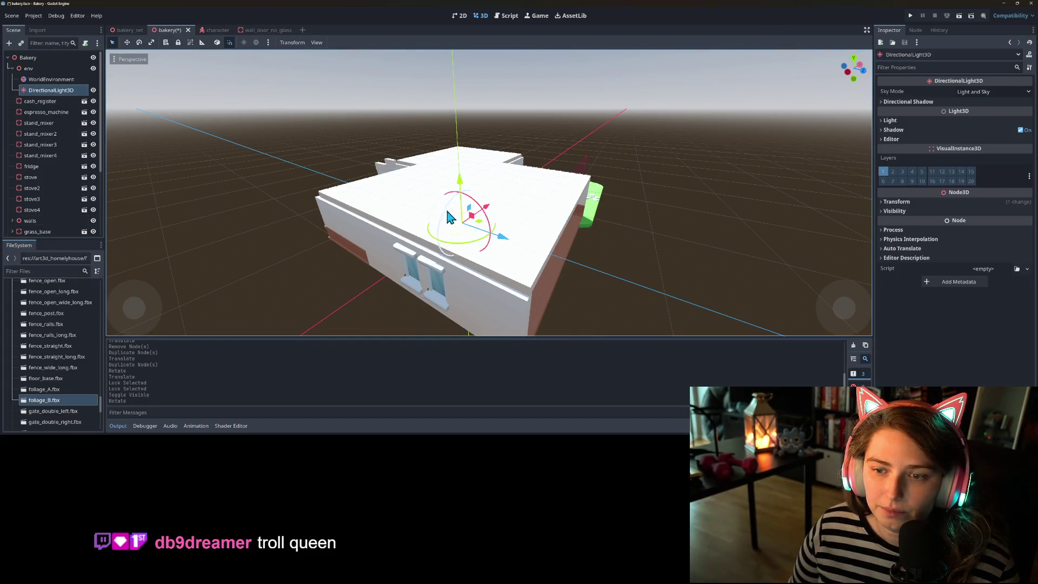
mouse_move(468, 250)
mouse_down()
mouse_move(398, 243)
mouse_move(522, 234)
mouse_up()
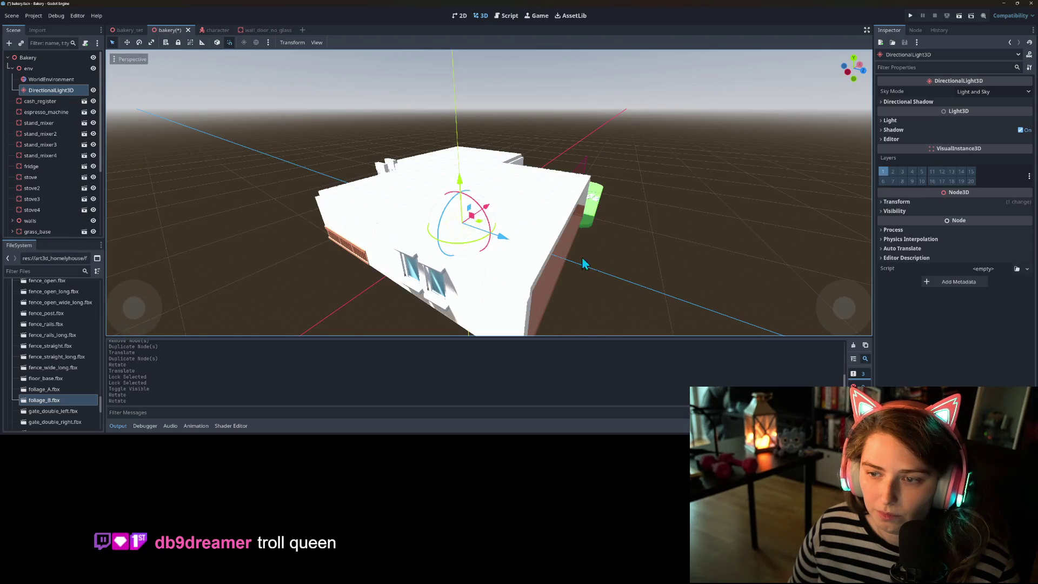
scroll(540, 267, up, 4)
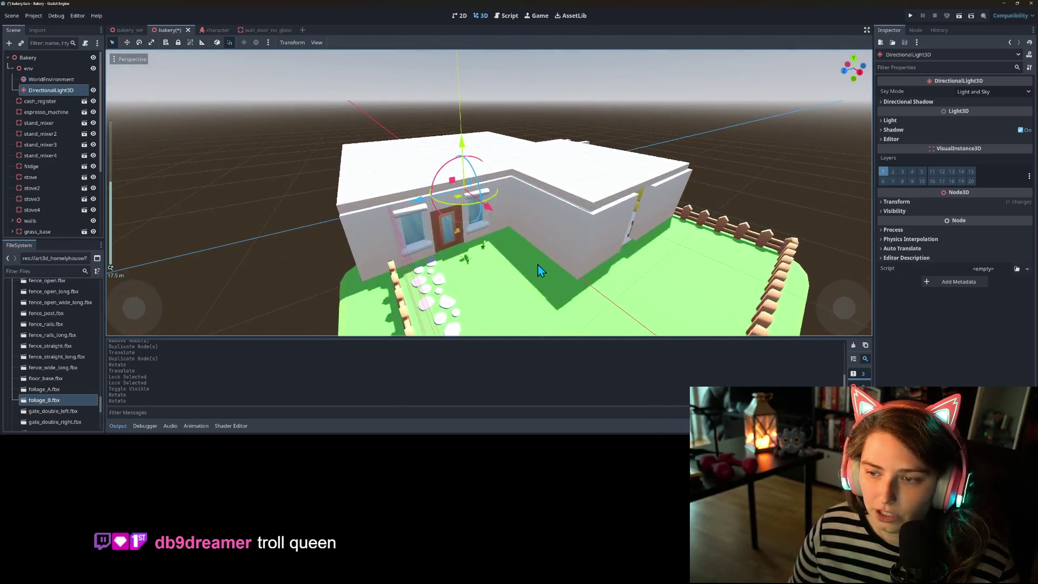
scroll(540, 271, down, 4)
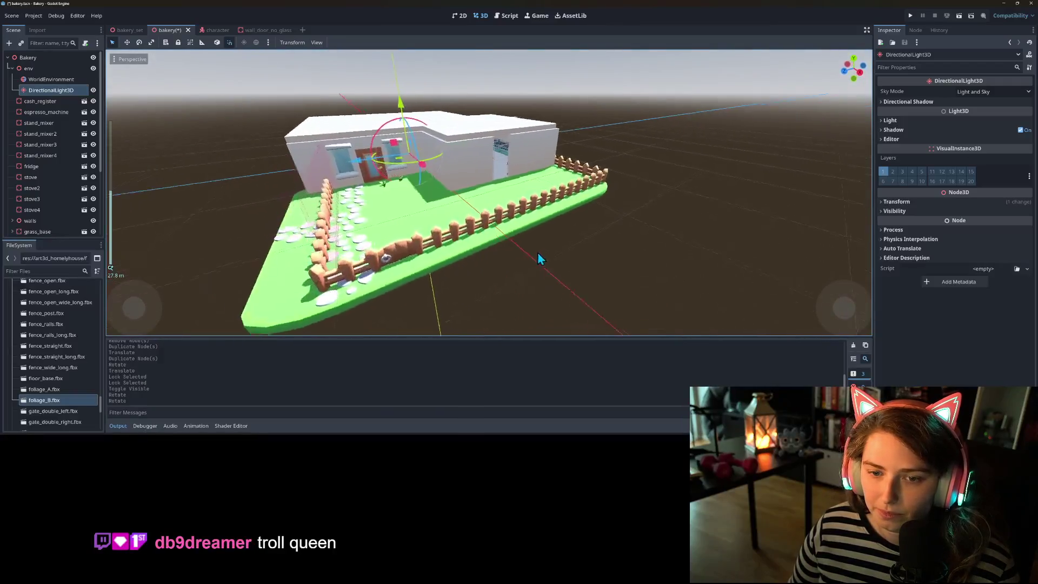
scroll(537, 254, up, 4)
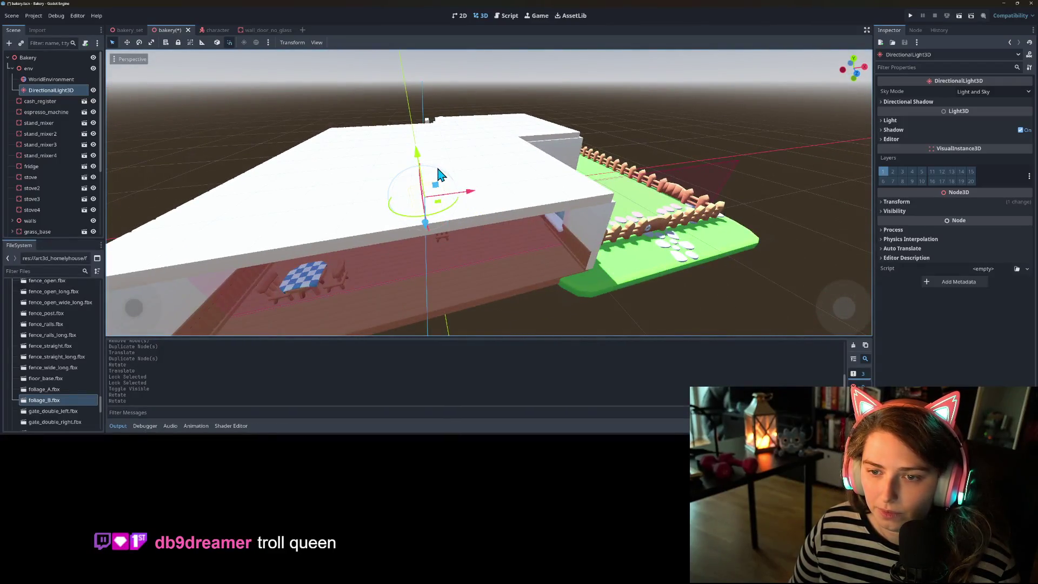
drag(437, 173, 421, 172)
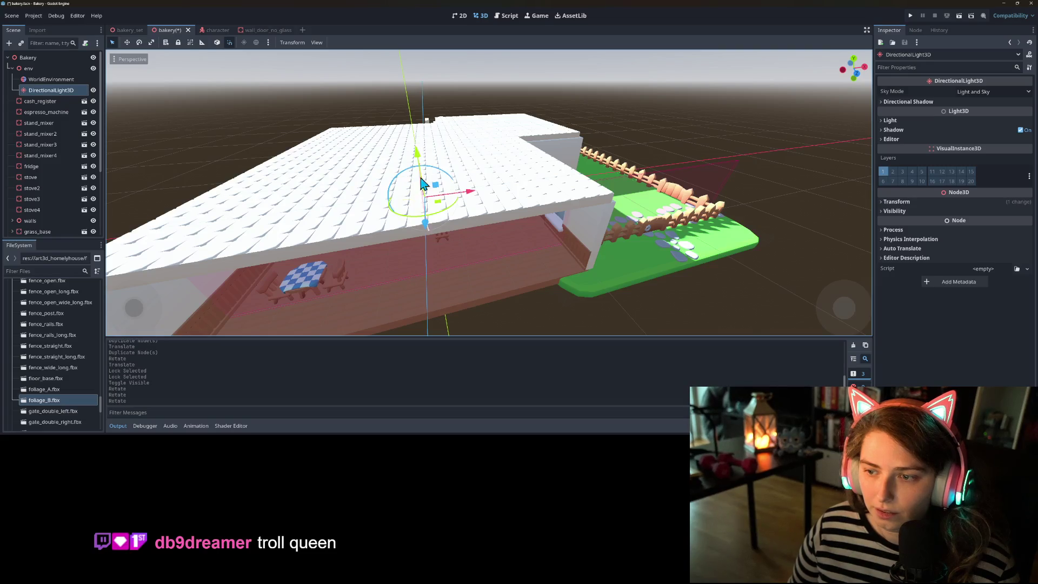
mouse_move(427, 174)
mouse_down()
mouse_move(419, 170)
mouse_move(431, 174)
mouse_up()
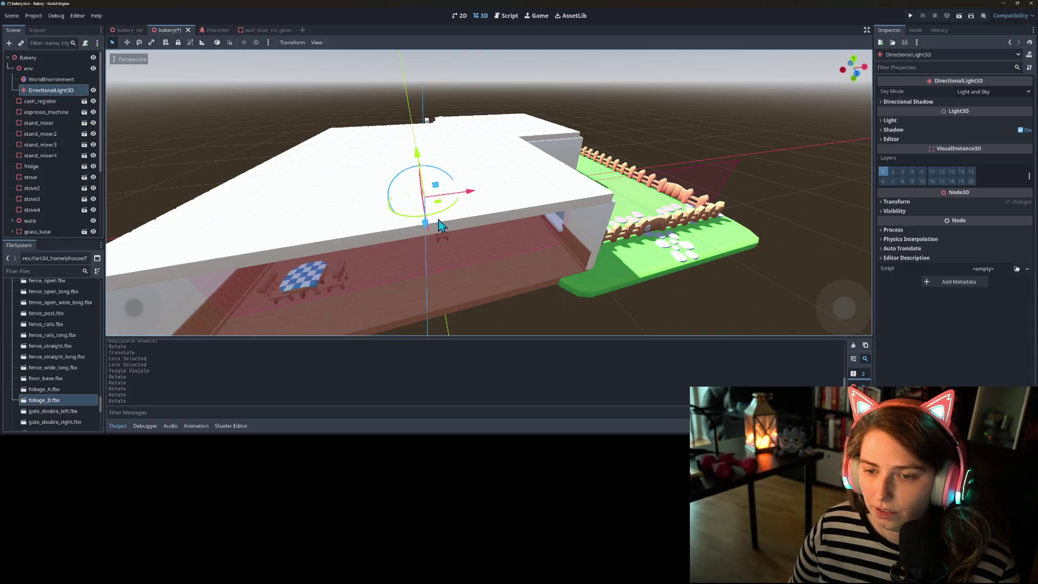
mouse_move(441, 221)
mouse_down()
mouse_move(419, 221)
mouse_move(510, 261)
mouse_move(544, 262)
mouse_up()
drag(373, 153, 367, 157)
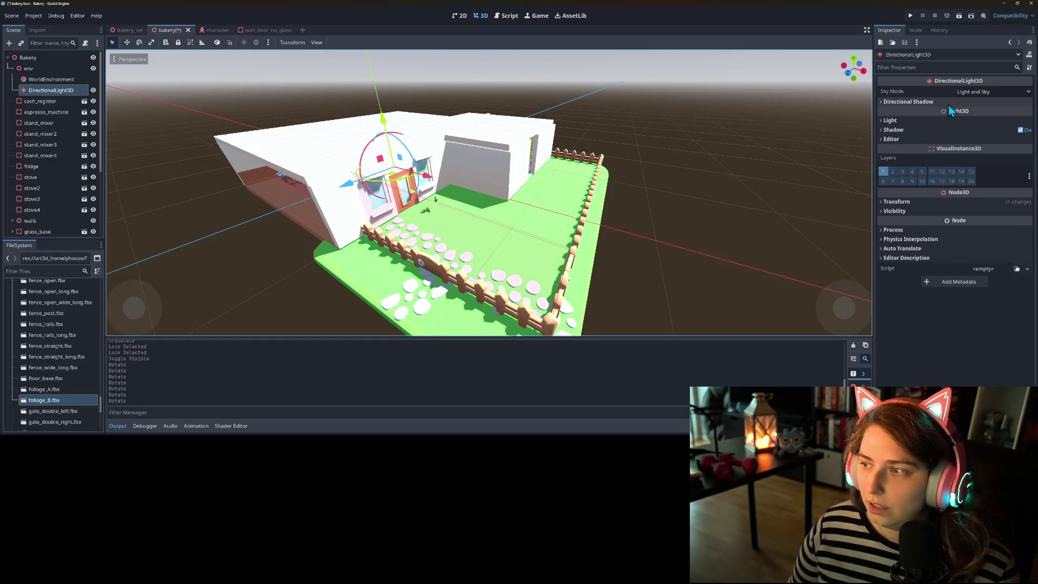
- Lower the DirectionalLight3D's energy to 0.5
click(928, 120)
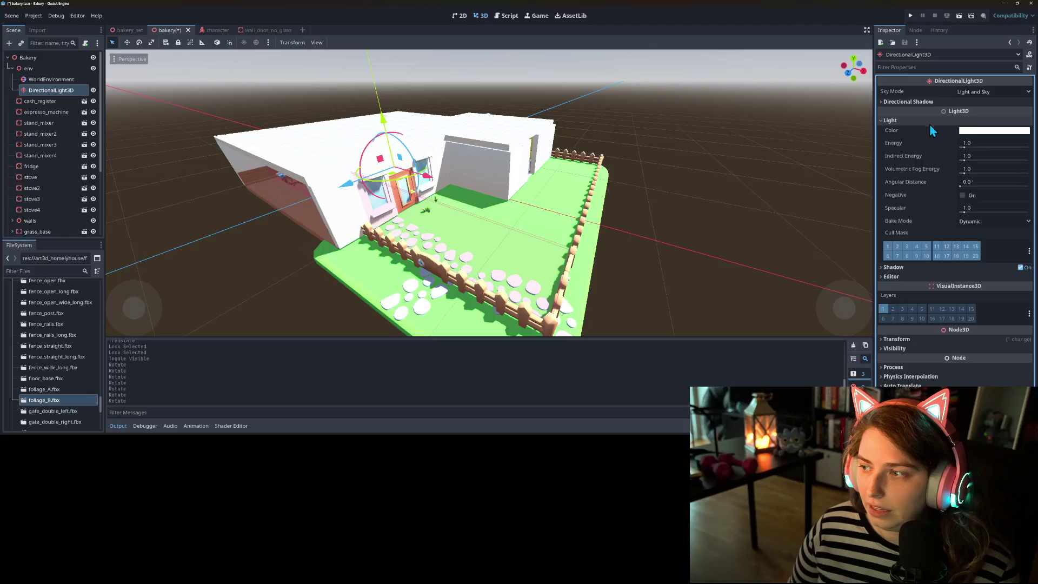
click(985, 141)
text(0.5)
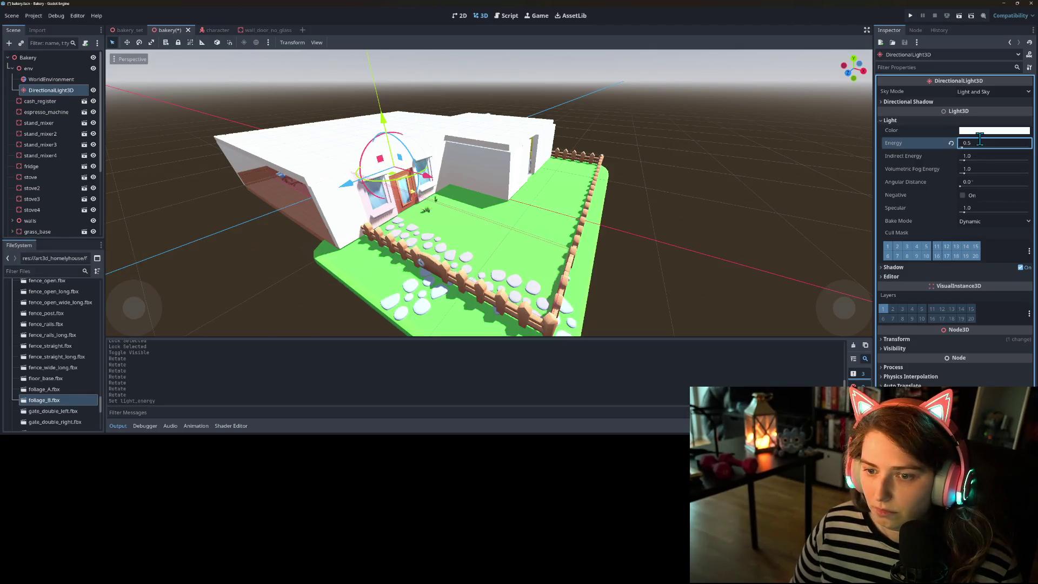
key(Return)
scroll(624, 215, up, 5)
scroll(622, 216, down, 4)
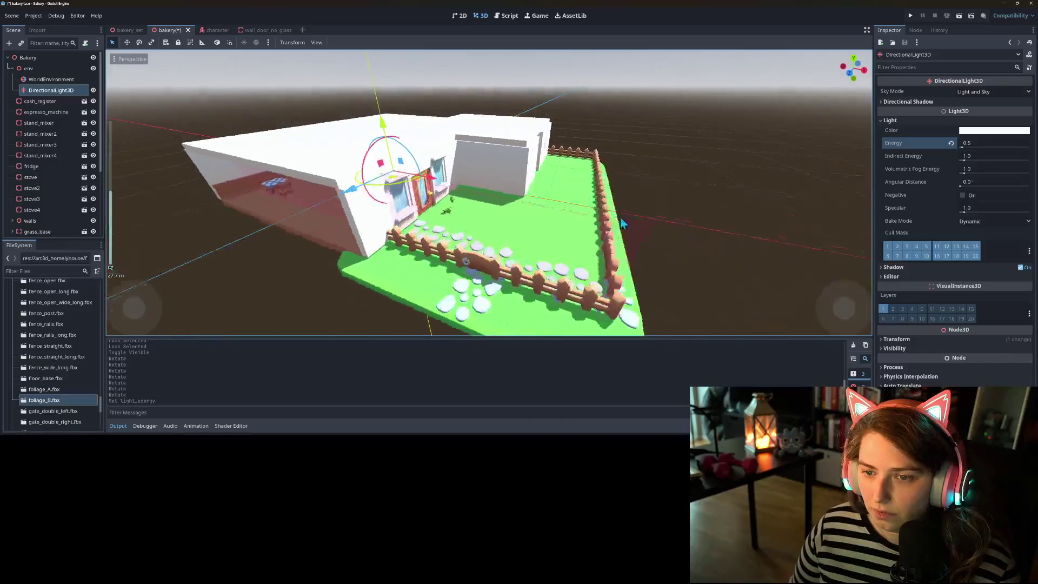
scroll(618, 222, up, 4)
scroll(614, 221, down, 3)
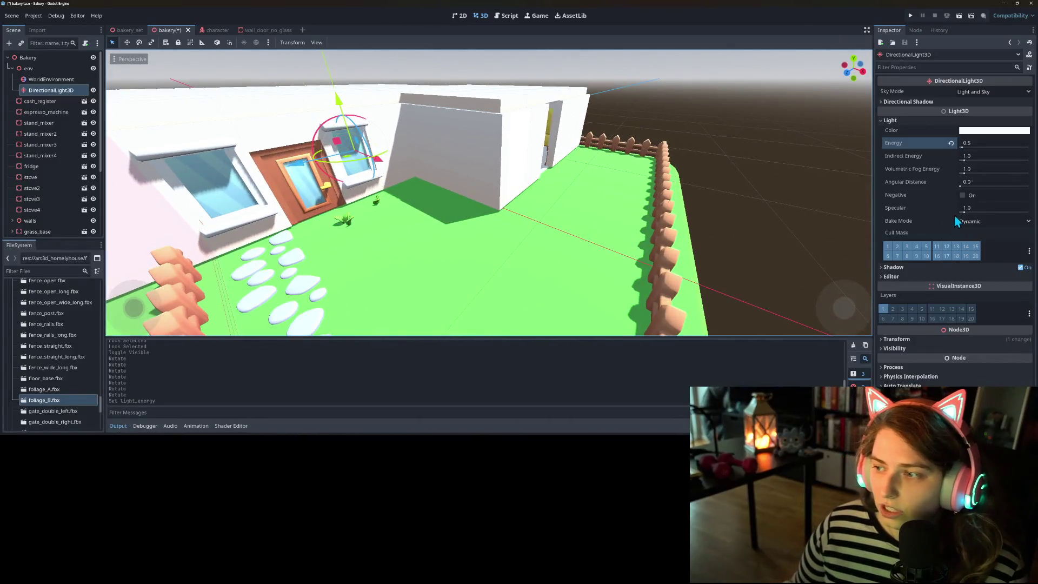
- Lighten the shadow opacity slightly and set the light energy back to 1
click(906, 268)
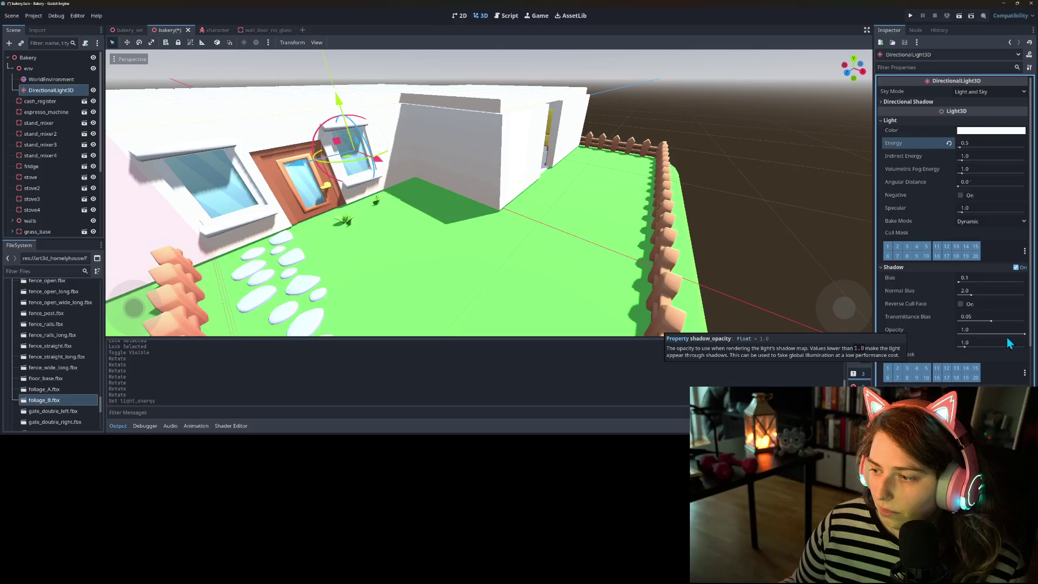
drag(1024, 335, 1020, 334)
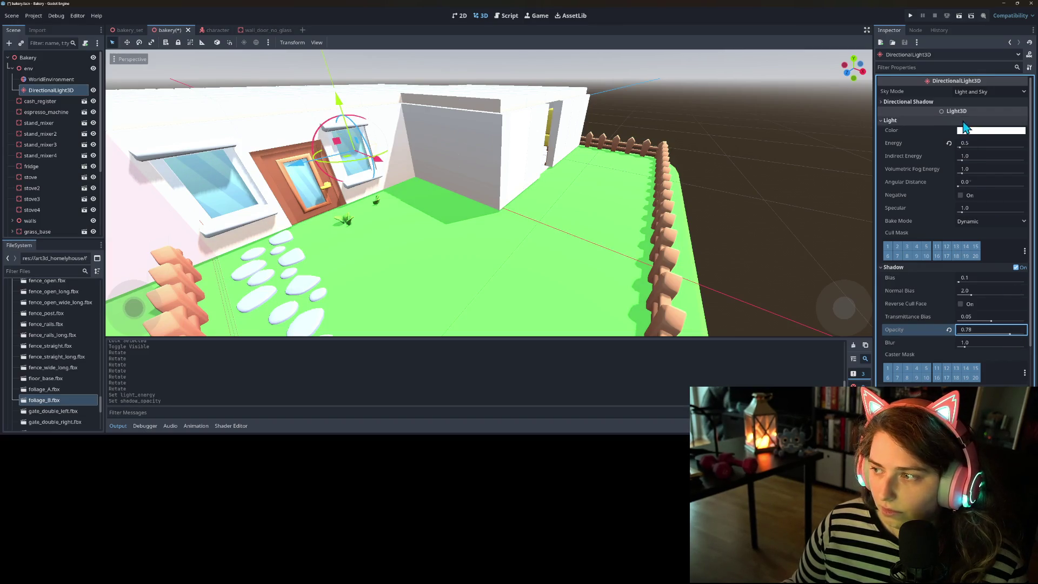
click(964, 143)
text(1)
key(Return)
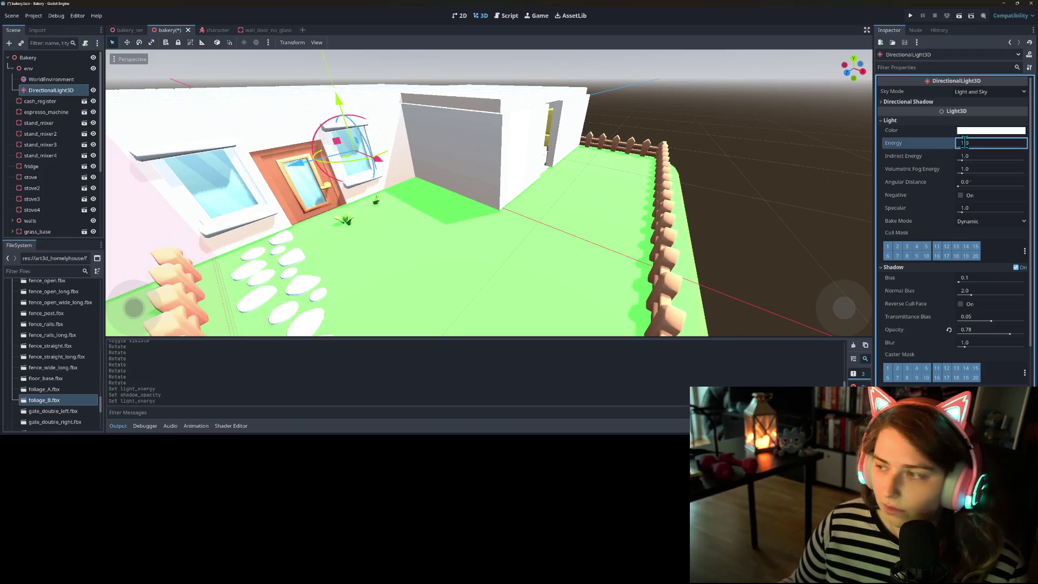
- Lower the shadow opacity further, down to 0.67
mouse_move(712, 235)
mouse_down()
mouse_move(649, 225)
mouse_move(713, 235)
mouse_move(674, 251)
mouse_move(702, 248)
mouse_move(664, 250)
mouse_up()
scroll(713, 235, down, 3)
scroll(696, 249, up, 3)
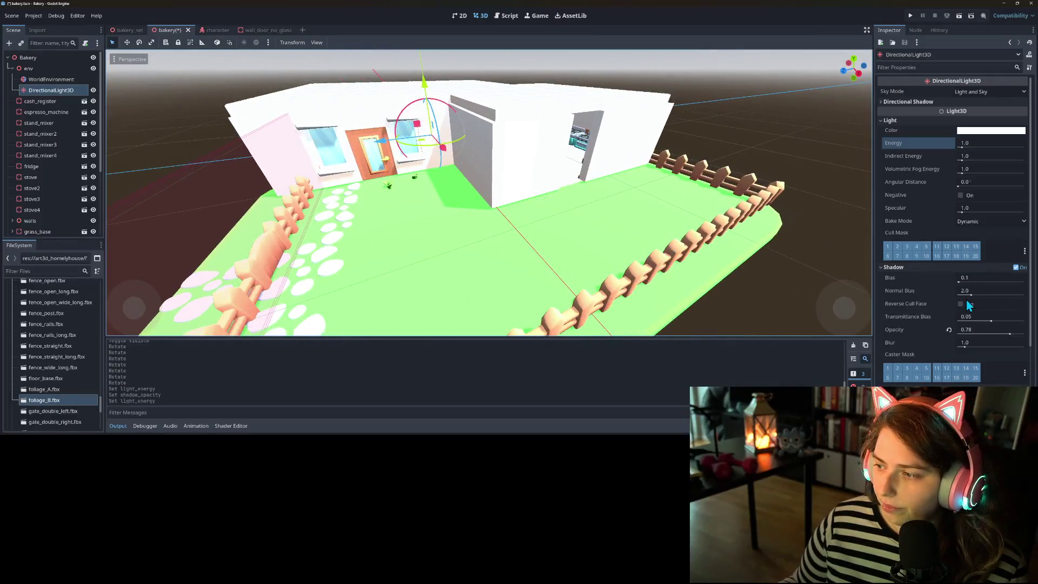
mouse_move(1010, 333)
mouse_down()
mouse_move(1009, 341)
mouse_move(983, 337)
mouse_up()
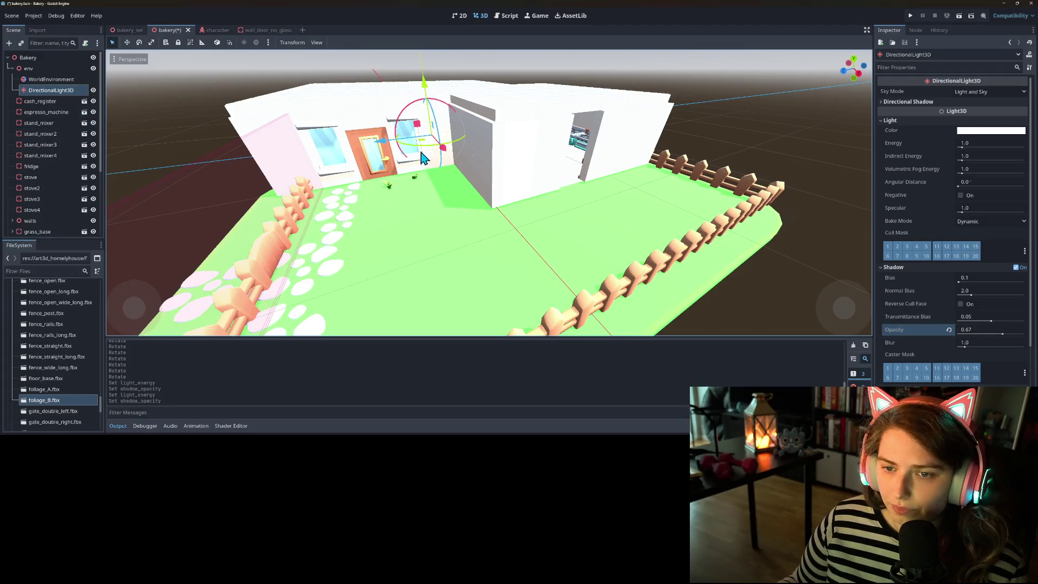
- Rotate the directional light a little further, then test higher Shadow Blur and settle it back at 1.0
mouse_move(424, 154)
mouse_down()
mouse_move(402, 151)
mouse_move(407, 216)
mouse_move(485, 248)
mouse_move(399, 257)
mouse_move(482, 246)
mouse_move(443, 237)
mouse_move(399, 271)
mouse_up()
scroll(398, 258, down, 3)
scroll(398, 265, up, 5)
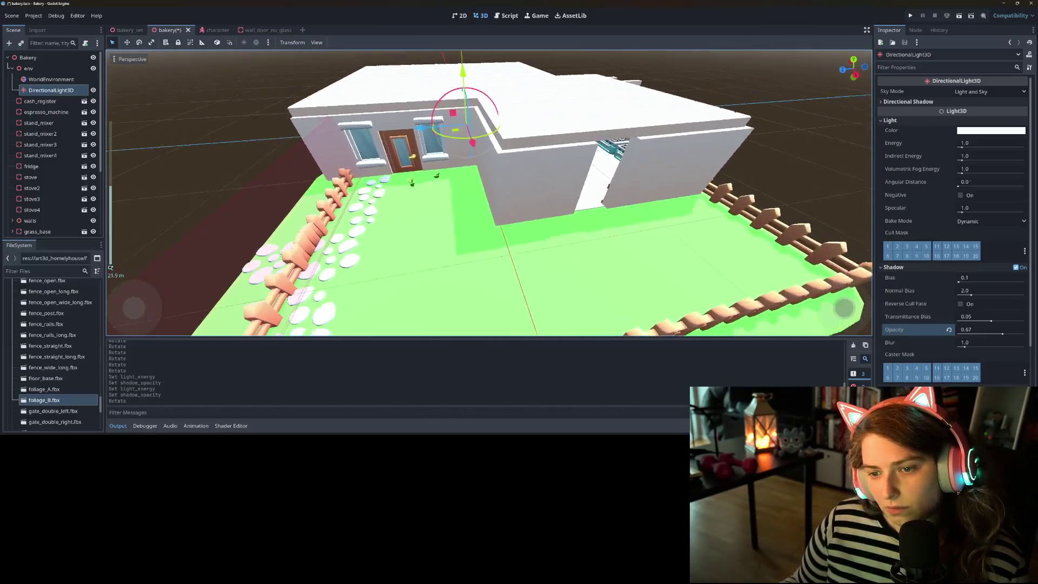
scroll(436, 262, down, 4)
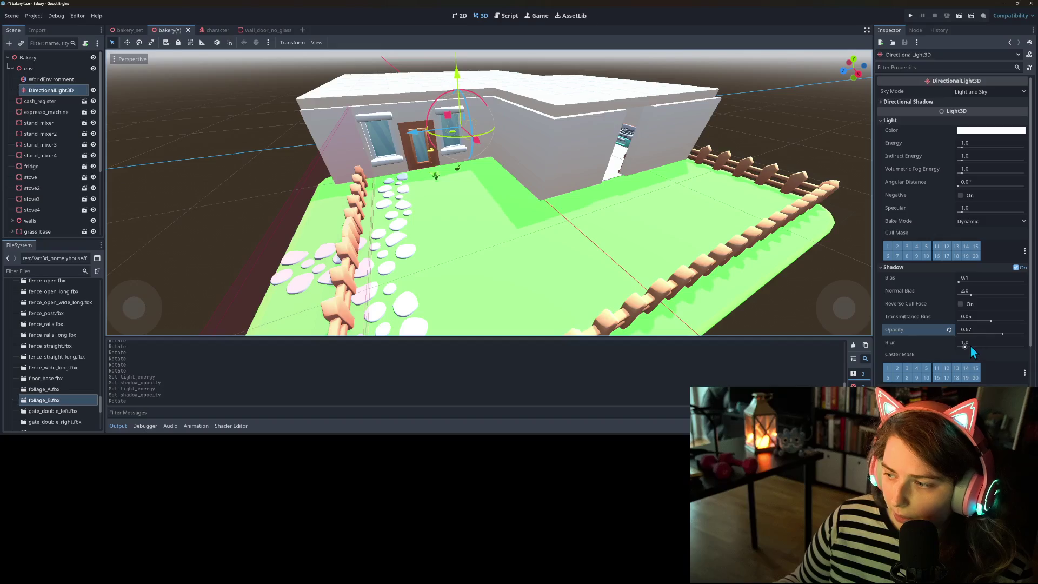
drag(970, 346, 973, 346)
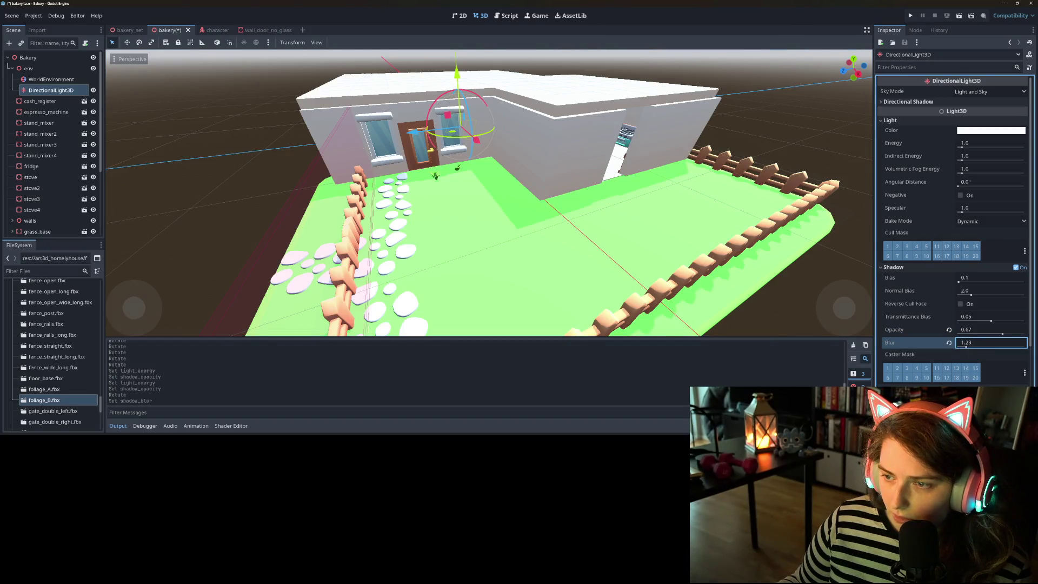
drag(972, 347, 986, 346)
scroll(514, 248, up, 5)
scroll(491, 247, down, 2)
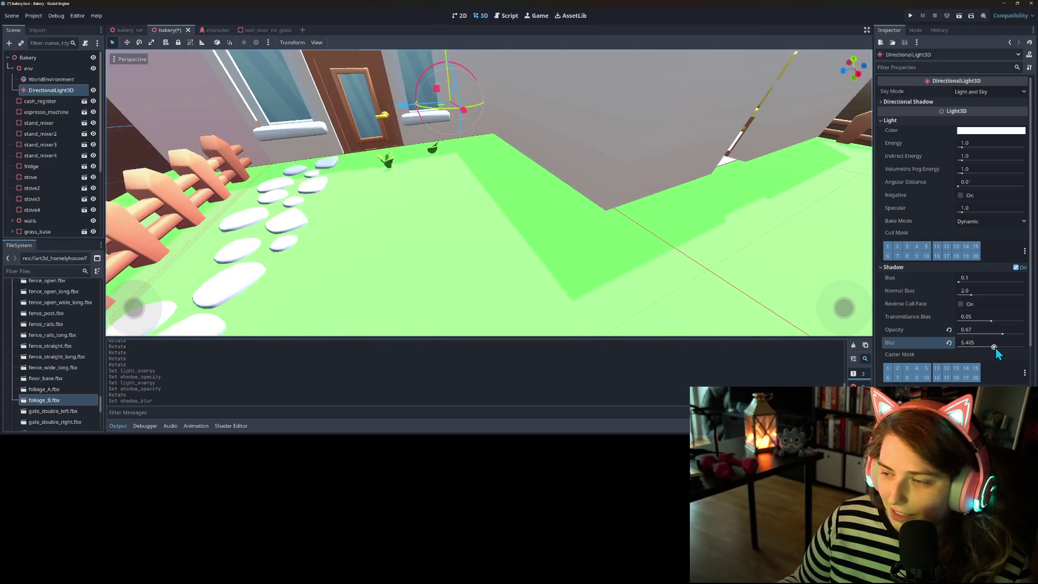
mouse_move(995, 347)
mouse_down()
mouse_move(1026, 347)
mouse_move(975, 346)
mouse_up()
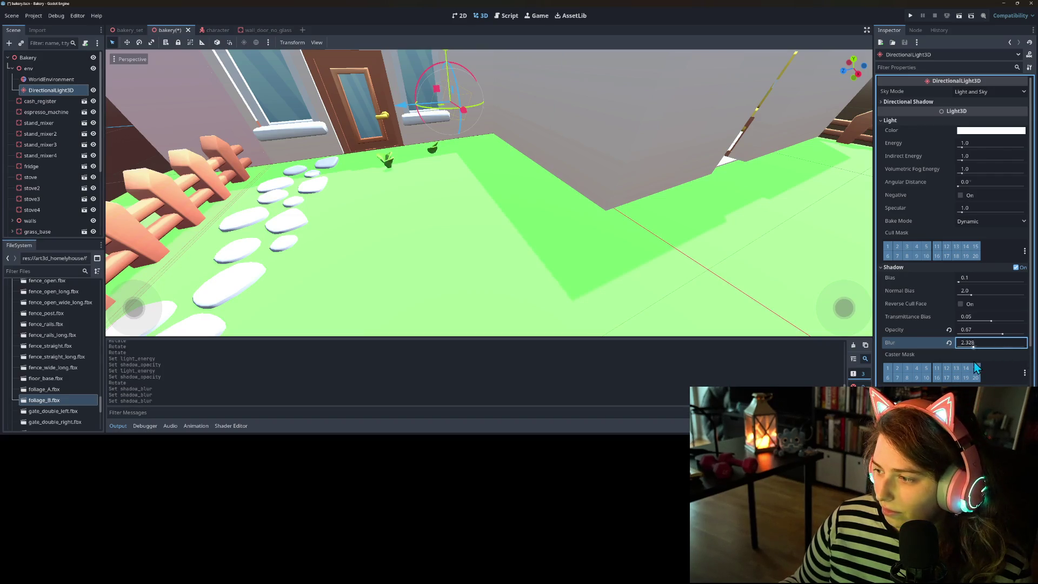
text(1)
key(Return)
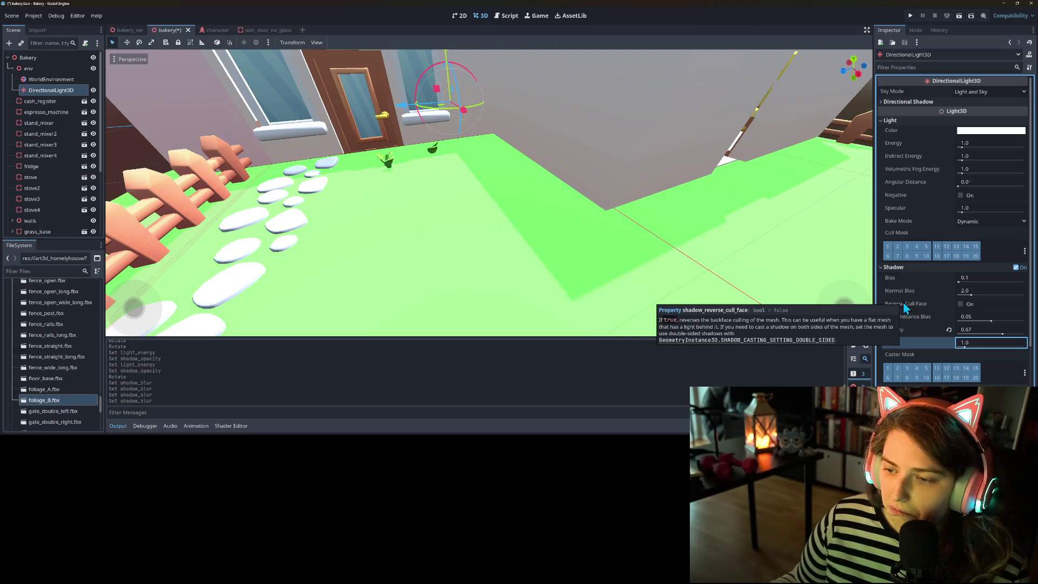
- Try and revert Reverse Cull Face, Normal Bias, Bias (0.1) and Transmittance Bias (0.05), then open Light Color
click(960, 304)
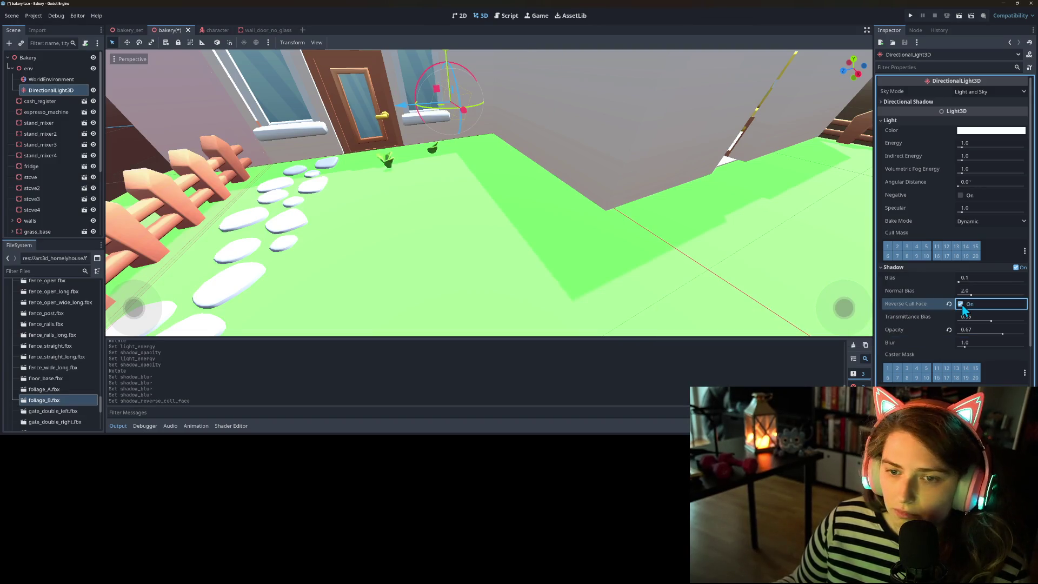
click(960, 305)
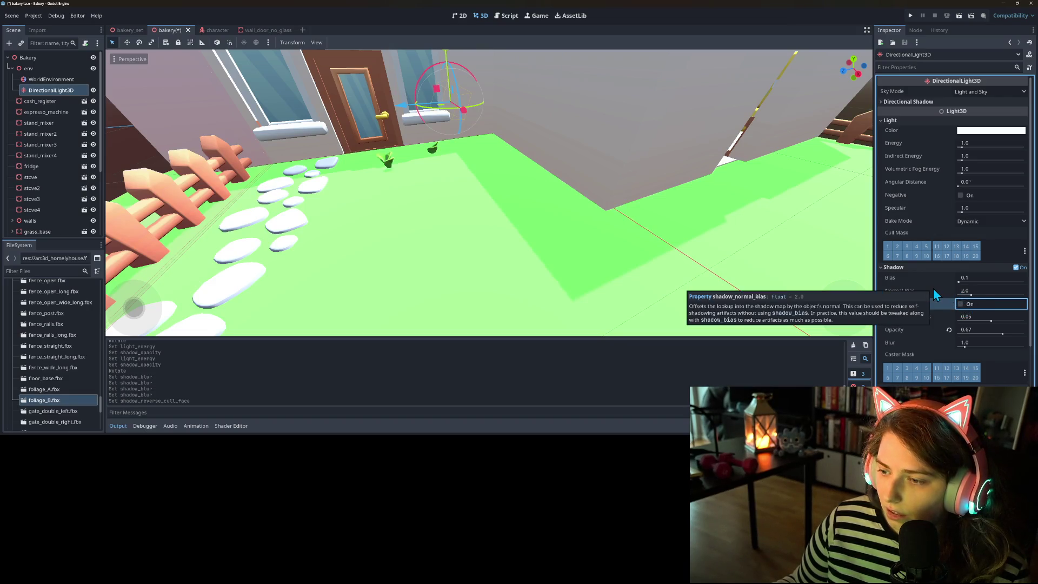
drag(971, 295, 1004, 301)
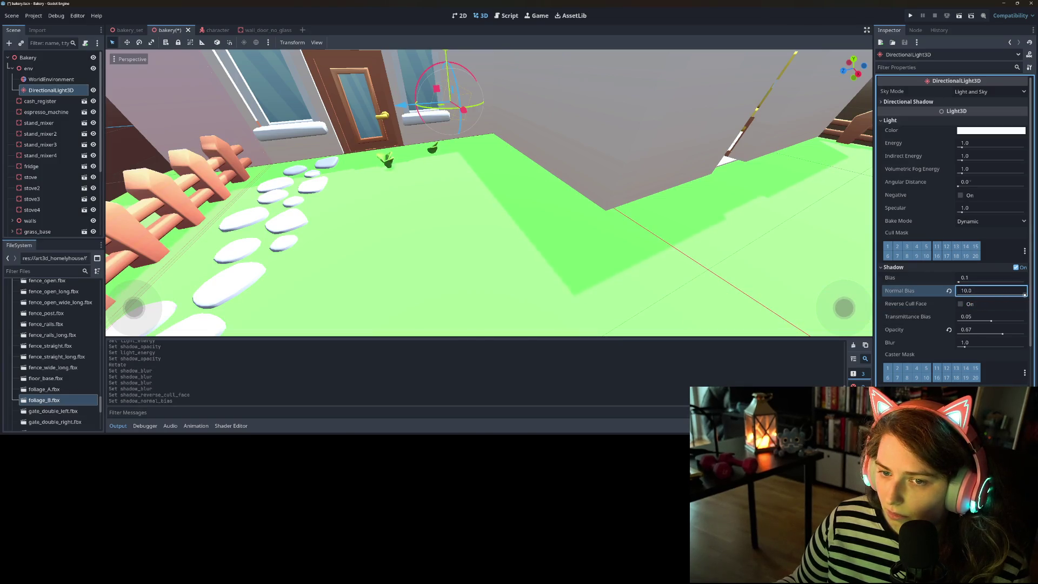
text(1)
key(Return)
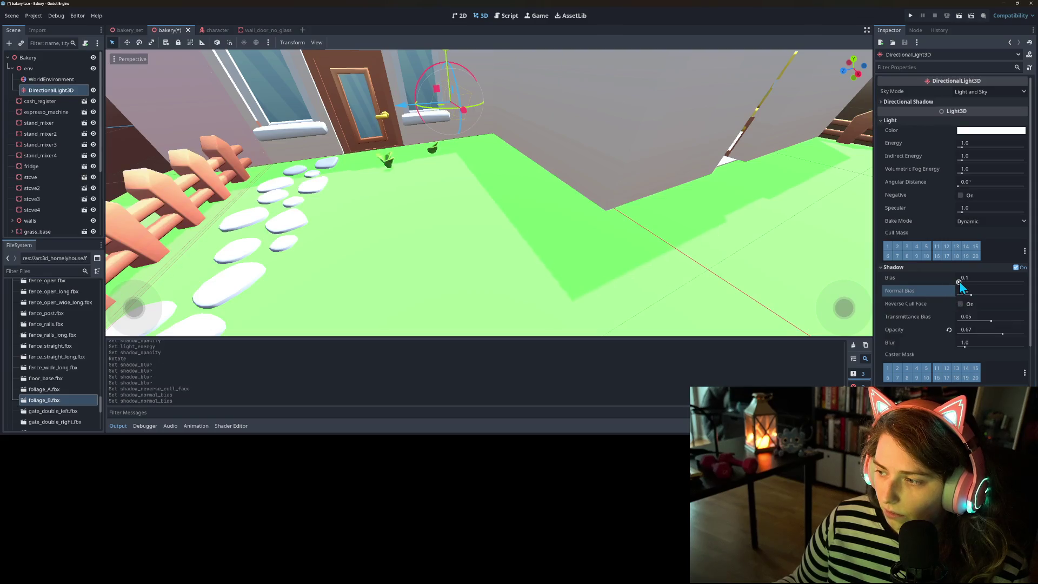
drag(960, 282, 1024, 282)
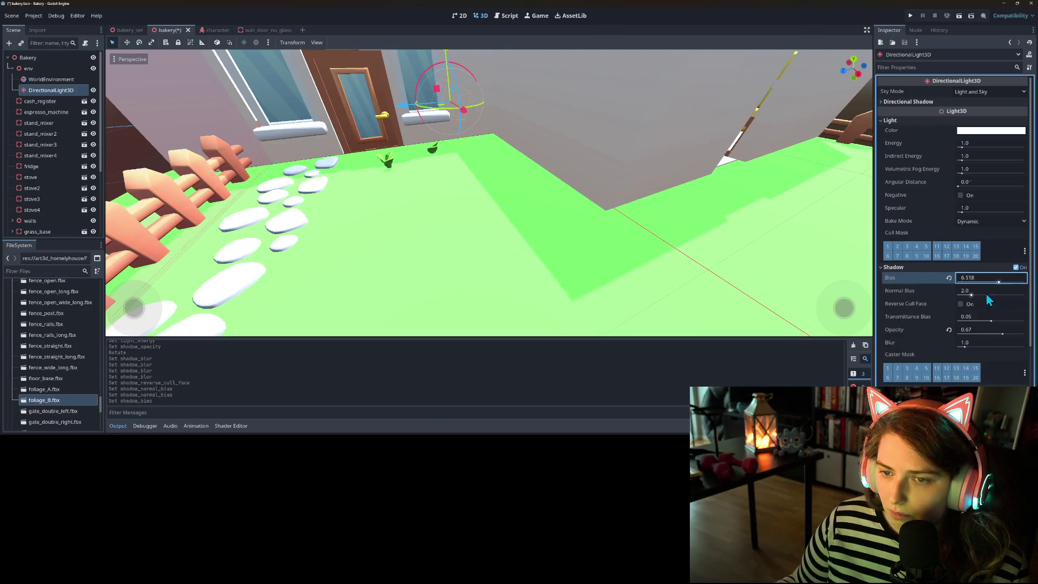
click(949, 277)
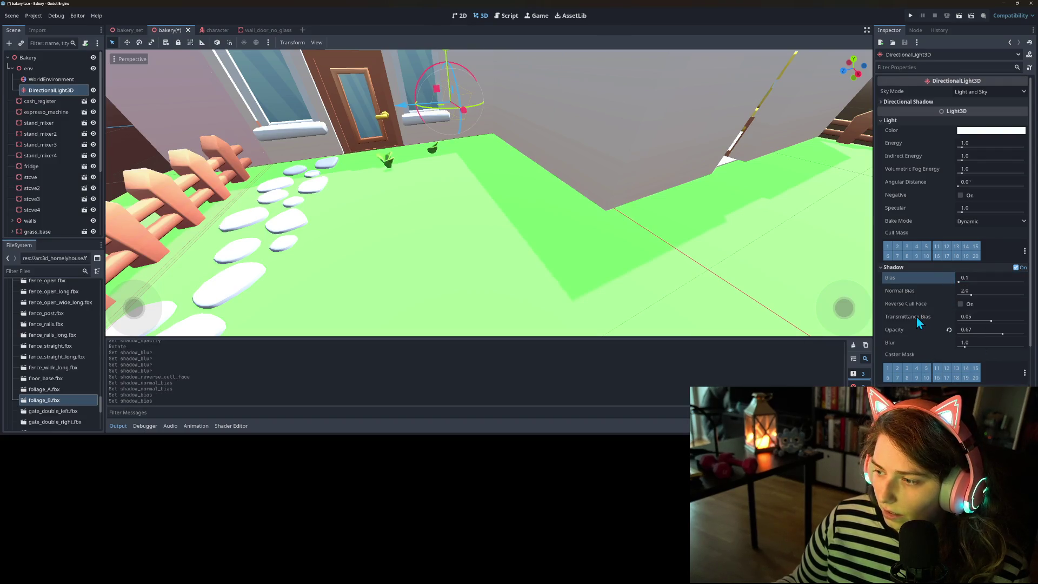
drag(987, 321, 1033, 330)
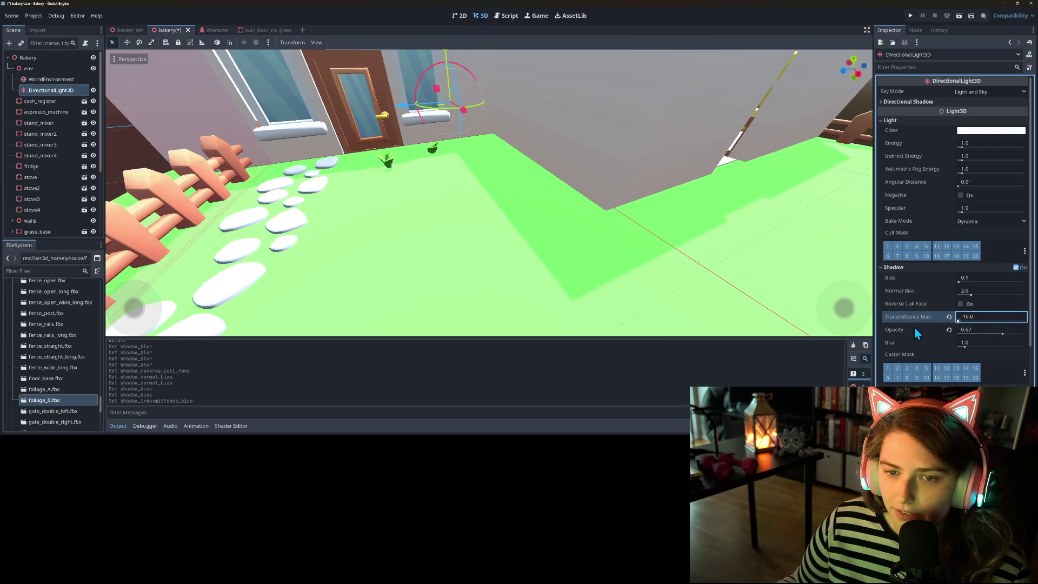
click(949, 317)
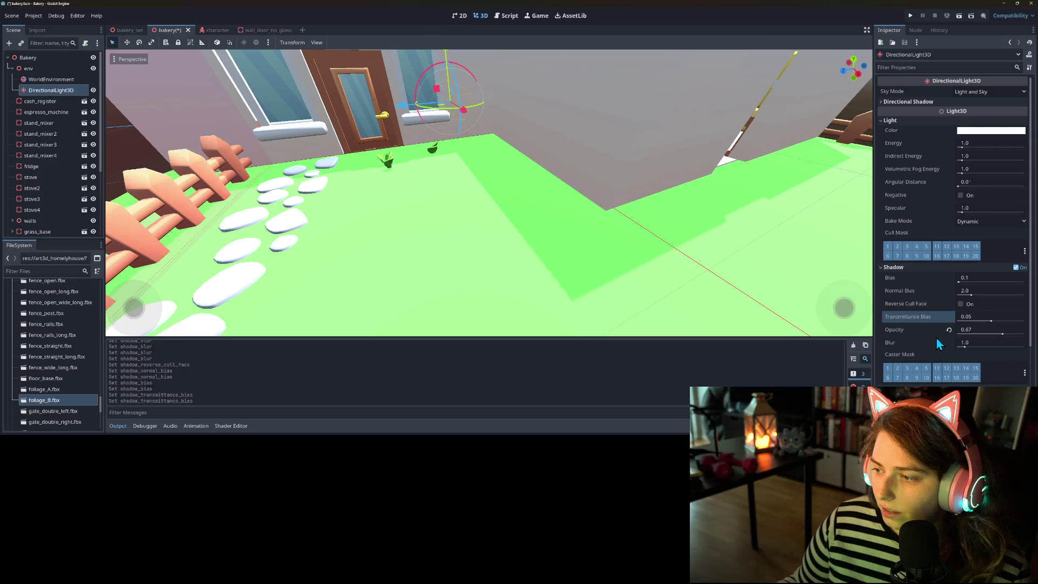
click(992, 131)
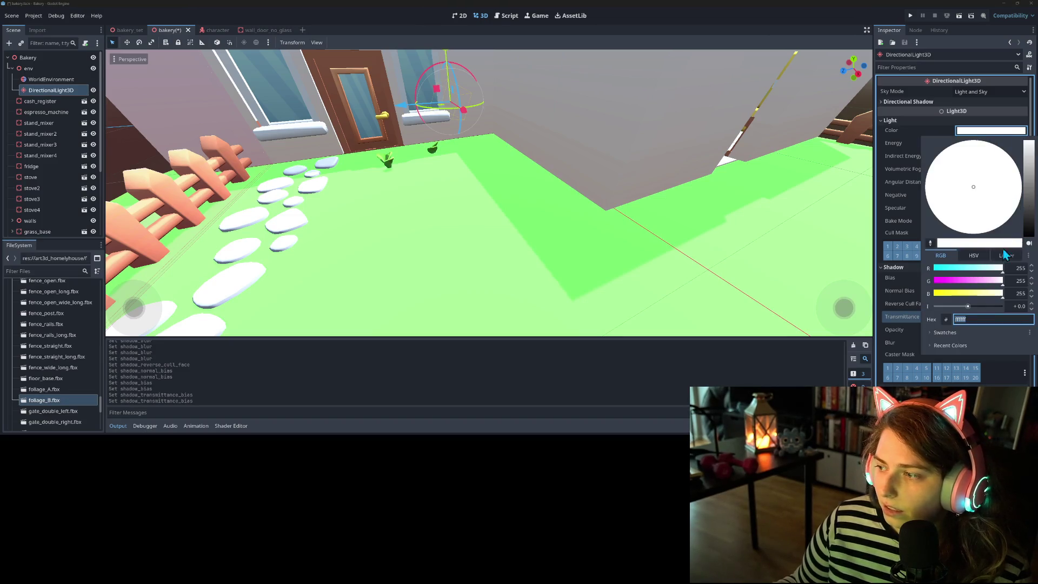
- Tint the directional light's colour from white to a soft pink and close the picker
click(1031, 160)
mouse_move(1010, 176)
mouse_down()
mouse_move(983, 194)
mouse_move(1001, 213)
mouse_move(1008, 202)
mouse_move(1004, 215)
mouse_up()
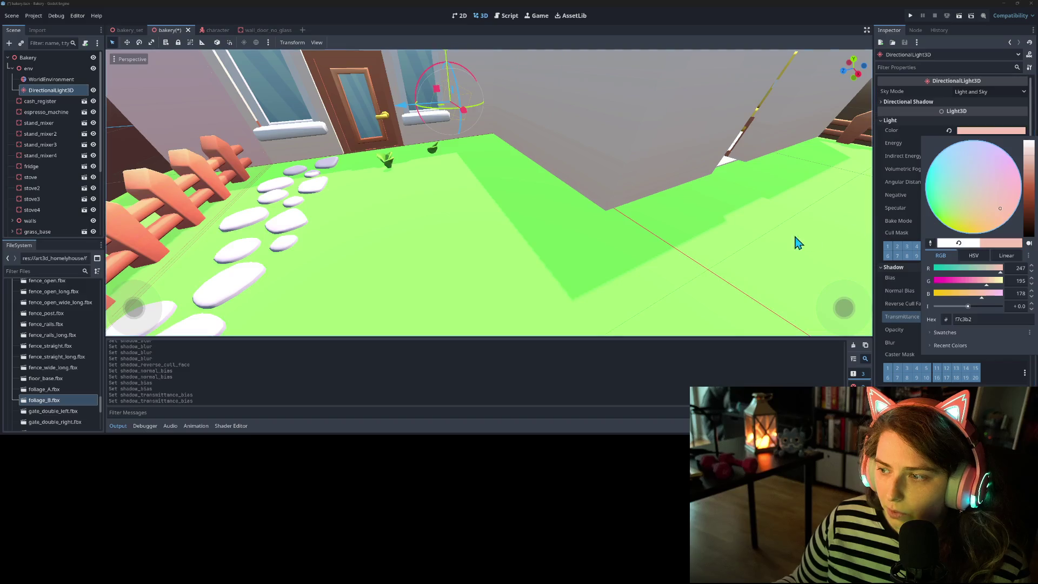
click(809, 239)
- Save the bakery scene with Ctrl+S
scroll(724, 264, down, 10)
scroll(724, 264, up, 8)
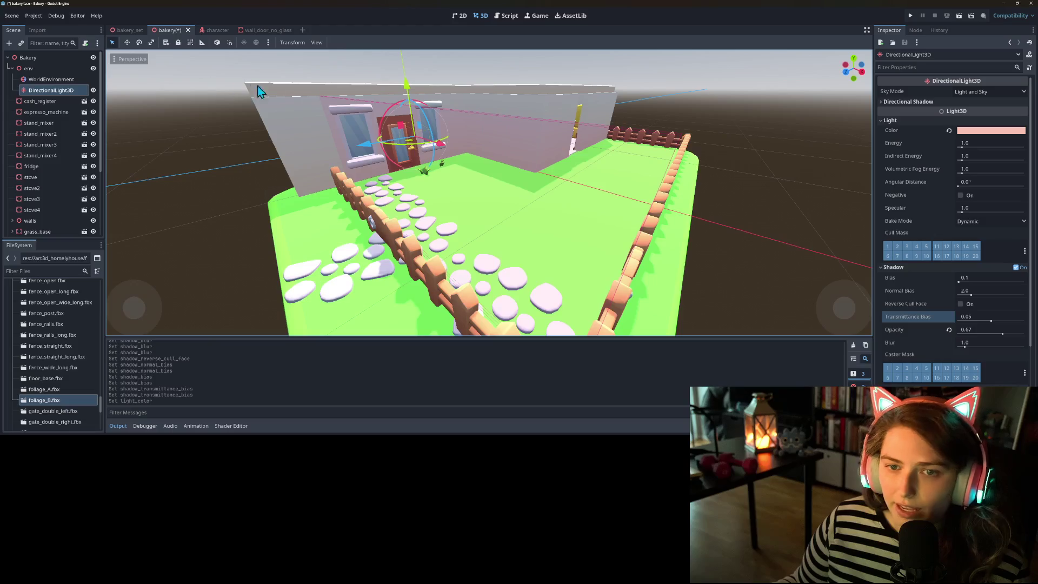
key(ctrl+s)
scroll(49, 189, down, 4)
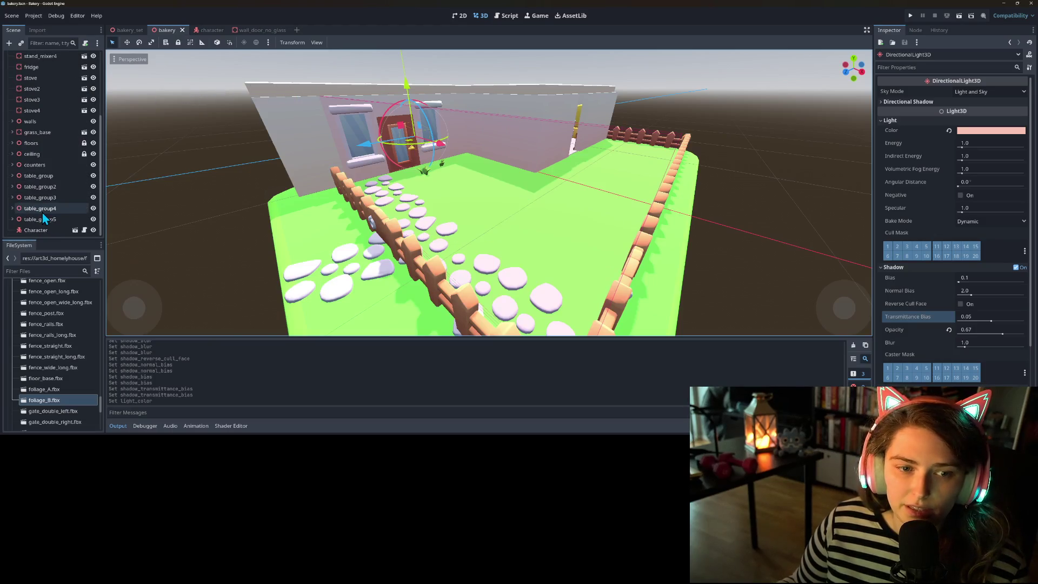
click(12, 143)
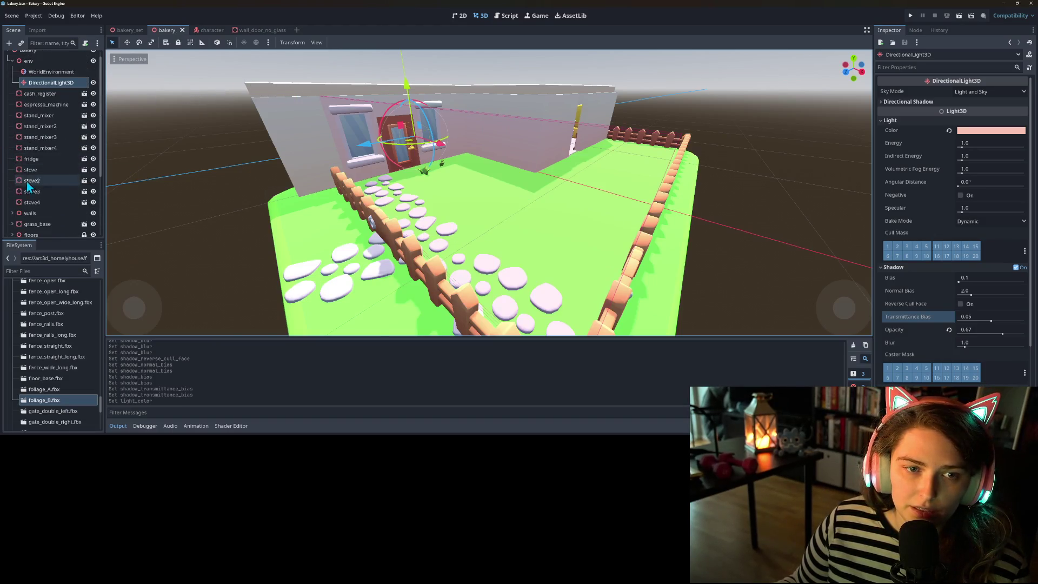
click(13, 166)
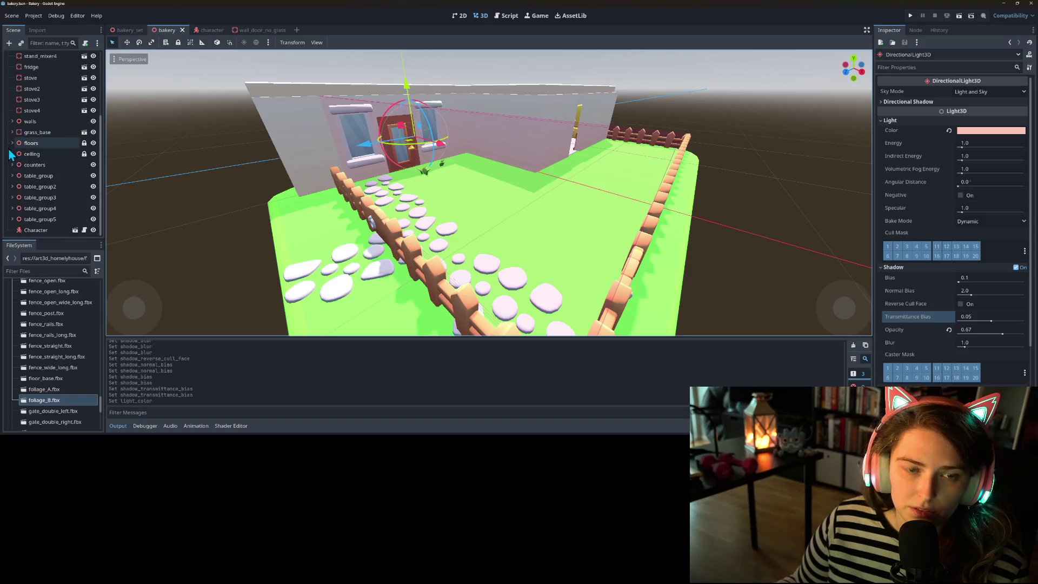
click(12, 121)
scroll(24, 163, down, 5)
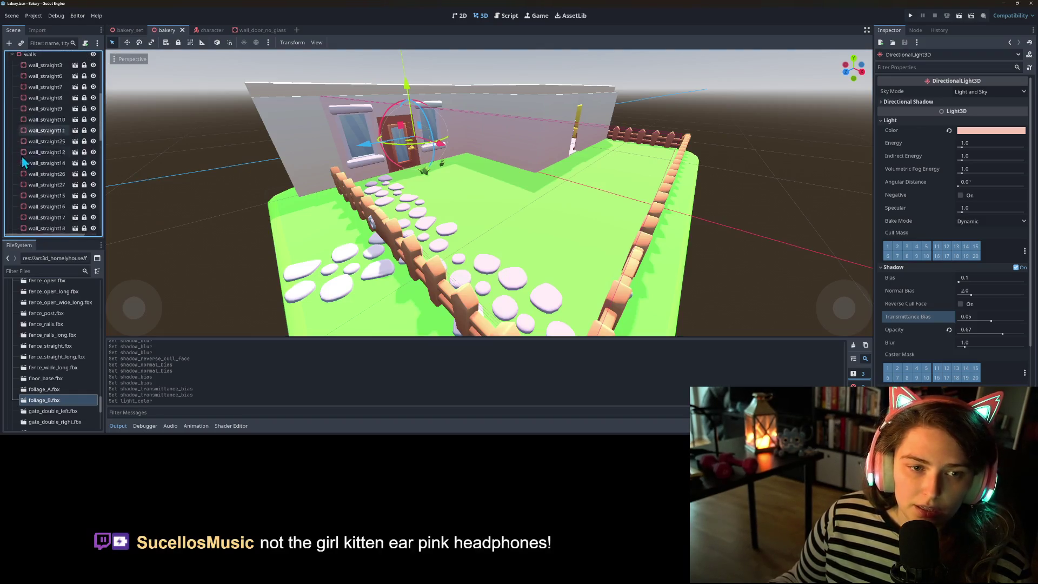
scroll(44, 139, up, 2)
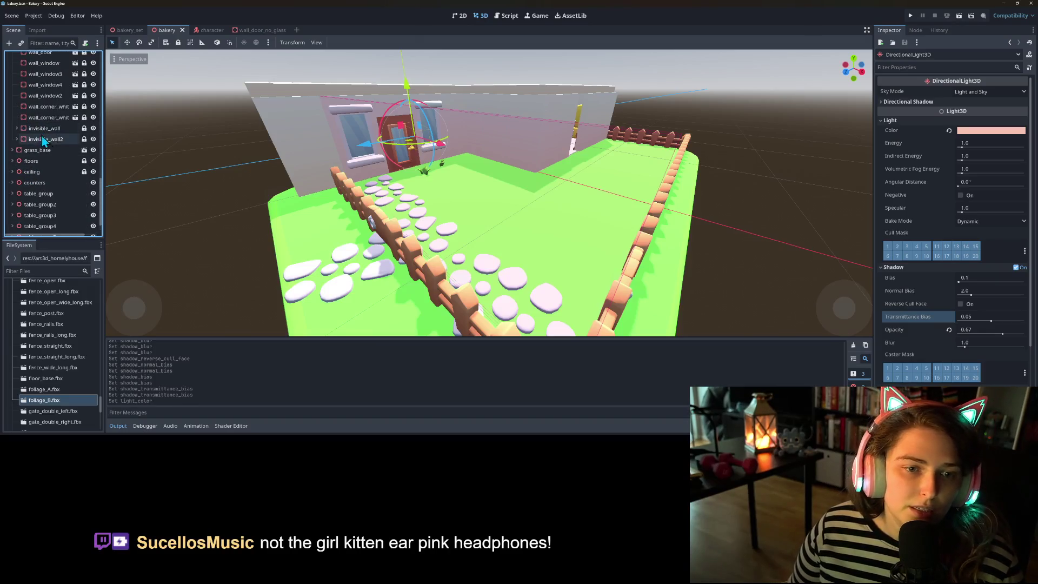
click(16, 128)
click(16, 149)
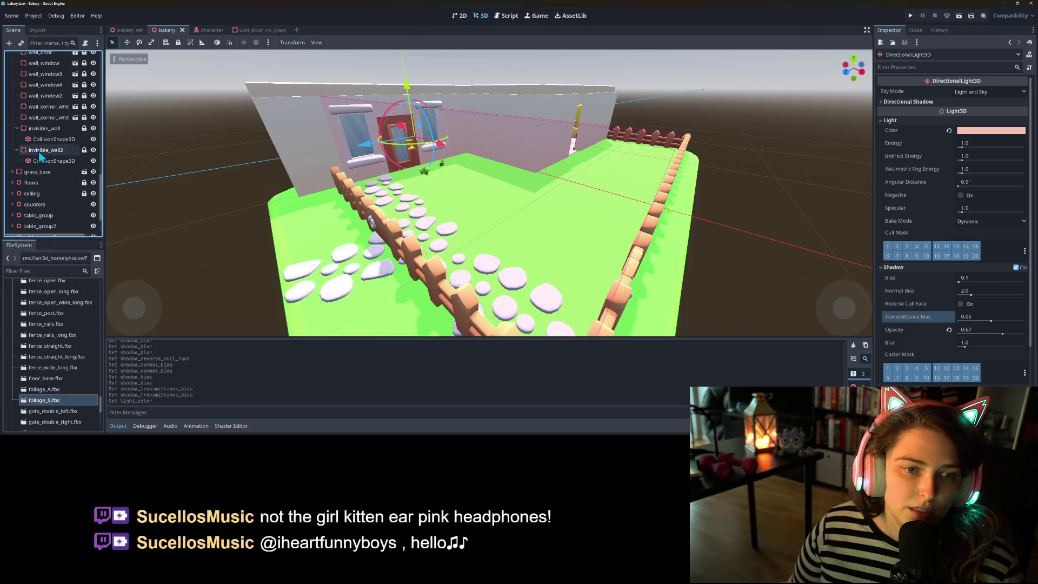
click(55, 139)
ctrl+click(58, 161)
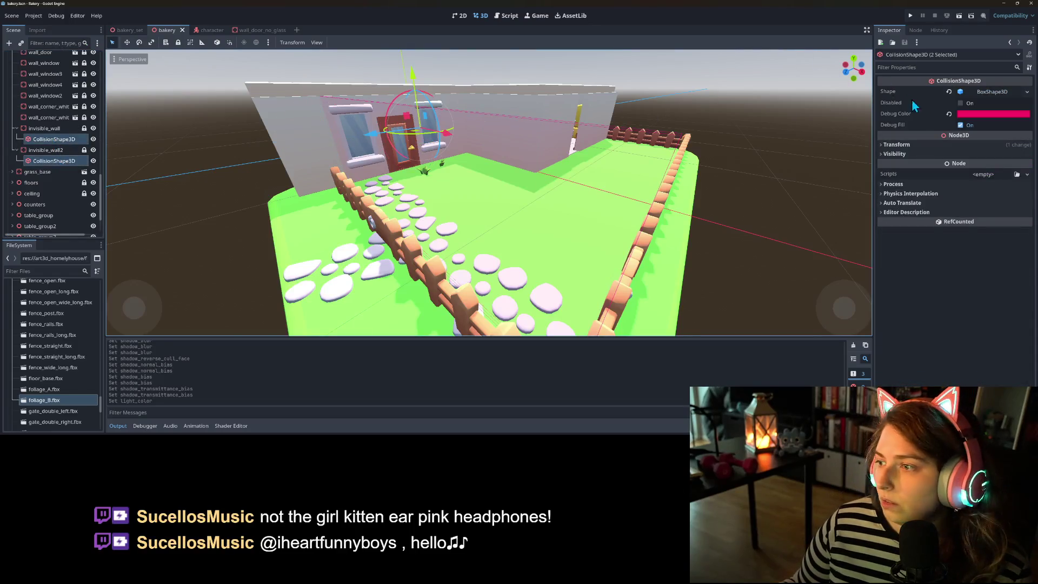
click(949, 114)
click(967, 128)
key(ctrl+s)
key(ctrl+z)
key(ctrl+z)
click(958, 125)
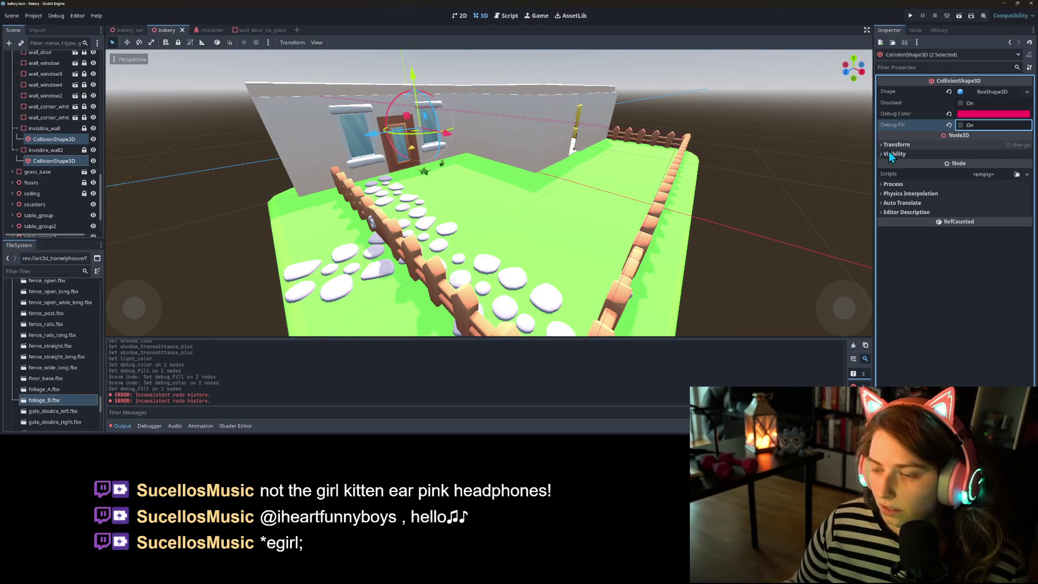
key(ctrl+shift+z)
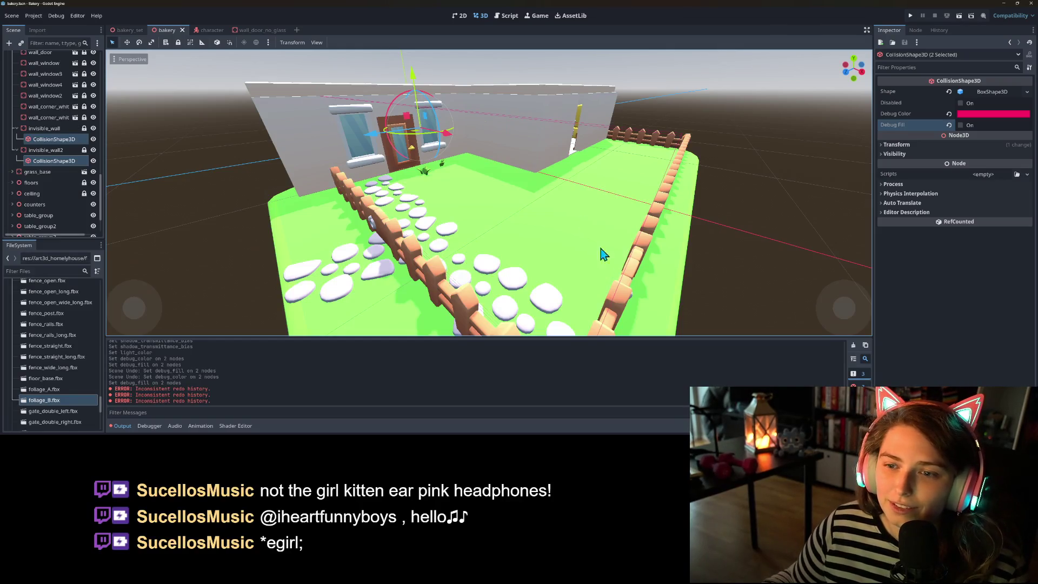
click(681, 285)
key(f)
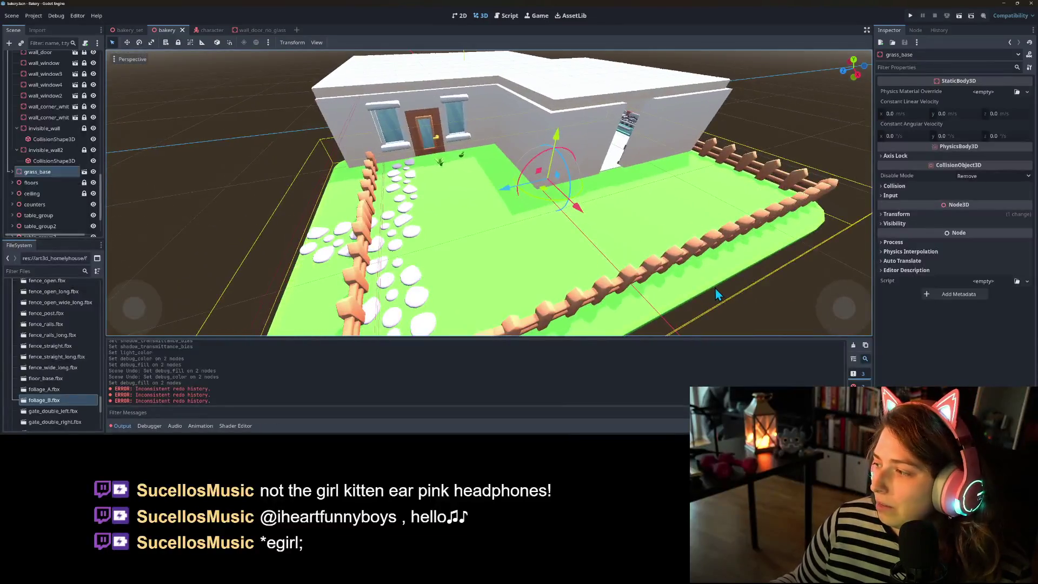
scroll(731, 292, up, 3)
scroll(731, 292, down, 2)
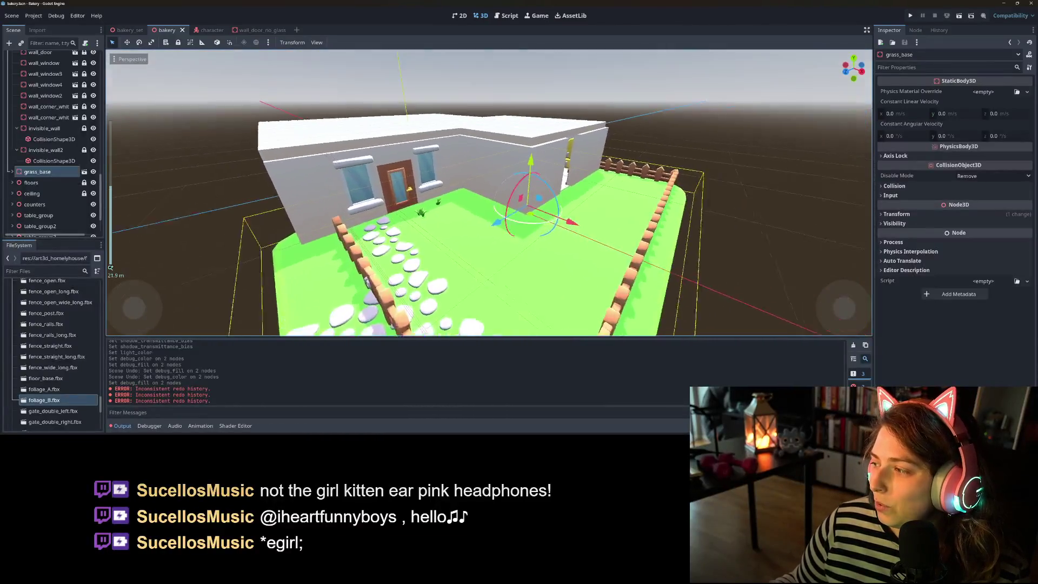
mouse_move(709, 304)
mouse_down()
mouse_move(753, 303)
mouse_move(714, 305)
mouse_up()
click(381, 310)
mouse_move(381, 310)
mouse_down()
mouse_move(441, 292)
mouse_move(424, 281)
mouse_up()
scroll(441, 292, down, 3)
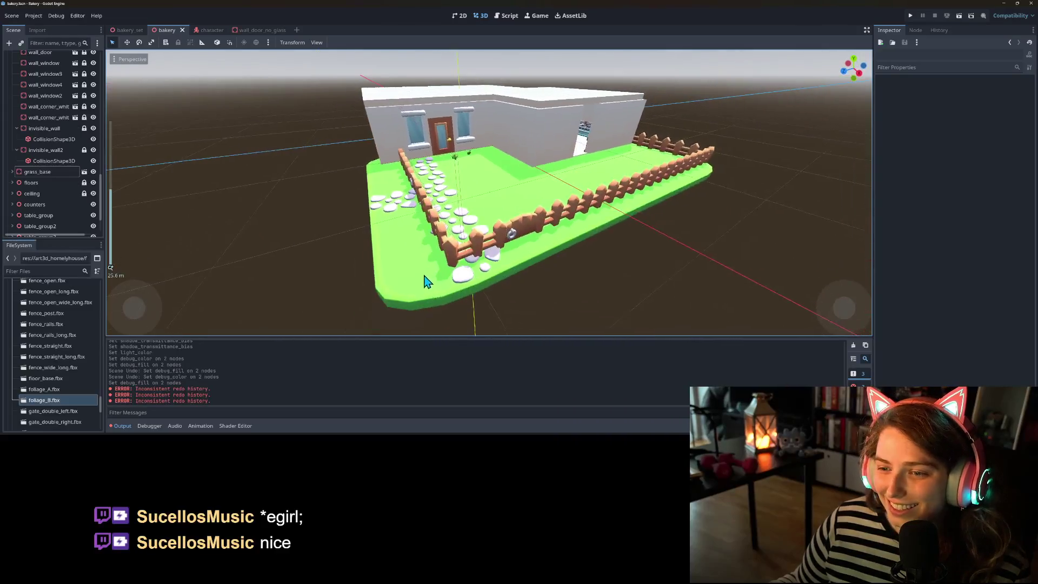
scroll(427, 281, up, 2)
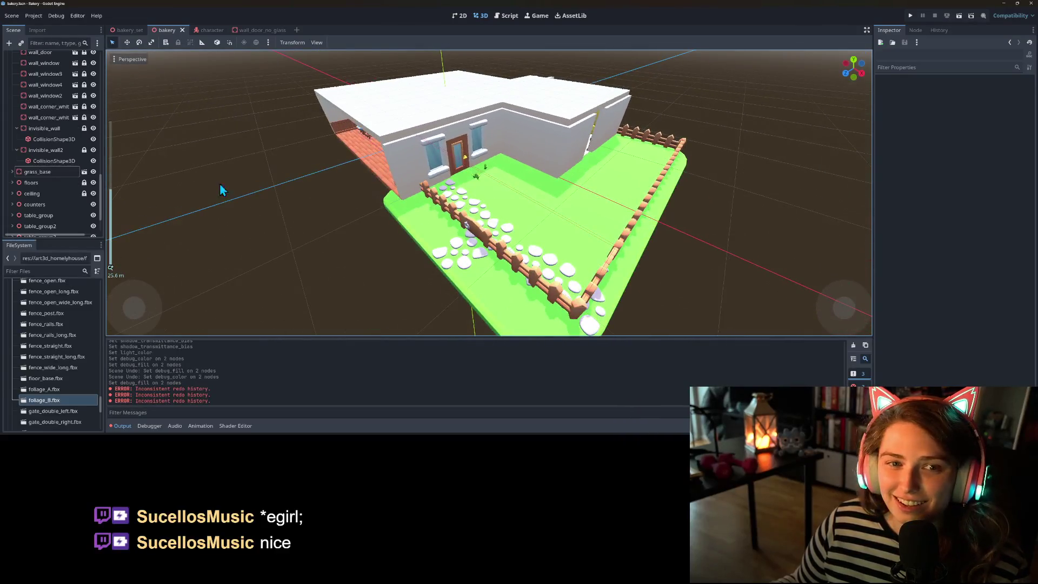
scroll(66, 187, up, 5)
scroll(66, 184, up, 2)
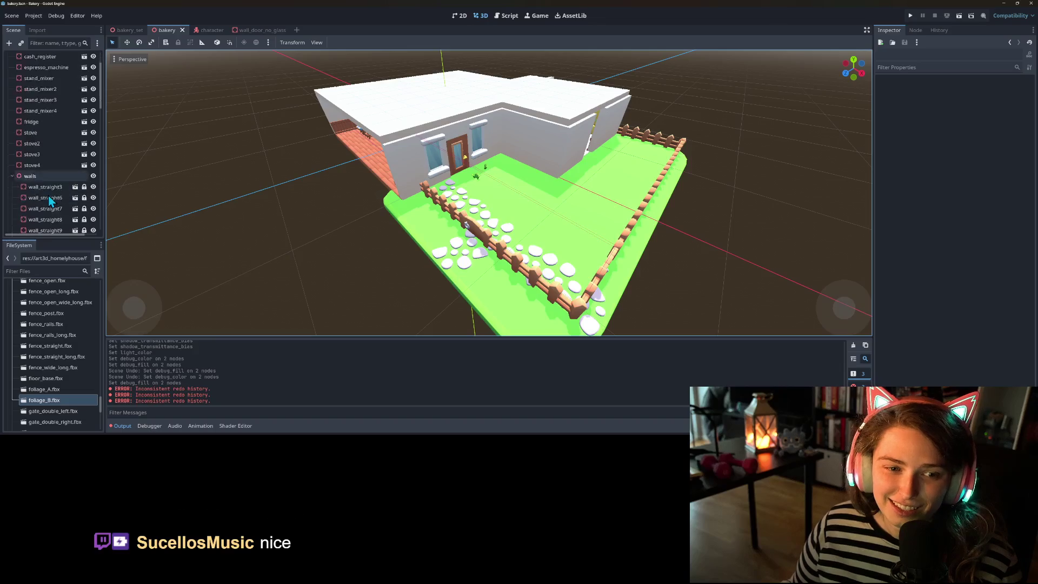
click(12, 175)
scroll(32, 162, up, 2)
click(38, 91)
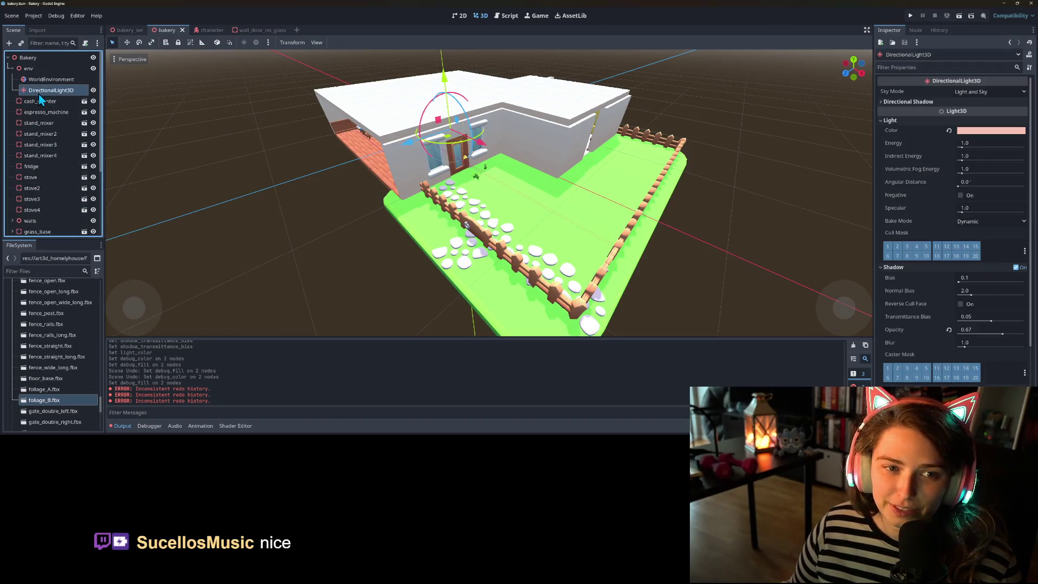
- Change the light colour to a deeper salmon pink in the Color picker
click(991, 130)
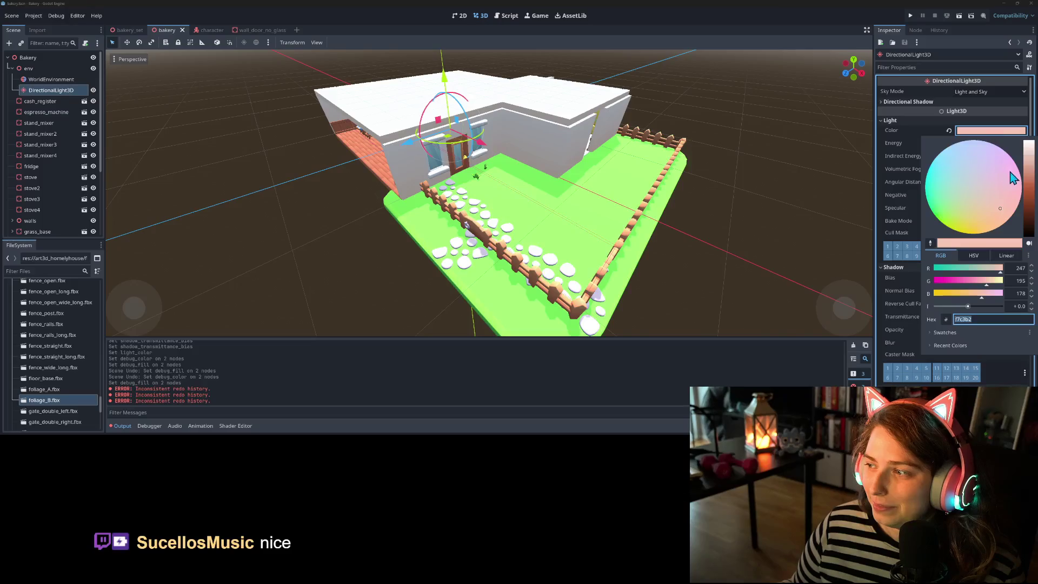
drag(1028, 171, 1032, 167)
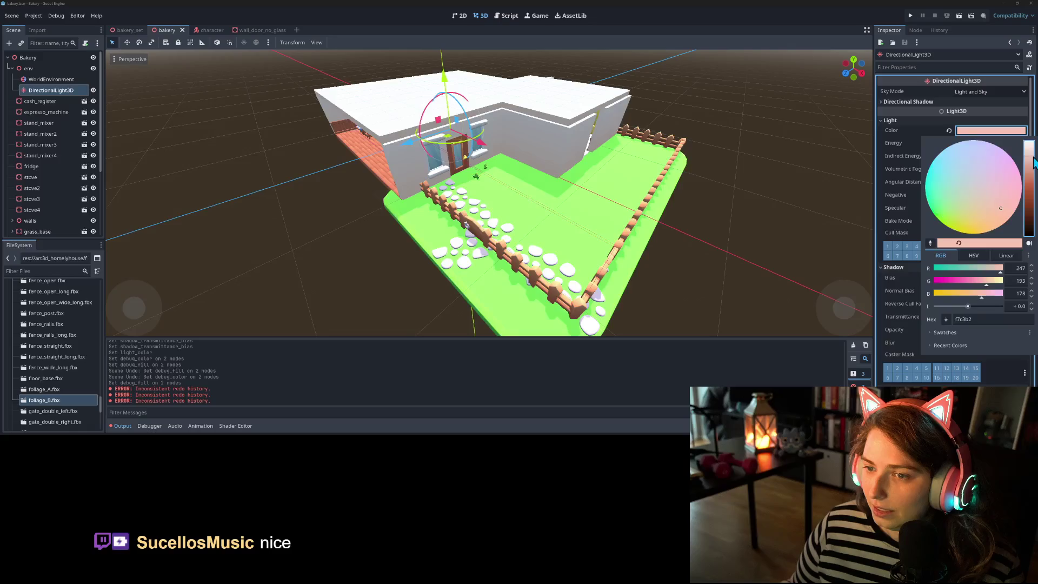
drag(1031, 166, 1030, 173)
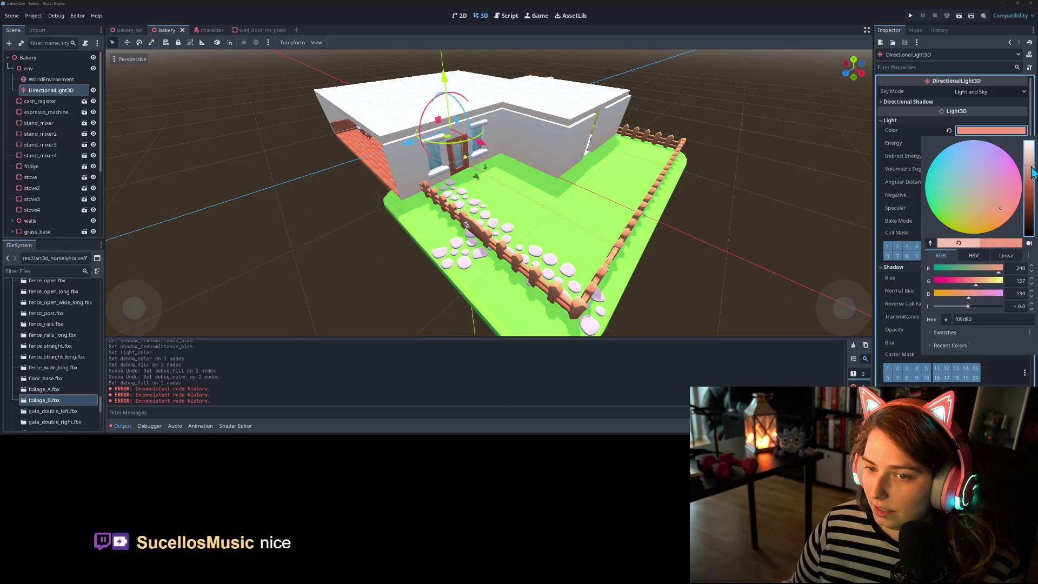
key(Escape)
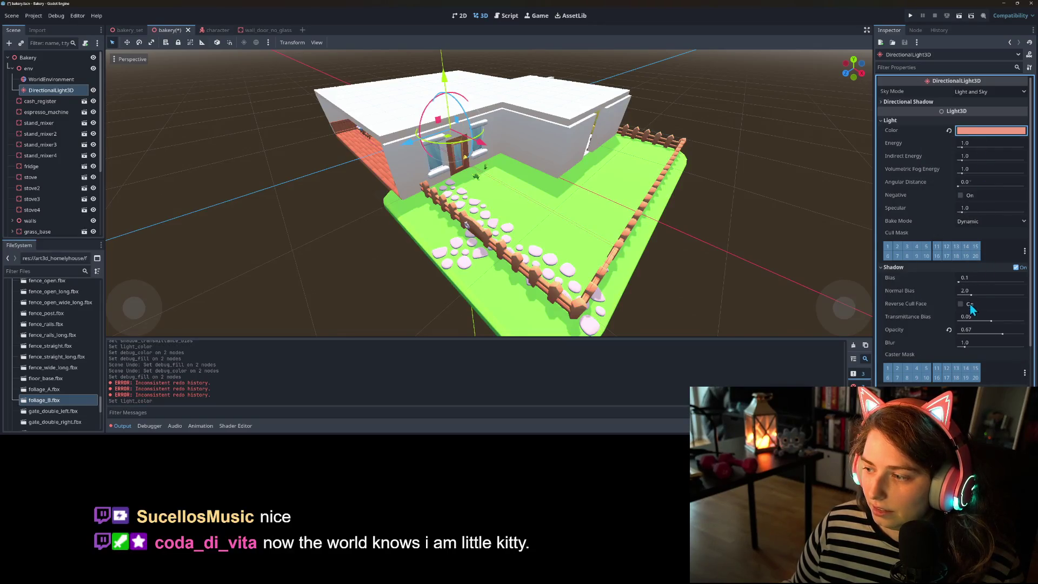
- Lower Shadow Opacity to 0.34, keep Shadow Blur at 1.0, and save the scene
drag(1003, 335, 982, 339)
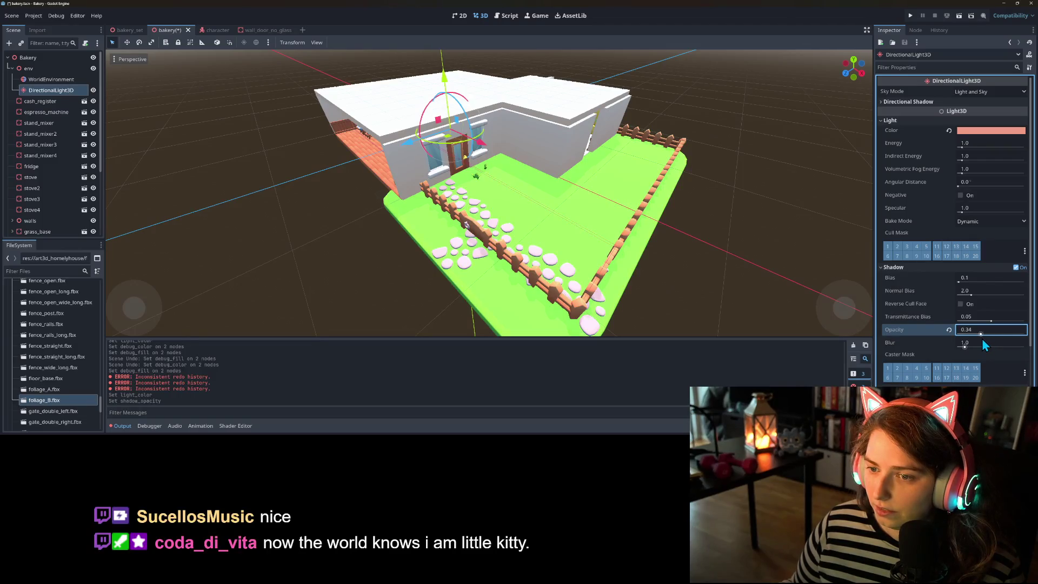
scroll(687, 282, up, 5)
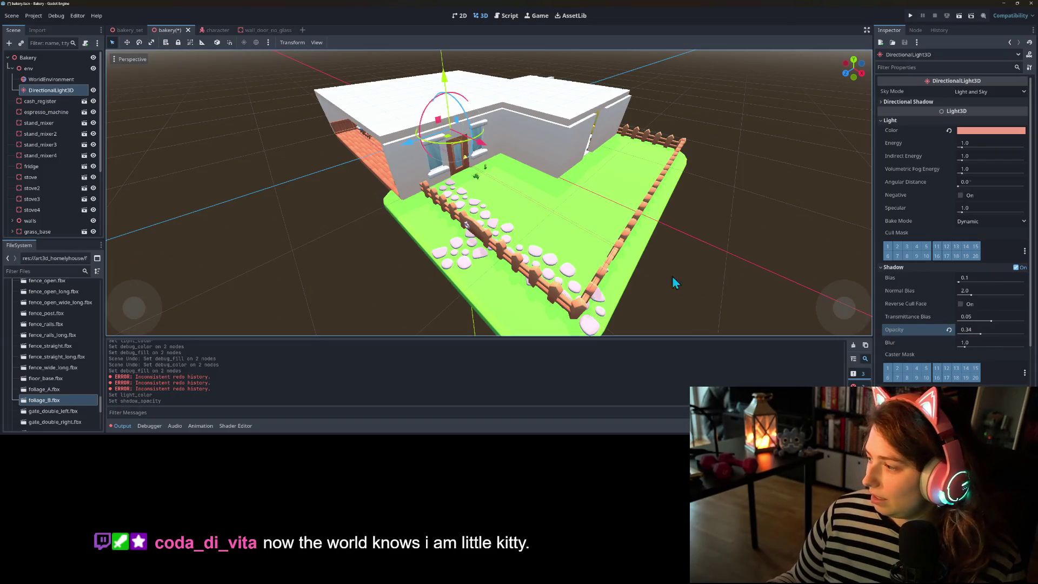
mouse_move(673, 265)
mouse_down()
mouse_move(624, 267)
mouse_move(625, 278)
mouse_move(669, 274)
mouse_move(657, 278)
mouse_up()
drag(968, 346, 994, 348)
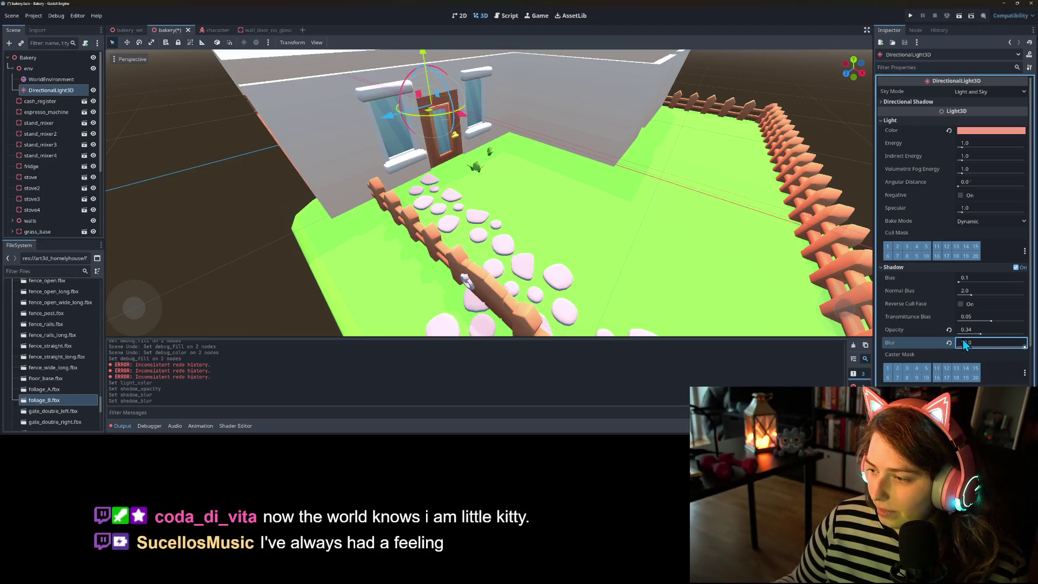
text(10)
key(Return)
scroll(942, 342, down, 3)
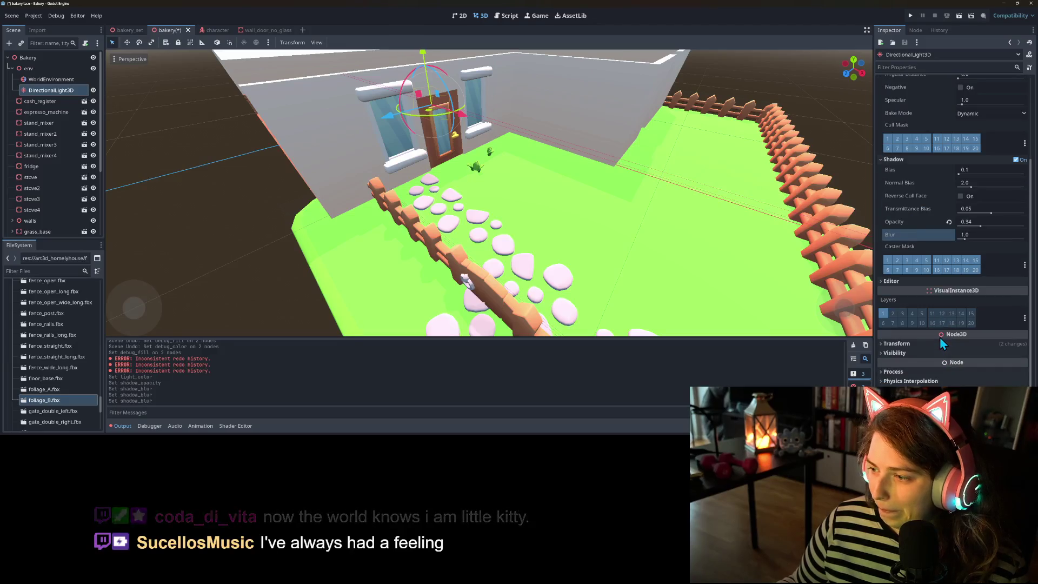
scroll(939, 340, up, 3)
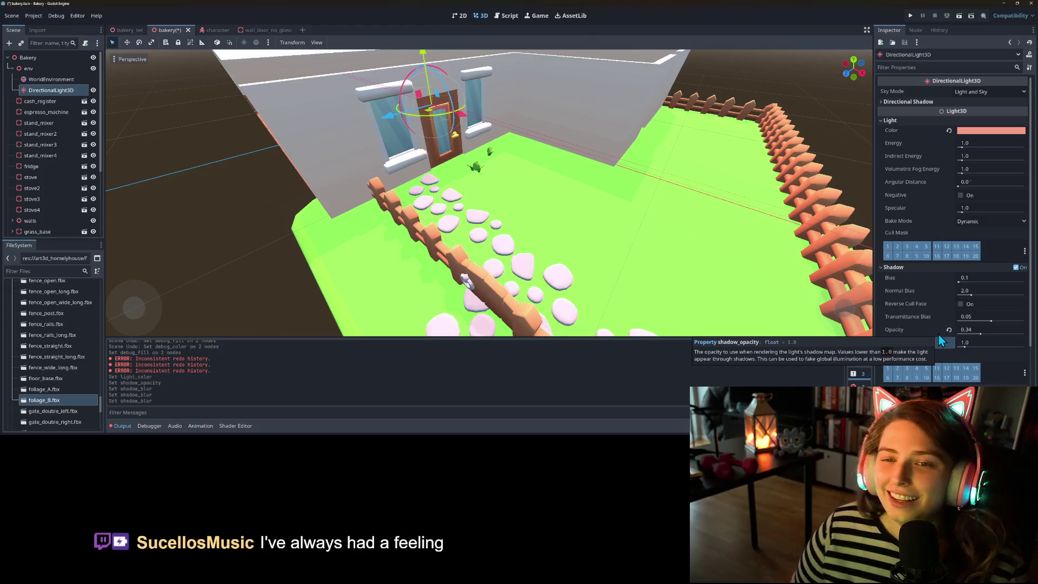
key(ctrl+s)
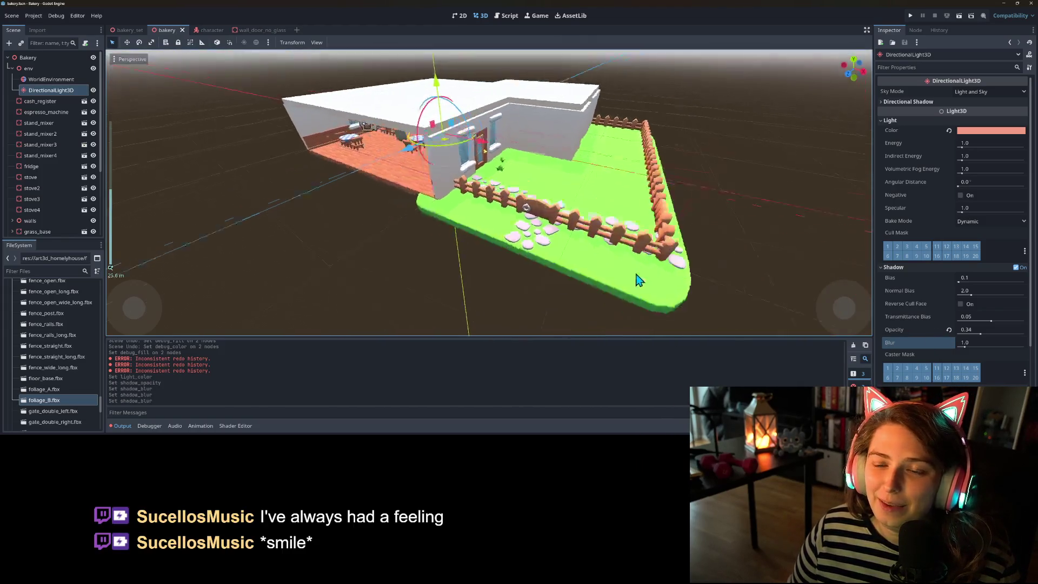
- Expand and select the ceiling node in the scene tree
scroll(653, 279, up, 5)
scroll(659, 275, up, 6)
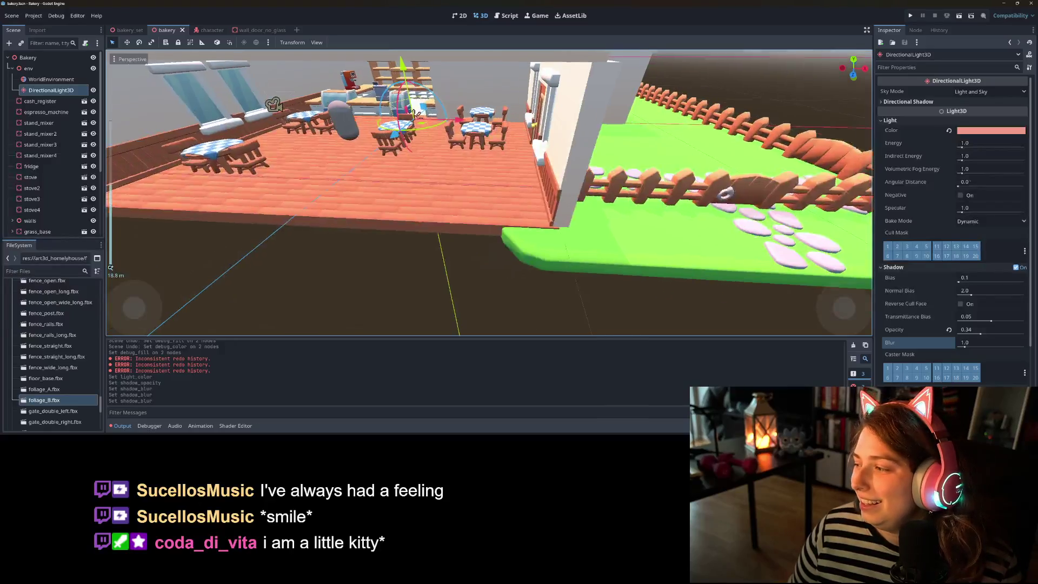
scroll(664, 280, down, 4)
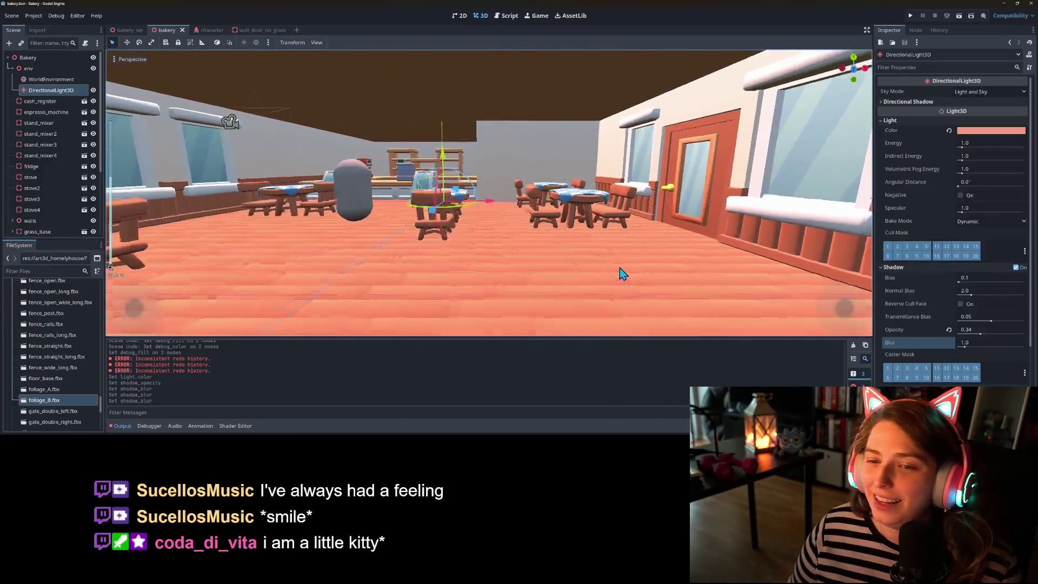
scroll(648, 282, up, 5)
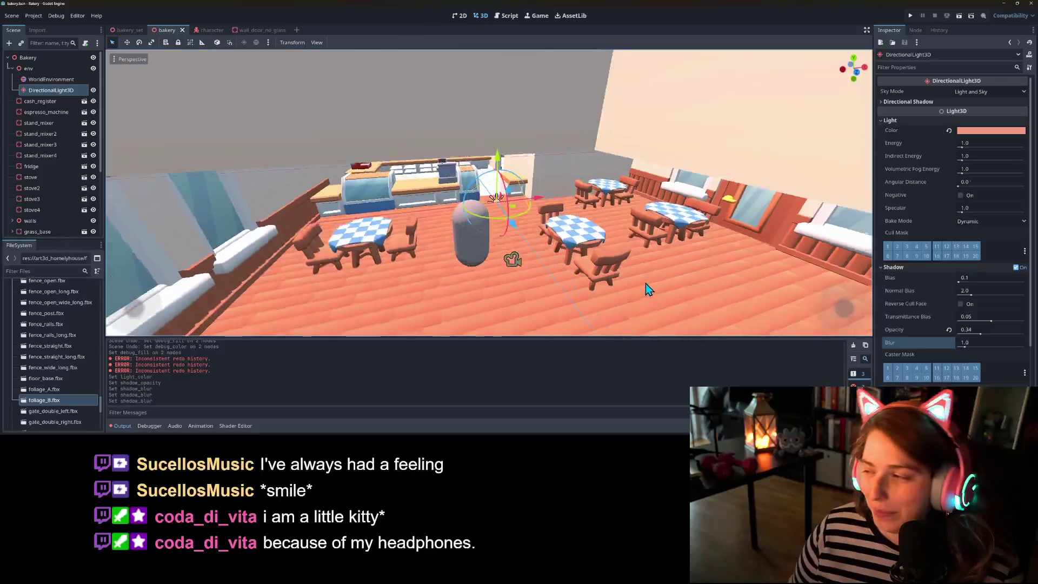
scroll(489, 193, down, 3)
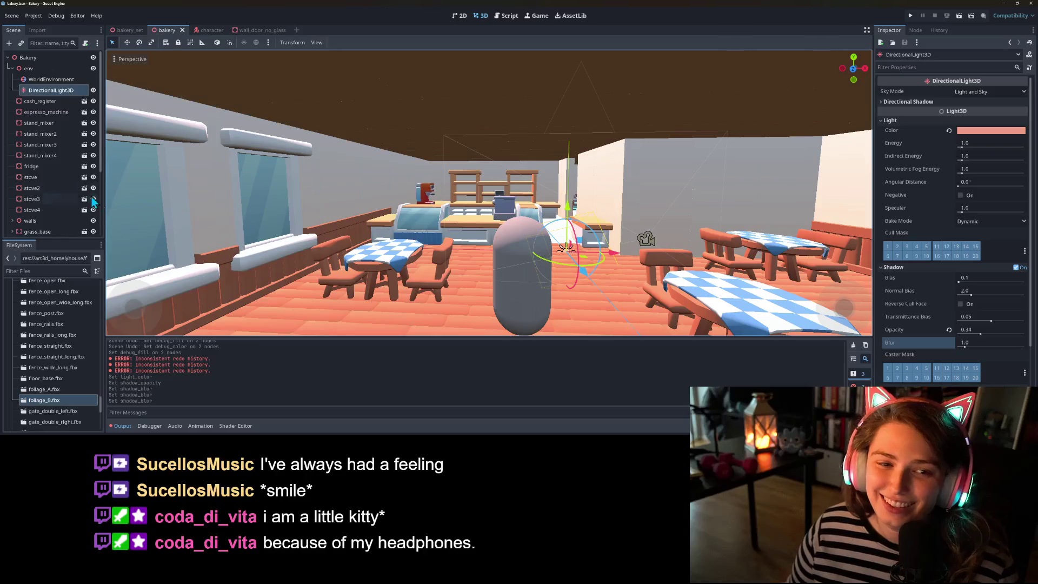
click(11, 69)
scroll(33, 209, down, 3)
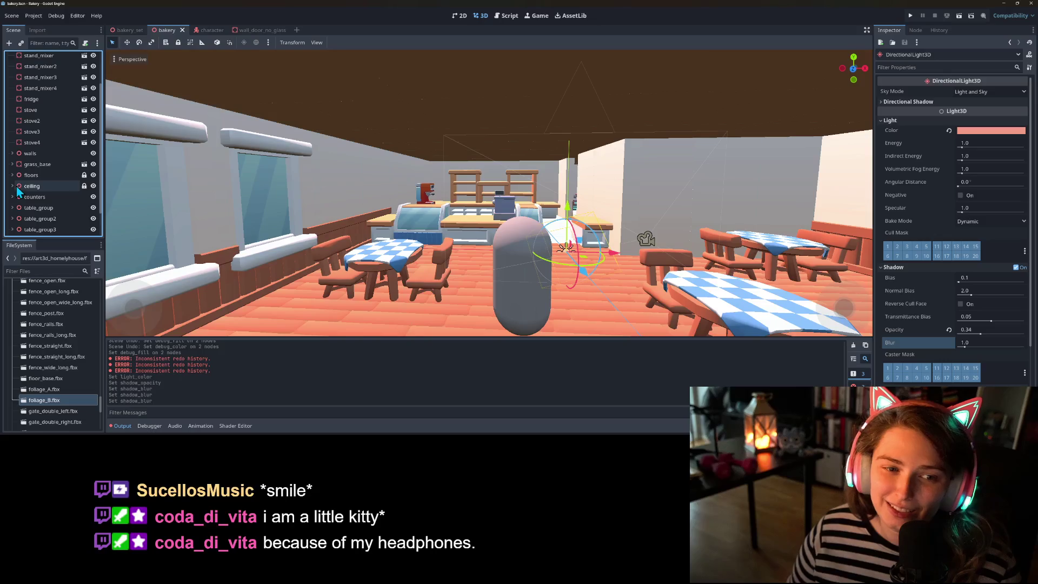
click(12, 186)
click(37, 187)
- Add a Node3D as a child of the ceiling via Add Child Node
right_click(35, 187)
click(47, 192)
text(node)
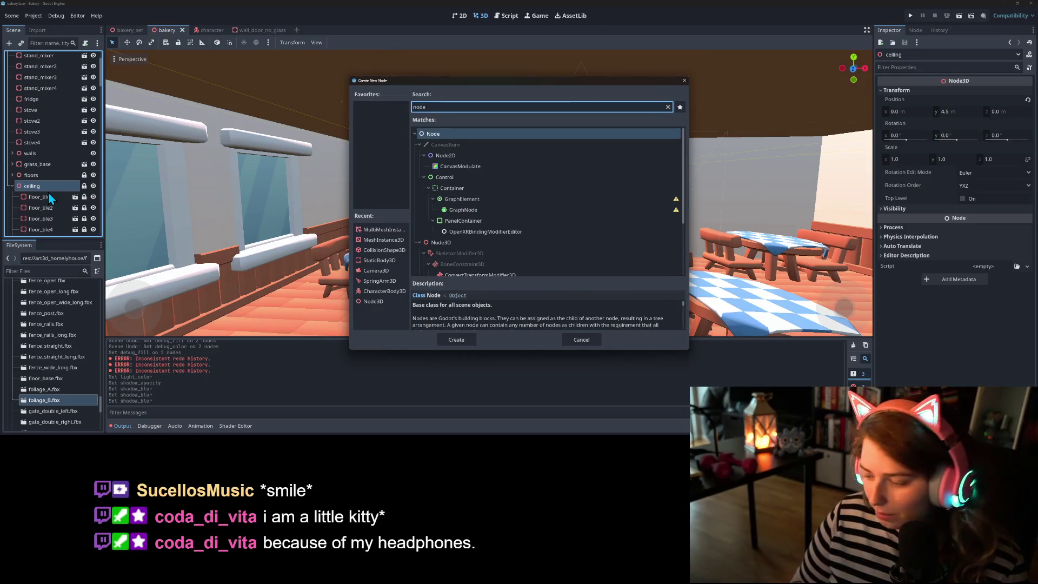
text(3d)
key(Return)
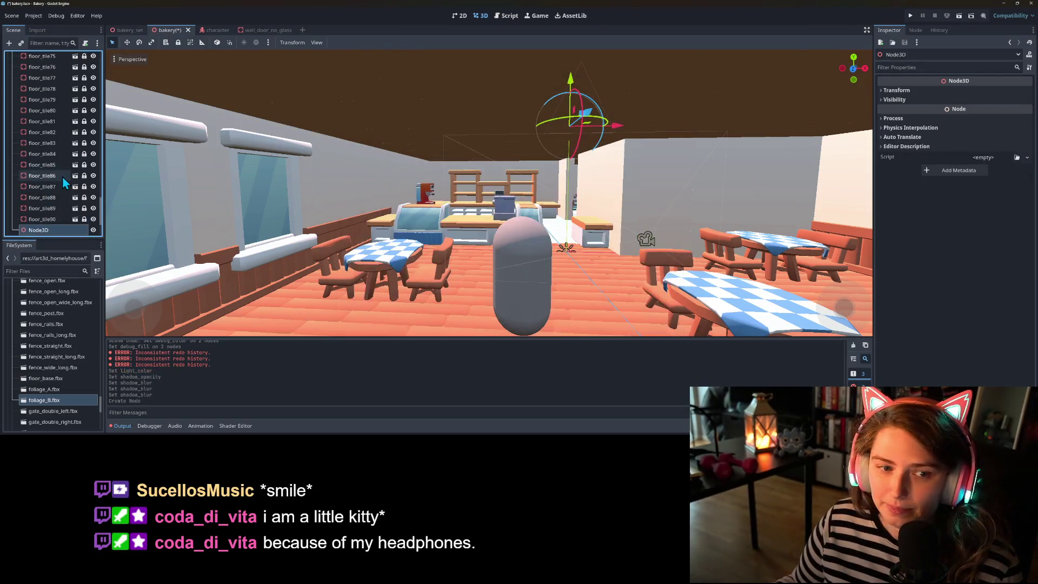
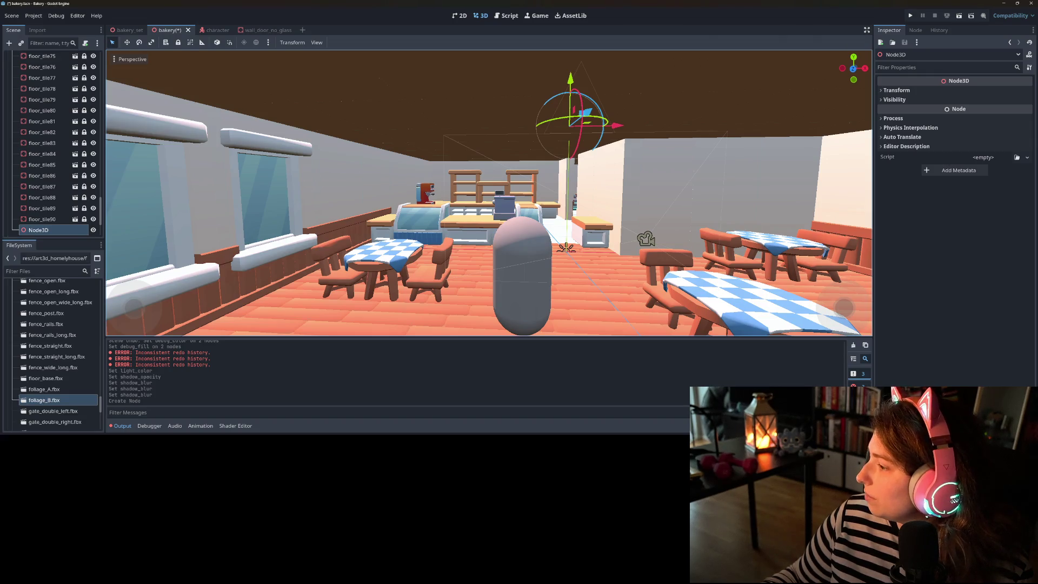
- Rename the empty Node3D to ceiling_lights
scroll(507, 274, down, 4)
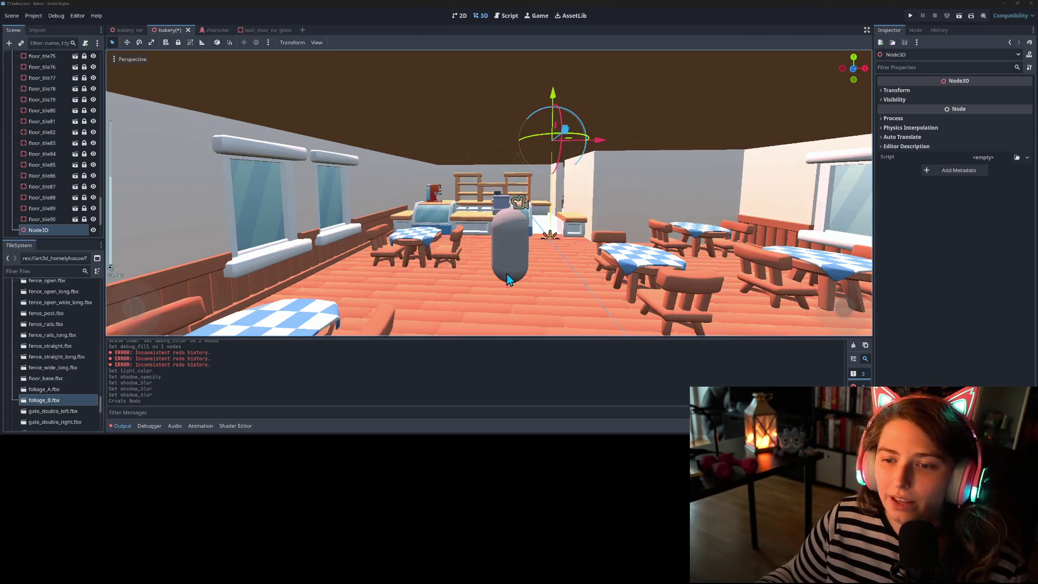
key(ctrl+s)
key(F2)
text(ceiling_lights)
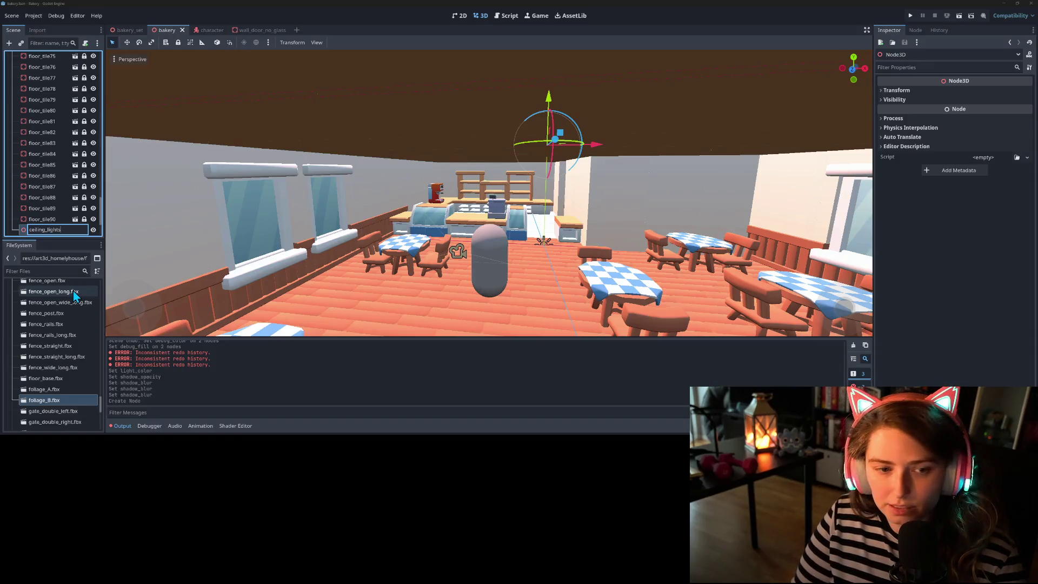
key(Return)
- Add a SpotLight3D child under ceiling_lights and raise it slightly
right_click(66, 229)
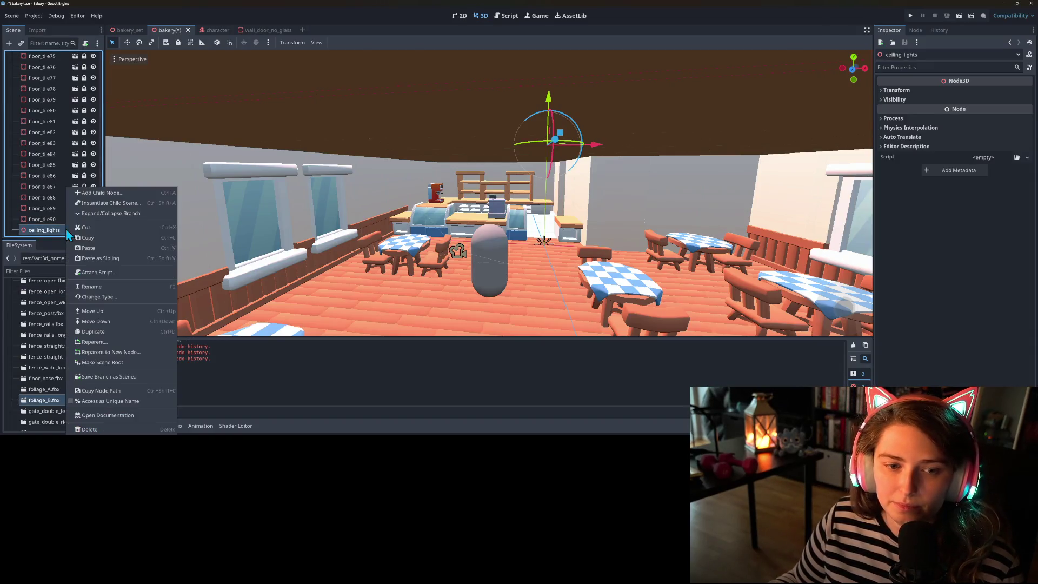
click(100, 193)
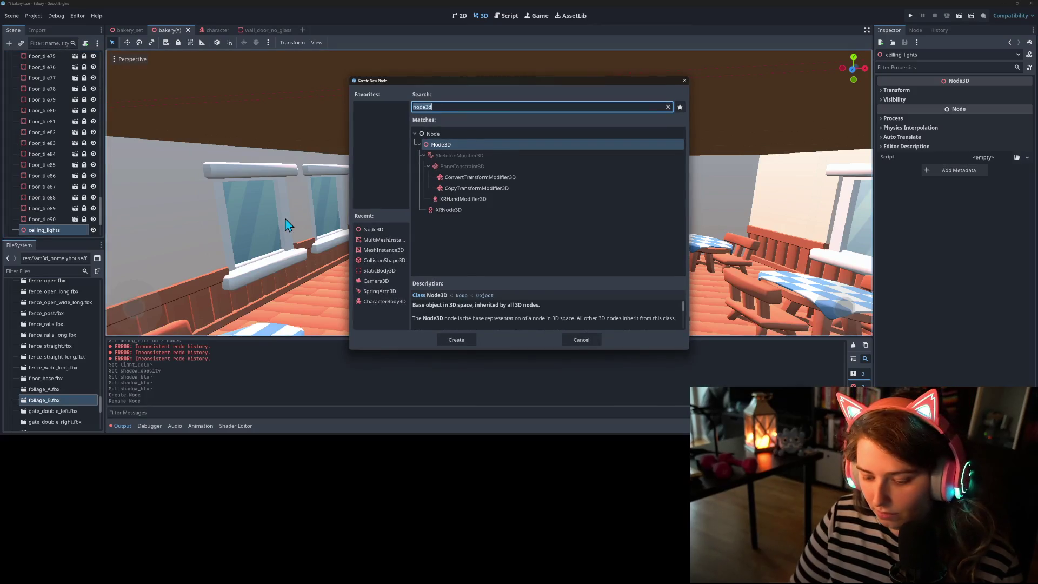
text(ligh)
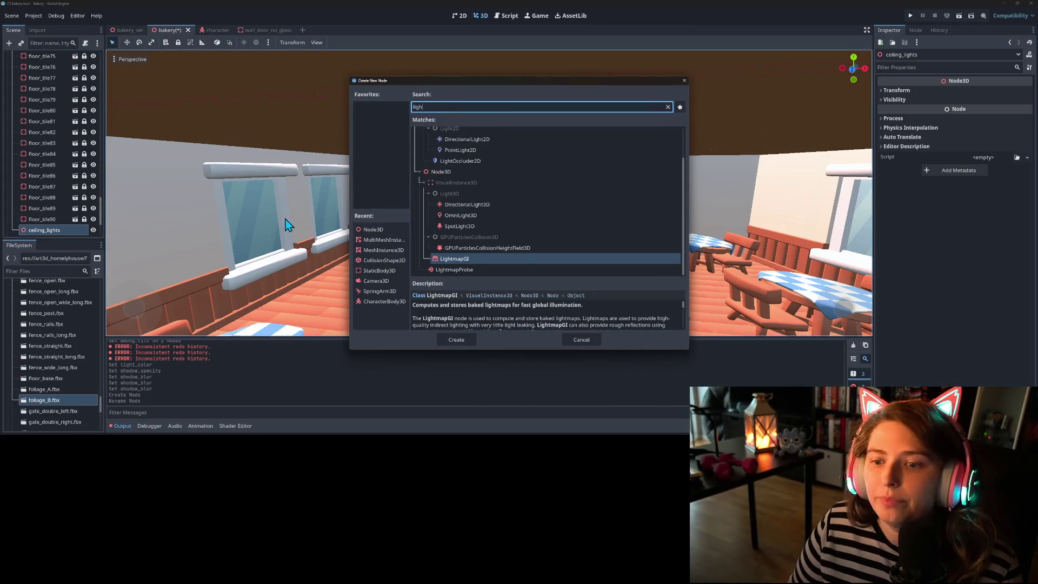
key(Up)
key(Up)
key(Up)
key(Down)
key(Return)
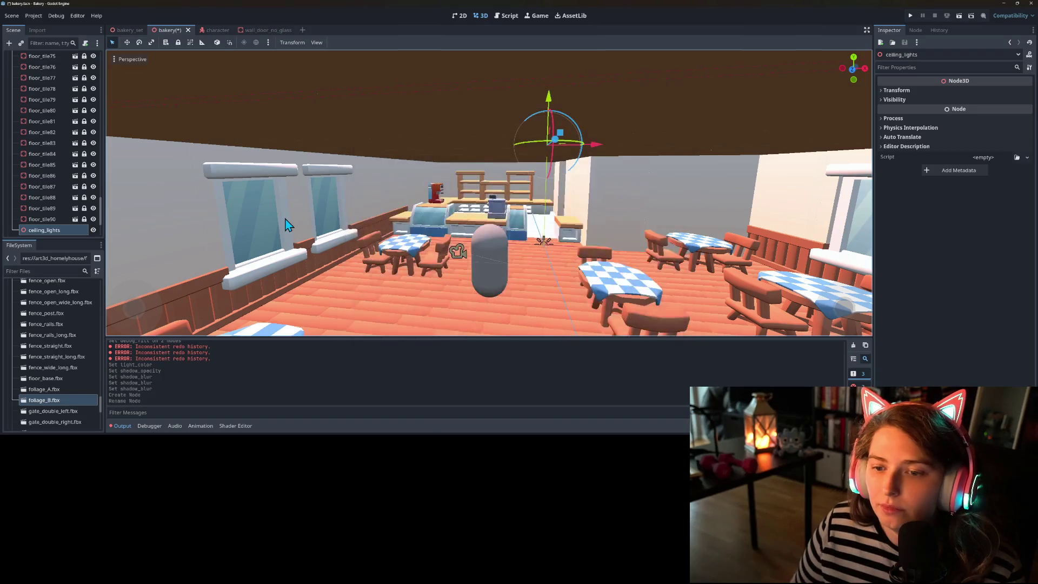
drag(548, 98, 549, 120)
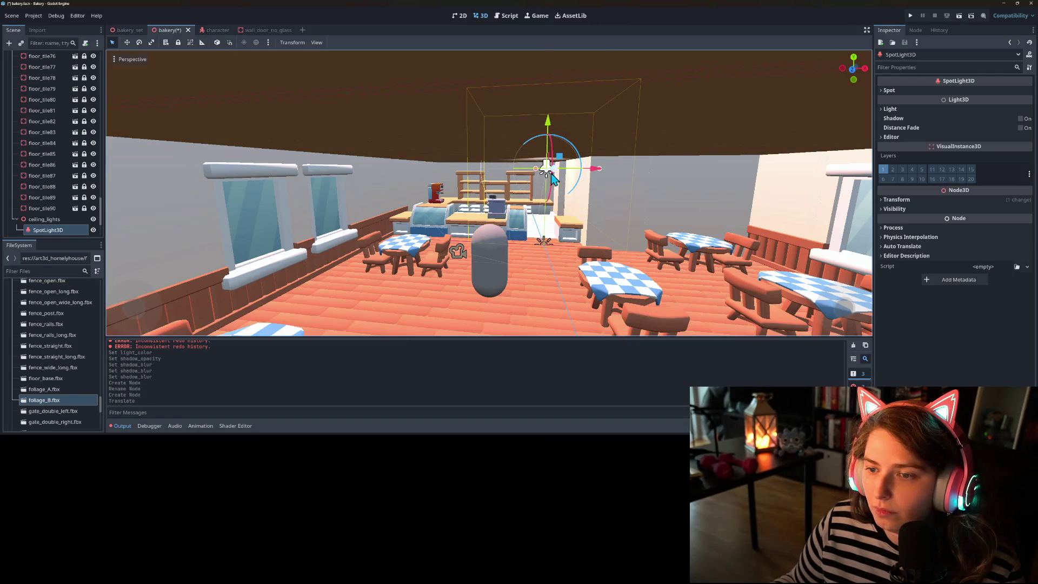
- With snapping on, aim the spotlight straight down and raise it to the ceiling
click(229, 43)
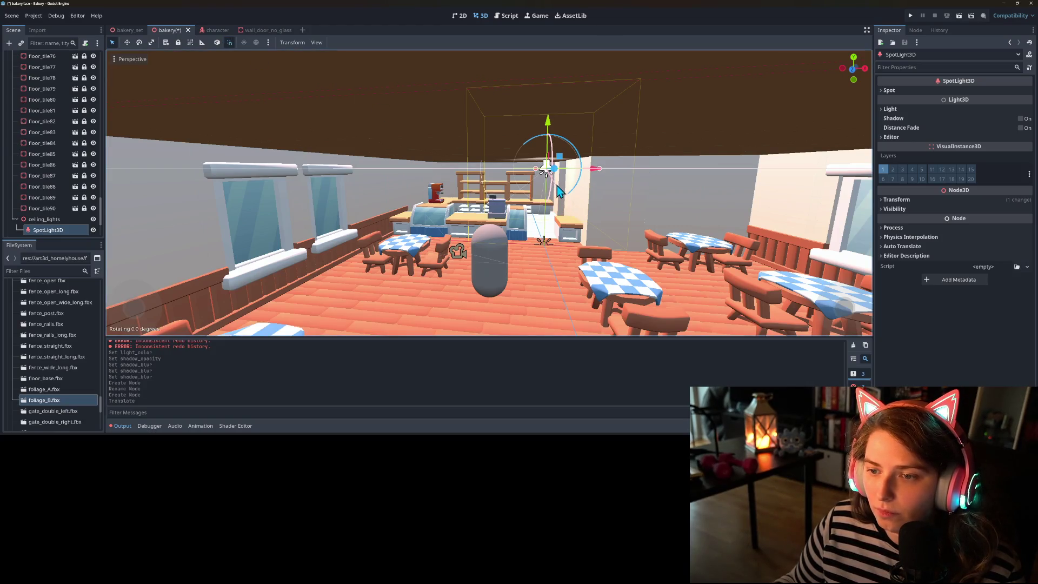
mouse_move(565, 192)
mouse_down()
mouse_move(560, 153)
mouse_move(540, 163)
mouse_move(589, 162)
mouse_move(592, 172)
mouse_up()
drag(573, 127, 574, 130)
key(KP_1)
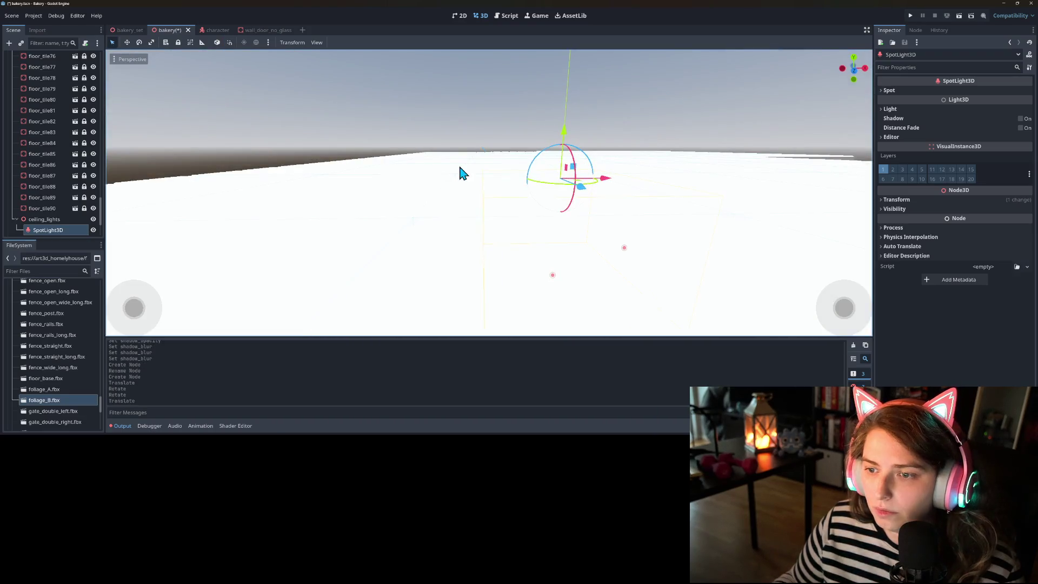
scroll(461, 172, up, 5)
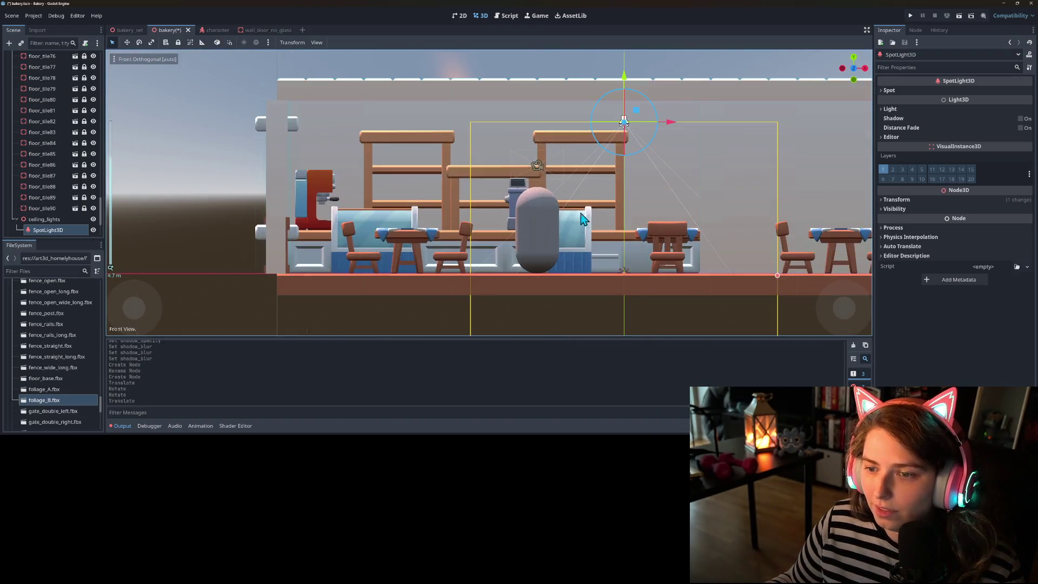
drag(628, 89, 628, 71)
mouse_move(618, 186)
mouse_down()
mouse_move(515, 229)
mouse_move(554, 231)
mouse_move(496, 222)
mouse_move(528, 226)
mouse_move(525, 202)
mouse_move(451, 201)
mouse_move(424, 180)
mouse_up()
- Slide the spotlight sideways along X and toward the back of the room
drag(448, 127, 530, 120)
drag(533, 235, 536, 236)
mouse_move(528, 117)
mouse_down()
mouse_move(598, 119)
mouse_move(579, 105)
mouse_move(621, 106)
mouse_move(562, 112)
mouse_up()
drag(557, 208, 605, 202)
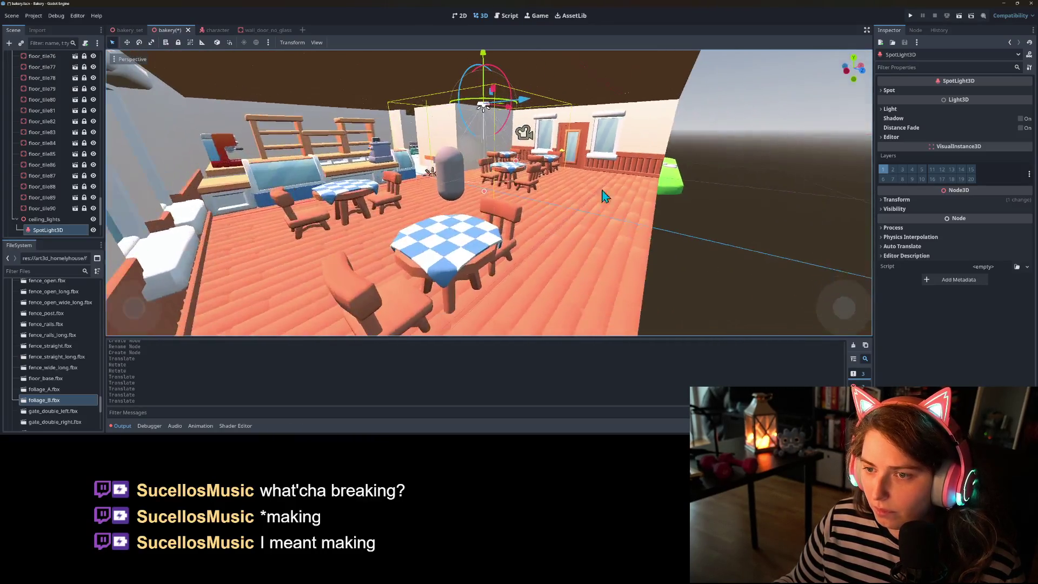
drag(523, 100, 614, 140)
- Widen the spotlight cone to about 47.82° aperture and extend its range
mouse_move(551, 210)
mouse_down()
mouse_move(551, 229)
mouse_move(549, 214)
mouse_up()
drag(578, 172, 586, 175)
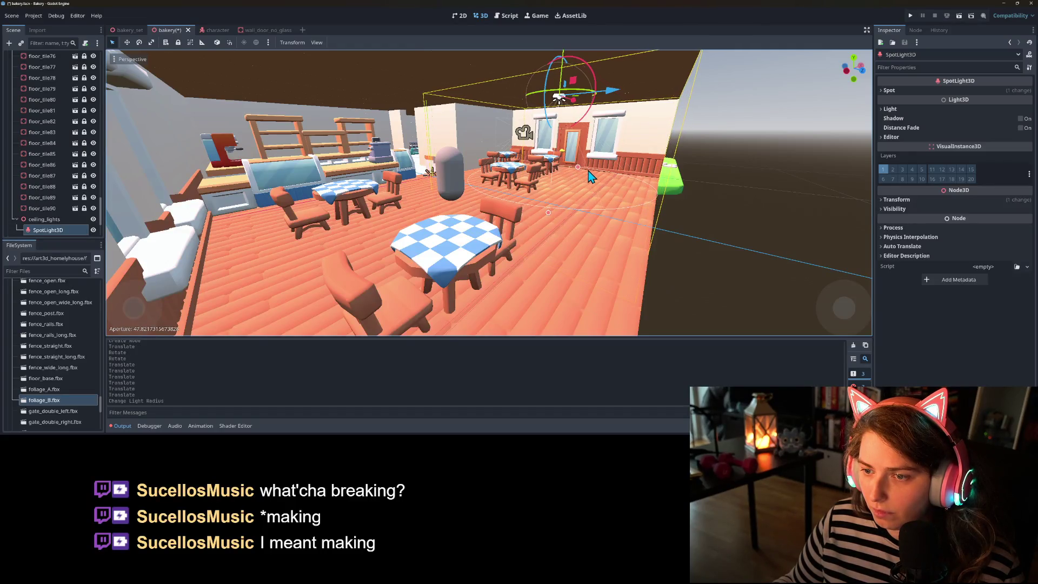
mouse_move(550, 213)
mouse_down()
mouse_move(550, 226)
mouse_move(529, 230)
mouse_move(514, 204)
mouse_move(595, 116)
mouse_up()
click(610, 100)
- Duplicate the spotlight and slide the copy left along the ceiling
mouse_move(630, 169)
mouse_down()
mouse_move(566, 181)
mouse_move(571, 188)
mouse_up()
key(ctrl+d)
mouse_move(548, 105)
mouse_down()
mouse_move(330, 113)
mouse_move(387, 125)
mouse_up()
mouse_move(387, 124)
mouse_down()
mouse_move(493, 197)
mouse_move(539, 183)
mouse_move(601, 208)
mouse_up()
scroll(601, 208, down, 3)
- Duplicate it again, move the third spotlight left over the counter, and select all three
key(ctrl+d)
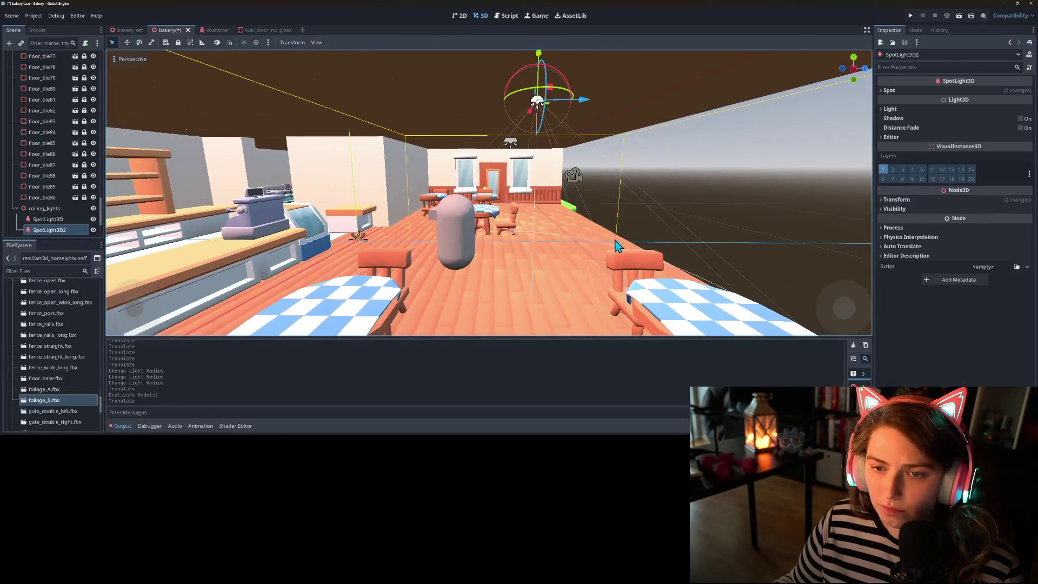
mouse_move(585, 104)
mouse_down()
mouse_move(192, 116)
mouse_move(169, 130)
mouse_up()
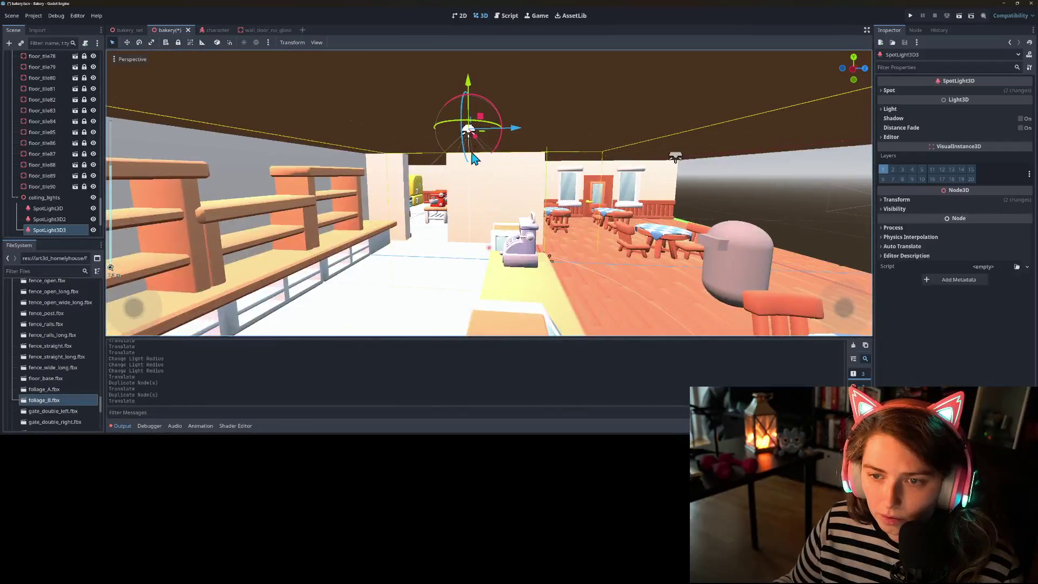
drag(516, 130, 419, 138)
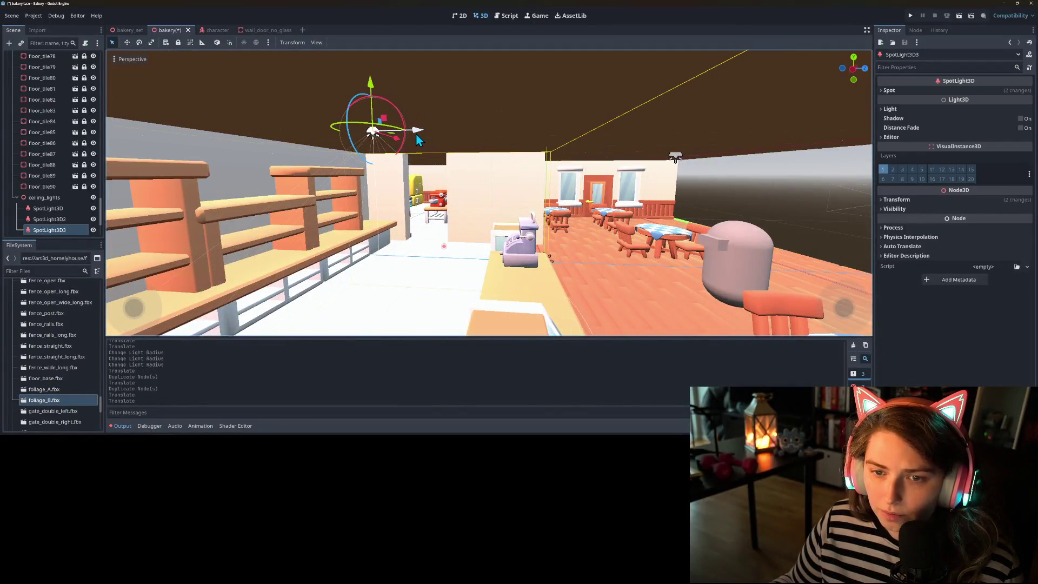
shift+click(39, 210)
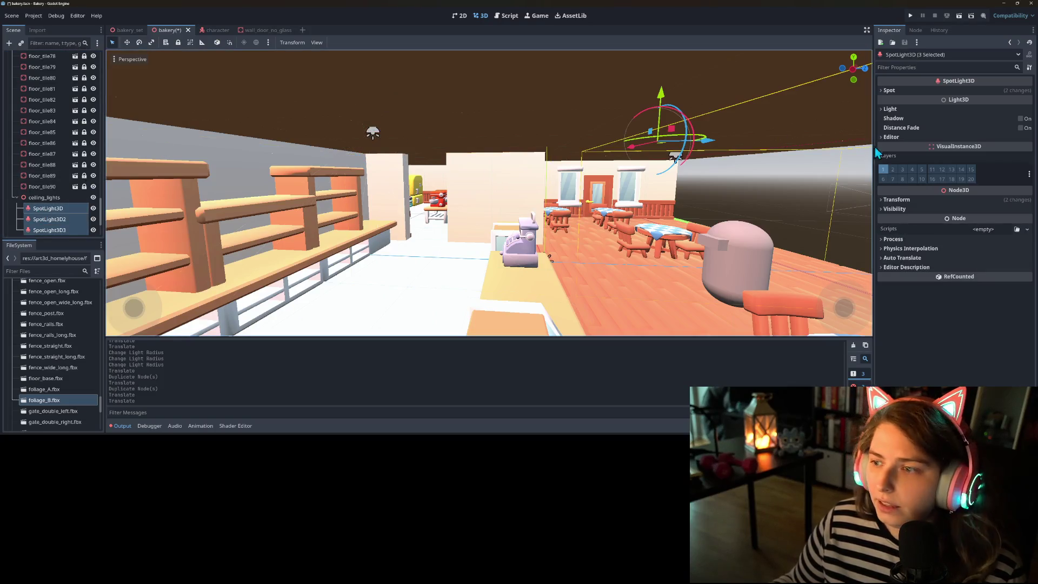
- Give the three spotlights a warm peach light colour
click(929, 92)
click(922, 164)
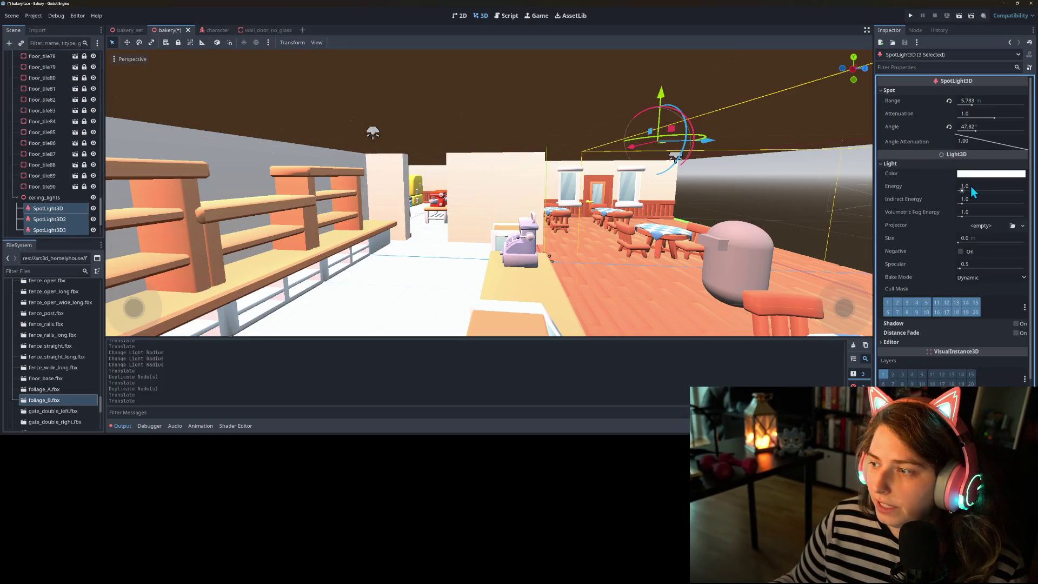
click(992, 174)
click(1028, 233)
mouse_move(1013, 230)
mouse_down()
mouse_move(999, 259)
mouse_move(994, 188)
mouse_move(952, 202)
mouse_move(975, 245)
mouse_move(1004, 262)
mouse_up()
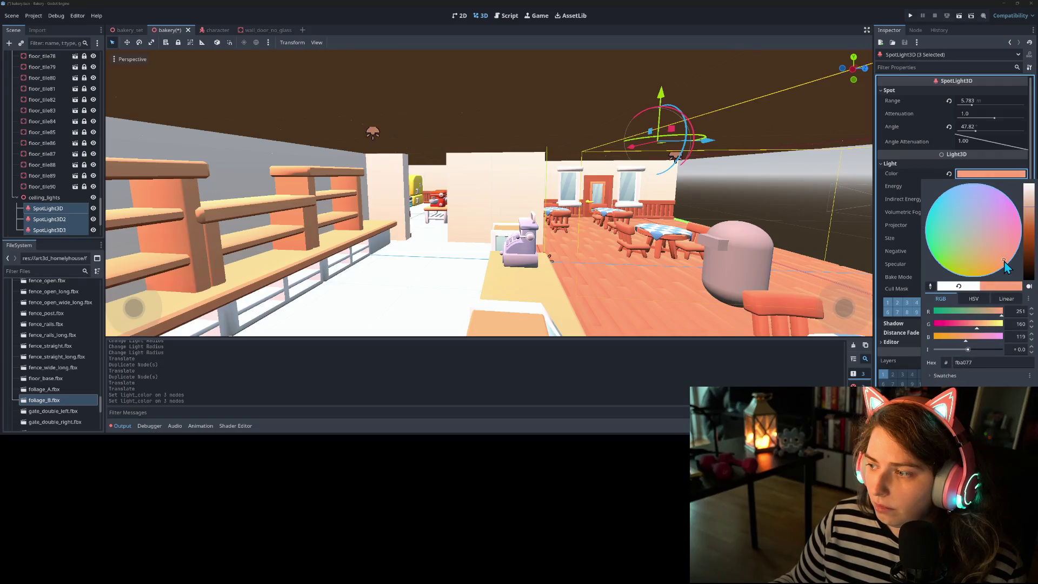
click(906, 168)
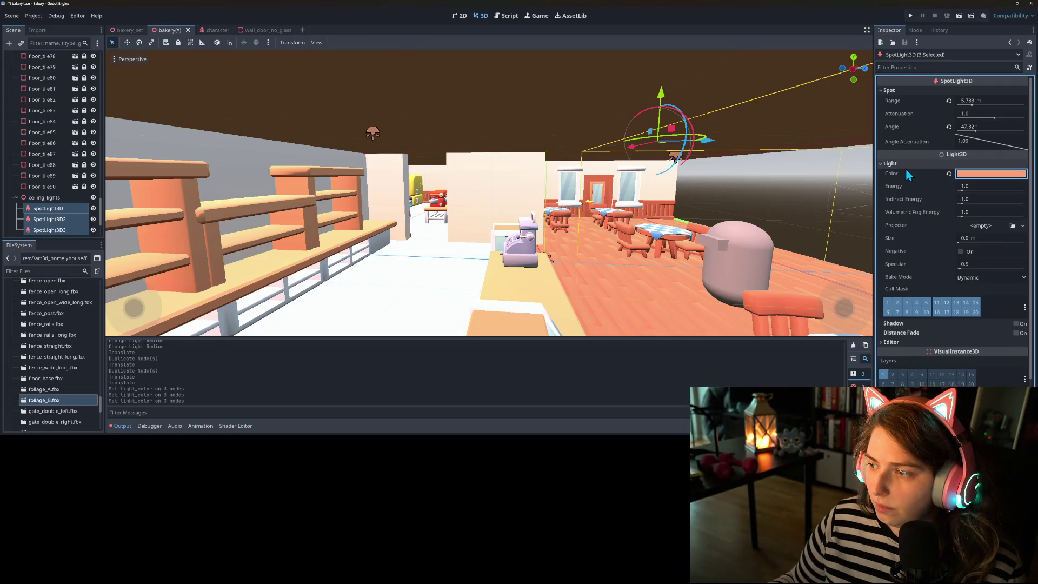
- Try an energy of 2.0, set it back to 1.0, and save the scene
click(968, 187)
text(2)
key(Return)
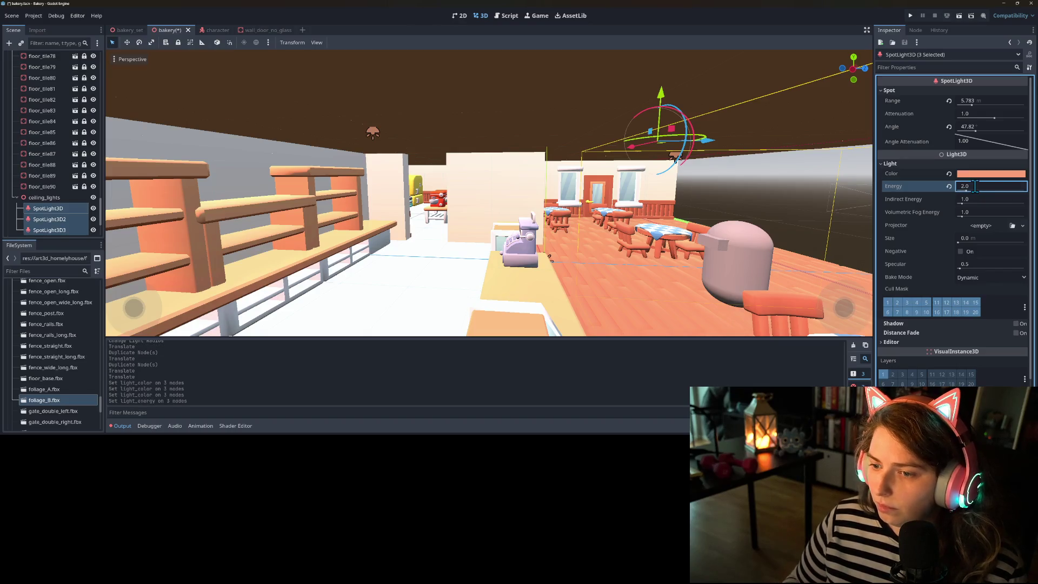
text(1)
key(Return)
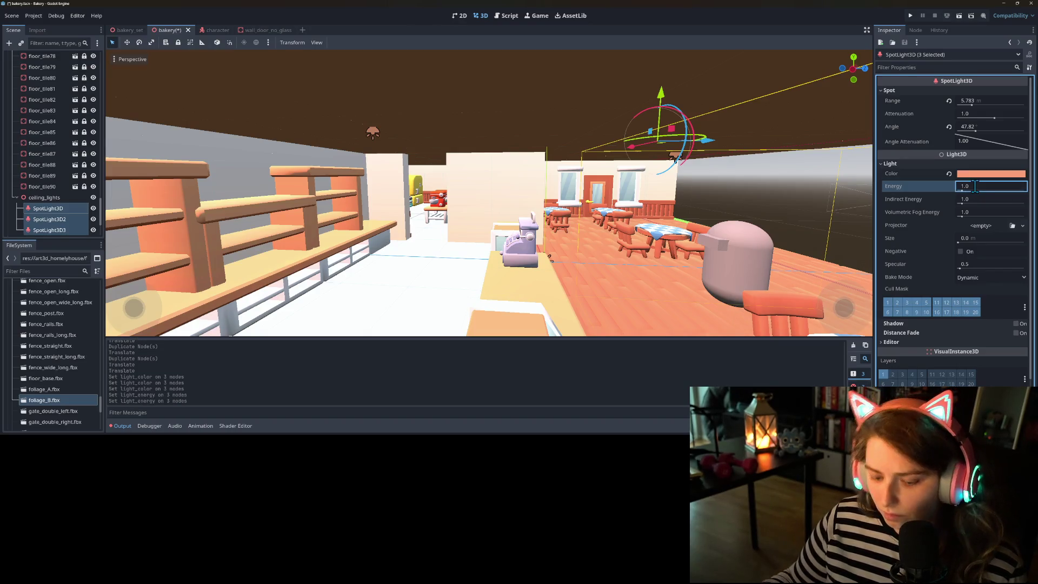
key(ctrl+s)
- Copy the DirectionalLight3D's colour value
key(f)
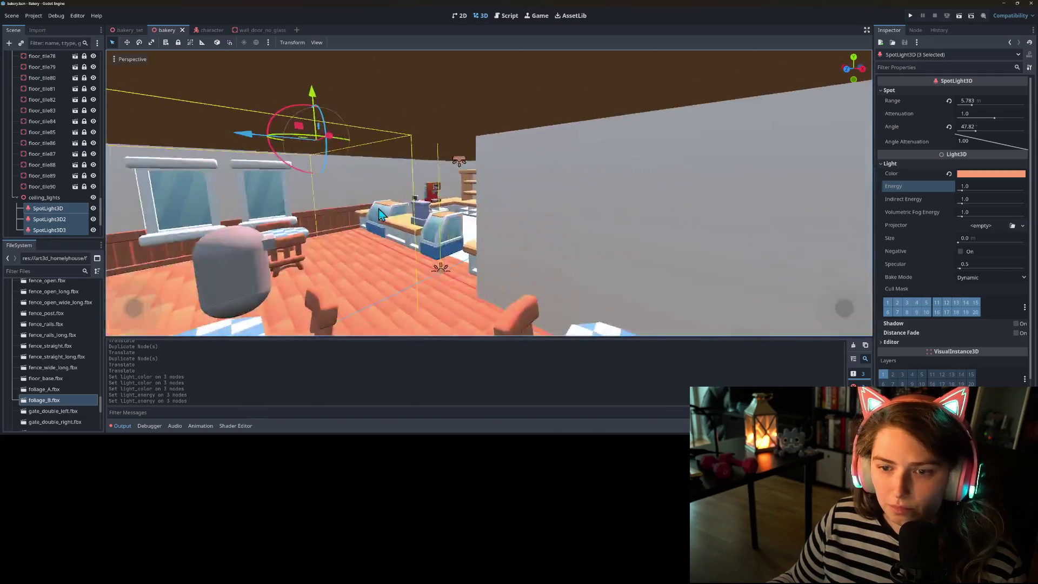
scroll(413, 219, down, 10)
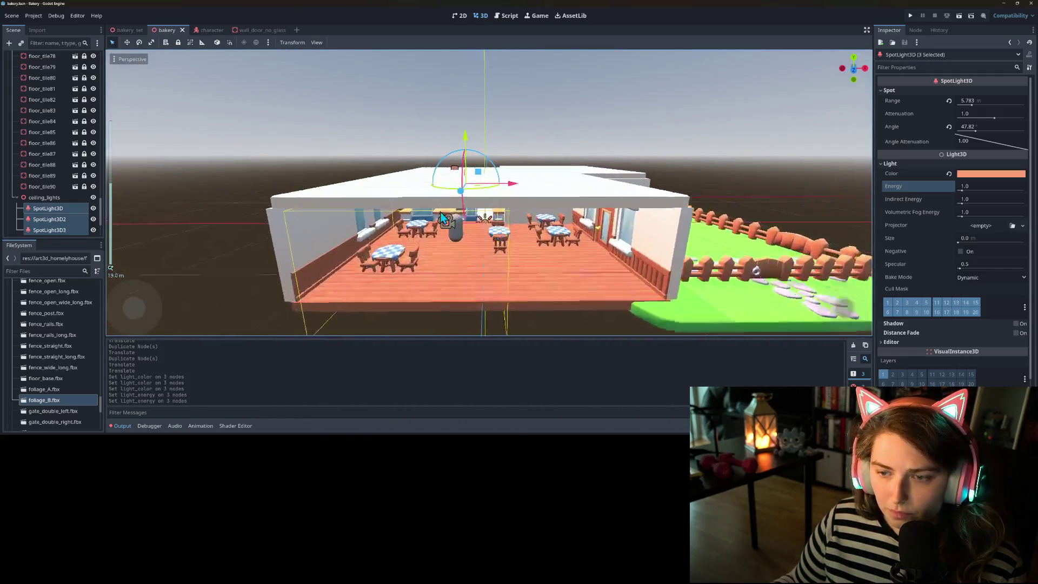
scroll(56, 131, up, 10)
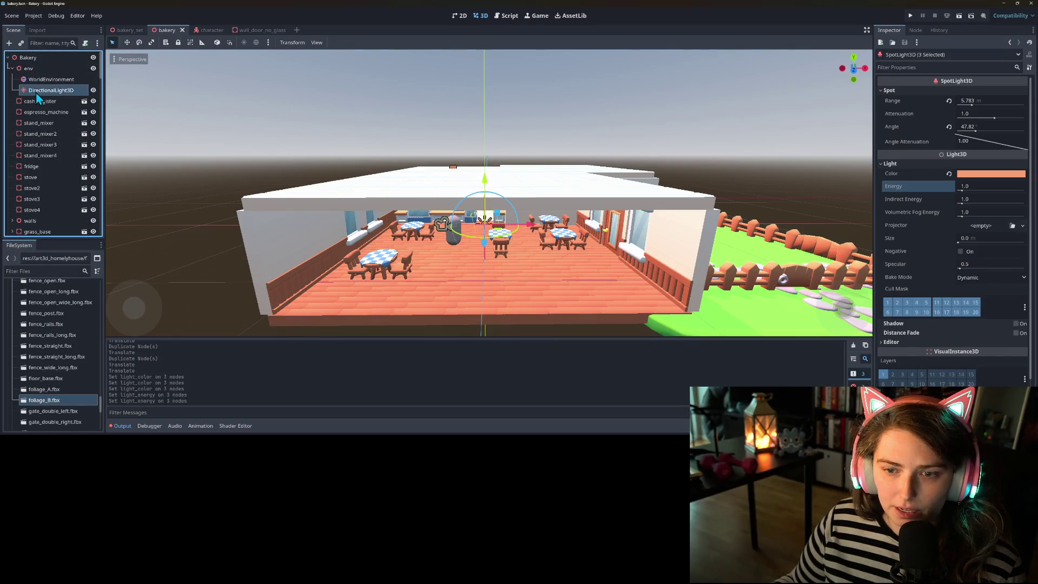
scroll(505, 286, down, 5)
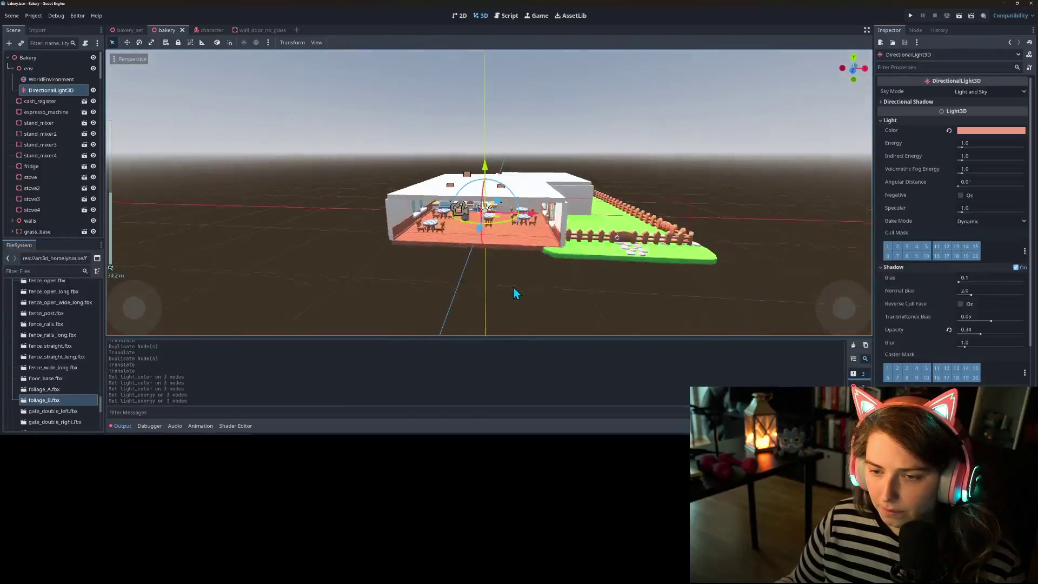
scroll(520, 278, up, 5)
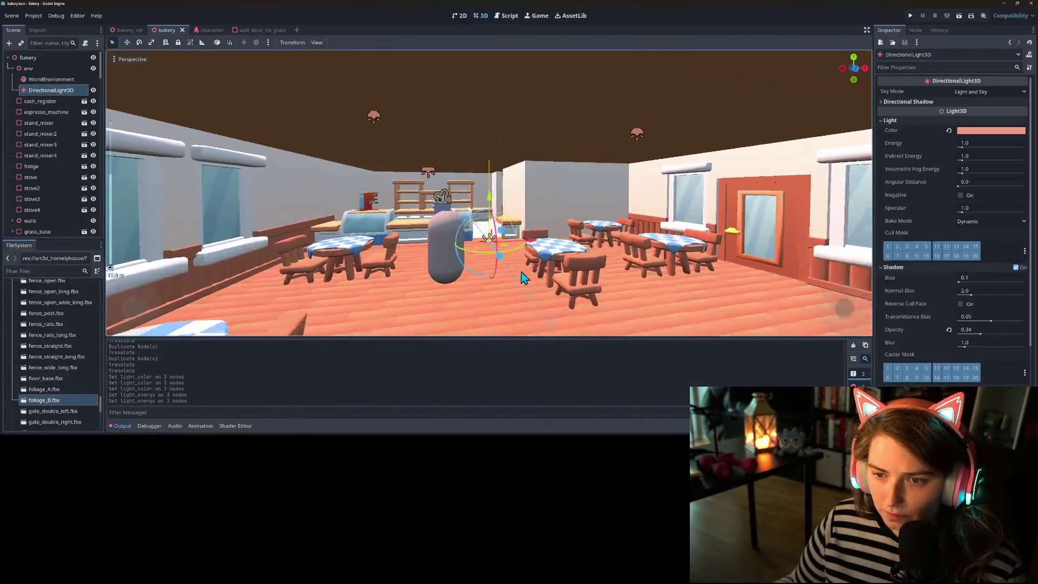
scroll(540, 277, up, 3)
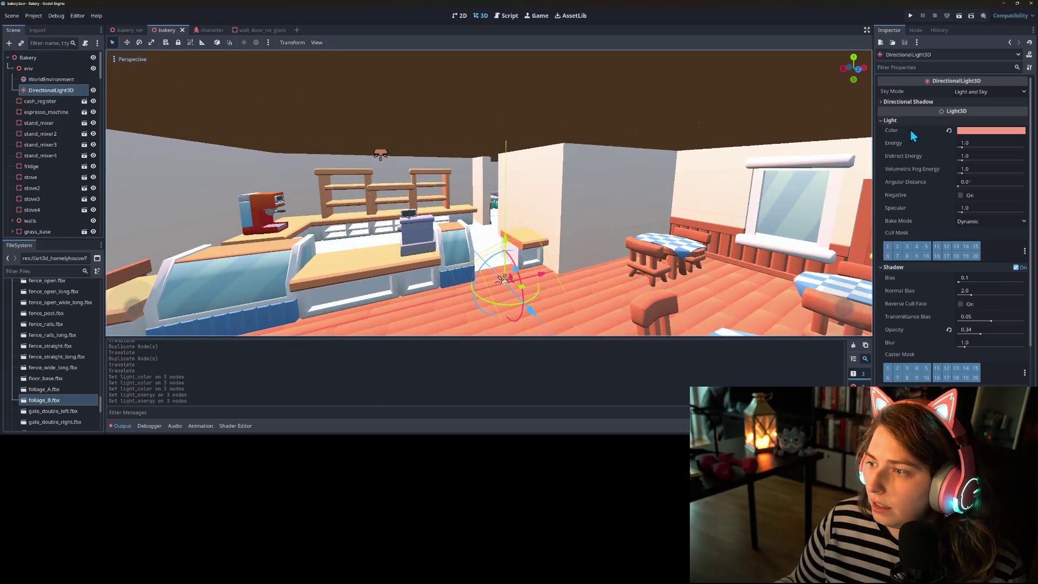
click(937, 146)
- Paste that colour onto the three spotlights, save the scene, and run the game
scroll(53, 227, down, 5)
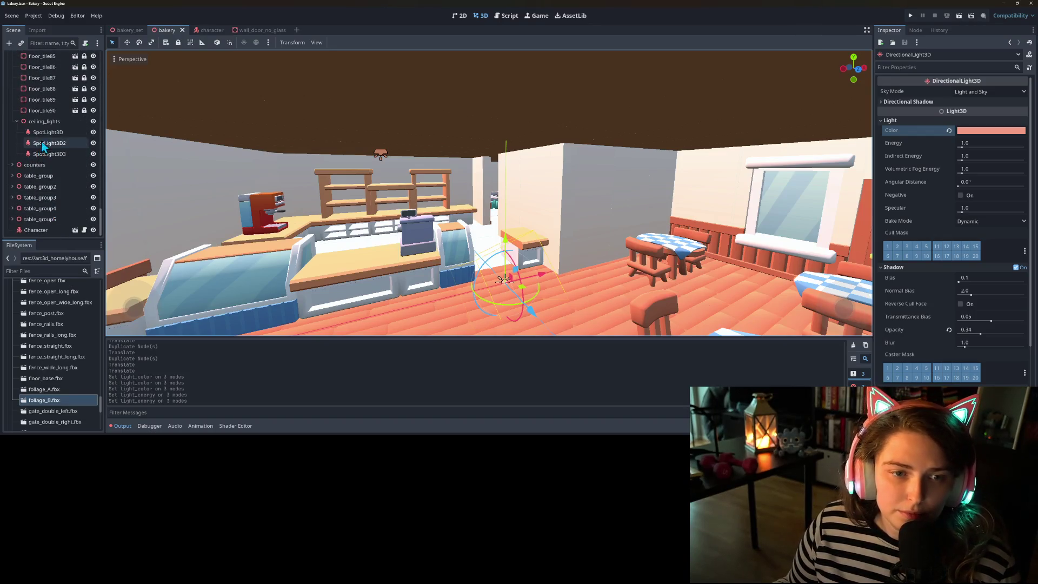
click(905, 109)
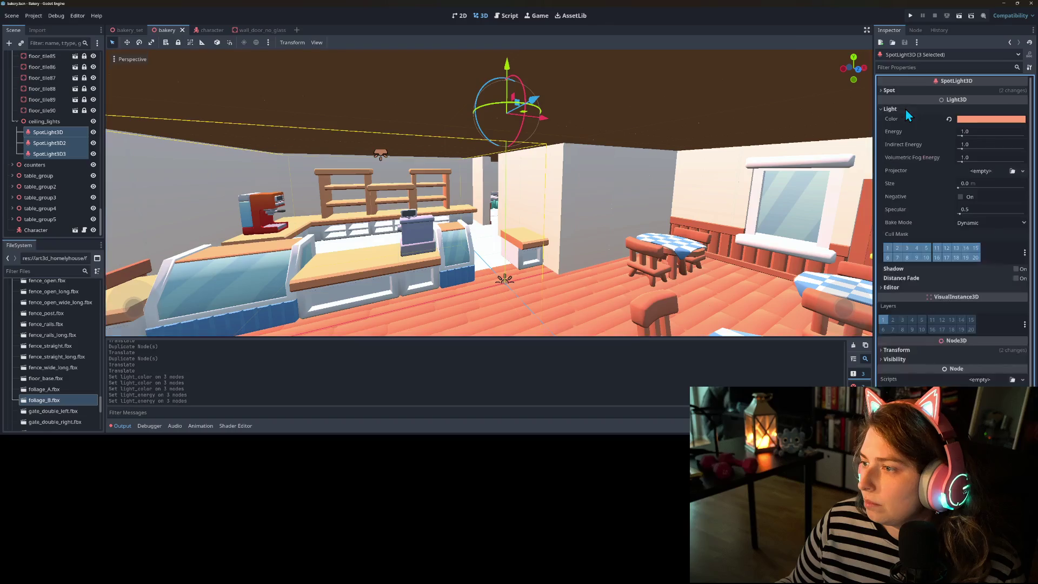
right_click(909, 120)
click(930, 137)
key(ctrl+s)
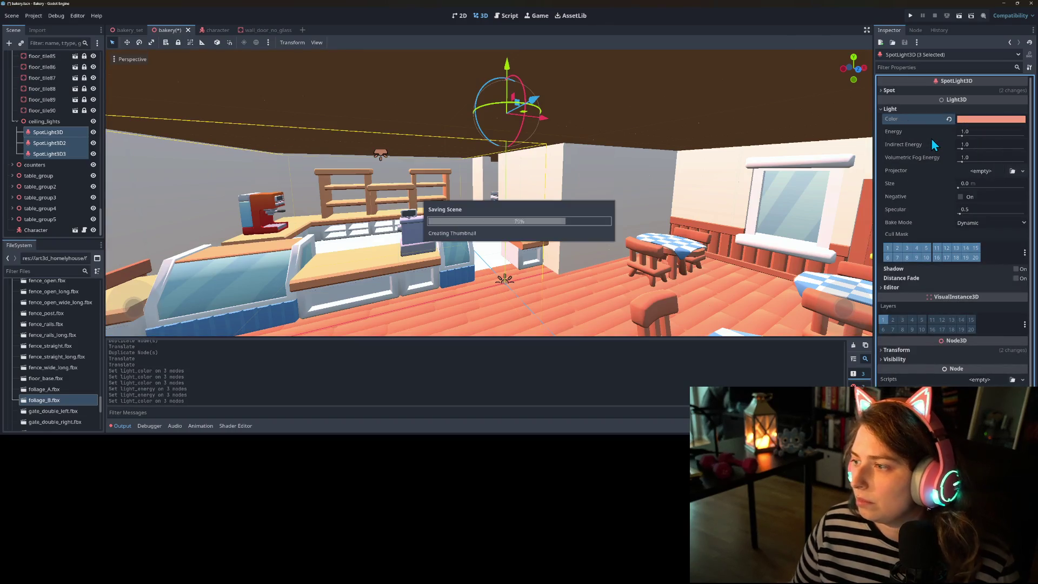
click(911, 16)
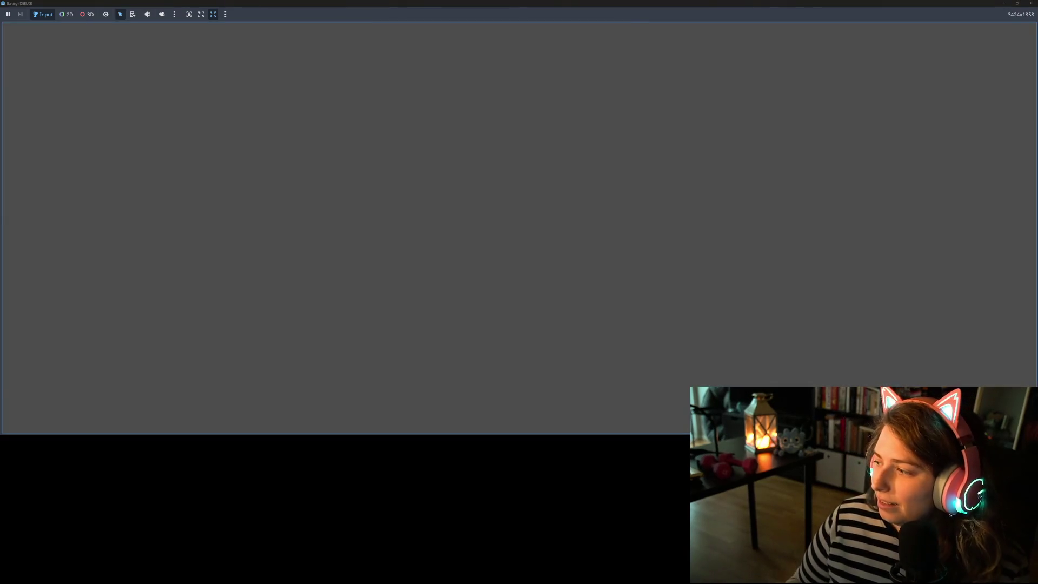
- Walk the character around the dining room, past the counter, and into the kitchen toward the stoves
key(s)
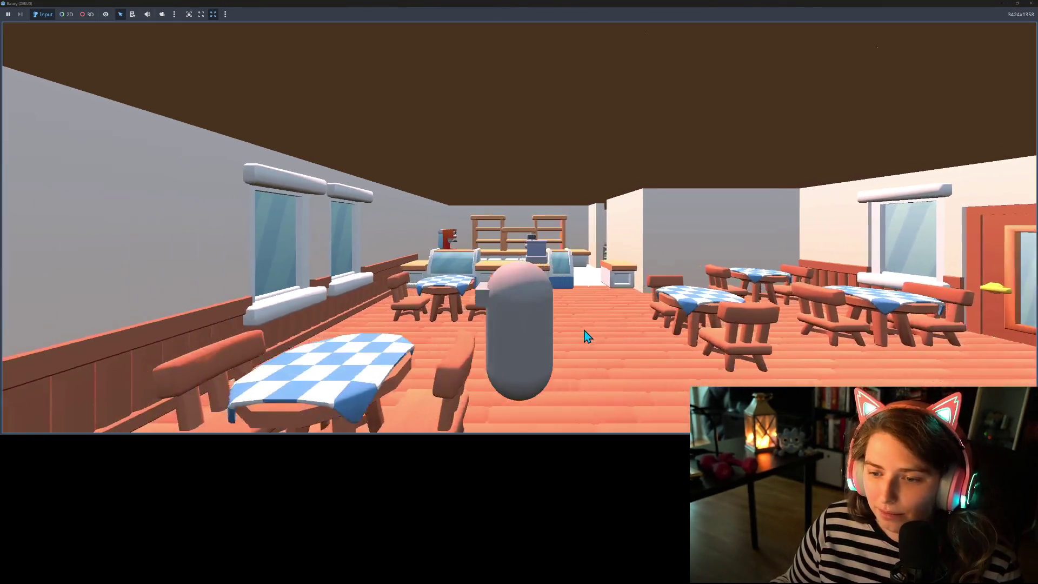
key(d)
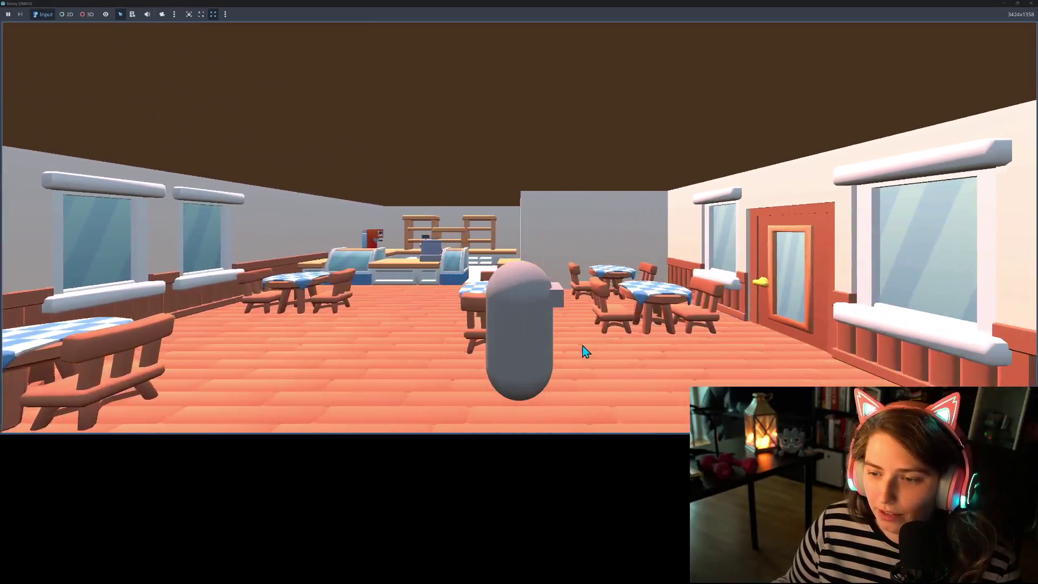
key(a)
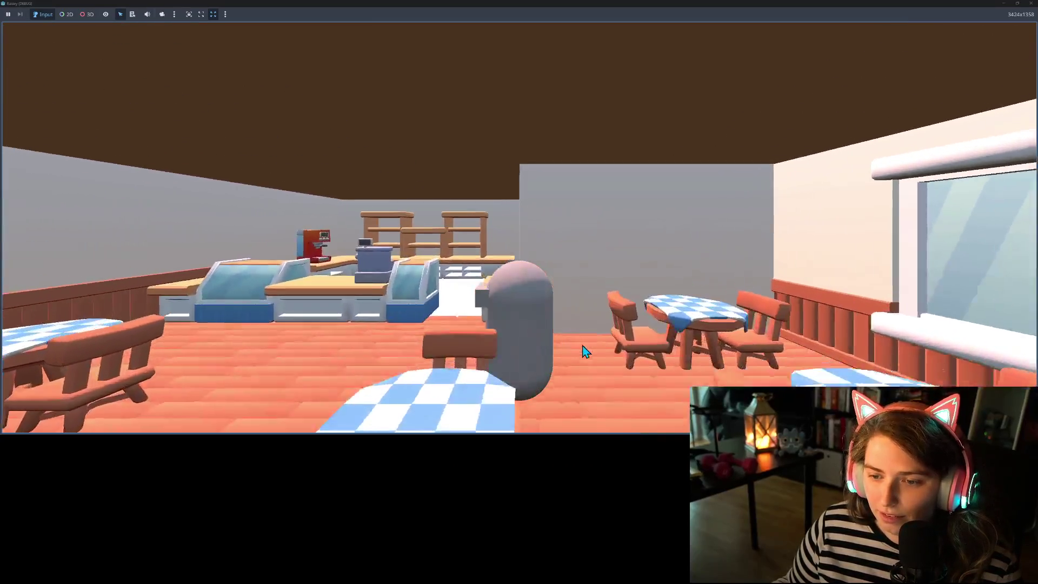
key(d)
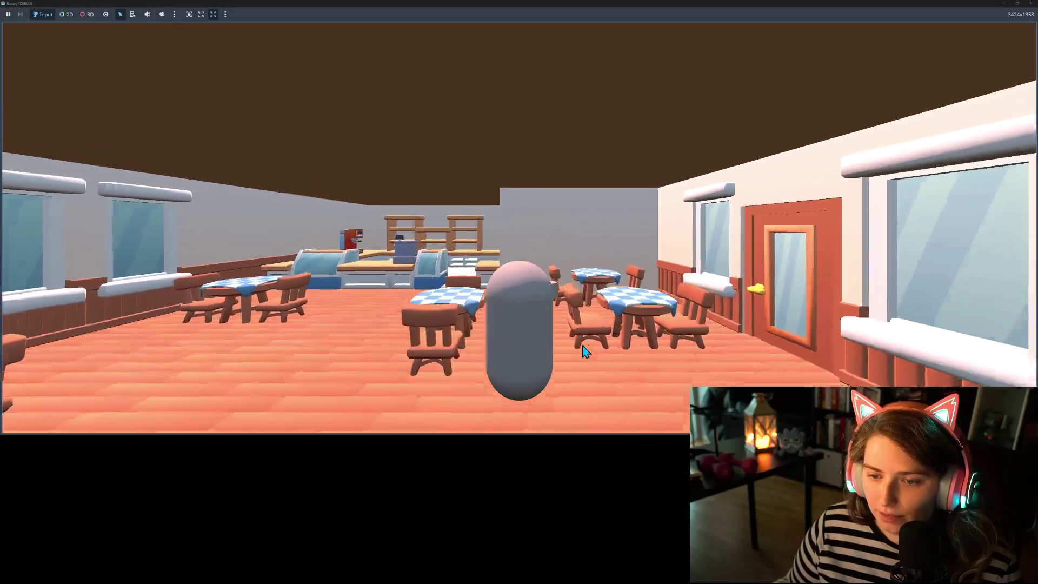
key(w)
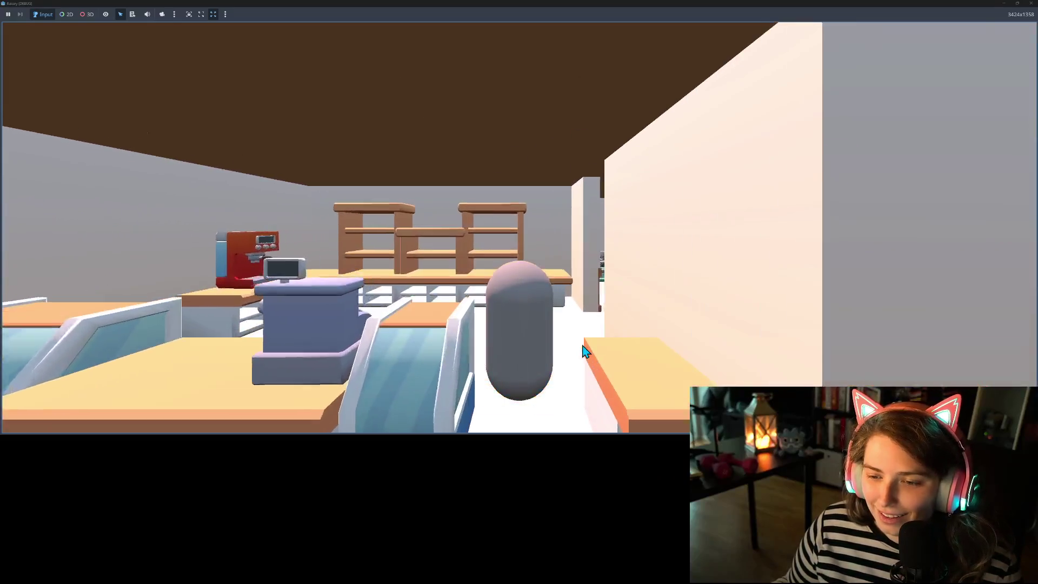
key(d)
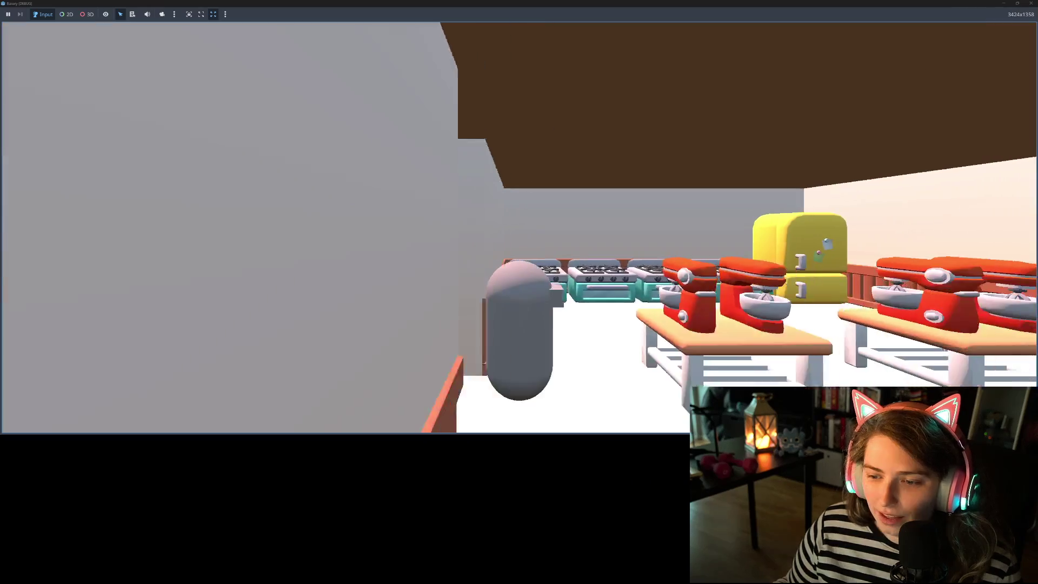
key(a)
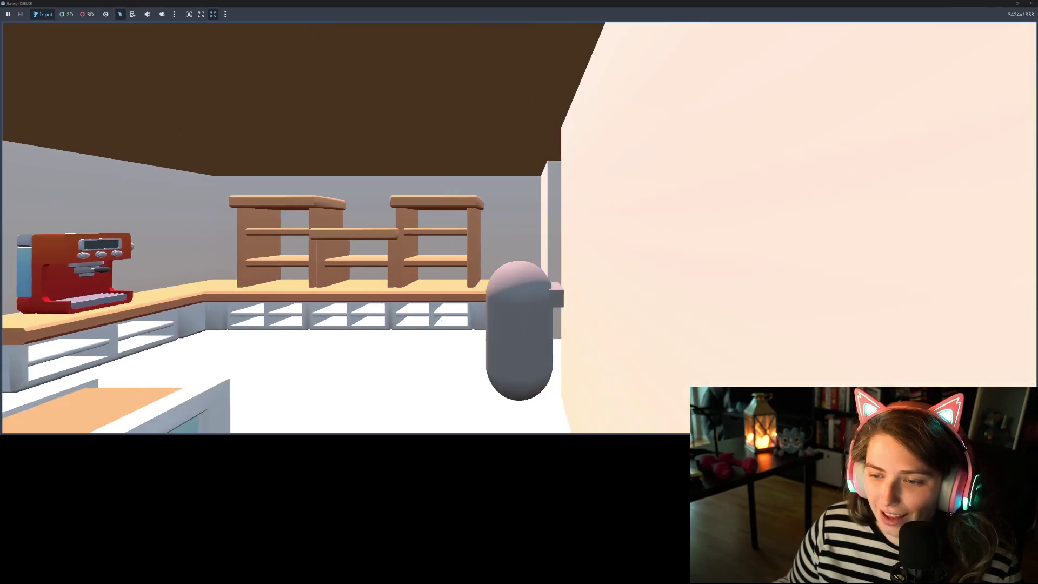
key(d)
key(d)
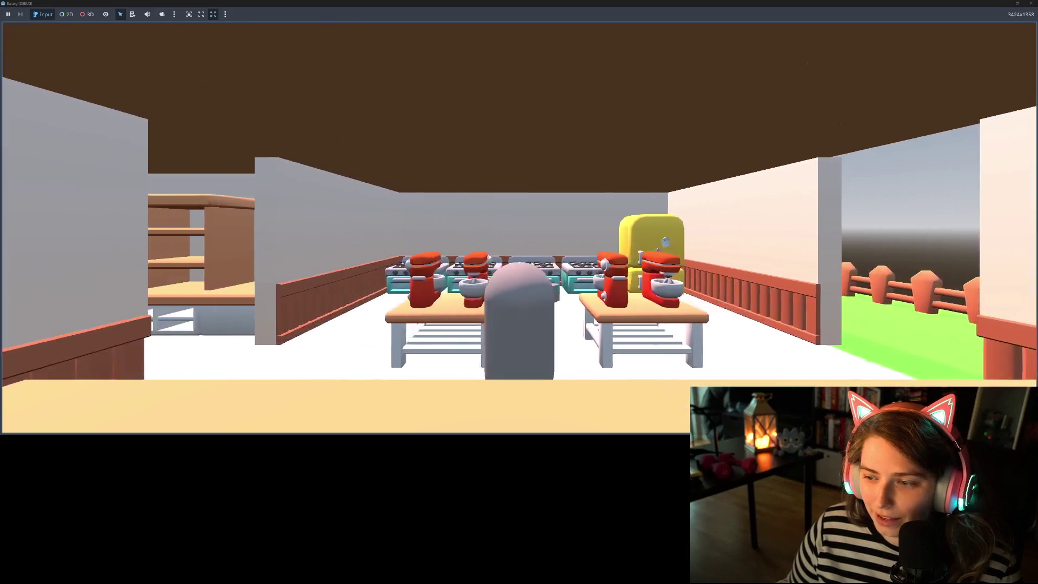
key(w)
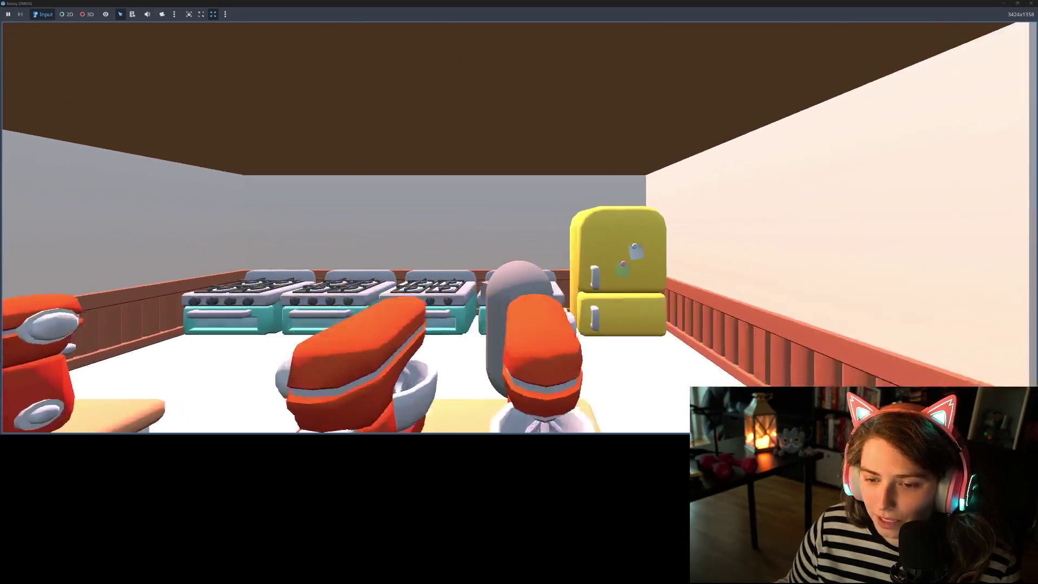
- Walk out into the yard, along the house wall, and back through the doorway into the kitchen
key(s)
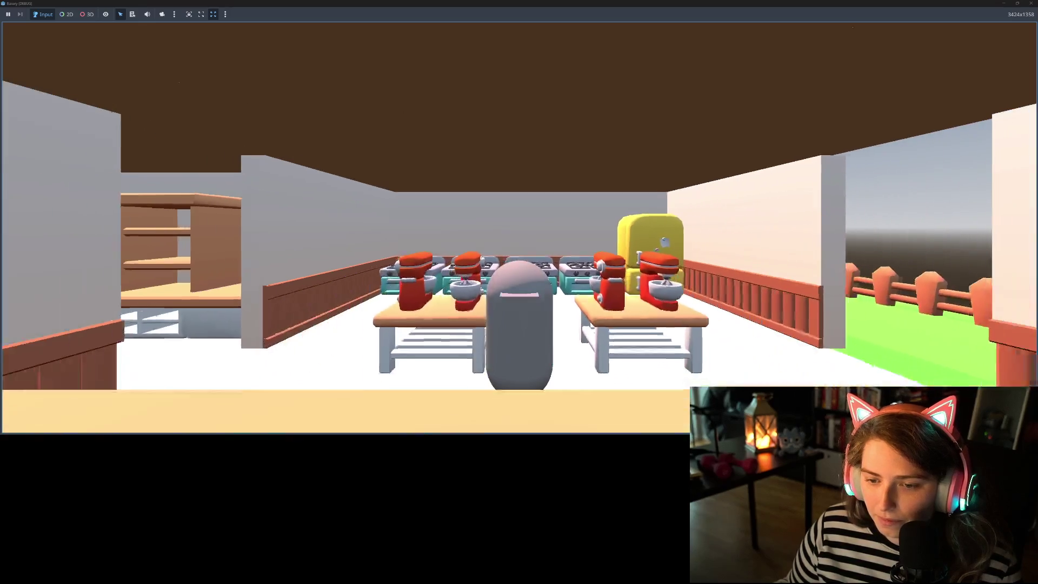
key(d)
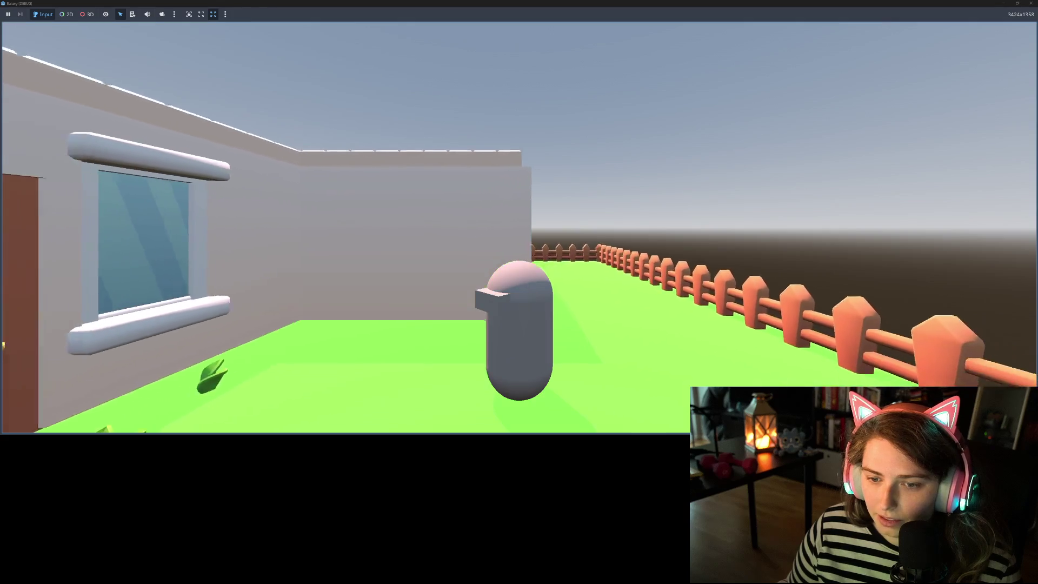
key(s)
key(s)
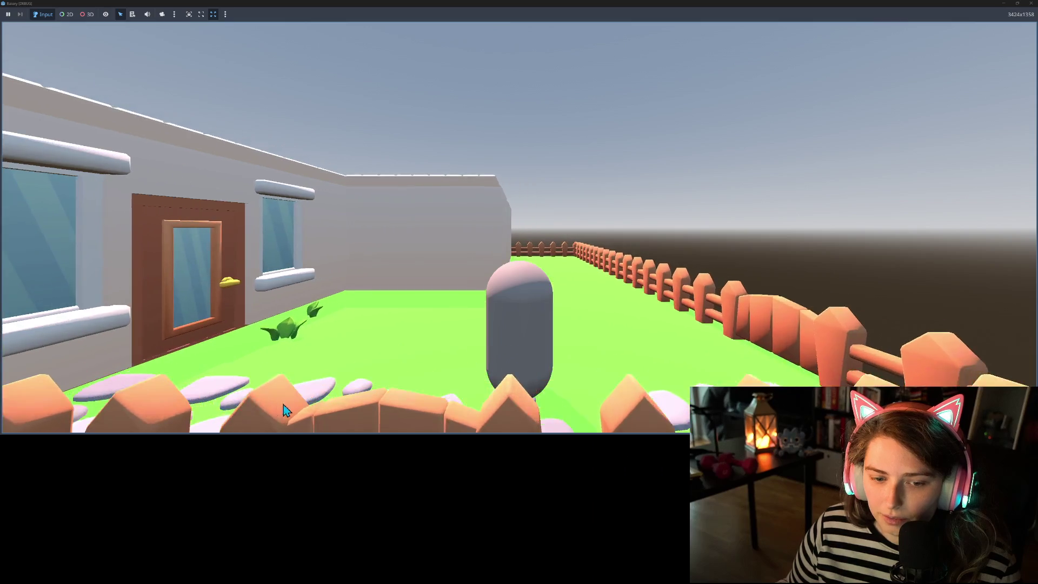
key(w)
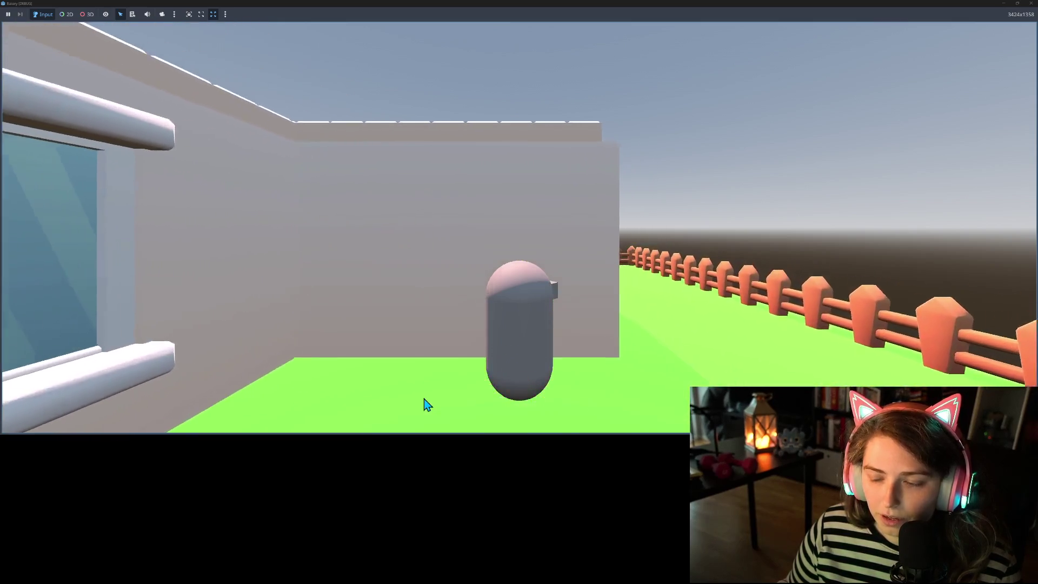
key(a)
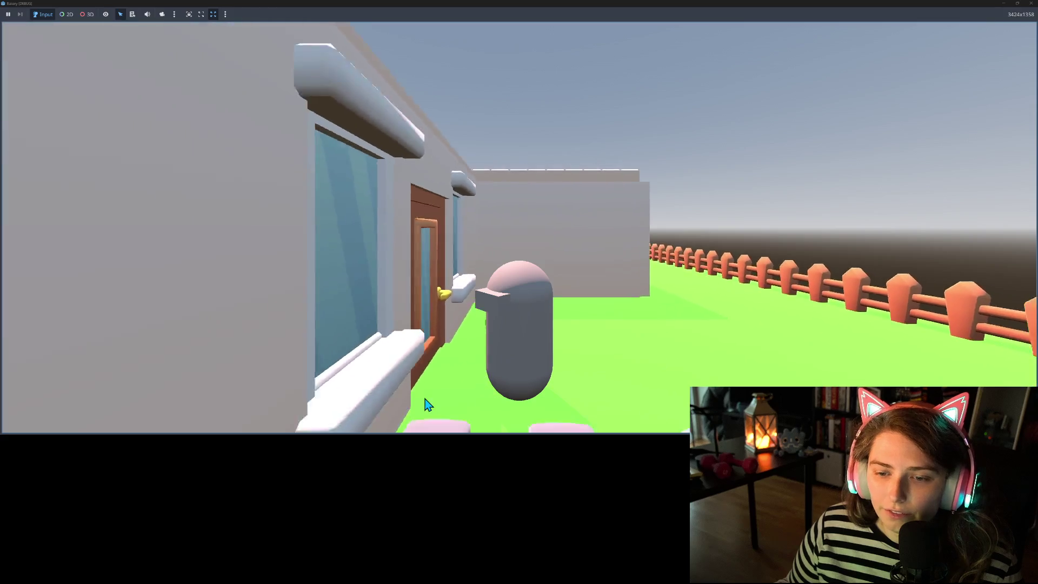
key(s)
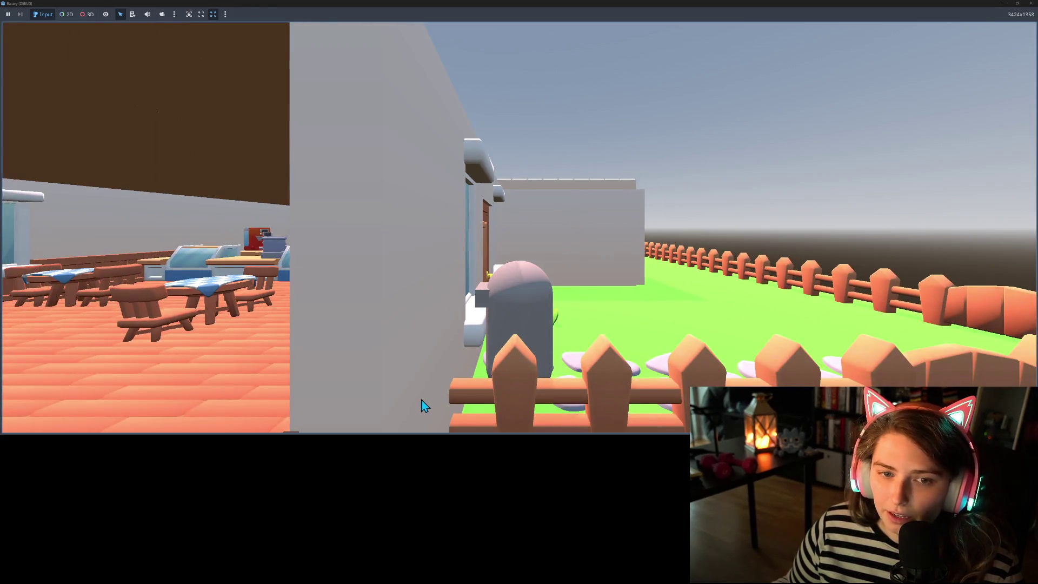
key(s)
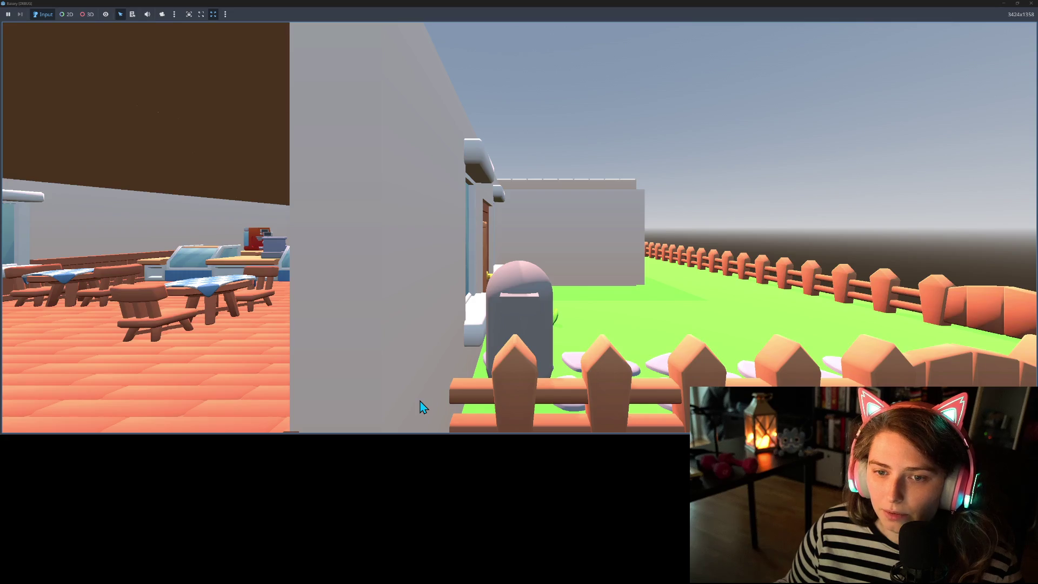
key(d)
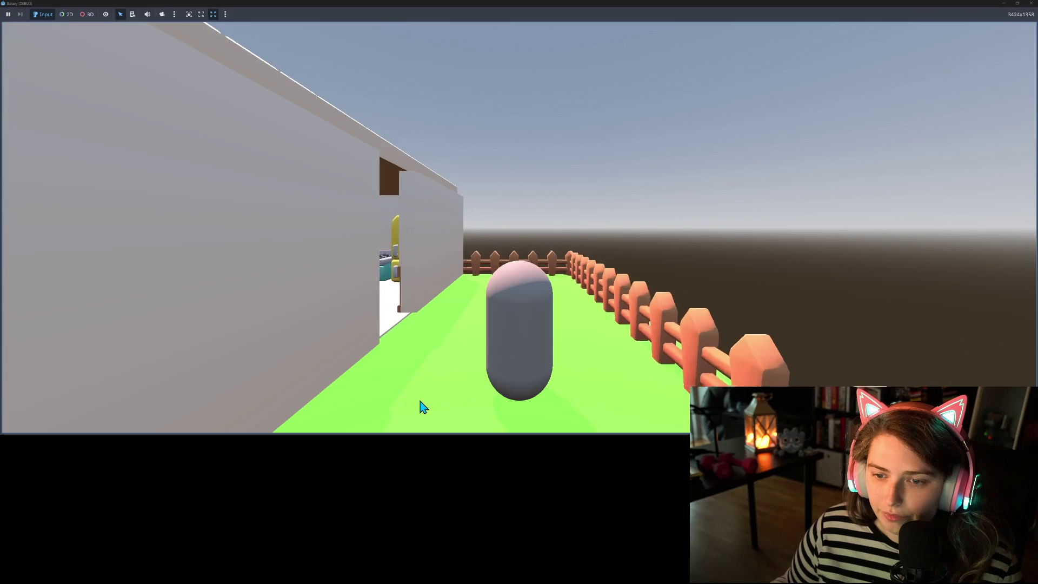
key(a)
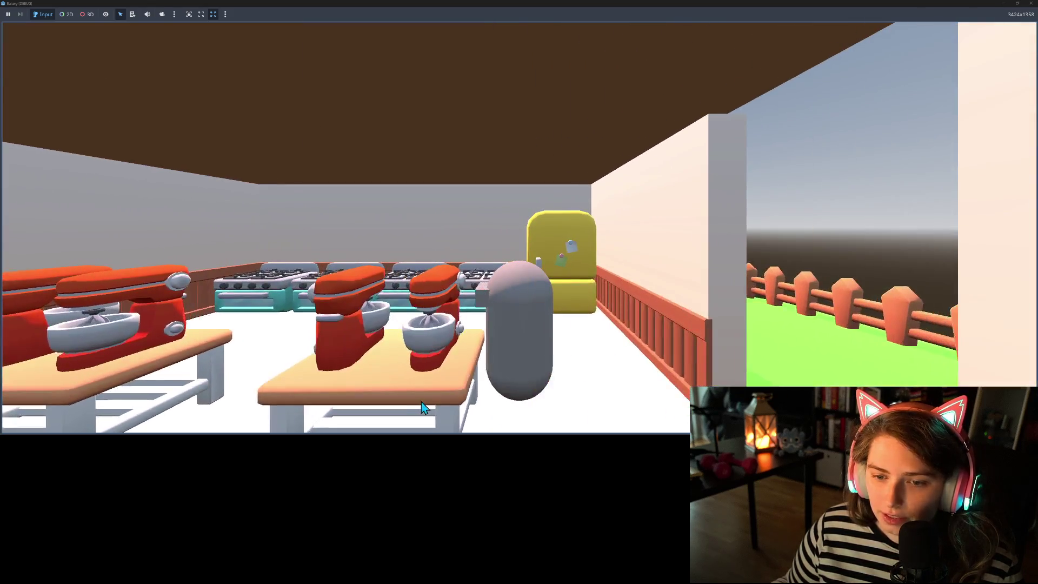
- Roam the dining room between the display counters, the right wall, and the checkered tables
key(a)
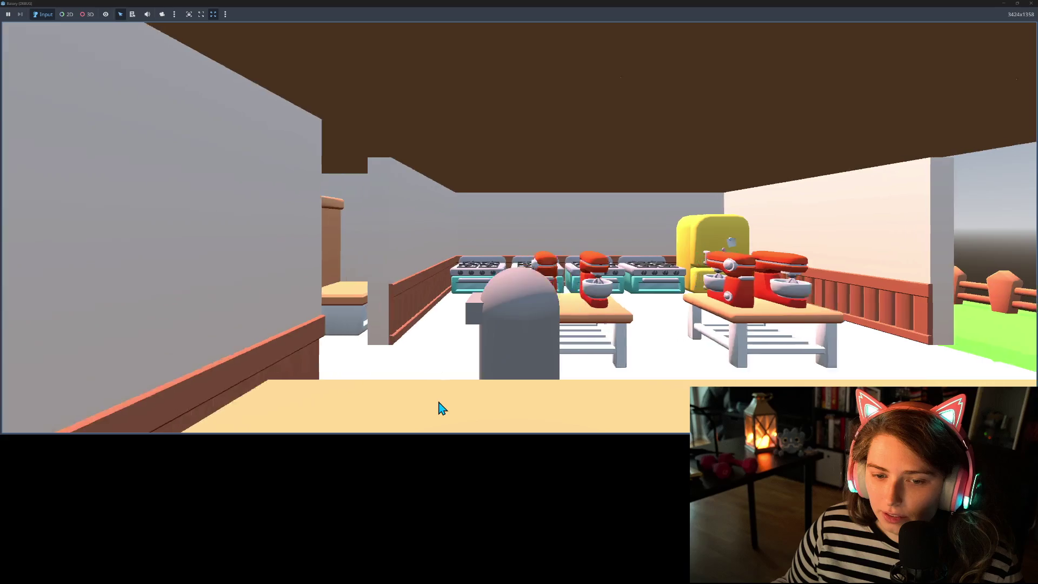
key(a)
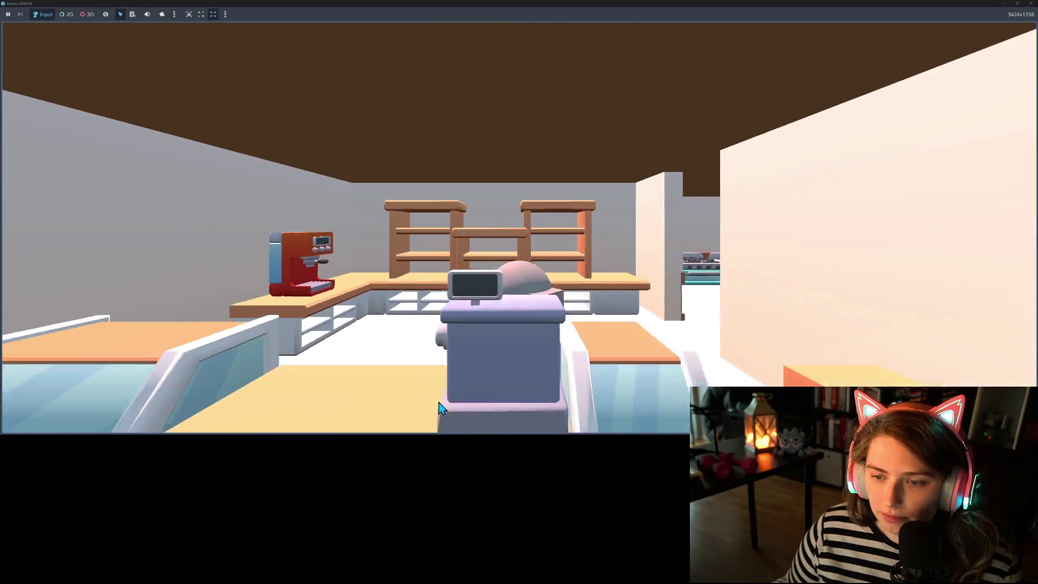
key(s)
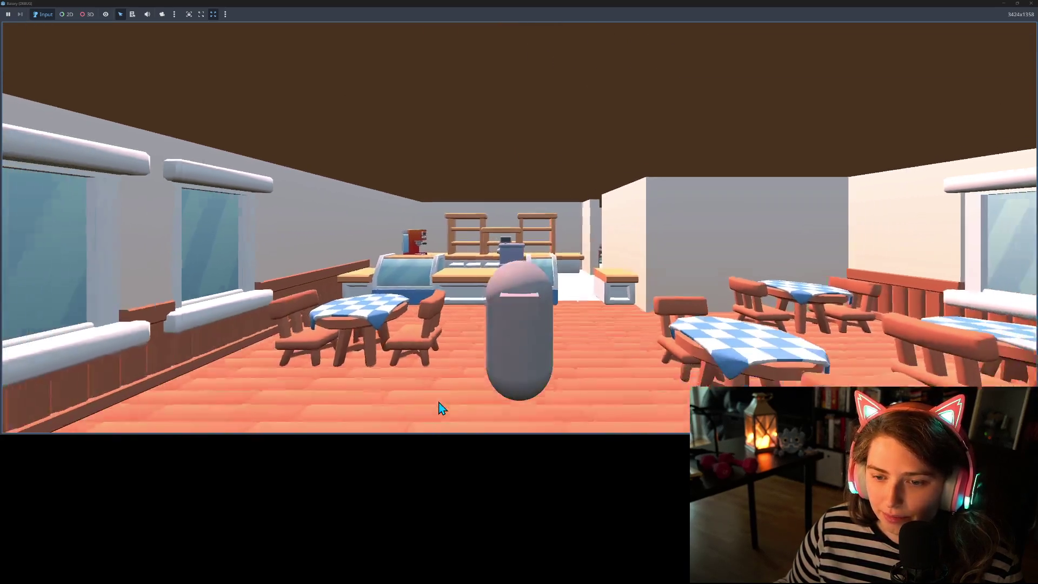
key(d)
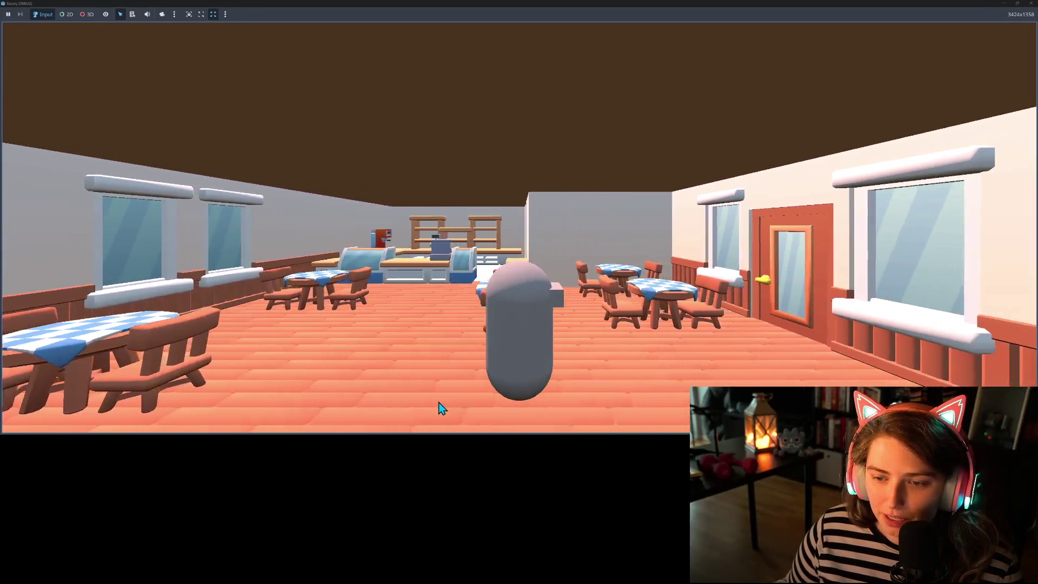
key(d)
key(a)
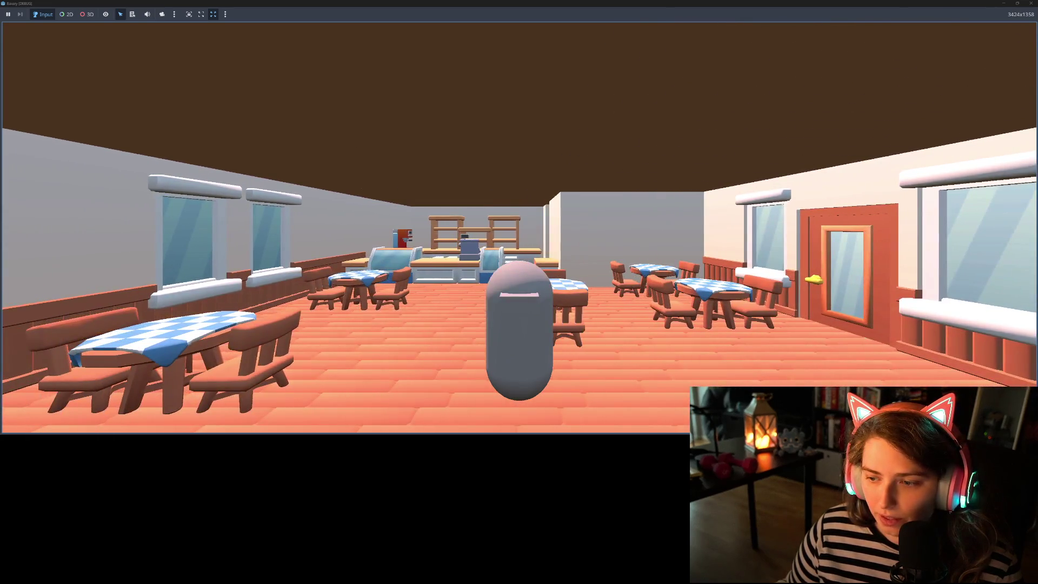
key(w)
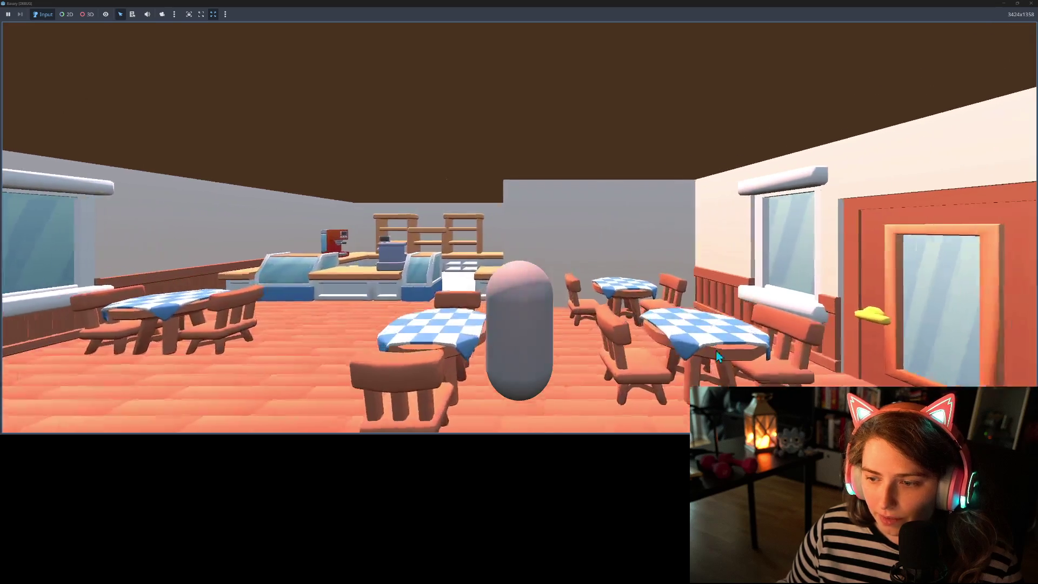
key(a)
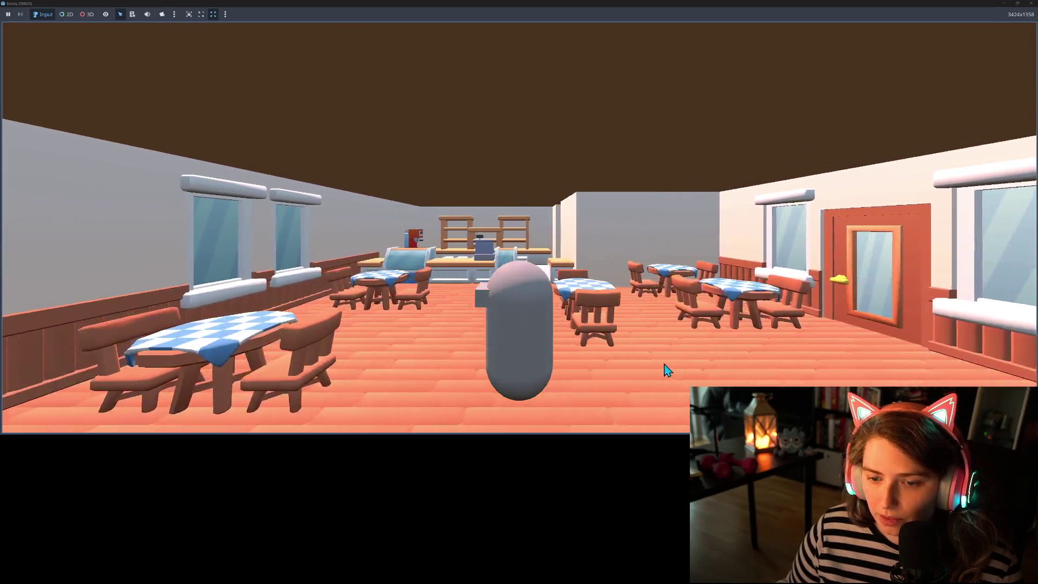
key(a)
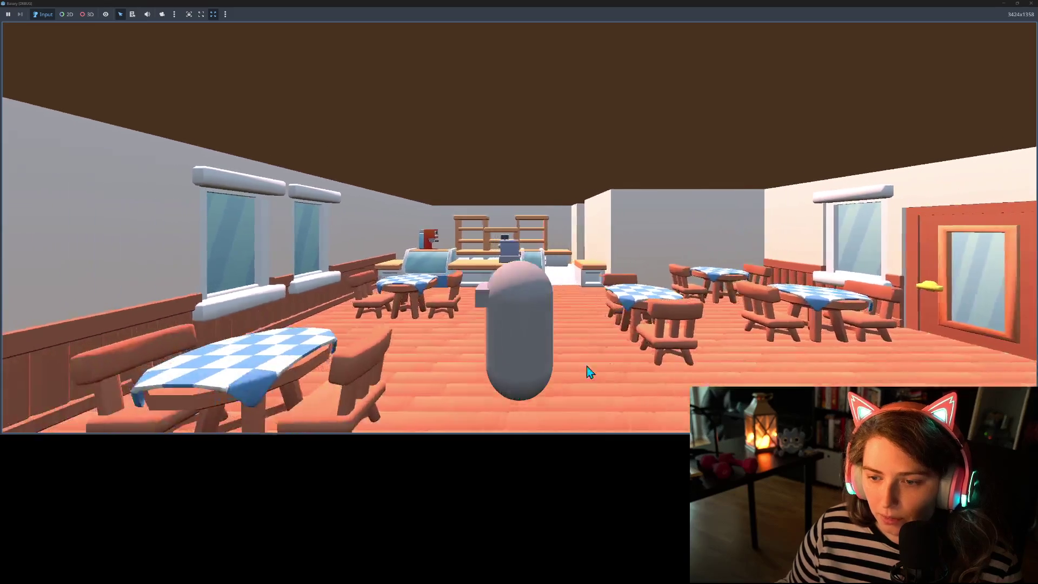
key(d)
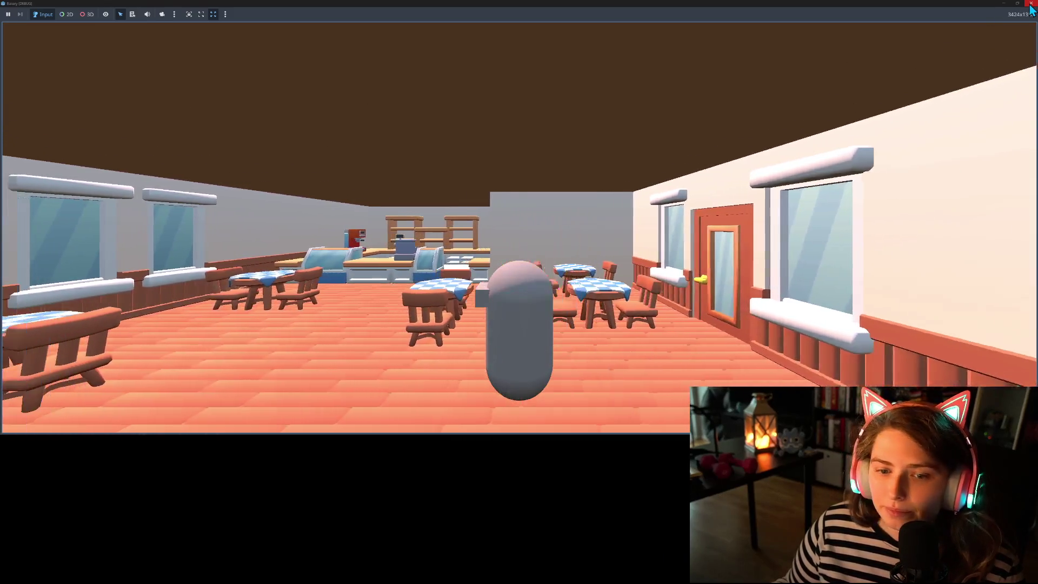
key(w)
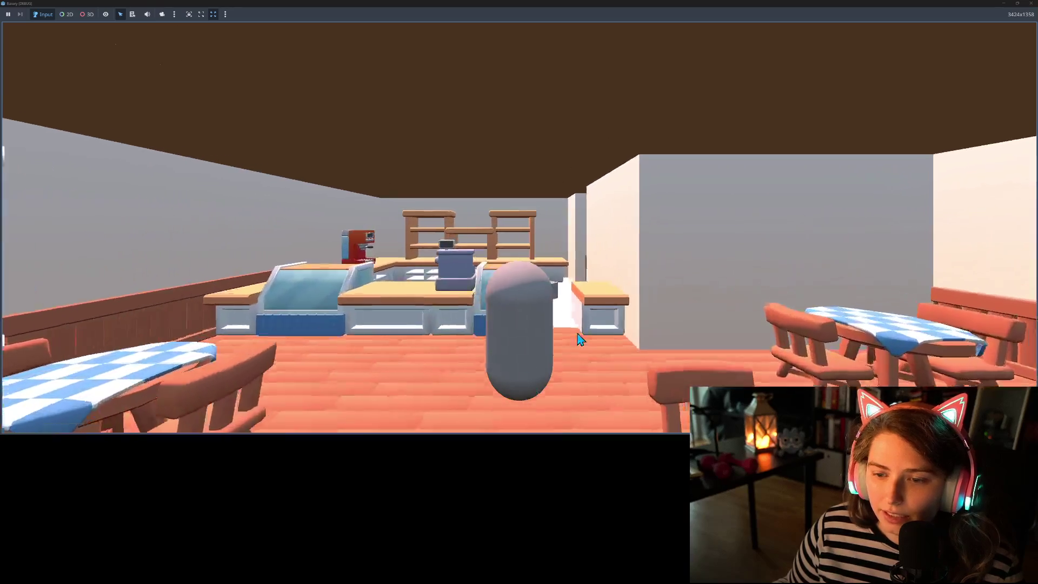
key(s)
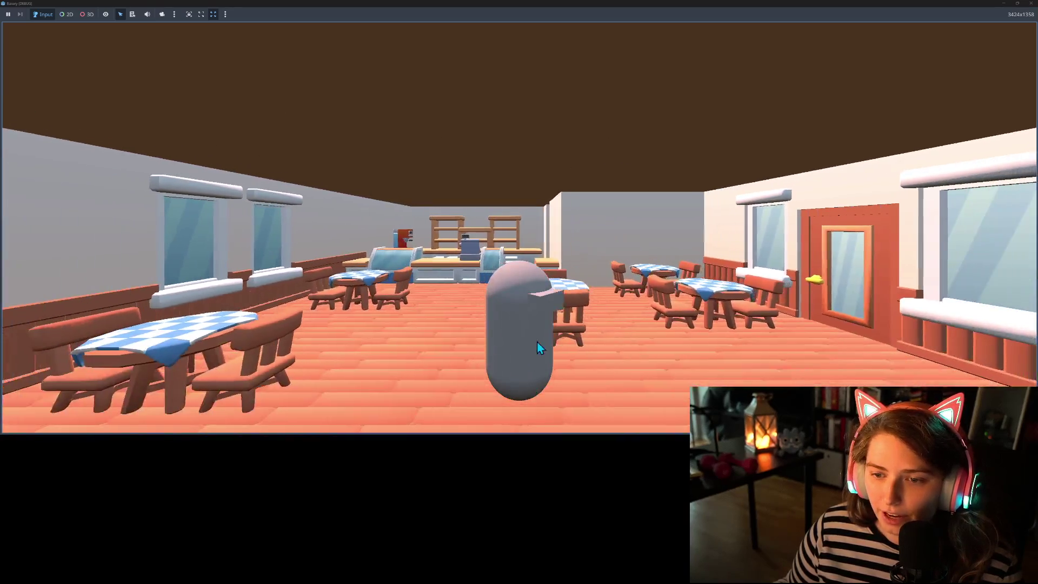
key(a)
key(w)
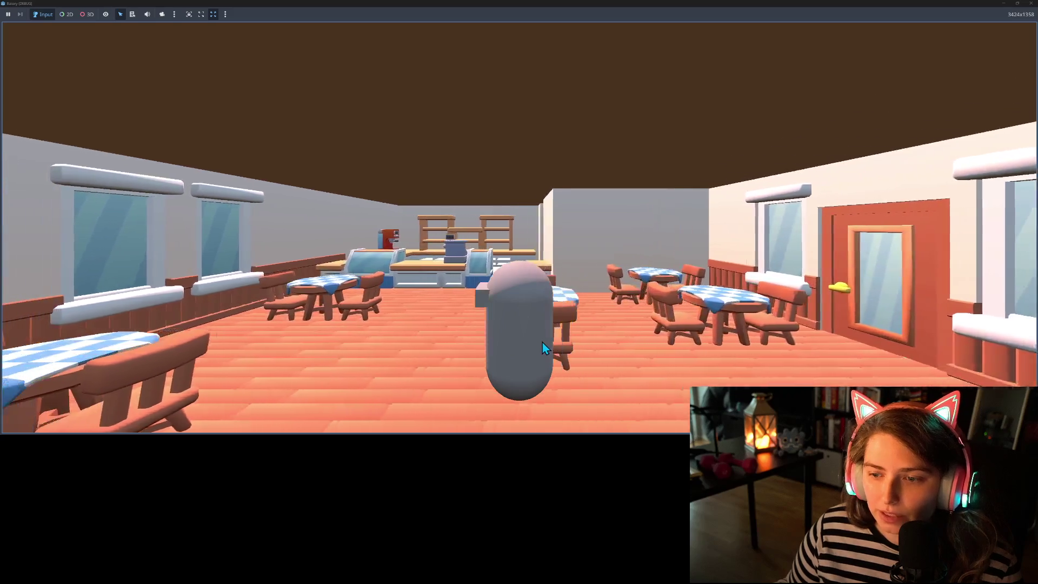
key(w)
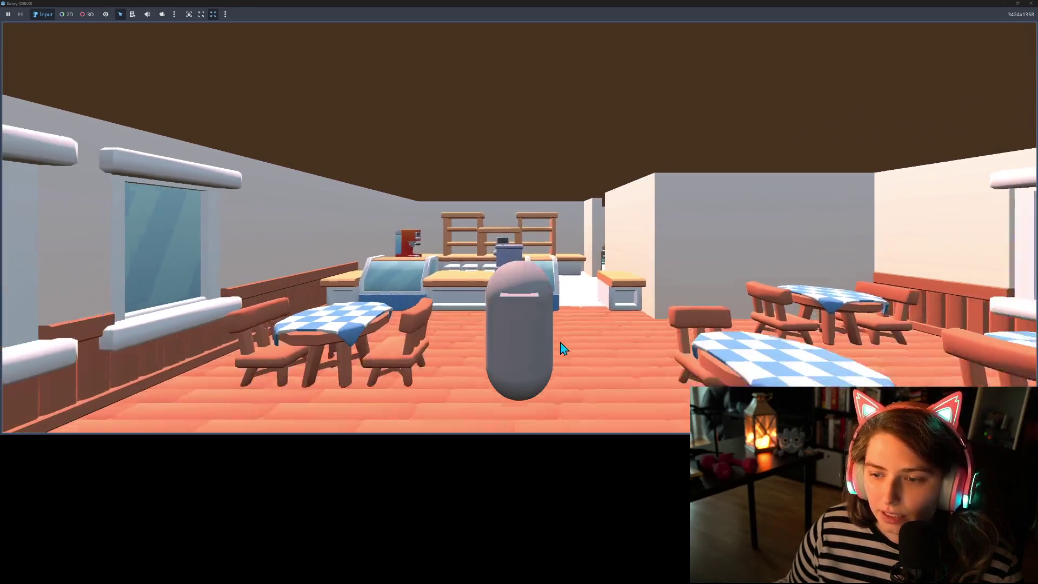
- Walk between the counter and the door, back up to view the whole room, then stop the game
key(s)
key(w)
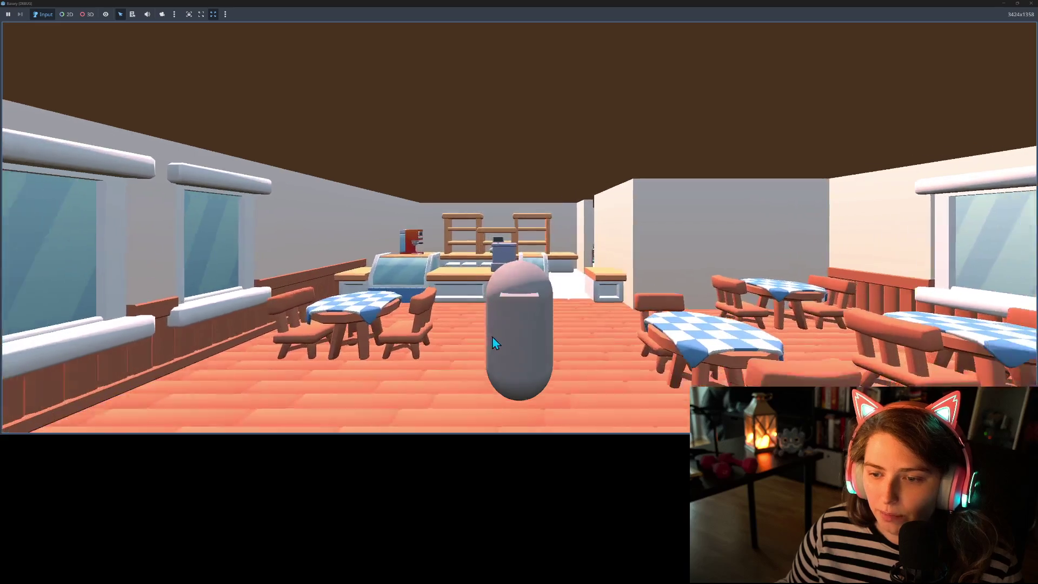
key(s)
key(d)
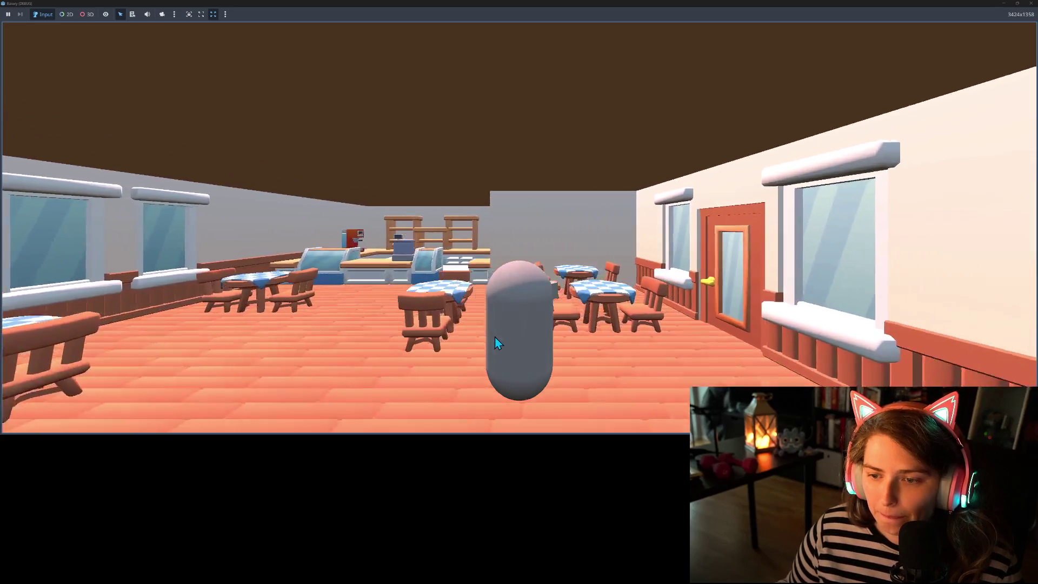
key(d)
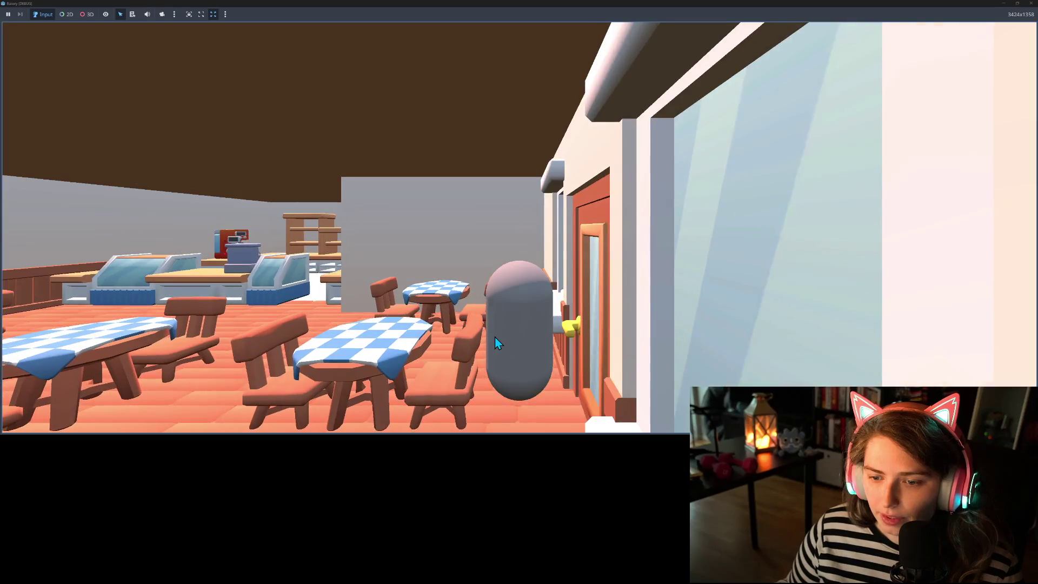
key(a)
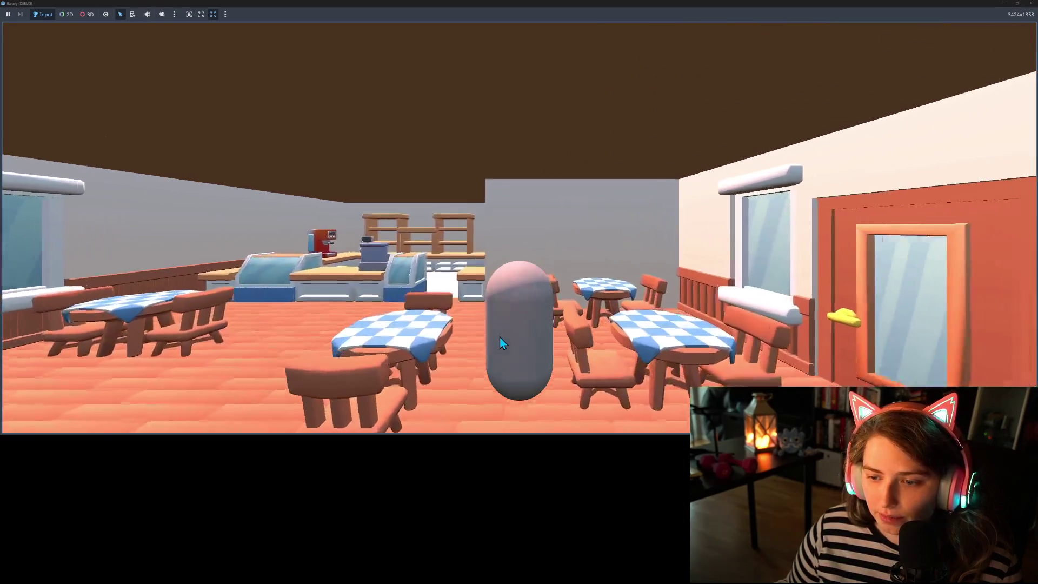
key(d)
key(a)
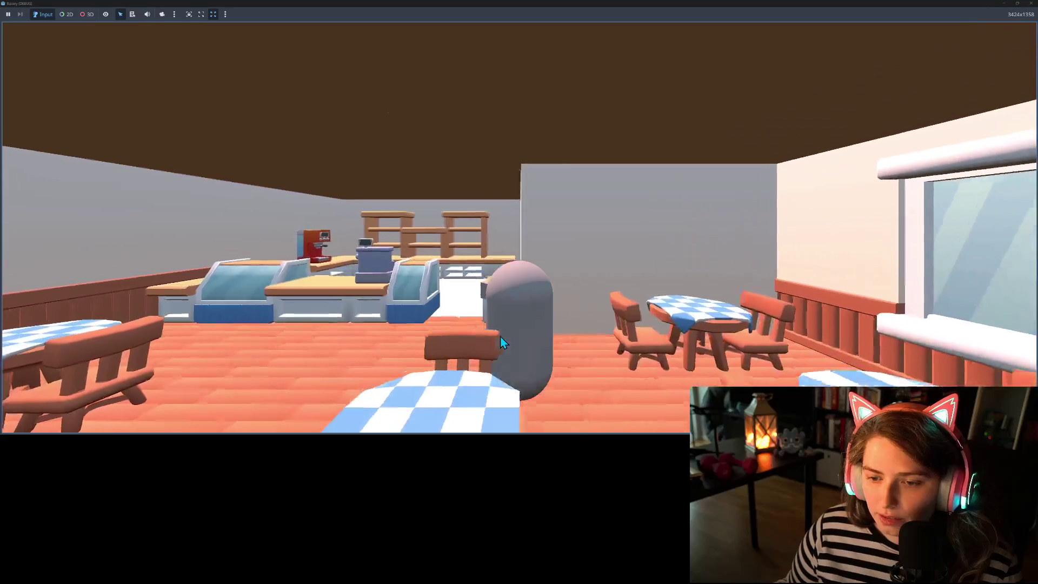
key(s)
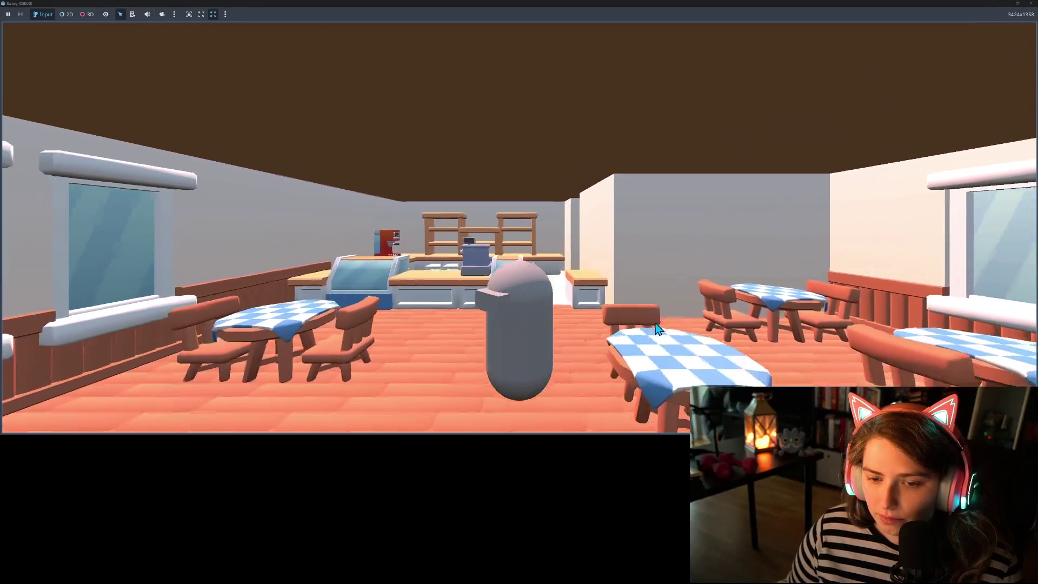
key(s)
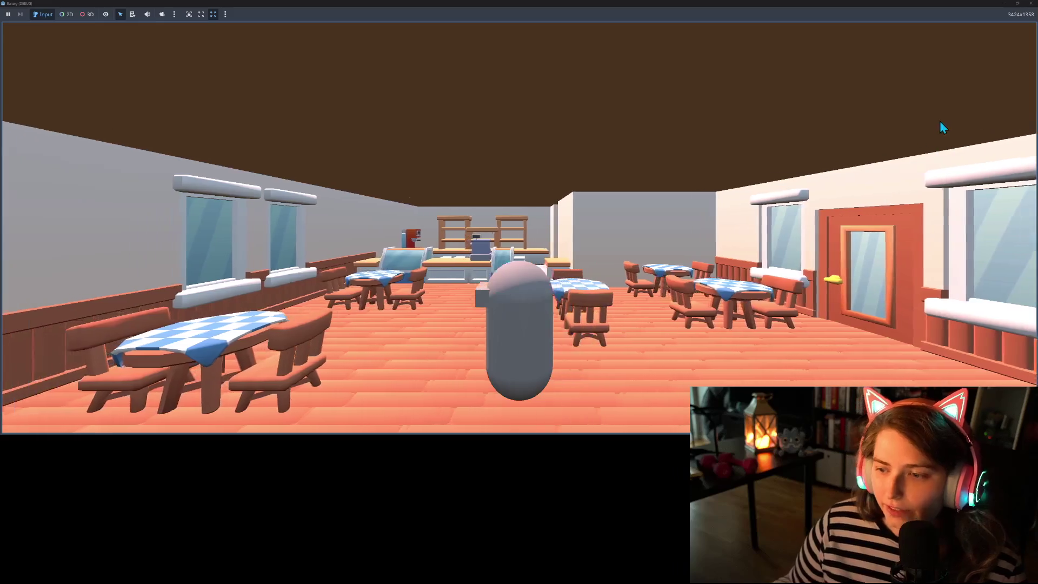
key(F8)
- Turn the view toward the tables and door, select table_b, and fly through the bakery
mouse_move(547, 273)
mouse_down()
mouse_move(541, 243)
mouse_move(503, 264)
mouse_move(769, 197)
mouse_move(533, 259)
mouse_up()
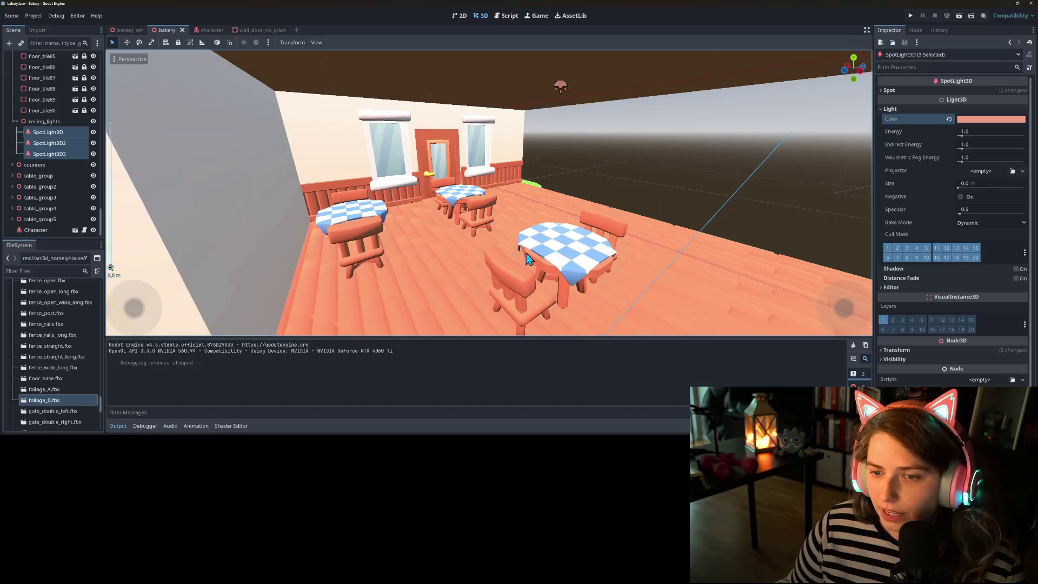
scroll(459, 251, up, 3)
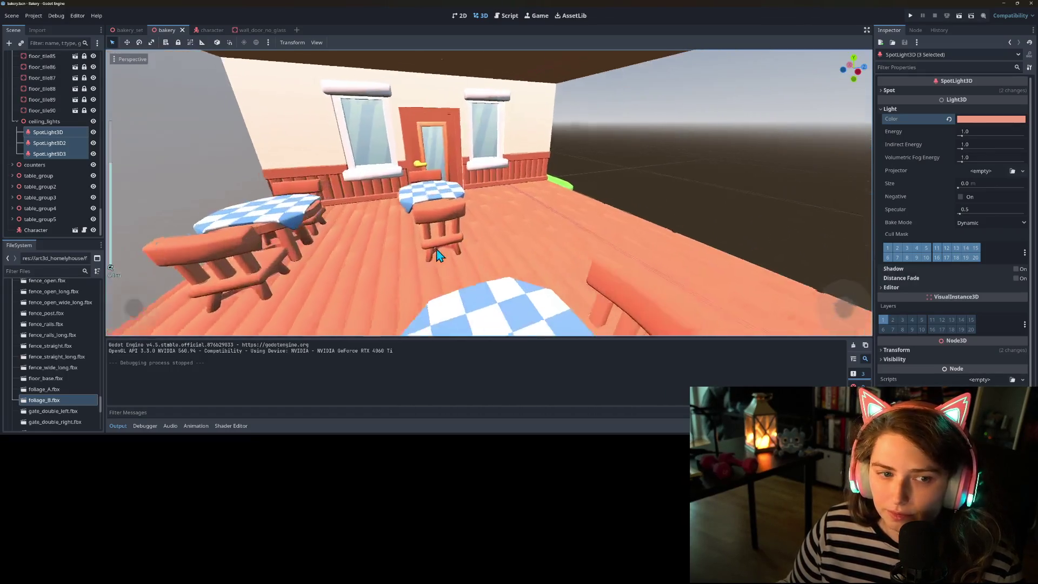
click(428, 253)
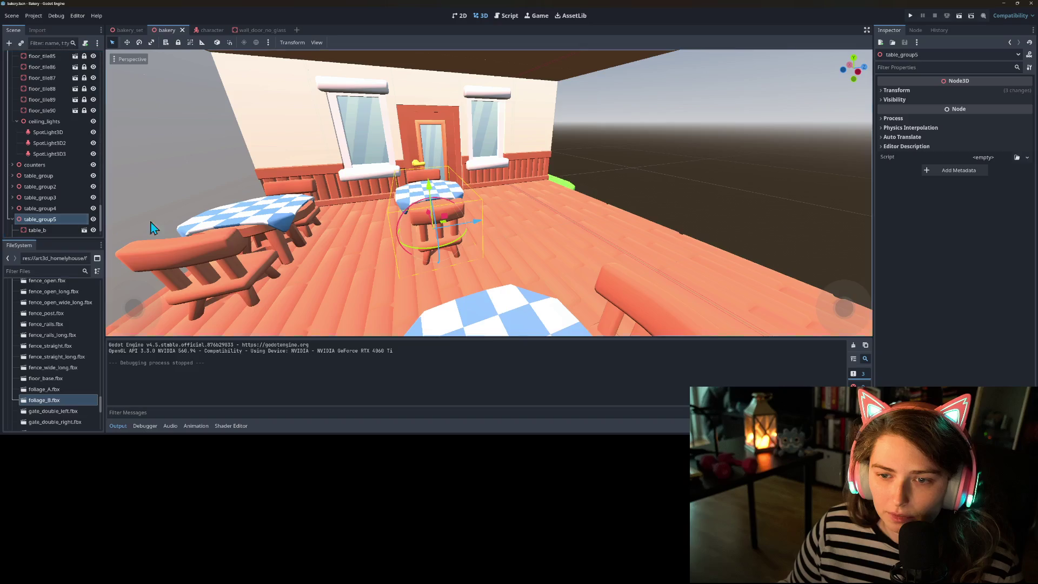
mouse_move(453, 258)
mouse_down()
mouse_move(254, 225)
mouse_move(470, 262)
mouse_move(494, 232)
mouse_move(538, 211)
mouse_move(558, 243)
mouse_move(573, 240)
mouse_up()
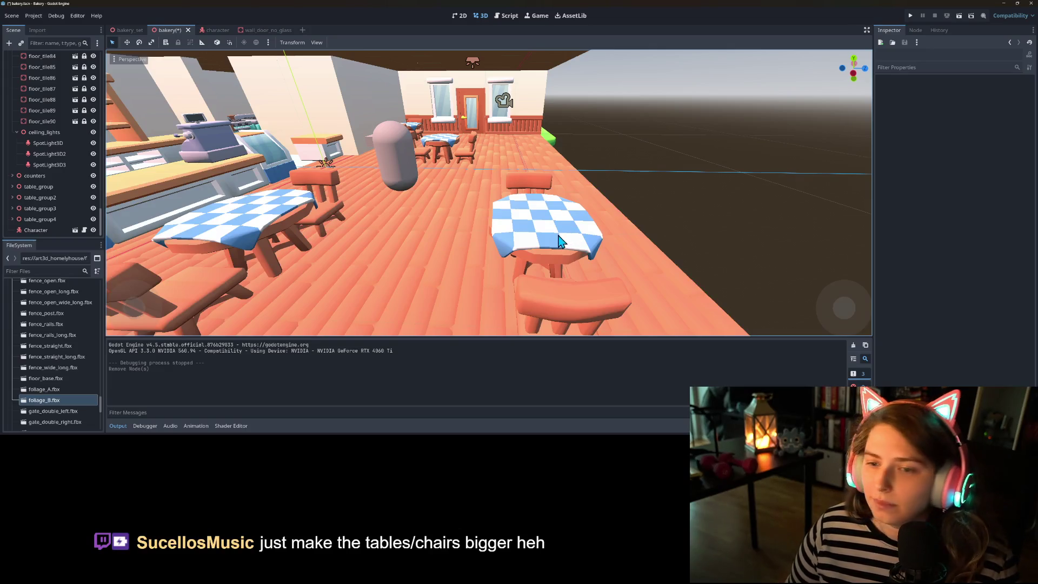
- Frame and orbit around table_group2, then save the bakery scene
double_click(63, 199)
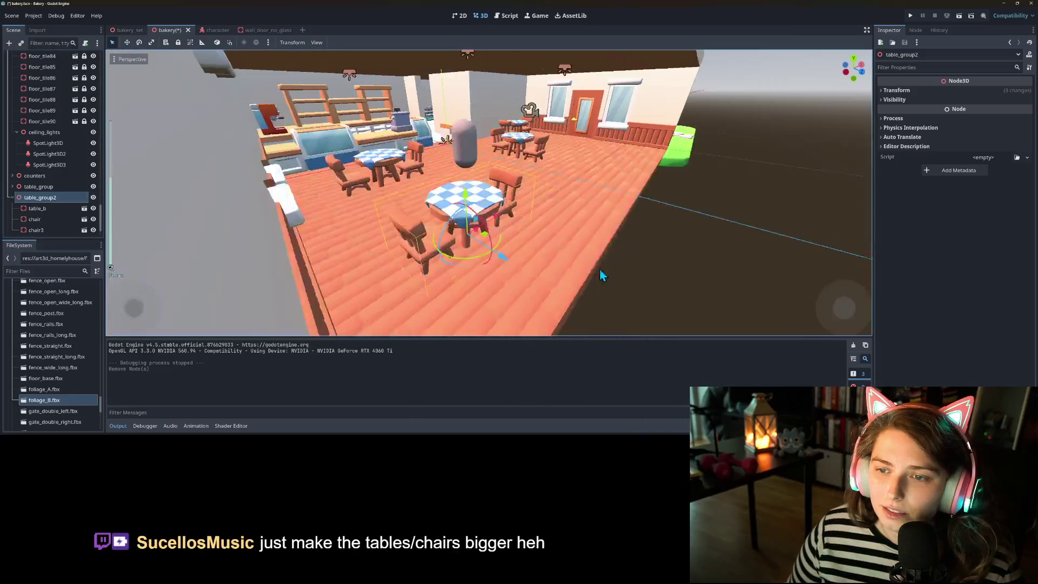
mouse_move(603, 276)
mouse_down()
mouse_move(557, 268)
mouse_move(580, 271)
mouse_move(565, 245)
mouse_move(537, 250)
mouse_move(476, 159)
mouse_up()
key(ctrl+s)
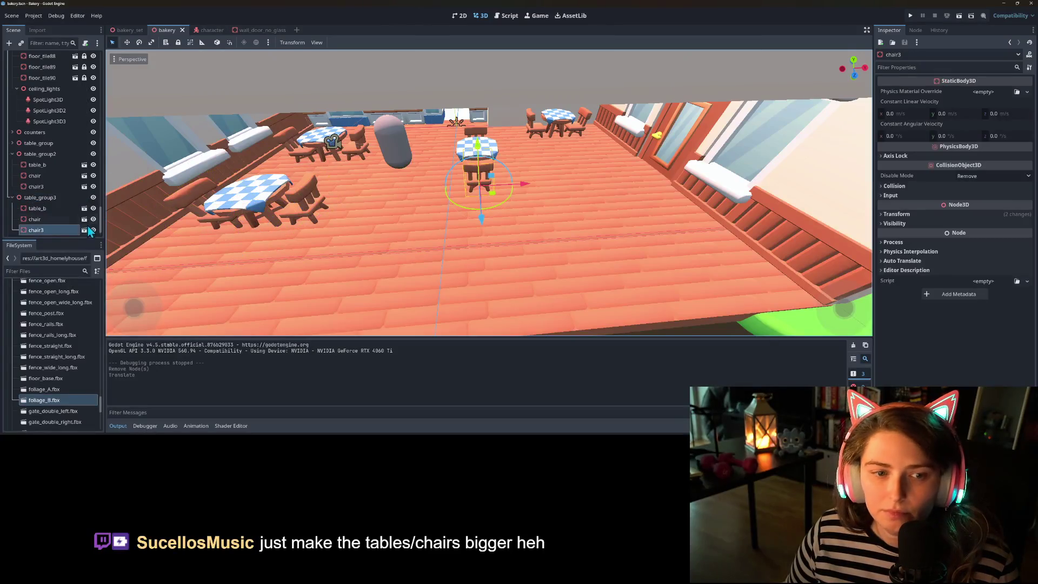
- Reposition table_group3 and table_group4 on the dining floor and save the scene
click(53, 200)
key(f)
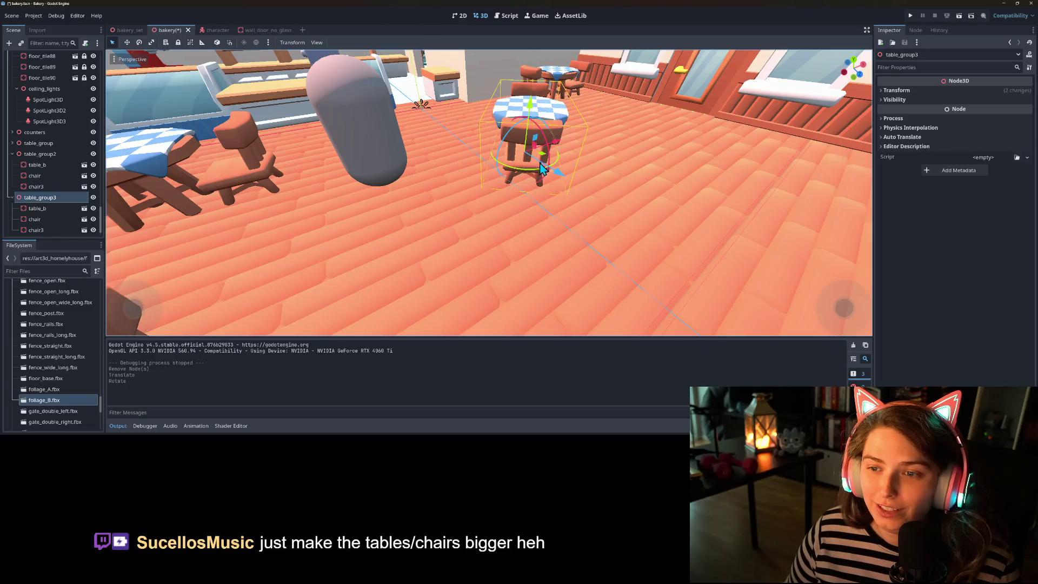
drag(543, 163, 481, 205)
mouse_move(686, 301)
mouse_down()
mouse_move(443, 244)
mouse_move(525, 245)
mouse_move(449, 251)
mouse_move(519, 255)
mouse_move(448, 251)
mouse_up()
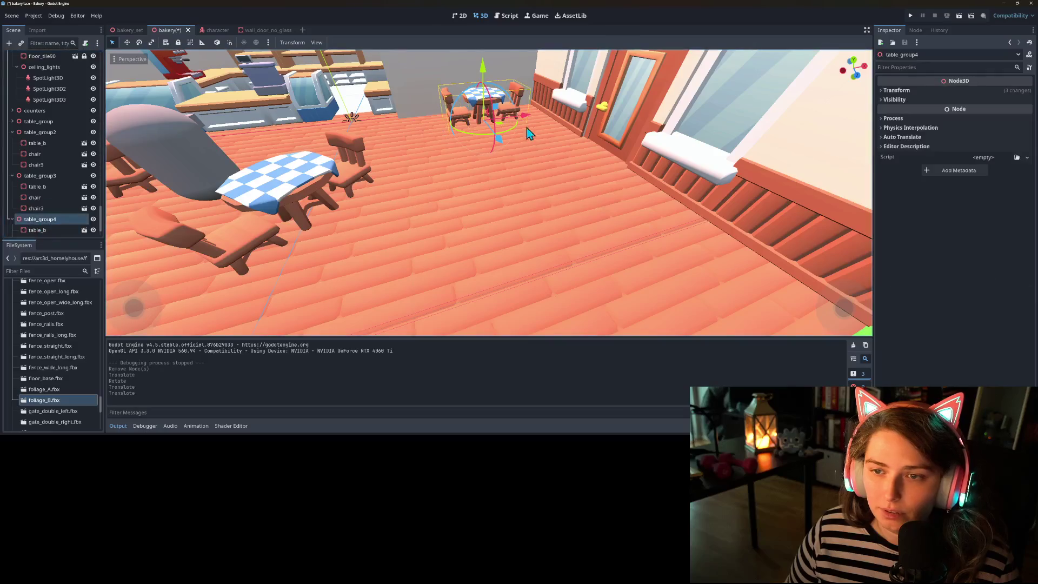
mouse_move(514, 123)
mouse_down()
mouse_move(521, 118)
mouse_move(503, 123)
mouse_move(510, 115)
mouse_move(483, 94)
mouse_move(476, 114)
mouse_move(340, 155)
mouse_move(404, 196)
mouse_move(363, 204)
mouse_move(503, 225)
mouse_move(573, 208)
mouse_move(452, 184)
mouse_up()
key(ctrl+s)
scroll(511, 130, down, 5)
scroll(483, 106, up, 5)
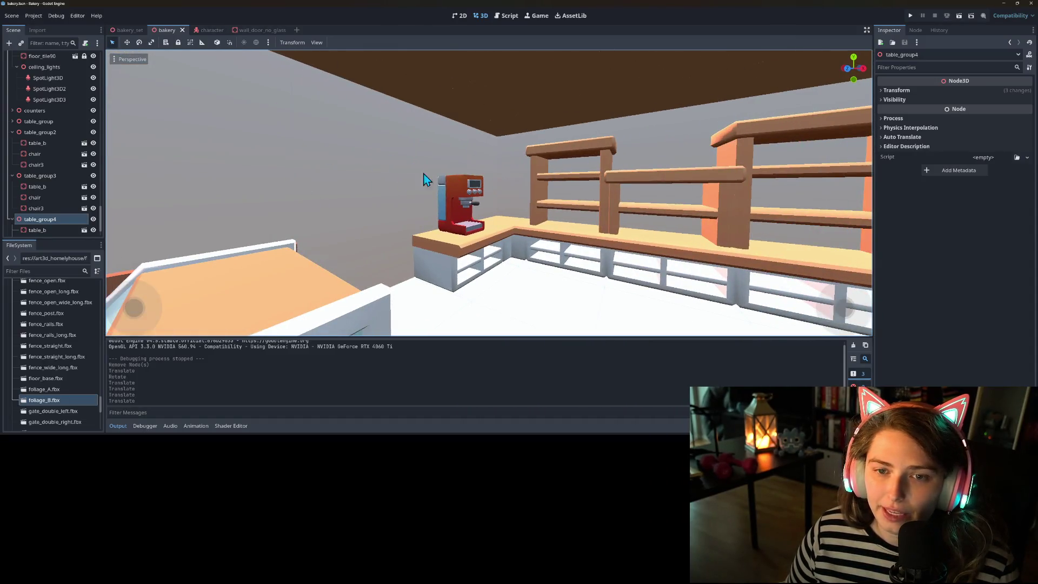
- Switch between the wall_door_no_glass, bakery_set and bakery scene tabs, then select SpotLight3D3
click(261, 30)
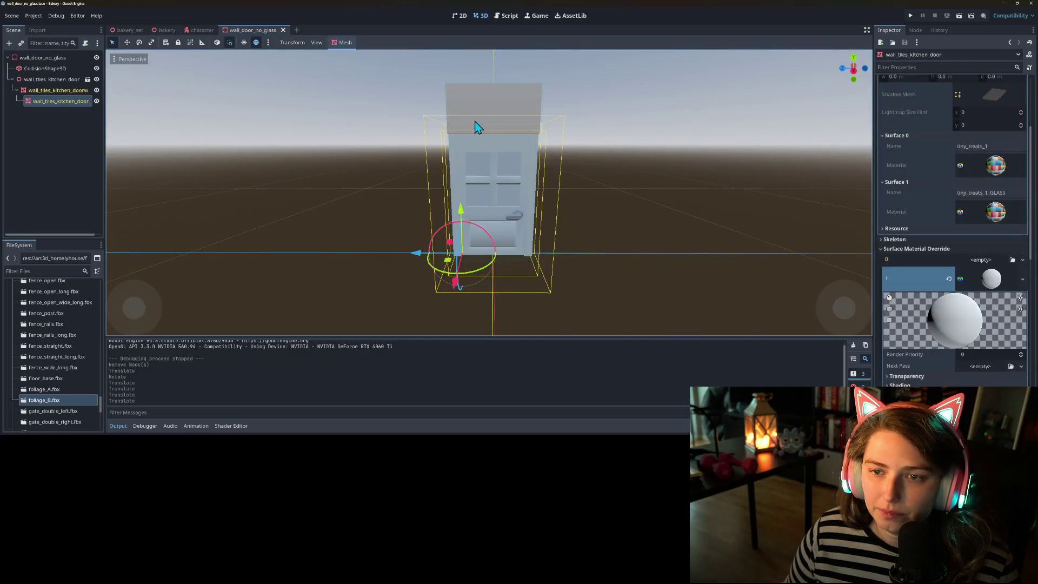
click(131, 30)
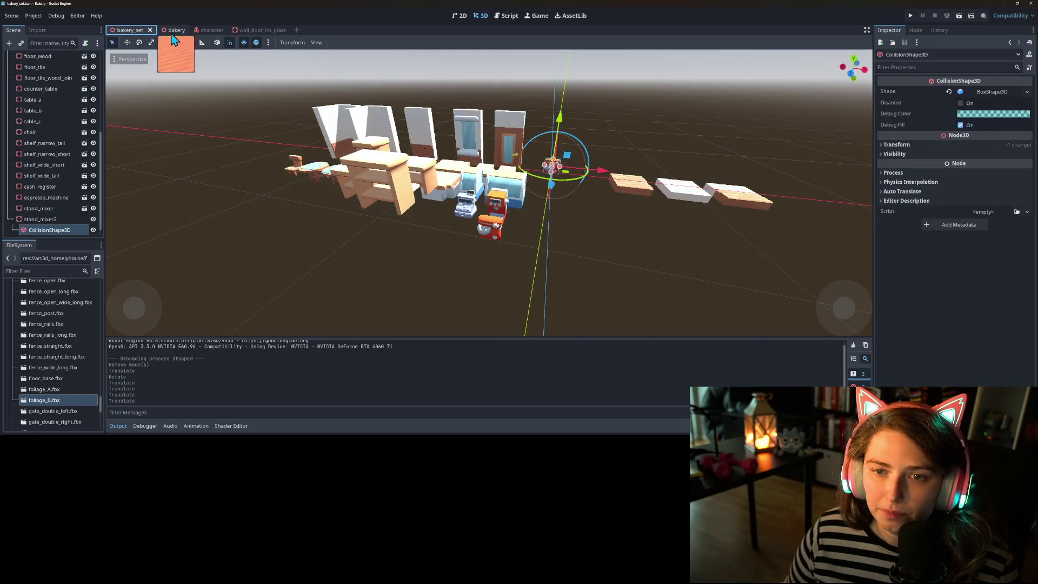
click(174, 31)
scroll(625, 292, up, 5)
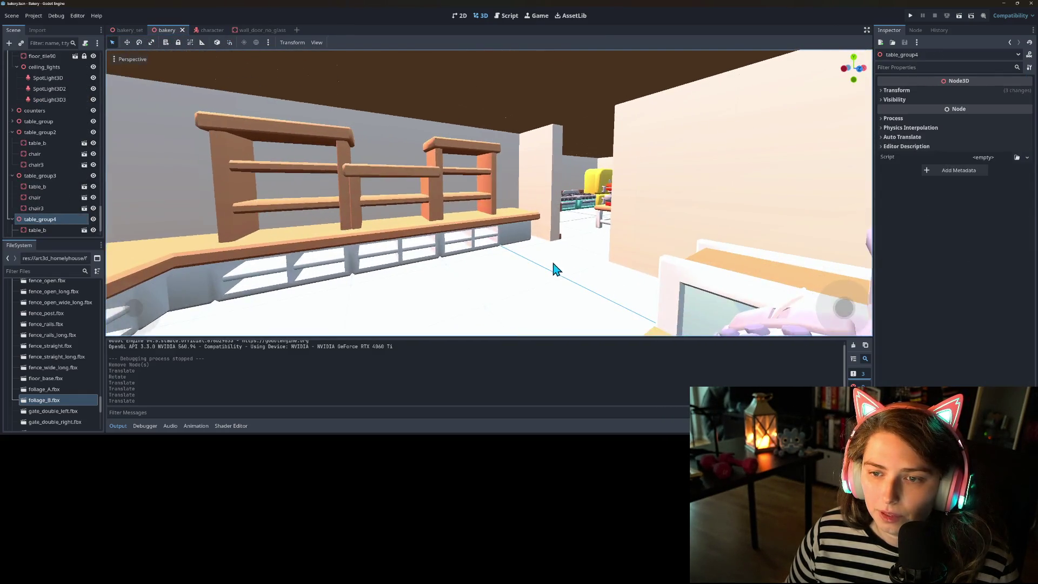
scroll(605, 271, down, 5)
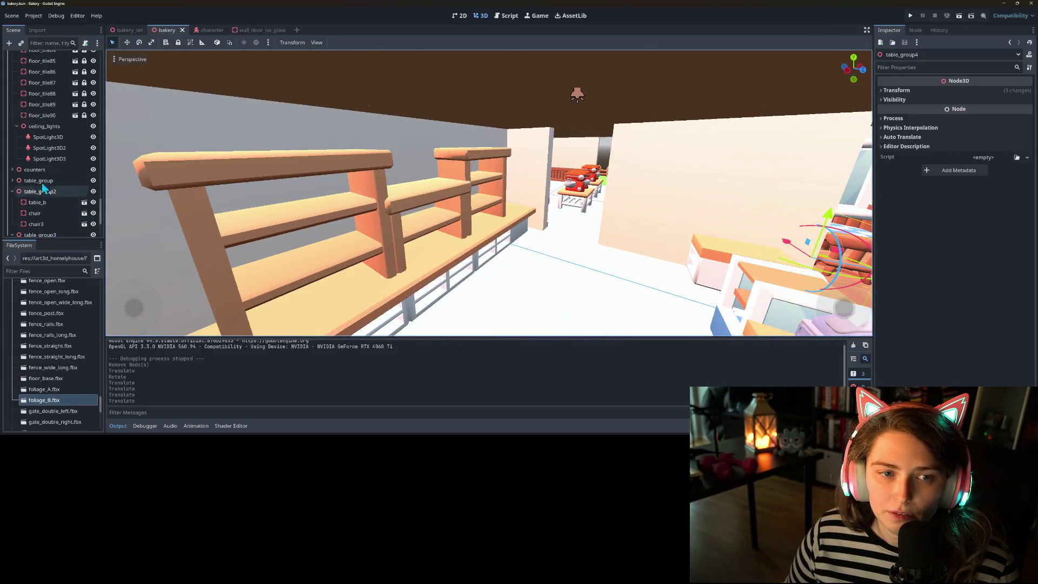
click(50, 160)
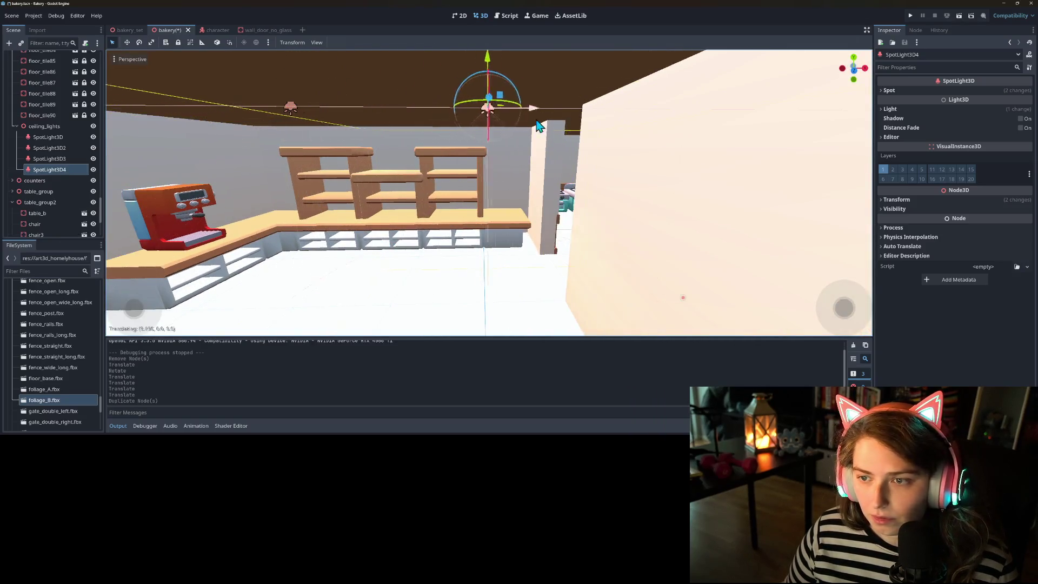
scroll(595, 191, down, 5)
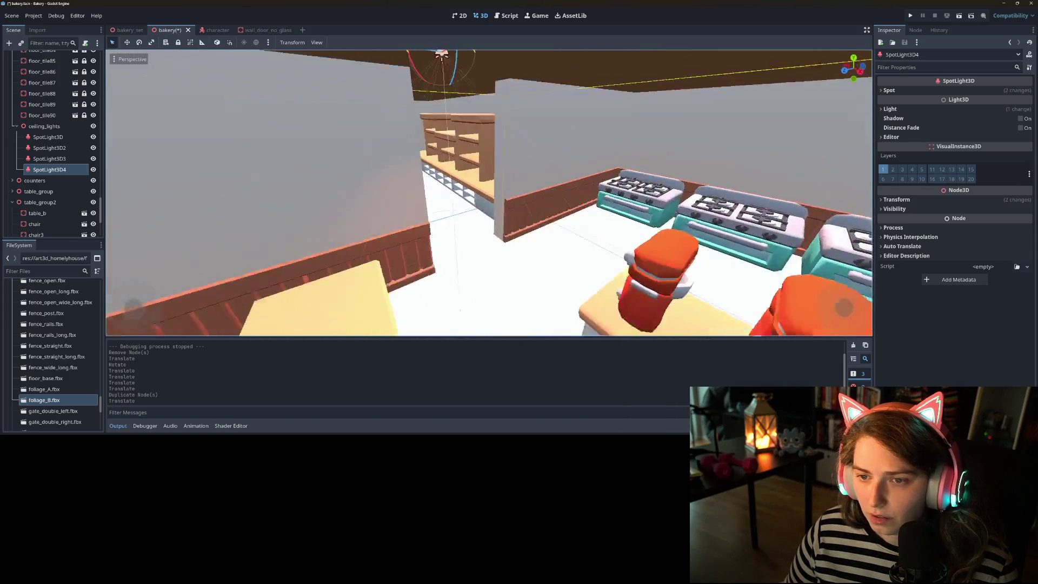
scroll(568, 200, up, 2)
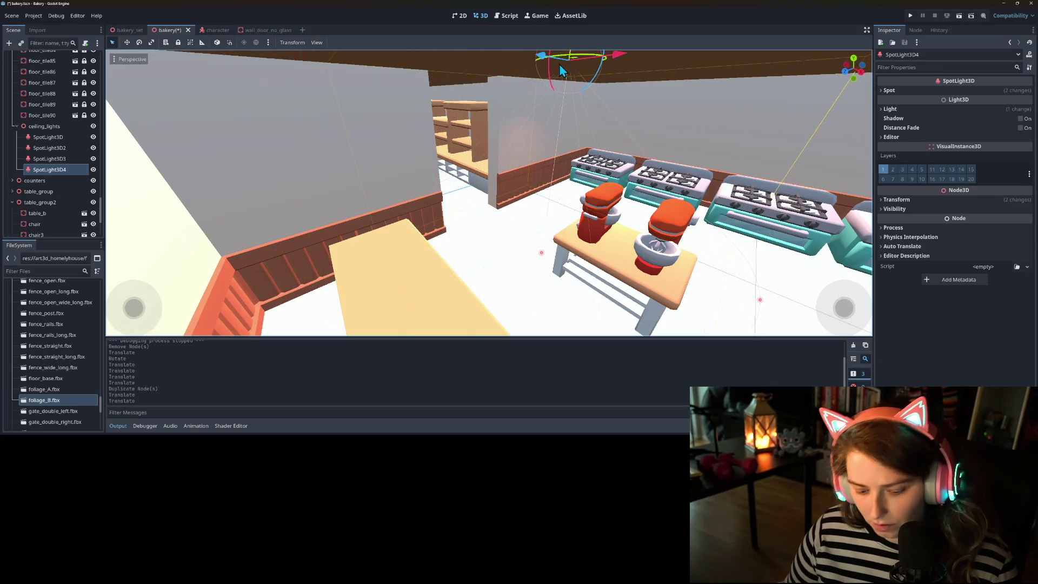
- Move SpotLight3D4 over the kitchen mixers along X and Z, then save the bakery scene
key(ctrl+z)
drag(530, 64, 547, 56)
drag(672, 111, 575, 168)
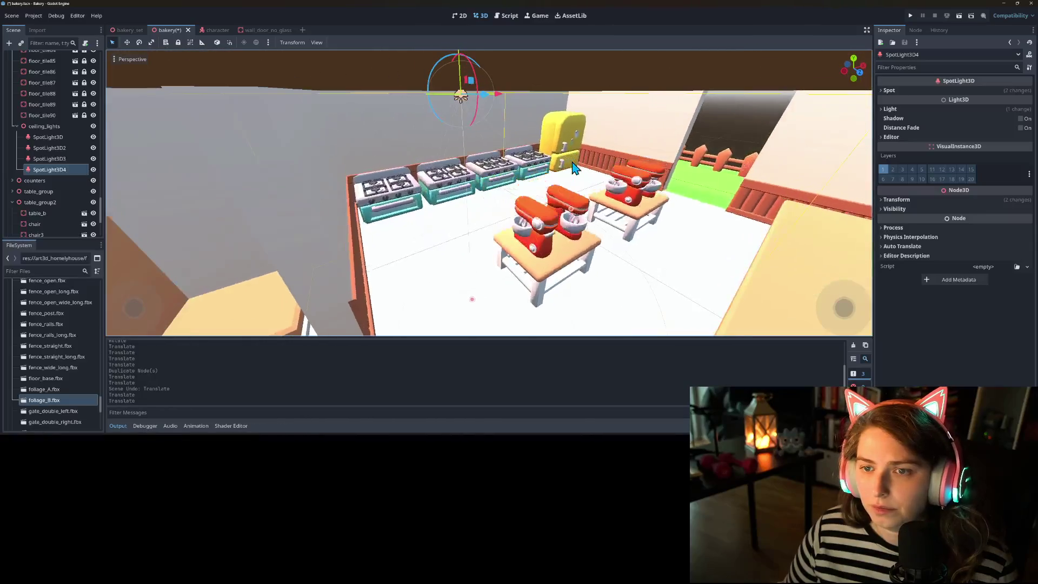
mouse_move(483, 99)
mouse_down()
mouse_move(438, 97)
mouse_move(559, 93)
mouse_up()
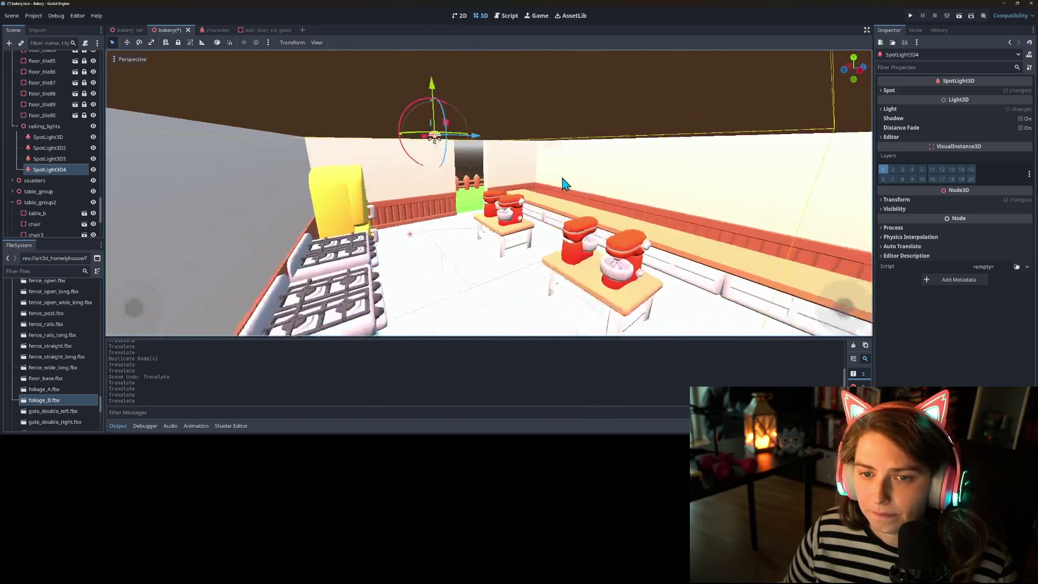
drag(449, 147, 515, 140)
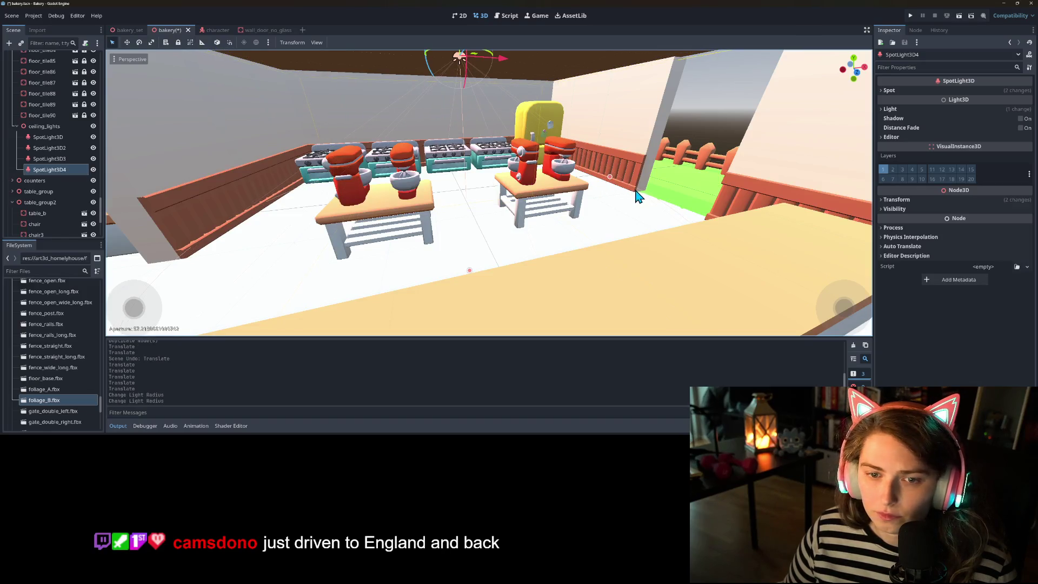
key(ctrl+d)
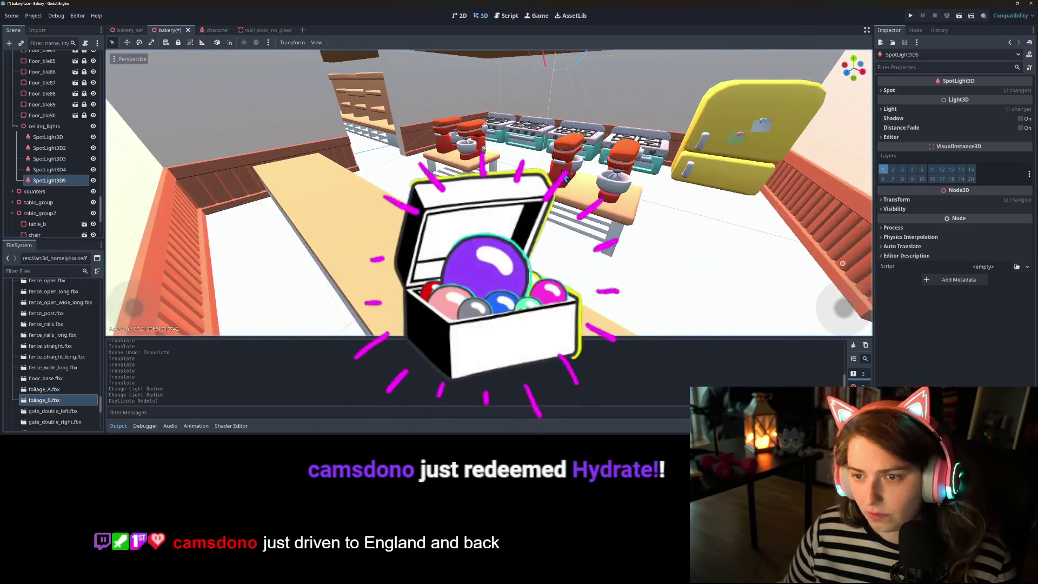
key(ctrl+z)
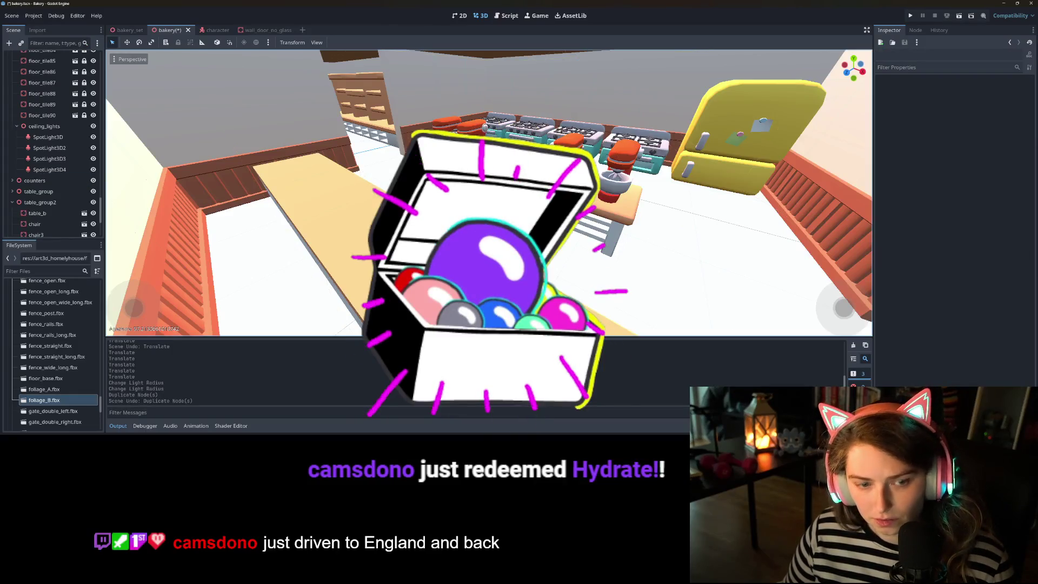
key(ctrl+s)
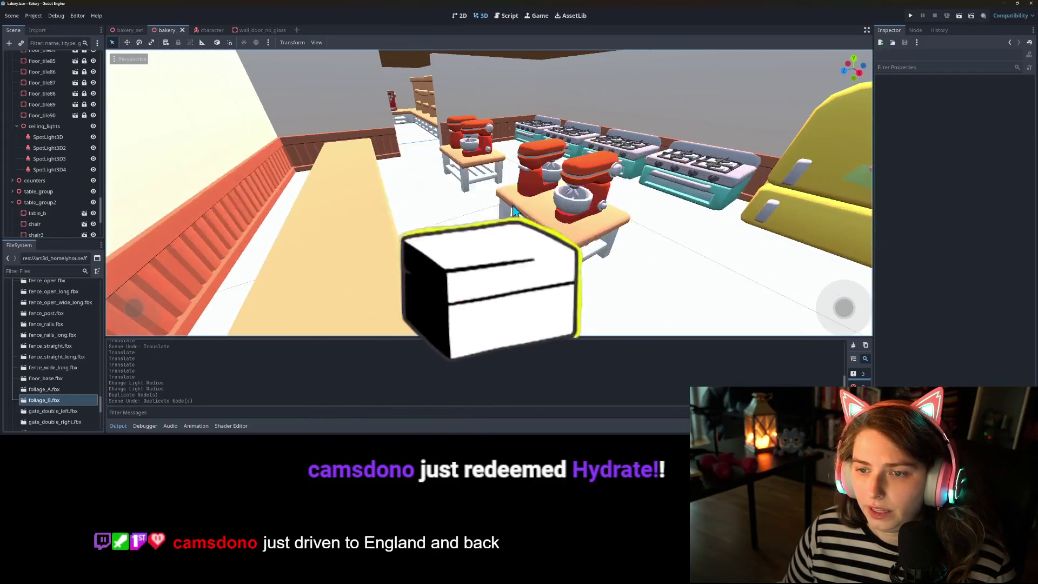
- Unlock counter_table and counter_table2 in the counters group
scroll(54, 179, down, 2)
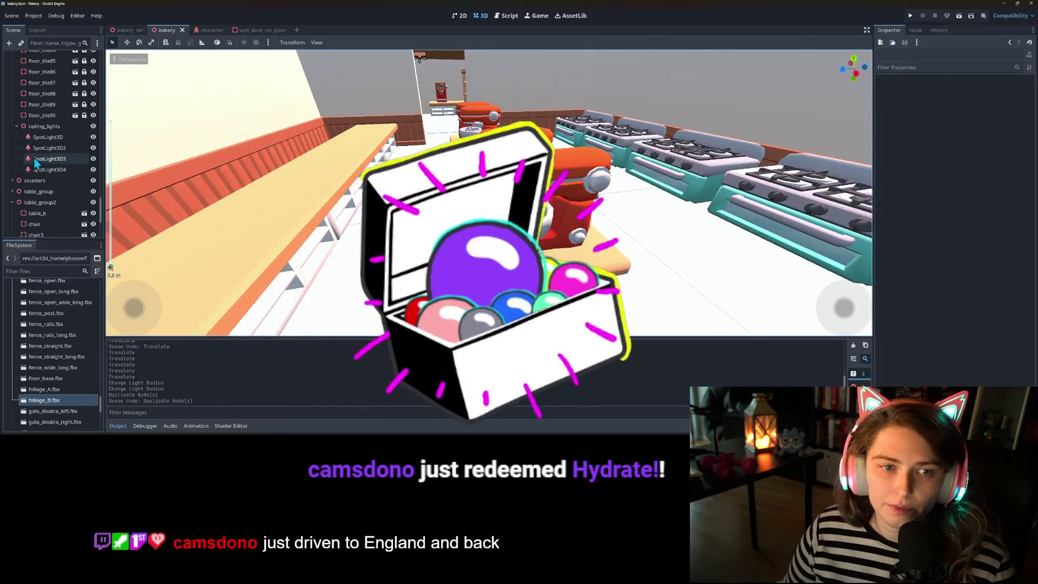
click(12, 134)
scroll(39, 175, down, 2)
scroll(40, 179, down, 7)
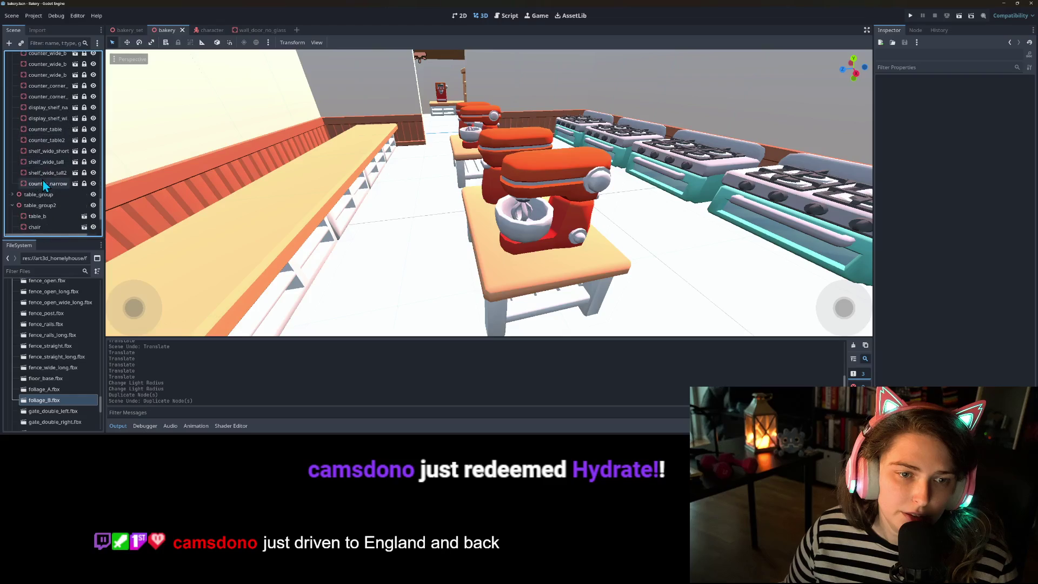
click(46, 129)
shift+click(48, 142)
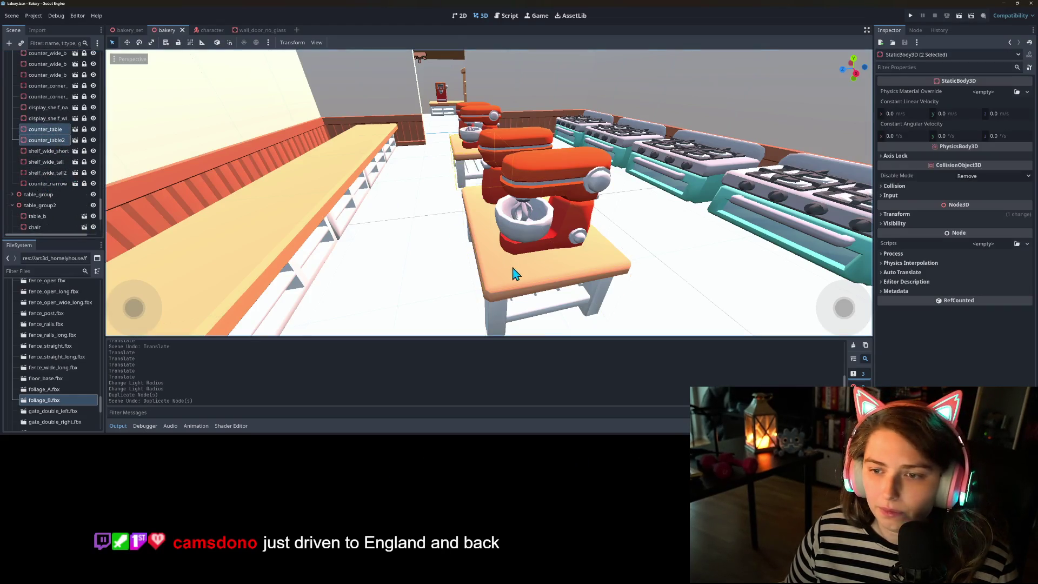
click(84, 129)
click(83, 140)
- Move the two counter tables 0.5 back along Z
mouse_move(452, 219)
mouse_down()
mouse_move(440, 216)
mouse_move(484, 218)
mouse_move(614, 261)
mouse_up()
key(ctrl+z)
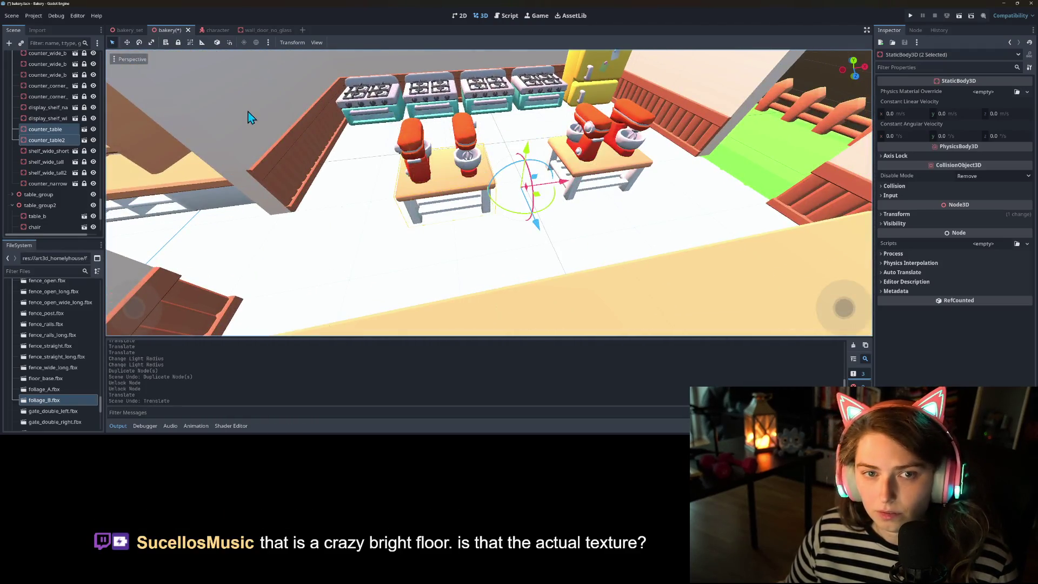
drag(536, 233, 533, 222)
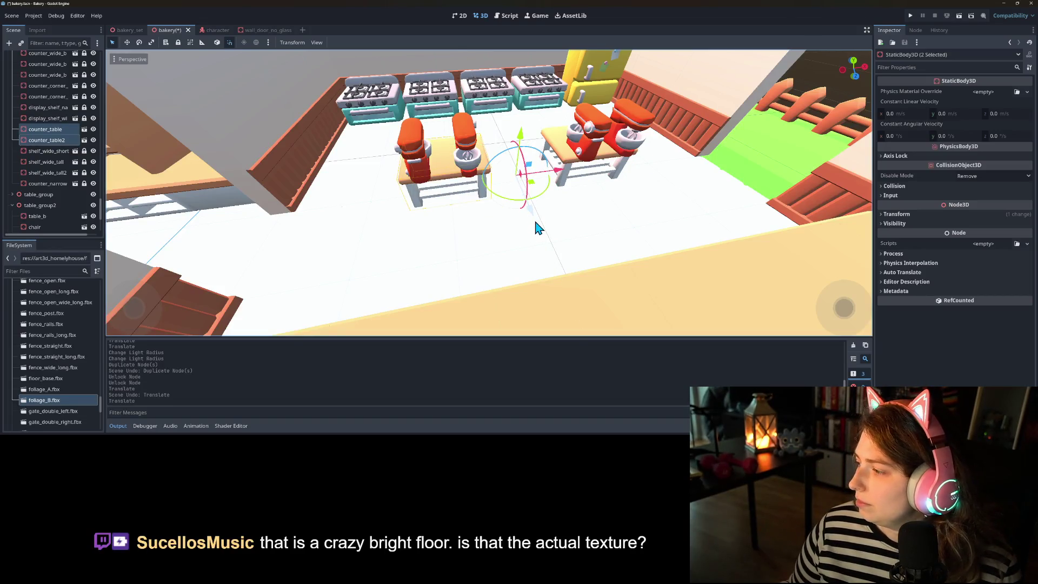
- Move stand_mixer through stand_mixer4 along Z and save the bakery scene
drag(540, 263, 527, 265)
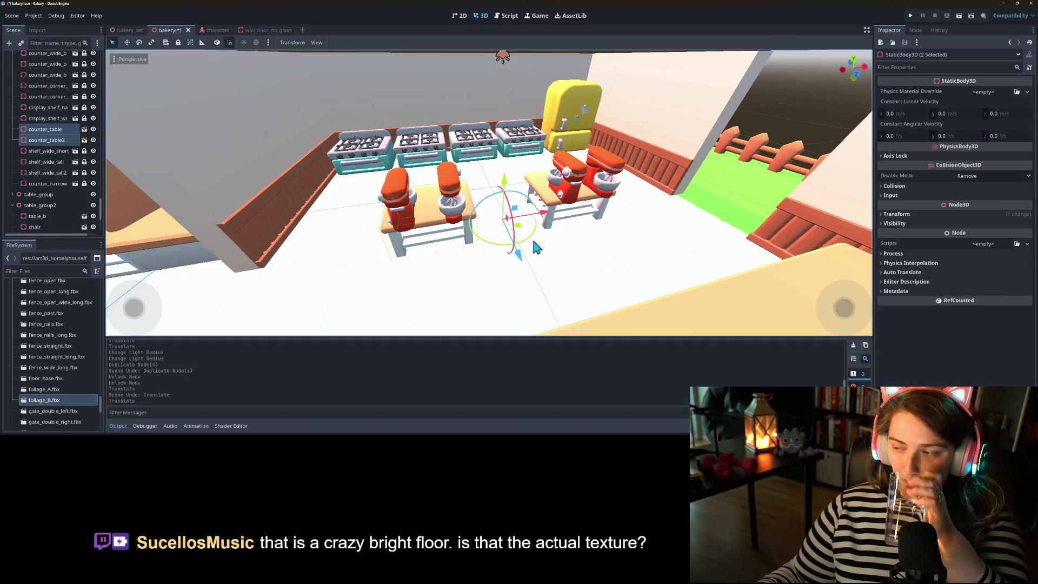
mouse_move(486, 285)
mouse_down()
mouse_move(528, 297)
mouse_move(494, 287)
mouse_move(428, 300)
mouse_move(405, 286)
mouse_move(359, 294)
mouse_move(475, 308)
mouse_move(413, 290)
mouse_move(404, 266)
mouse_move(531, 290)
mouse_move(546, 282)
mouse_up()
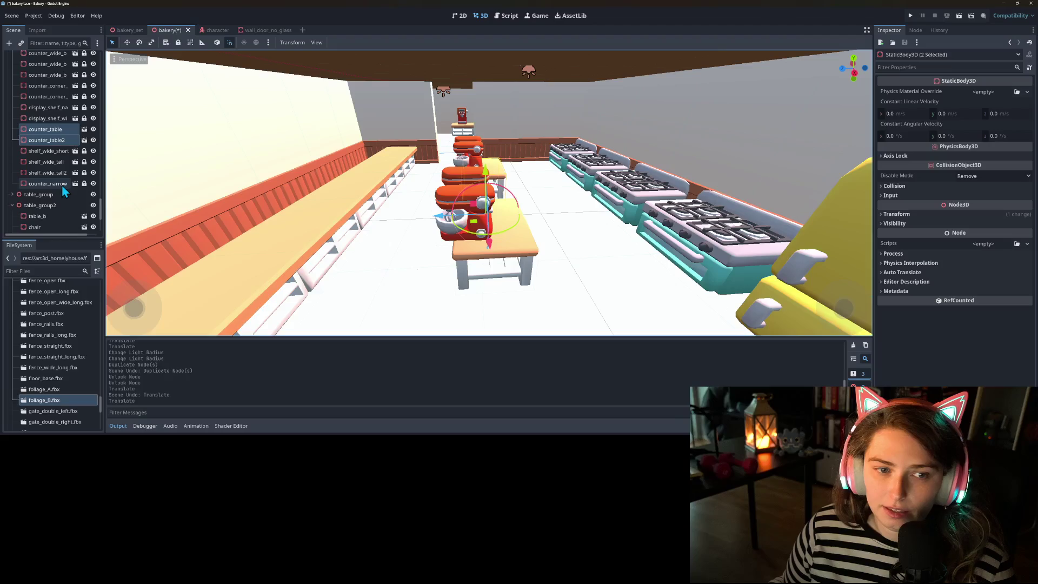
scroll(63, 200, up, 15)
scroll(59, 191, up, 15)
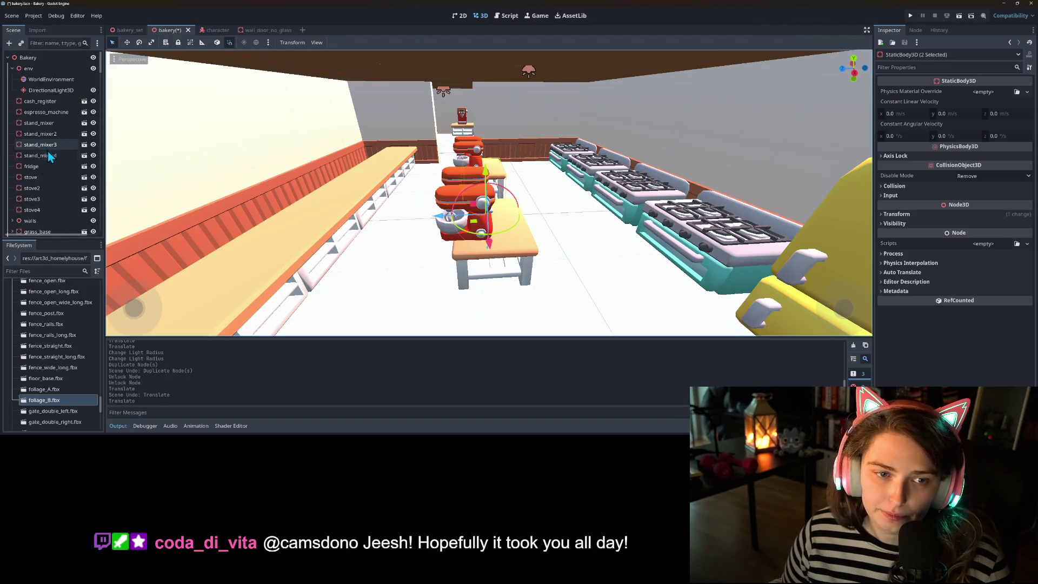
click(49, 155)
shift+click(51, 122)
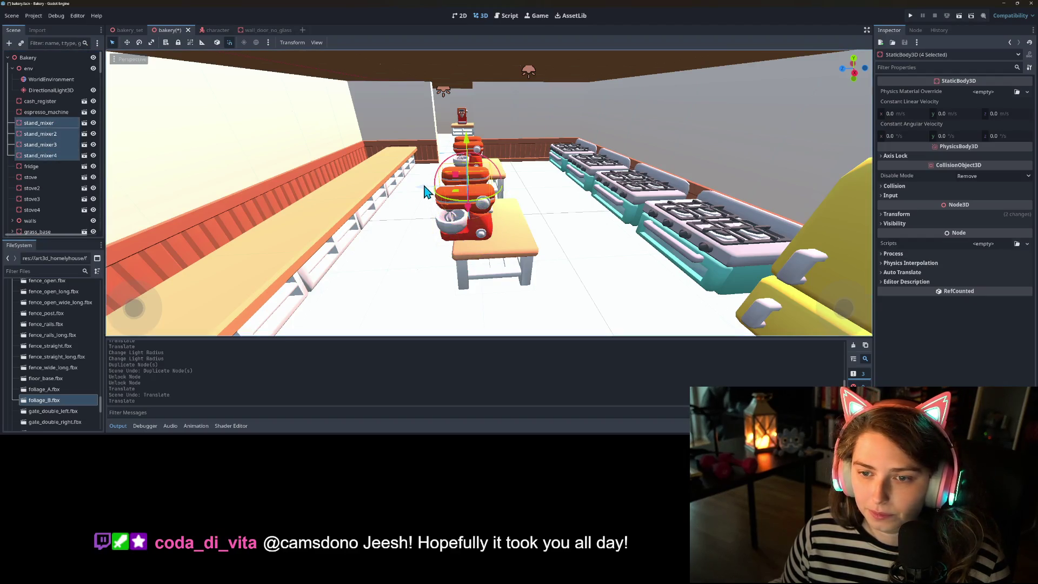
key(g)
key(ctrl+s)
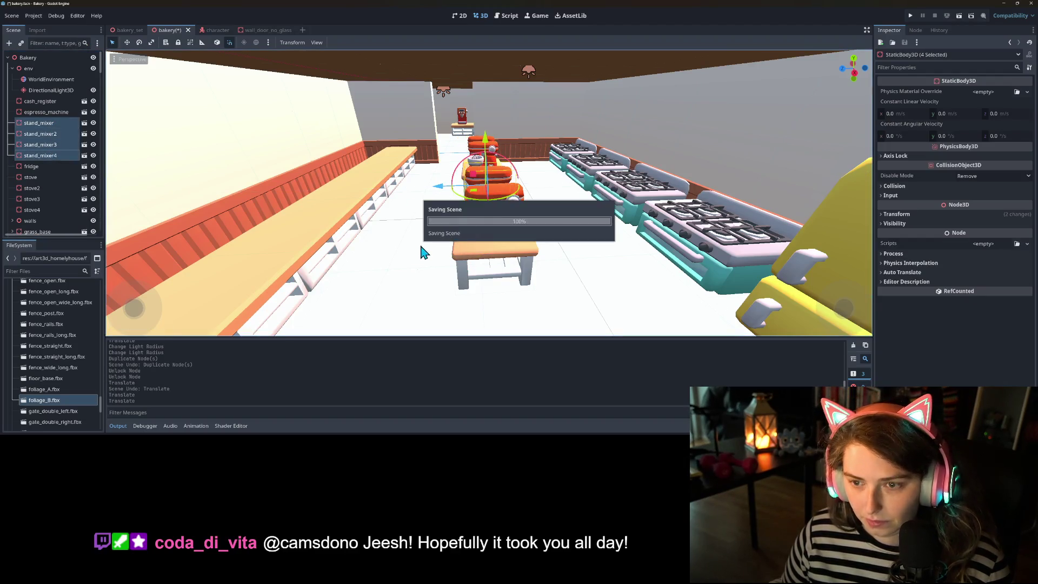
click(50, 89)
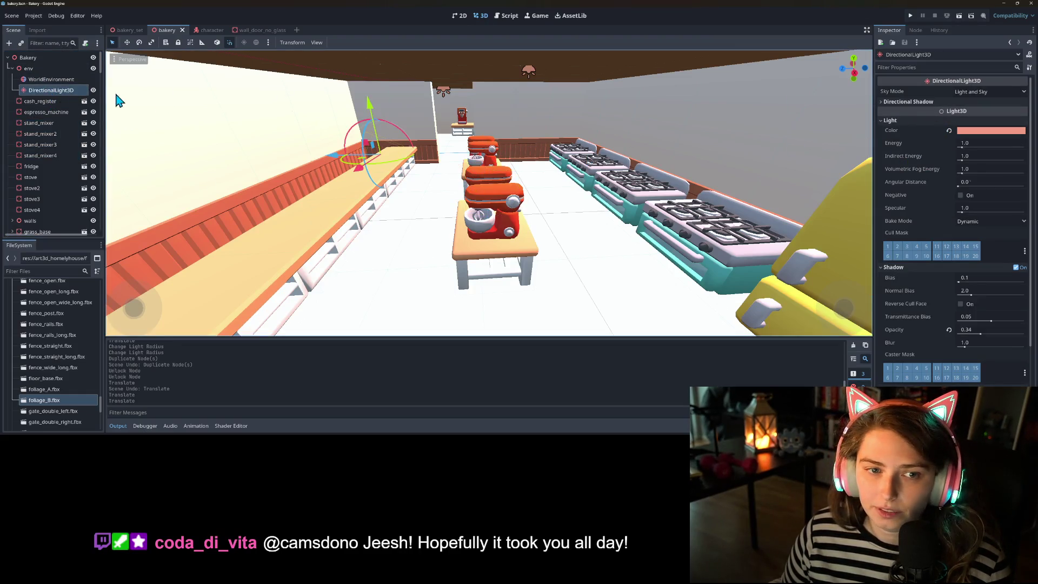
- Hide and re-show the directional light to compare the lighting
click(93, 90)
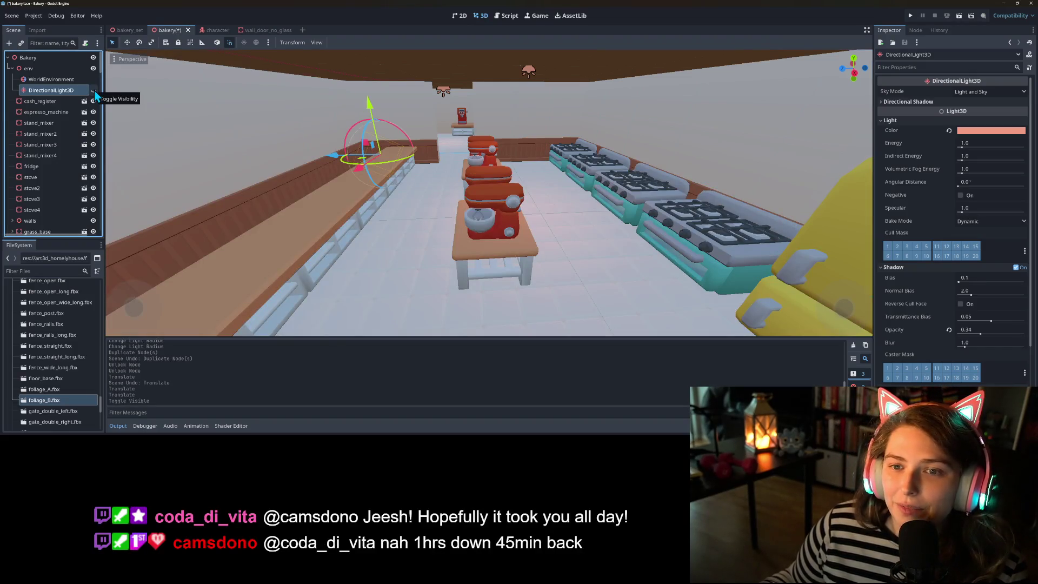
click(94, 89)
scroll(464, 219, up, 3)
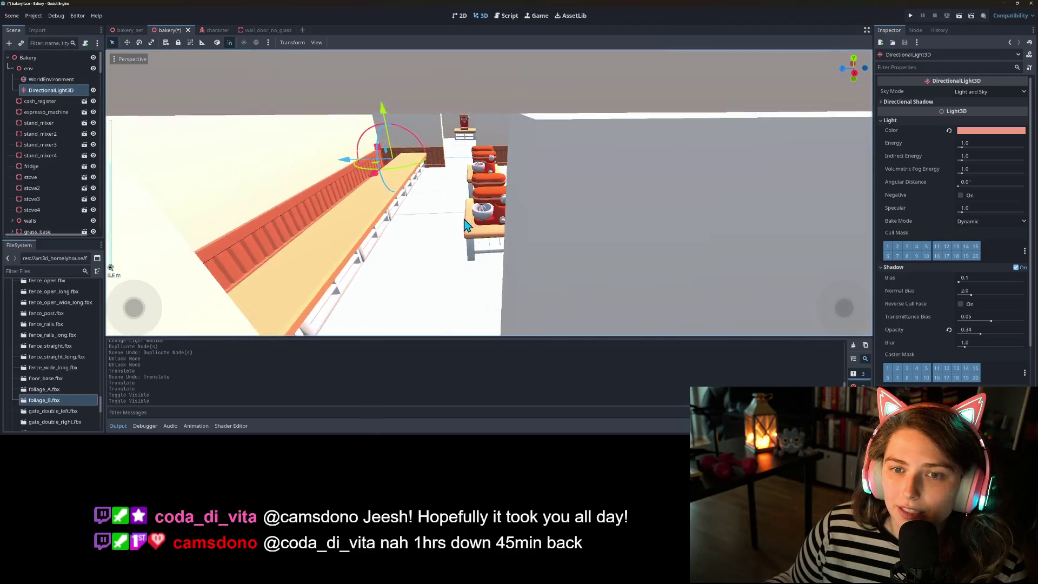
scroll(465, 222, down, 5)
scroll(437, 176, up, 4)
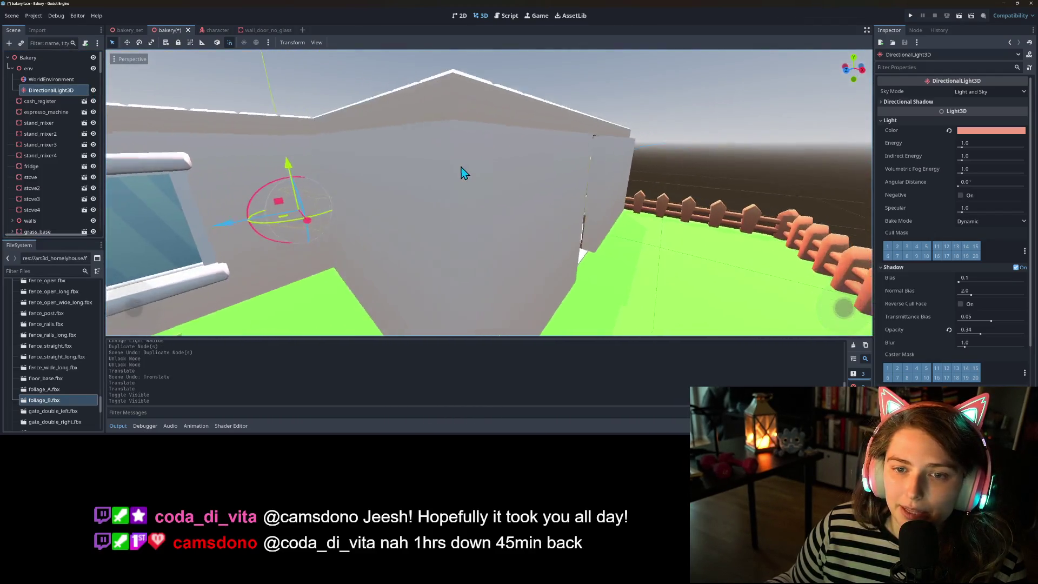
scroll(463, 172, down, 3)
mouse_move(463, 178)
mouse_down()
mouse_move(447, 190)
mouse_move(346, 163)
mouse_move(439, 174)
mouse_move(422, 170)
mouse_up()
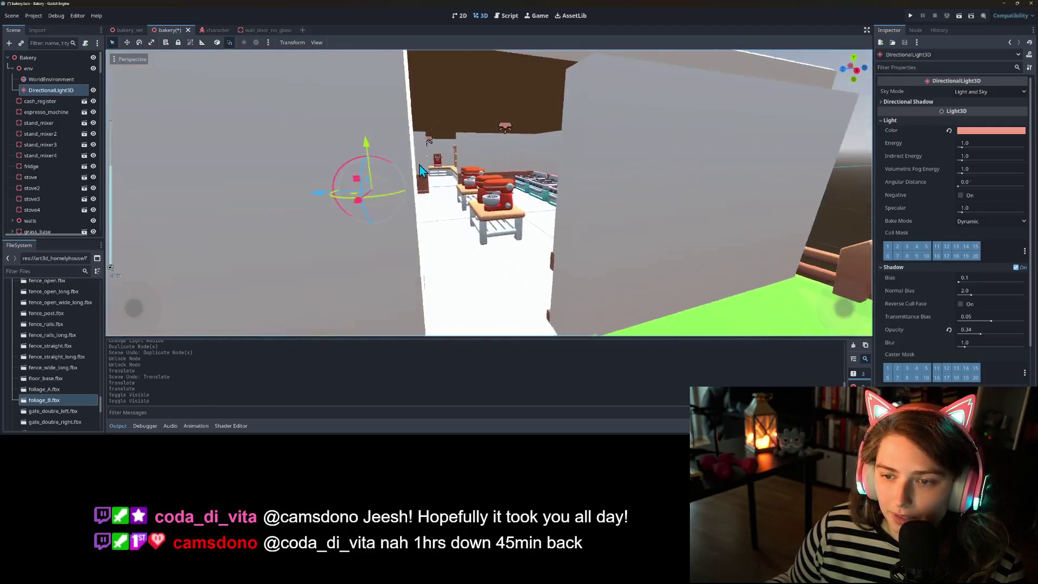
scroll(419, 168, up, 3)
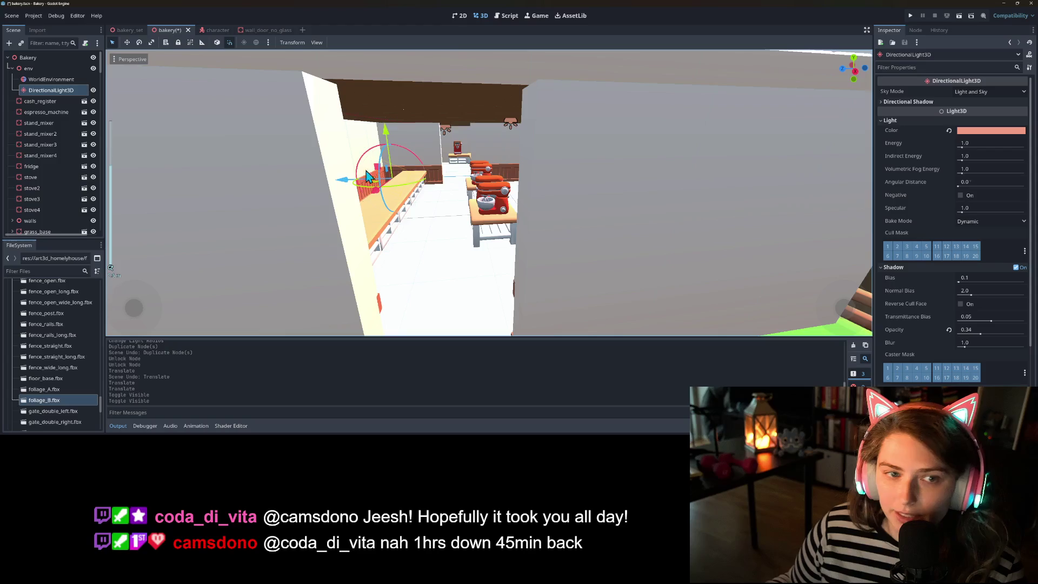
- Unlock the ceiling node and lower it from Y 4.5 to 4.29
click(11, 69)
scroll(17, 142, down, 5)
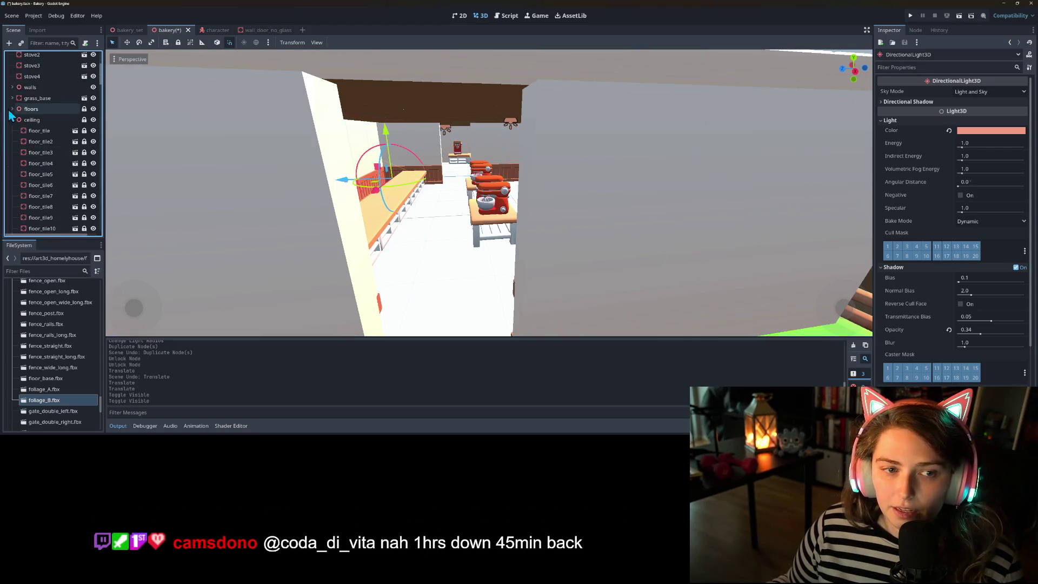
click(84, 120)
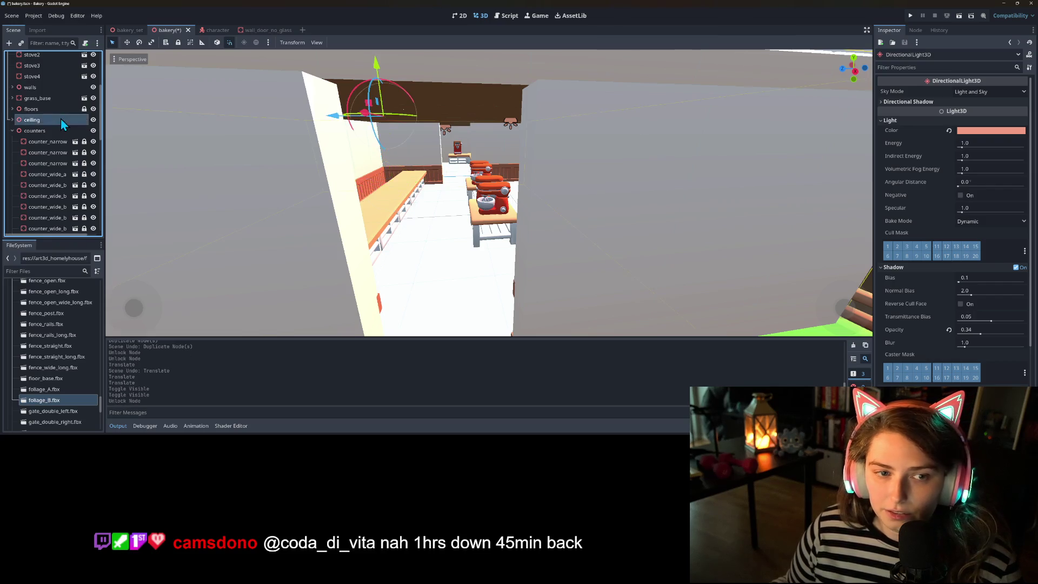
mouse_move(373, 85)
mouse_down()
mouse_move(379, 65)
mouse_move(380, 93)
mouse_move(359, 11)
mouse_move(358, 66)
mouse_up()
scroll(358, 66, down, 5)
scroll(369, 113, up, 10)
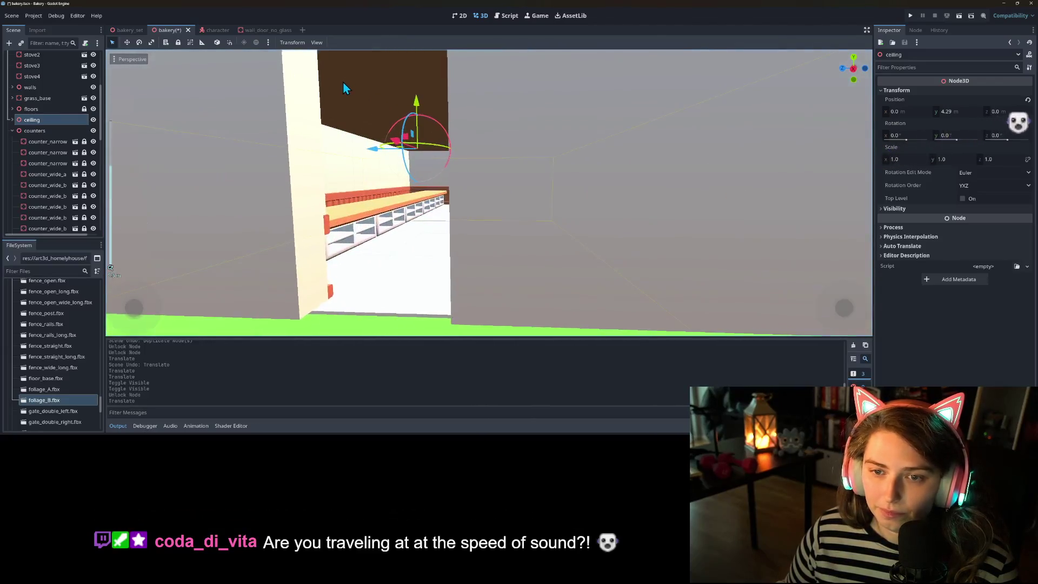
scroll(344, 88, up, 5)
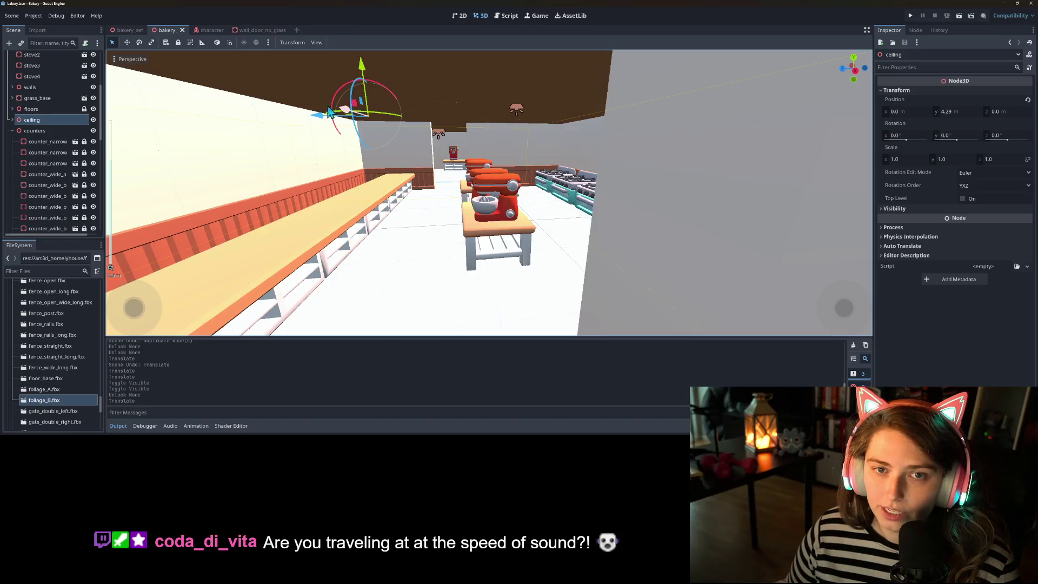
click(11, 120)
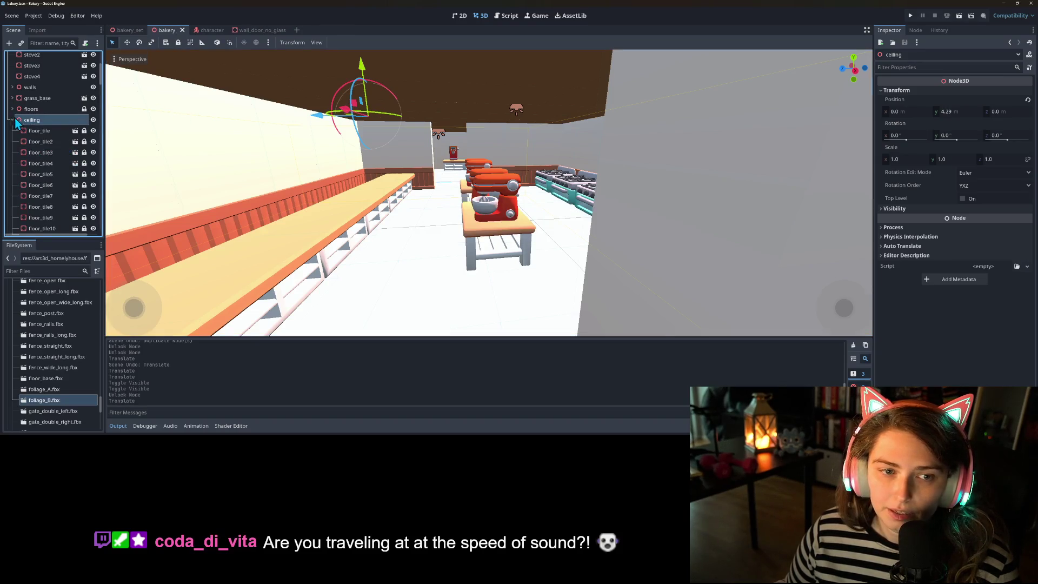
- Make floor_tiled's children editable, set the mesh's Cast Shadow to Double-Sided, and save floor_tile
click(76, 132)
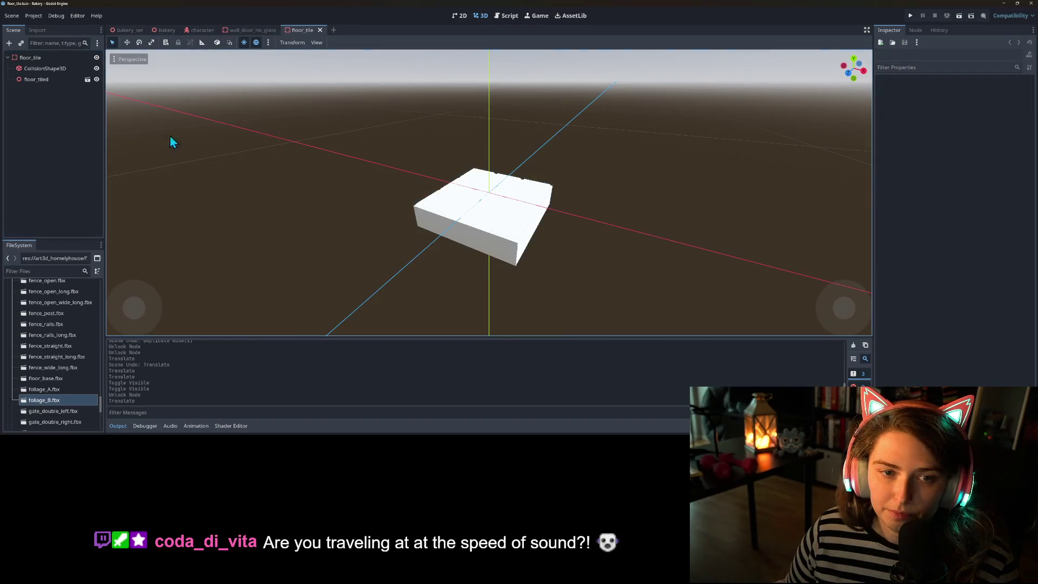
click(44, 79)
right_click(43, 80)
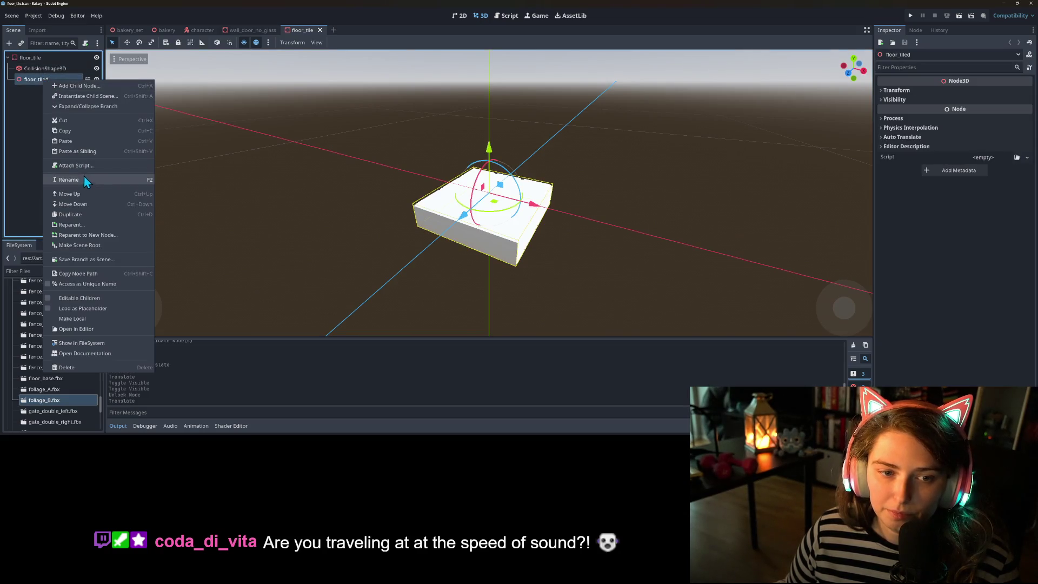
click(79, 298)
click(44, 90)
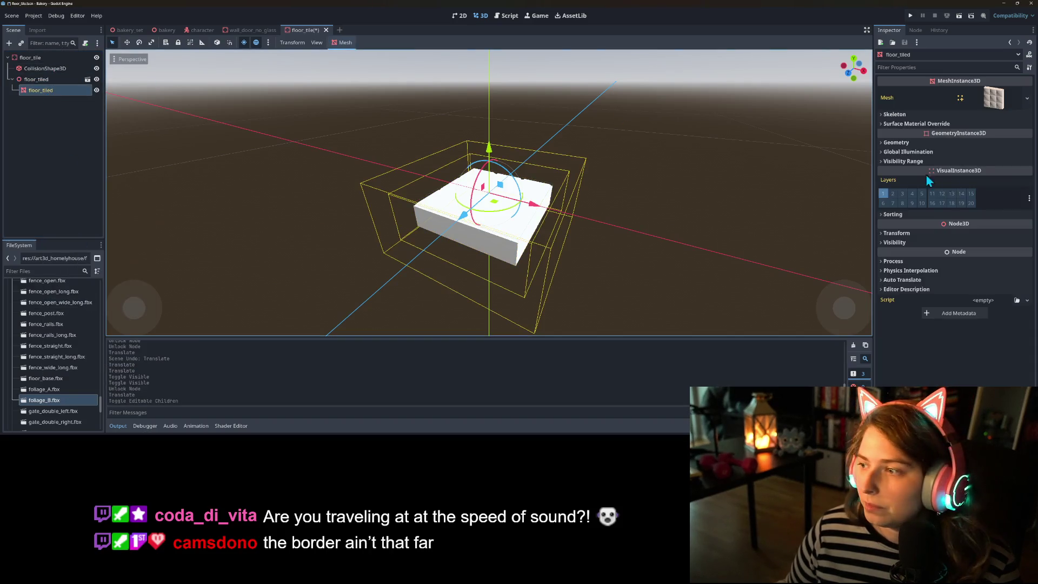
click(897, 143)
click(974, 193)
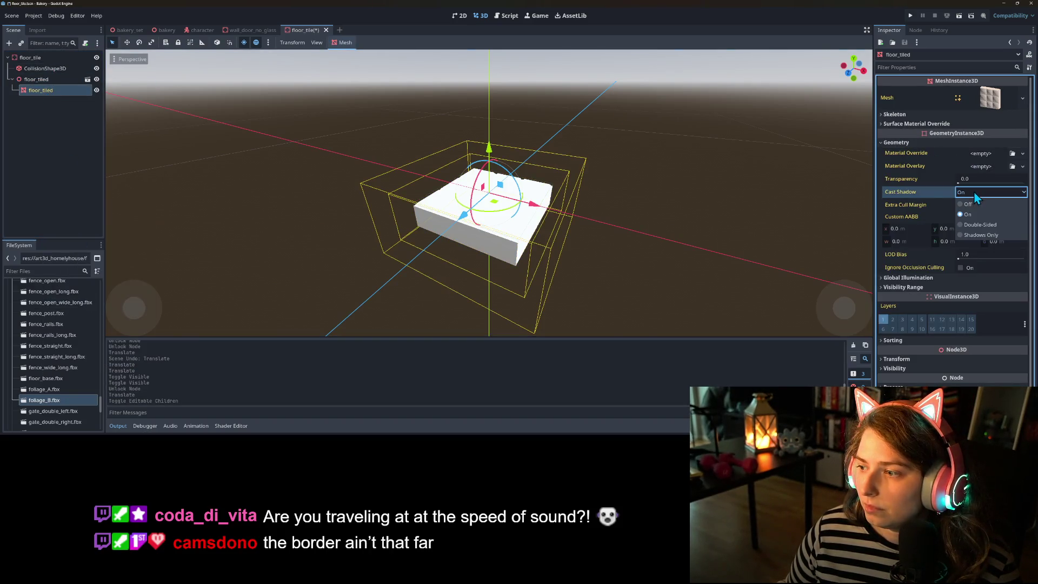
click(978, 224)
key(ctrl+s)
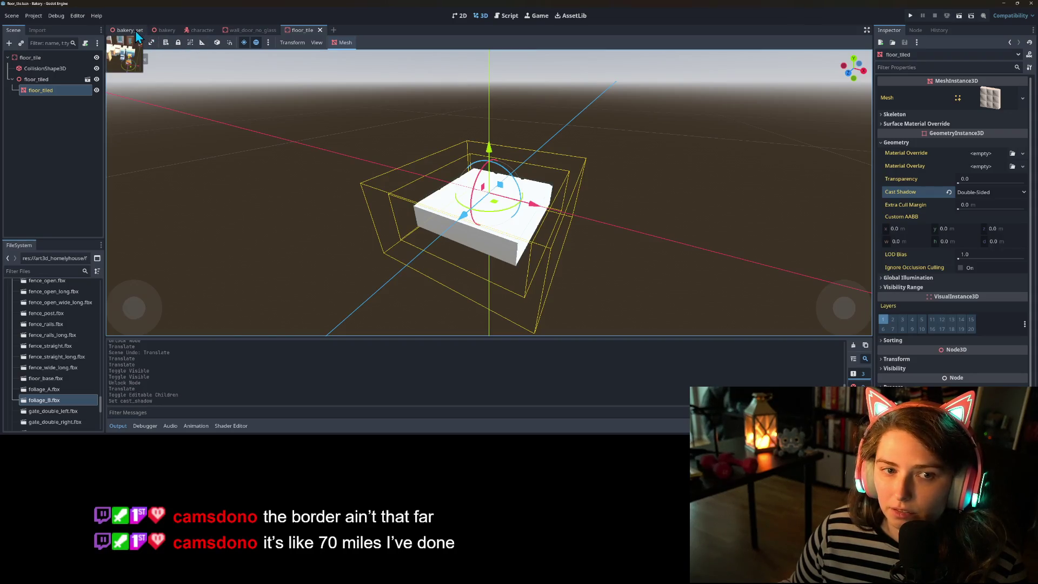
- Review the bakery, then turn off floor_tiled's Editable Children and save floor_tile
click(163, 31)
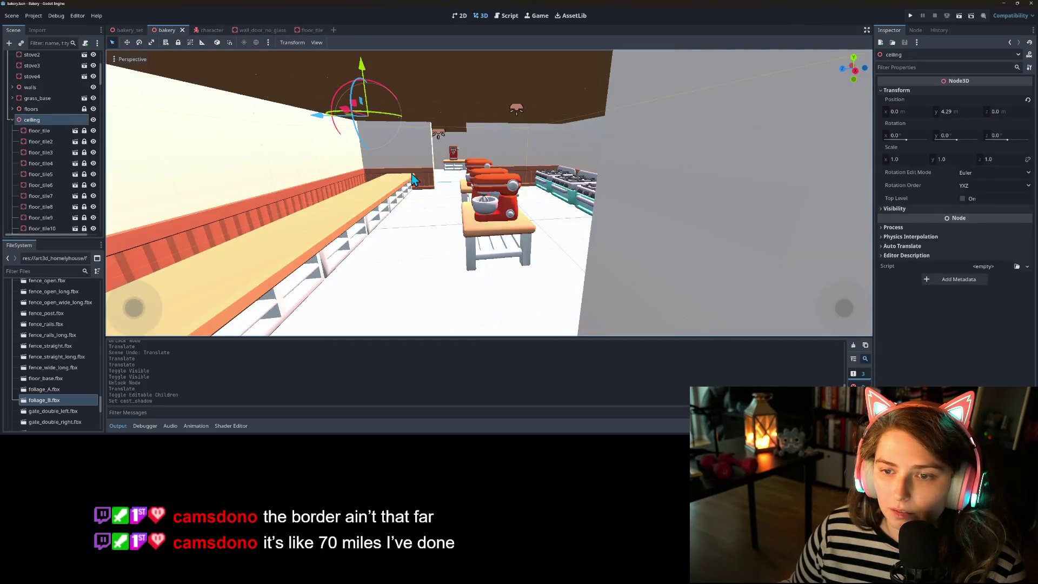
mouse_move(442, 189)
mouse_down()
mouse_move(472, 176)
mouse_move(449, 170)
mouse_move(429, 190)
mouse_move(301, 185)
mouse_move(477, 192)
mouse_move(495, 210)
mouse_move(554, 208)
mouse_move(513, 195)
mouse_move(494, 225)
mouse_move(478, 222)
mouse_move(519, 224)
mouse_move(462, 226)
mouse_move(347, 144)
mouse_up()
click(311, 31)
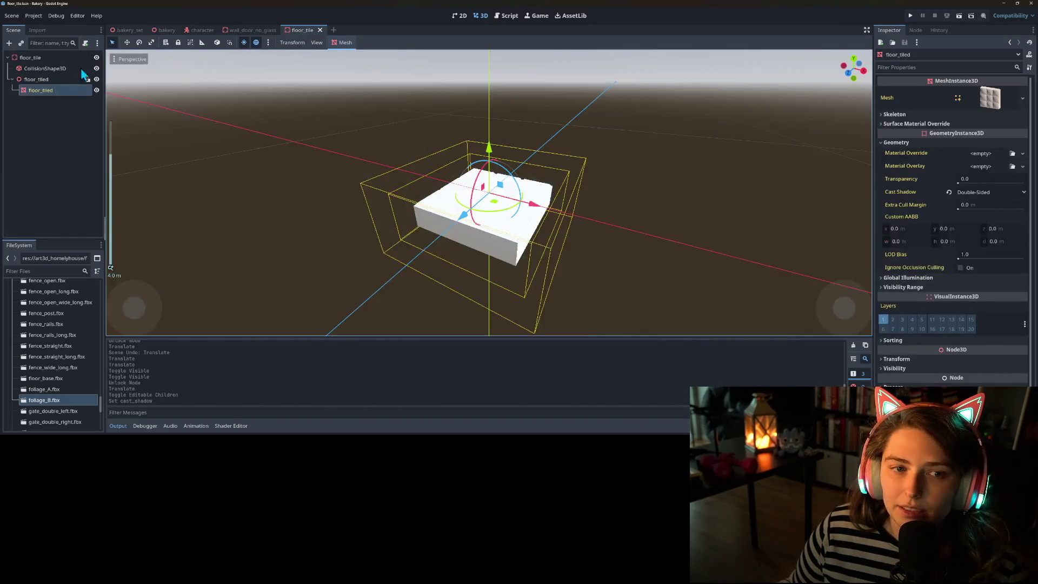
right_click(39, 80)
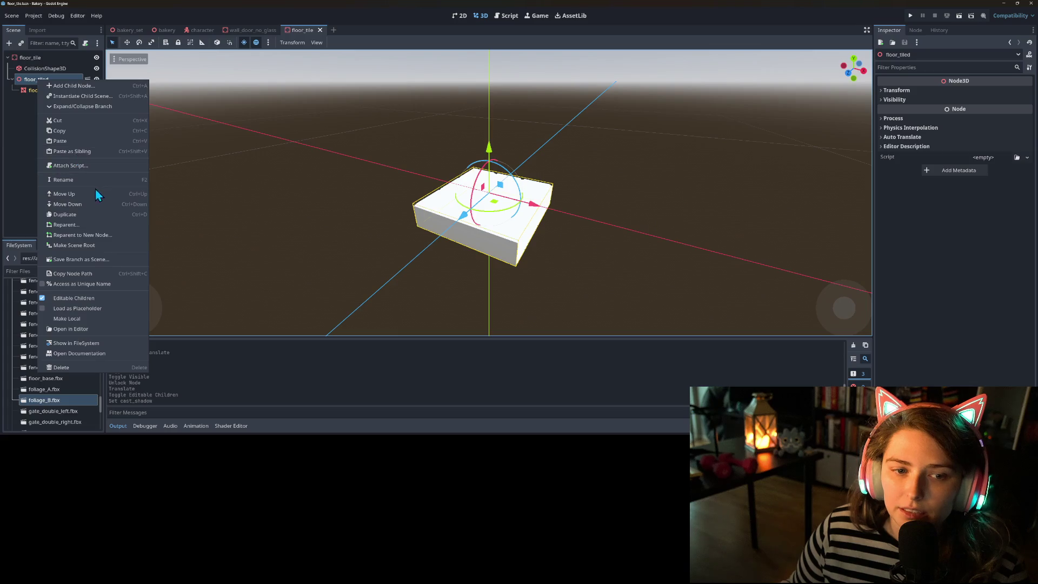
click(76, 298)
click(474, 224)
key(ctrl+s)
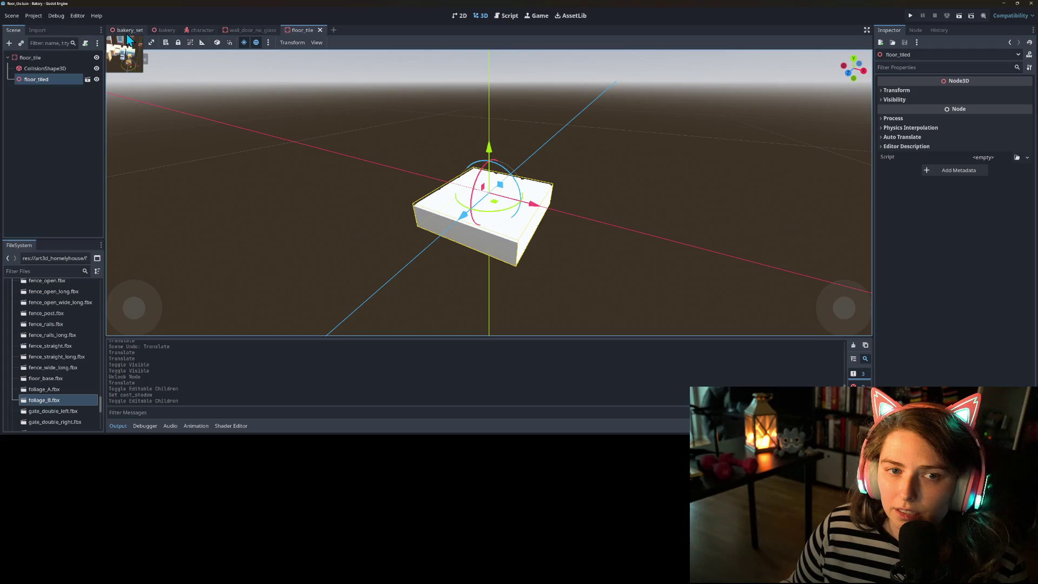
click(162, 31)
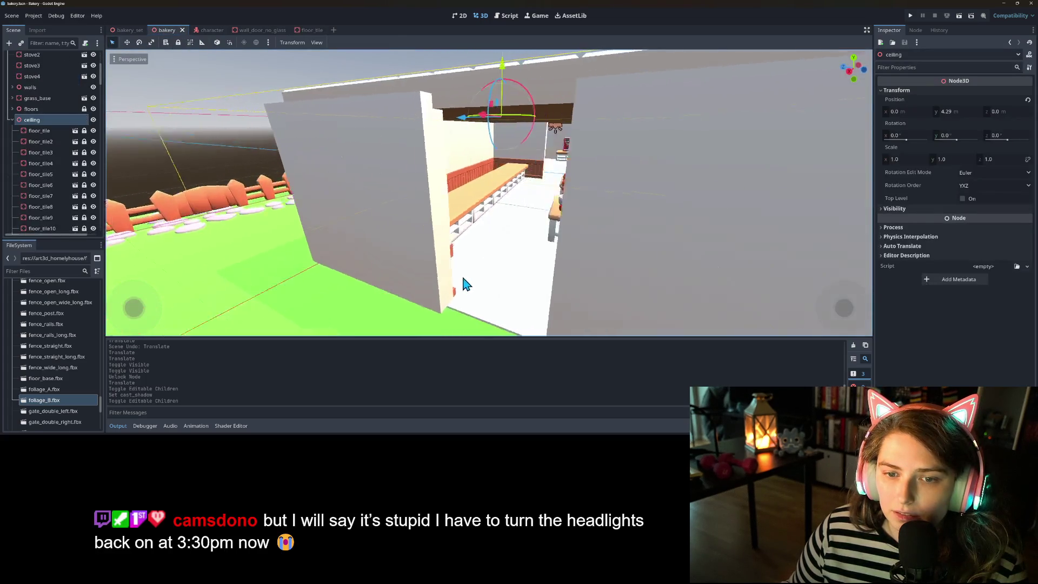
- Select and frame the directional light in the env group, and save the bakery
mouse_move(483, 278)
mouse_down()
mouse_move(530, 275)
mouse_move(466, 292)
mouse_move(526, 301)
mouse_move(469, 279)
mouse_move(316, 273)
mouse_up()
scroll(48, 171, up, 5)
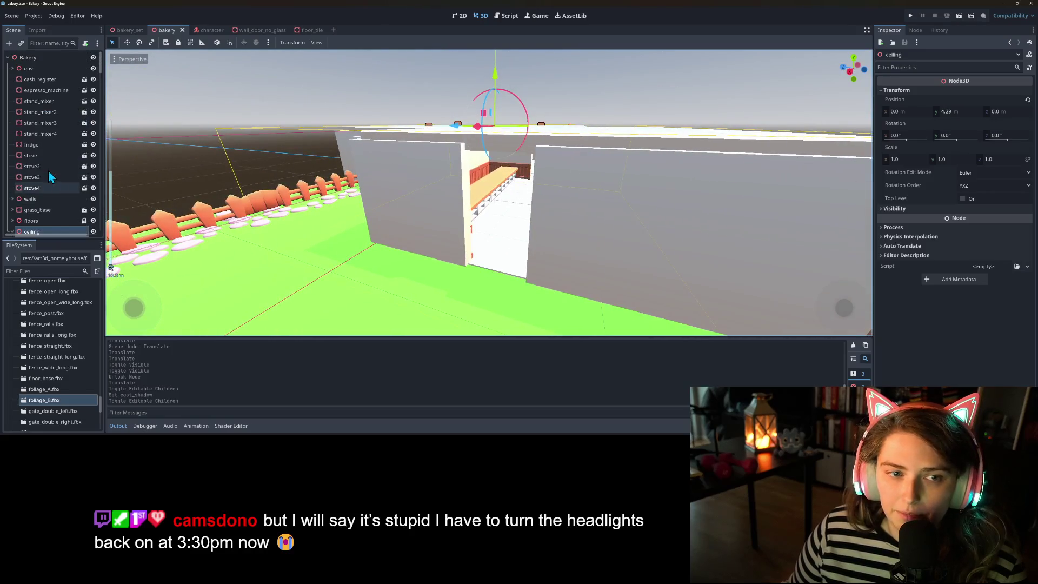
click(12, 68)
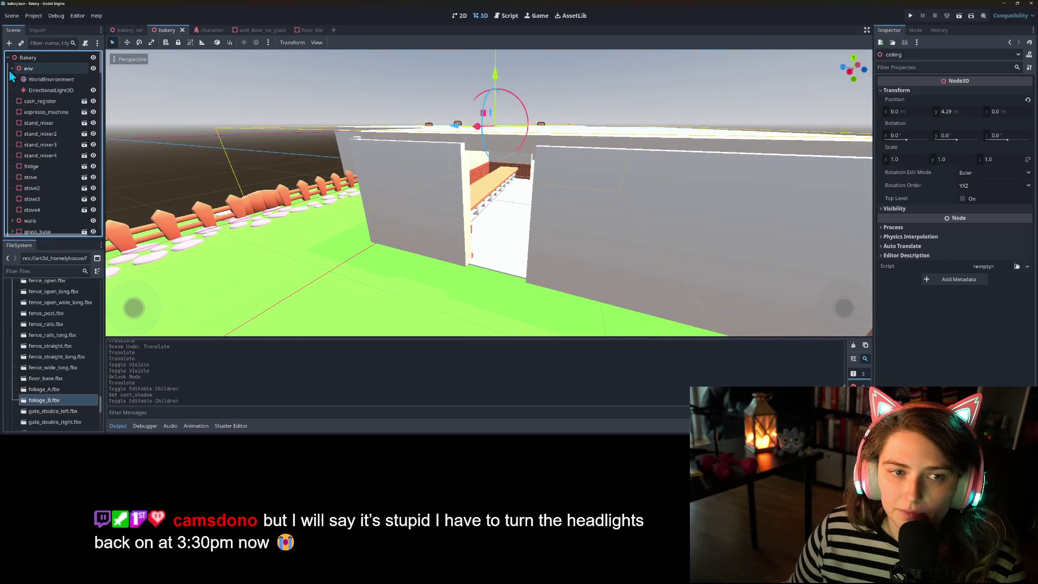
click(33, 91)
key(f)
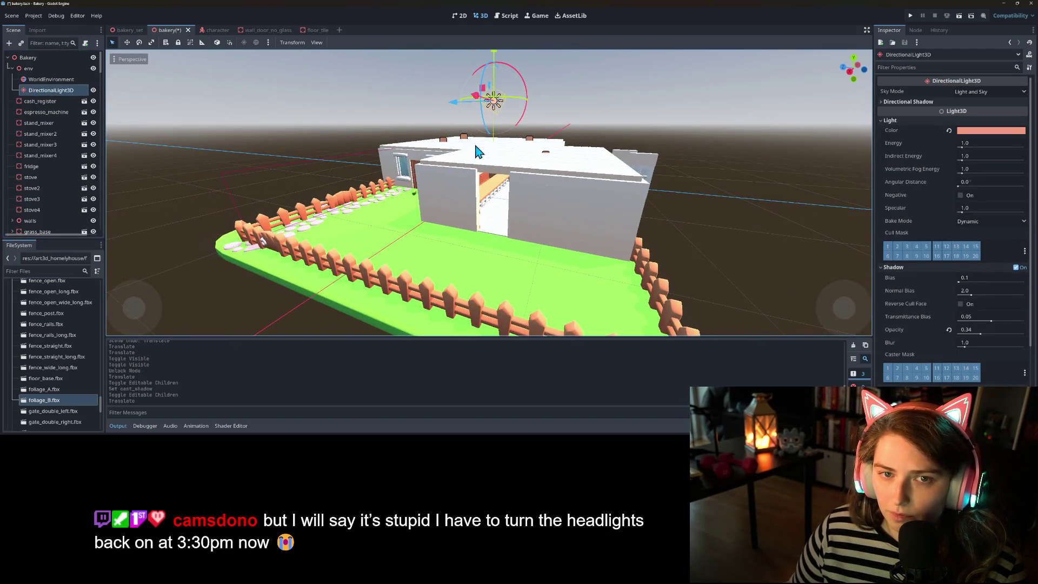
scroll(479, 151, down, 5)
key(ctrl+s)
- Raise the directional light higher above the house and undo its accidental rotation
drag(492, 79, 493, 46)
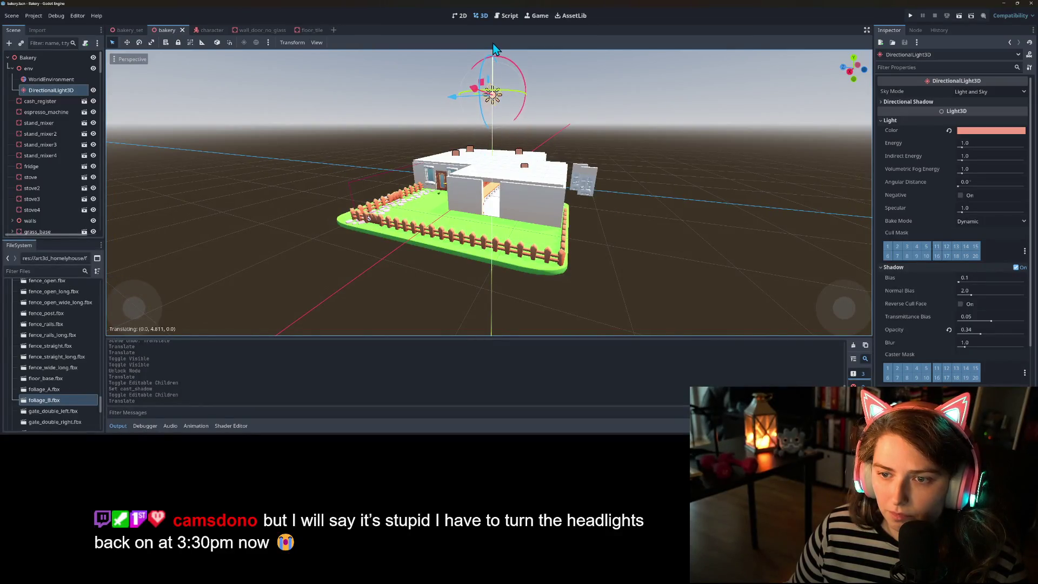
mouse_move(466, 116)
mouse_down()
mouse_move(498, 134)
mouse_move(516, 81)
mouse_move(489, 98)
mouse_move(435, 98)
mouse_move(569, 125)
mouse_move(522, 128)
mouse_move(546, 135)
mouse_move(527, 139)
mouse_up()
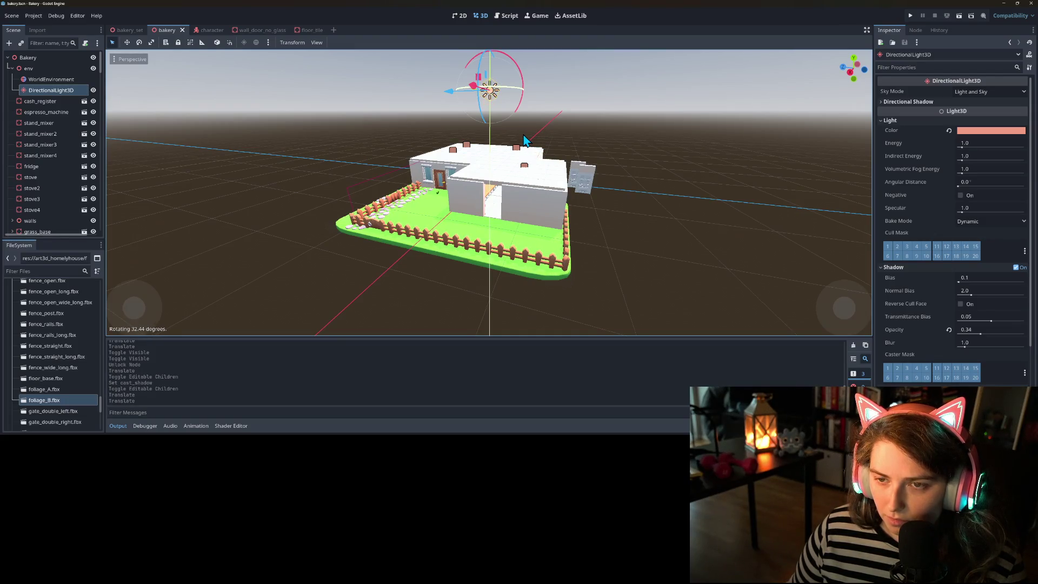
key(ctrl+z)
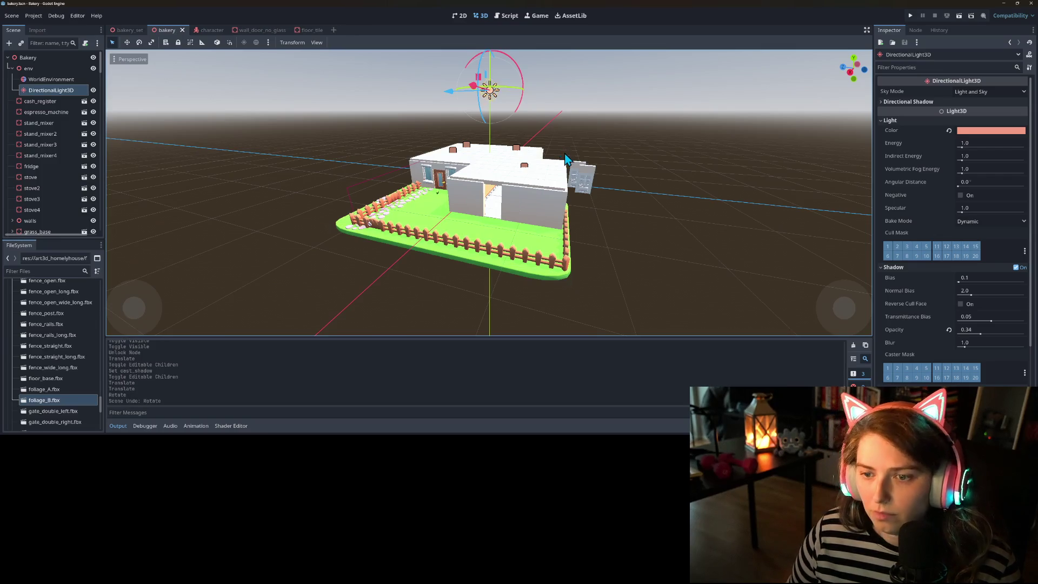
- Orbit and zoom around the bakery to inspect the house, fence, garden and roof
mouse_move(462, 231)
mouse_down()
mouse_move(427, 219)
mouse_move(303, 217)
mouse_move(477, 231)
mouse_move(614, 212)
mouse_up()
drag(609, 206, 574, 235)
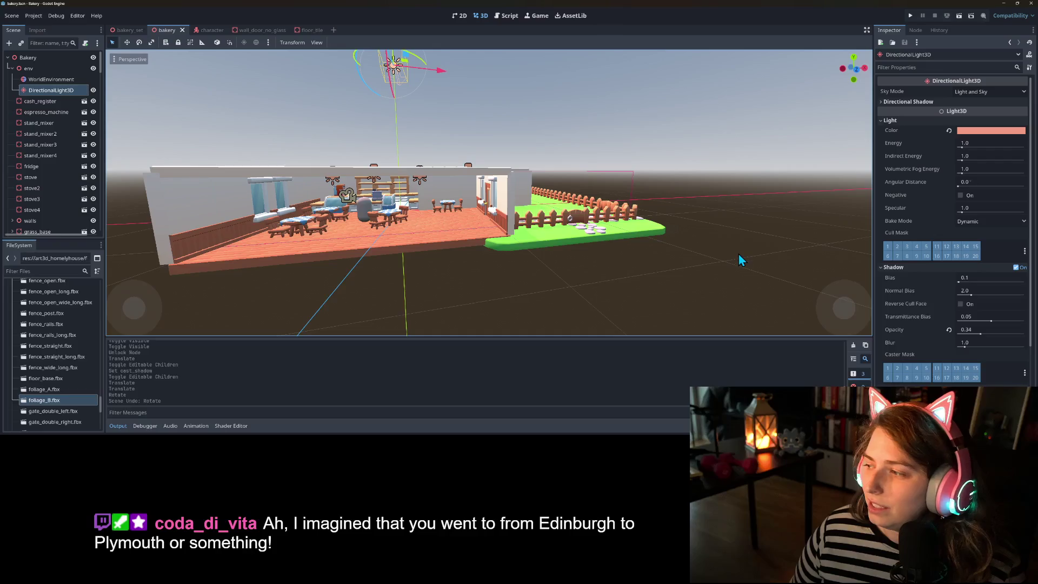
mouse_move(423, 232)
mouse_down()
mouse_move(494, 226)
mouse_move(481, 241)
mouse_up()
scroll(454, 238, up, 5)
scroll(494, 226, up, 3)
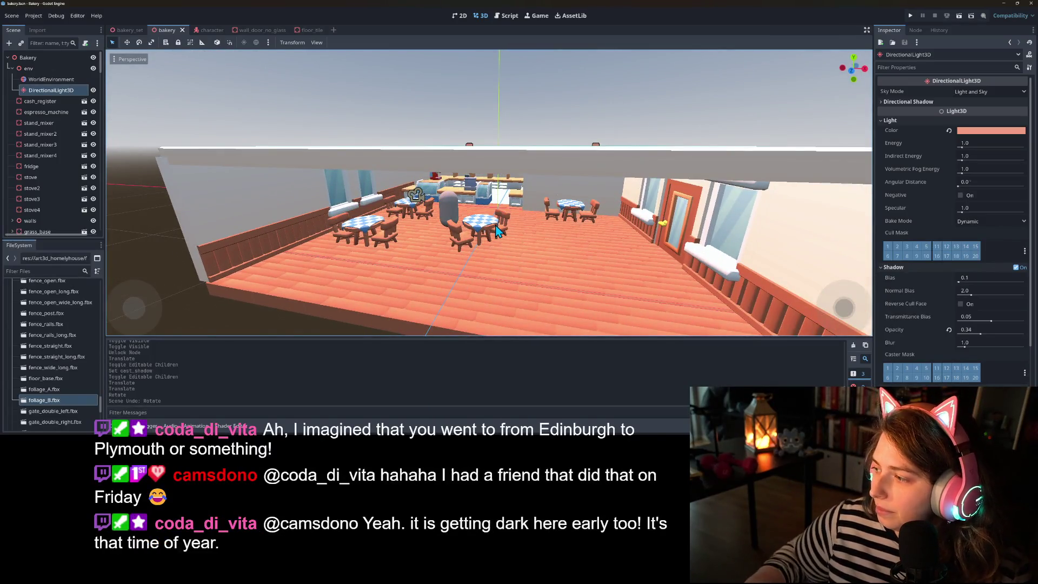
scroll(504, 235, down, 5)
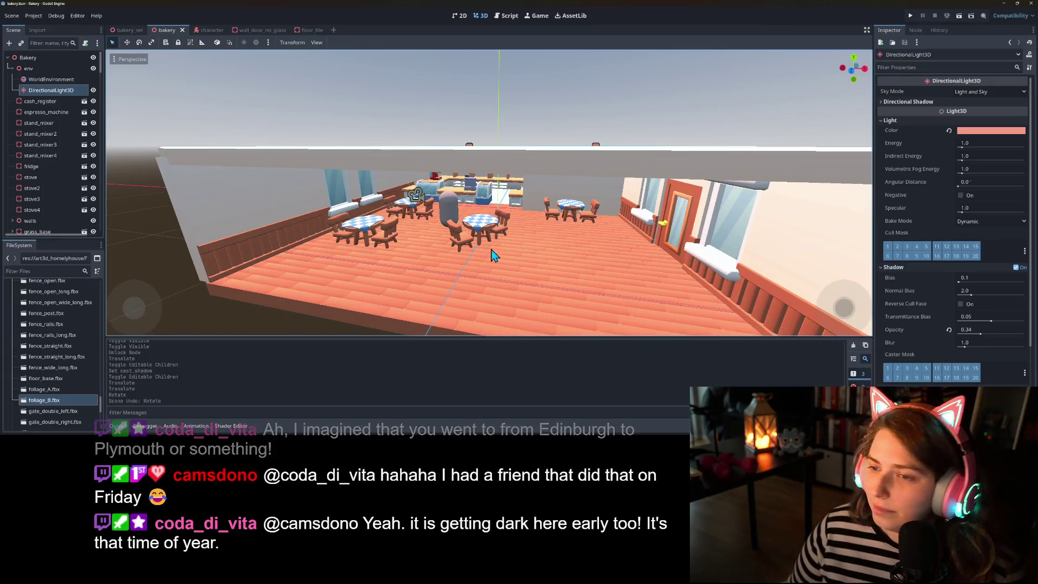
mouse_move(474, 297)
mouse_down()
mouse_move(422, 303)
mouse_move(475, 294)
mouse_move(465, 270)
mouse_move(460, 277)
mouse_up()
scroll(465, 271, up, 5)
scroll(475, 273, up, 5)
scroll(459, 281, down, 6)
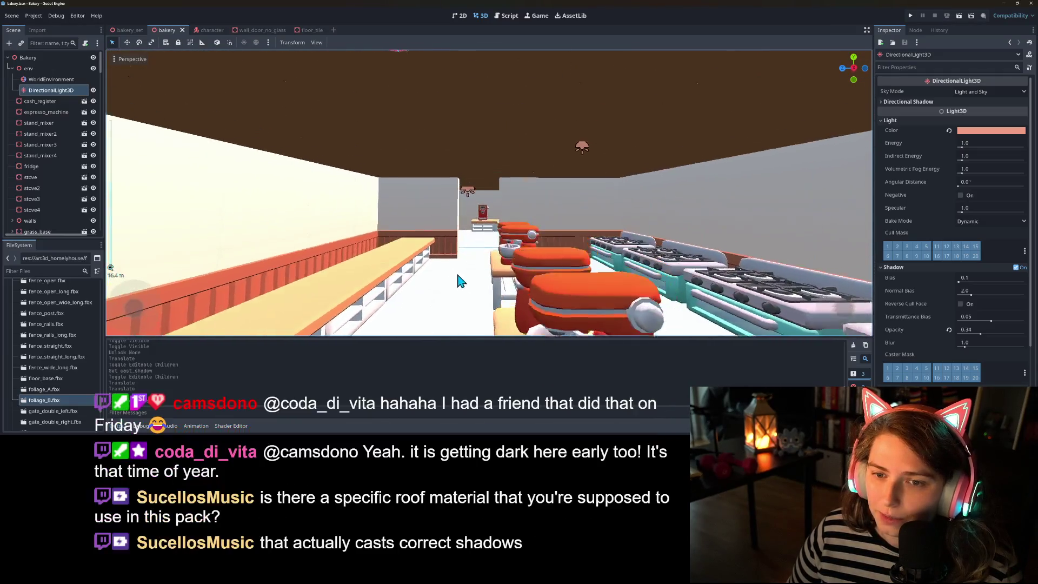
scroll(456, 285, down, 6)
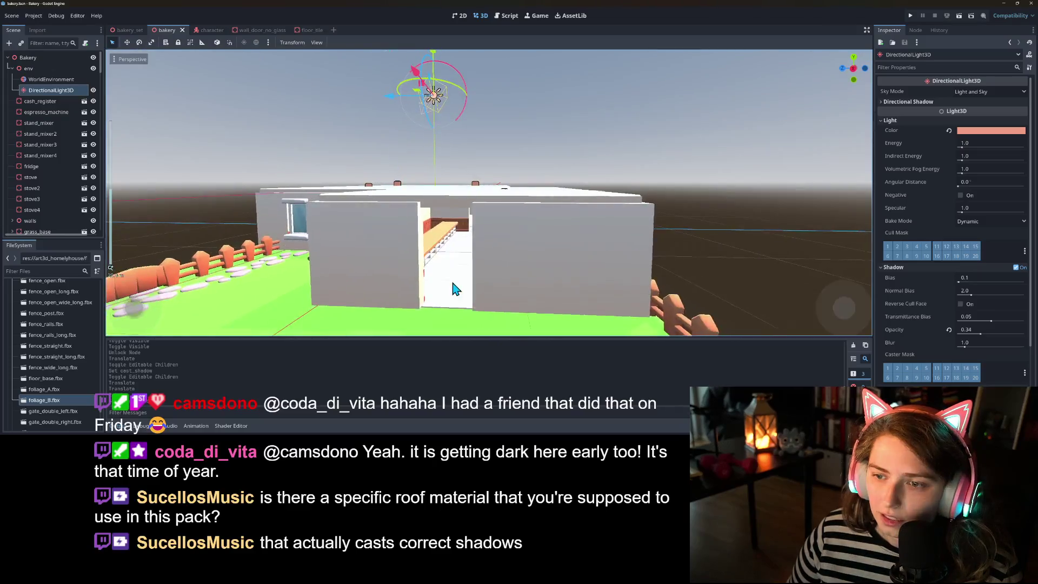
mouse_move(456, 290)
mouse_down()
mouse_move(489, 325)
mouse_move(537, 308)
mouse_move(372, 113)
mouse_up()
scroll(533, 303, up, 3)
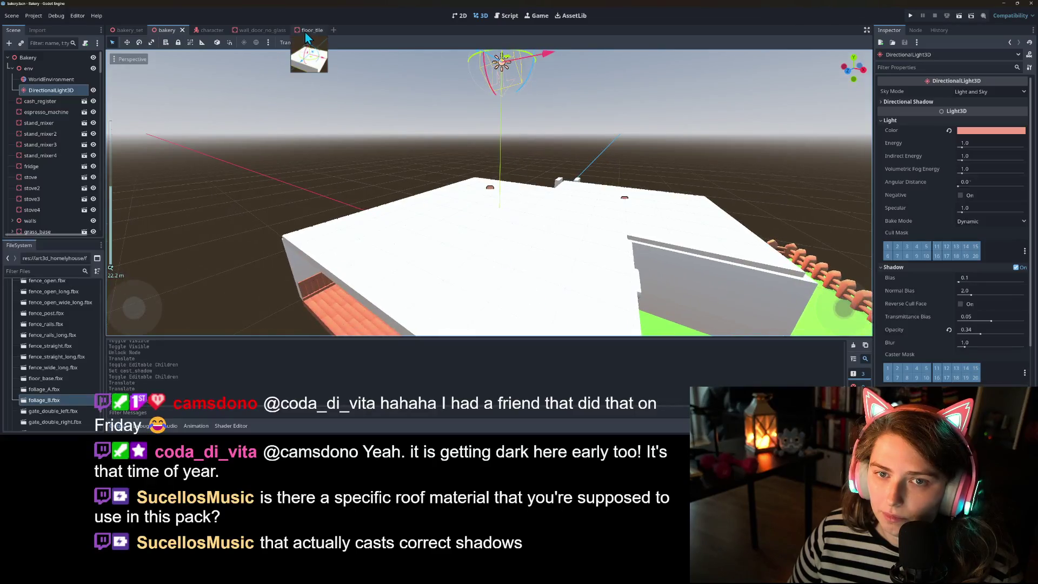
- Enable Editable Children on floor_tiled and inspect its mesh's Surface 0 material
click(304, 30)
right_click(48, 79)
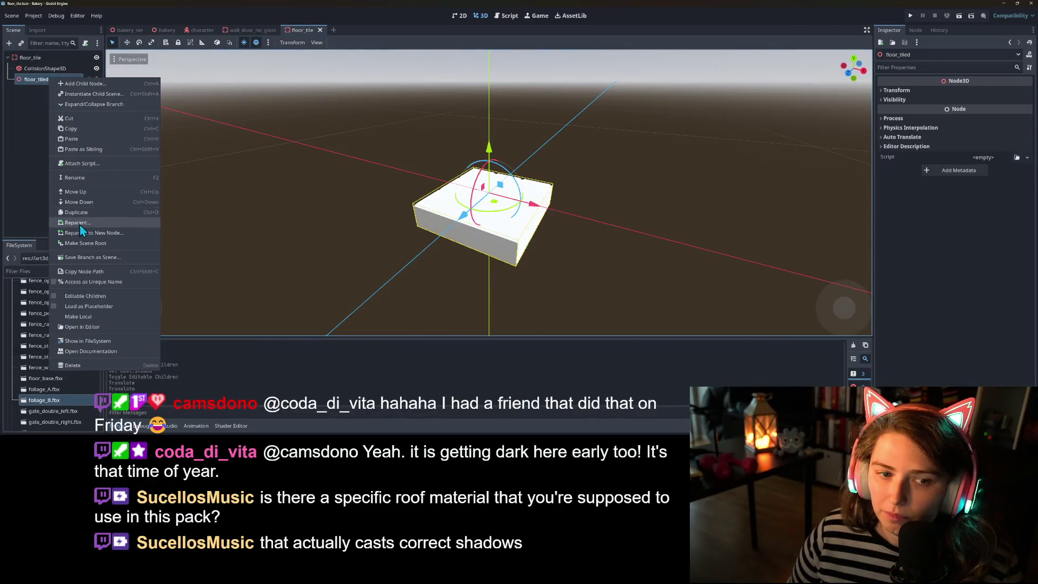
click(86, 297)
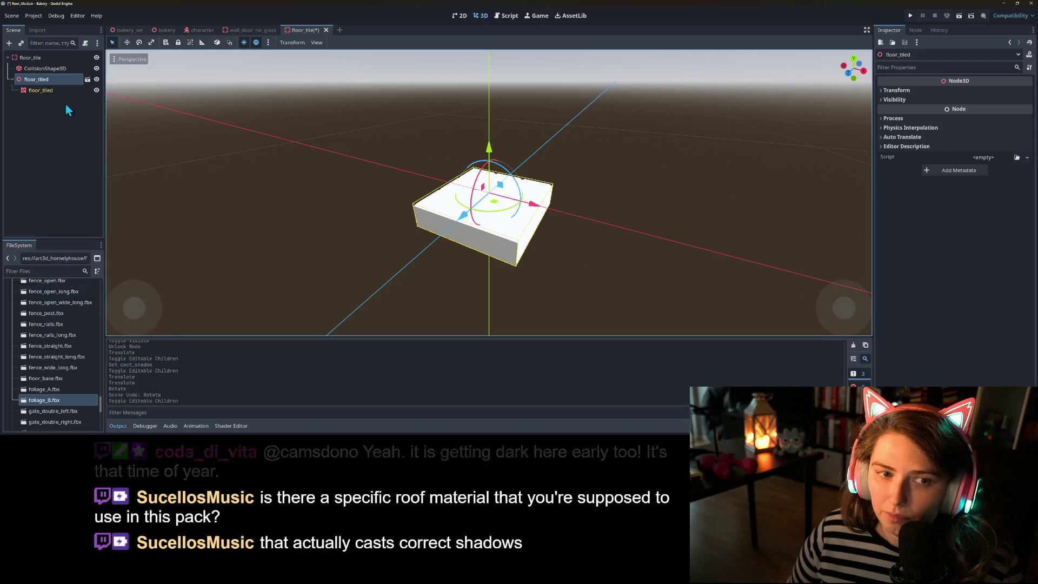
click(40, 90)
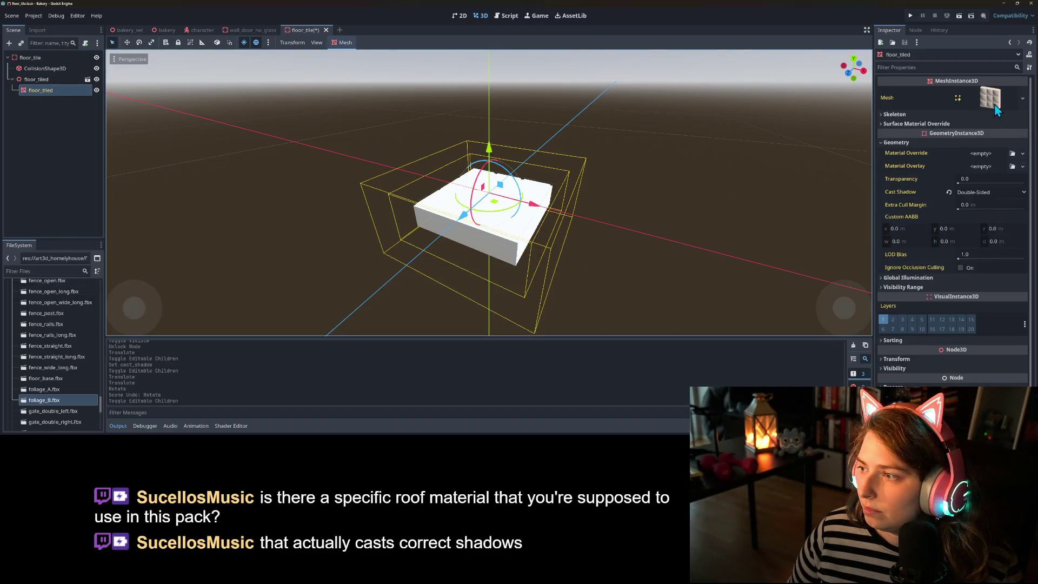
click(994, 100)
click(906, 267)
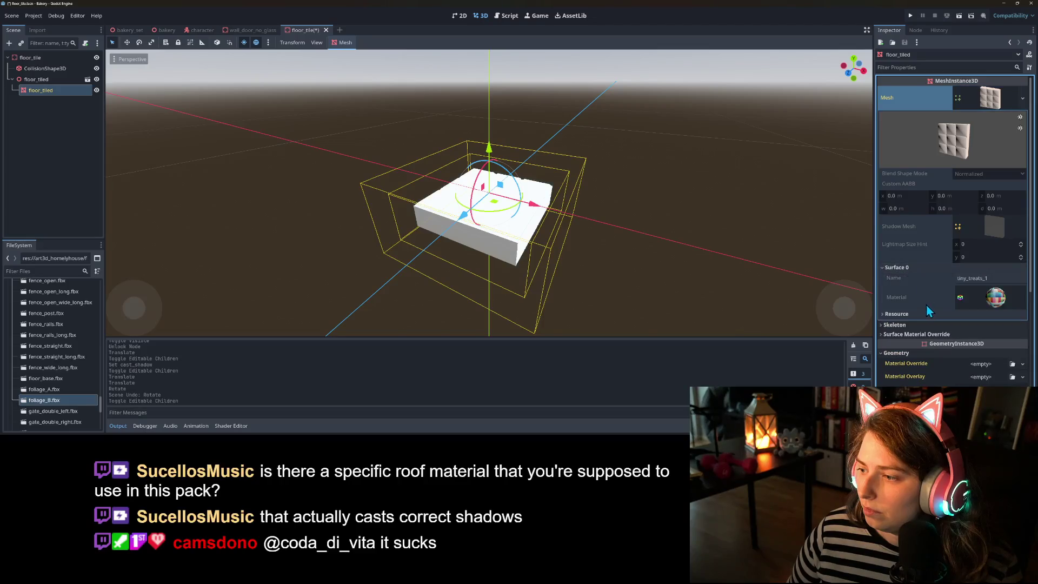
click(989, 98)
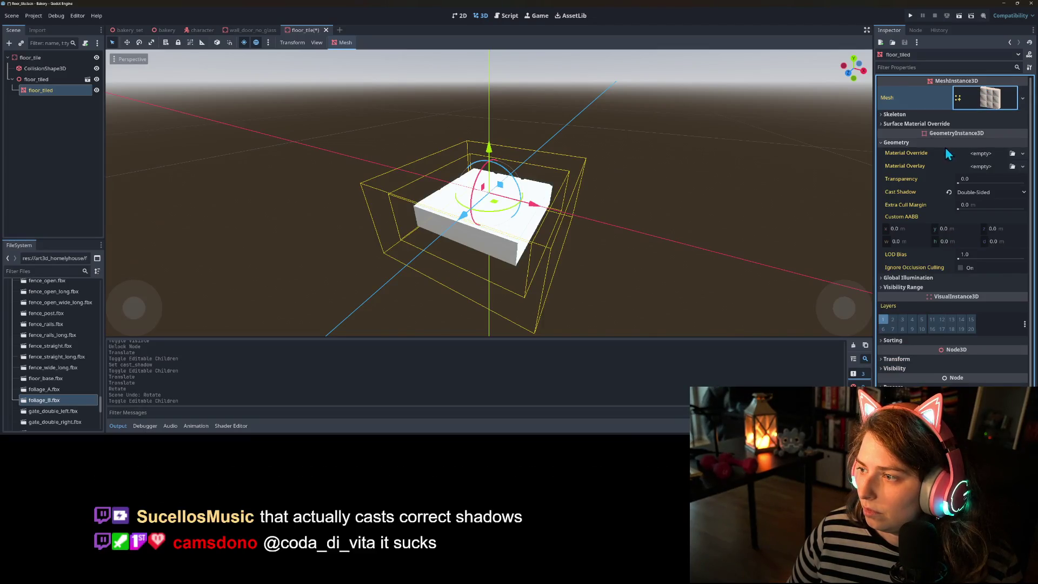
- Give override slot 0 a new unique StandardMaterial3D with emission off, and save
click(917, 124)
click(1022, 134)
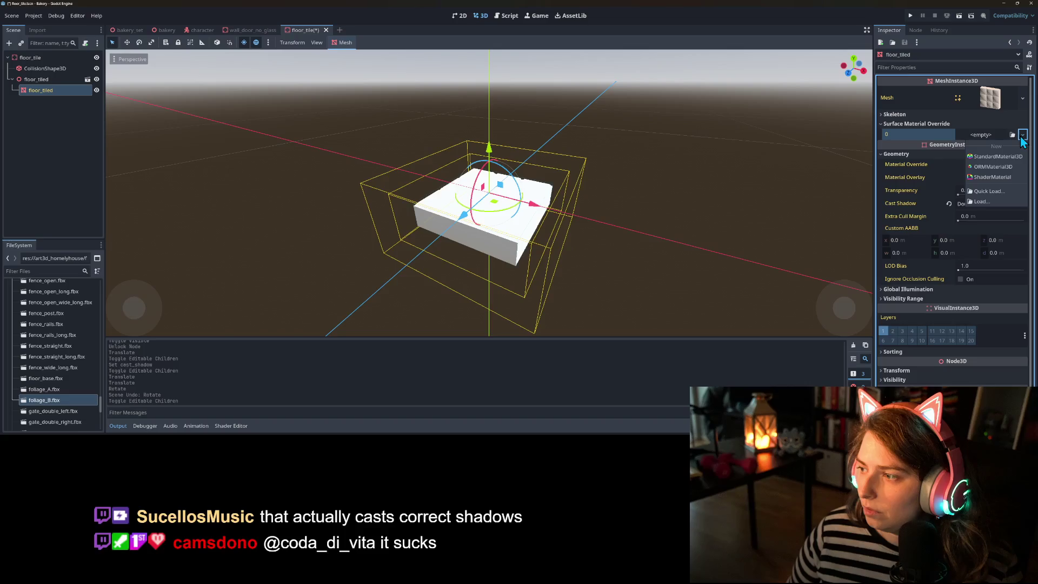
click(986, 159)
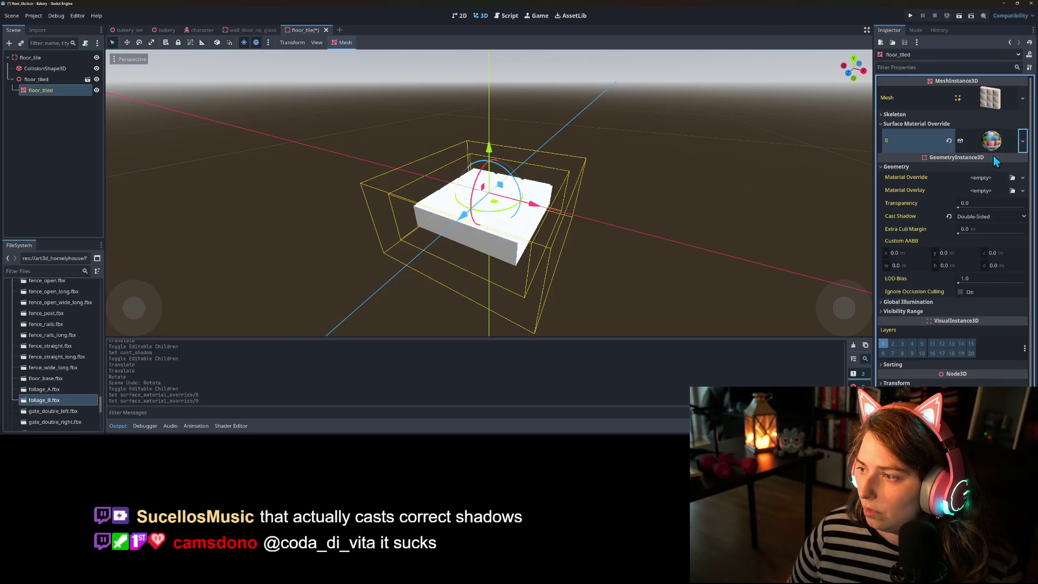
click(1021, 143)
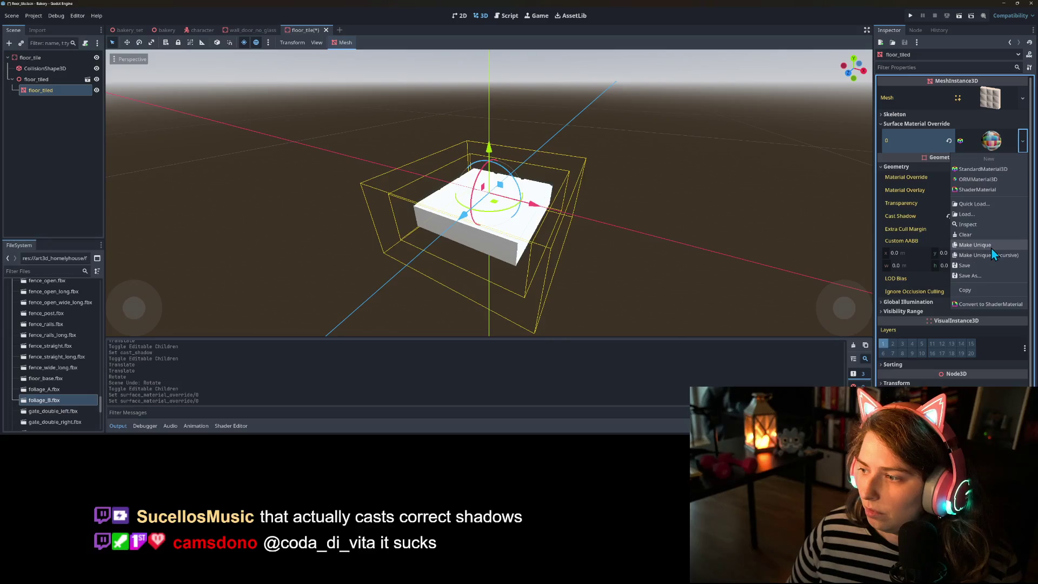
click(991, 247)
click(991, 142)
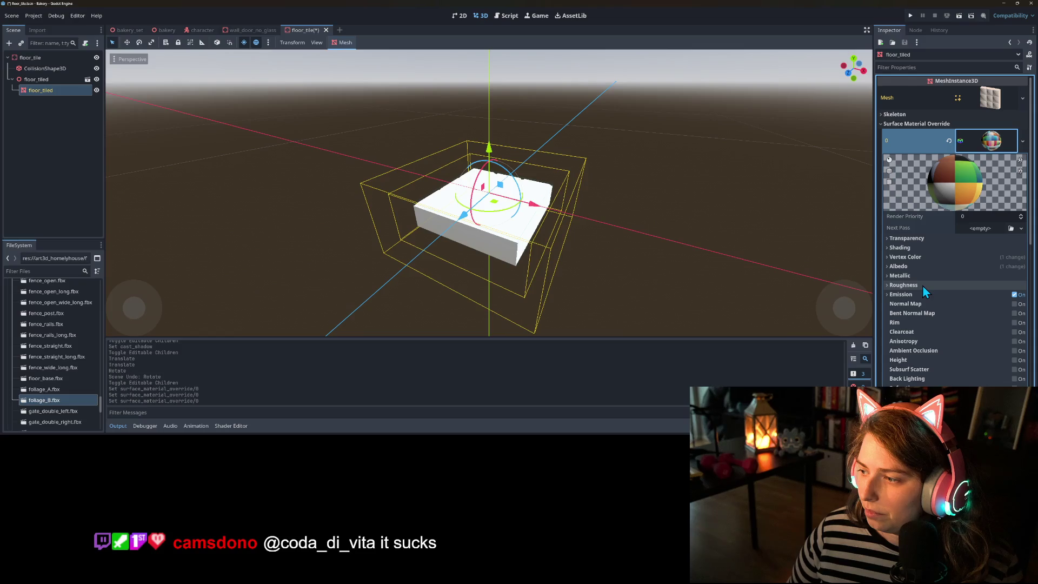
click(1014, 296)
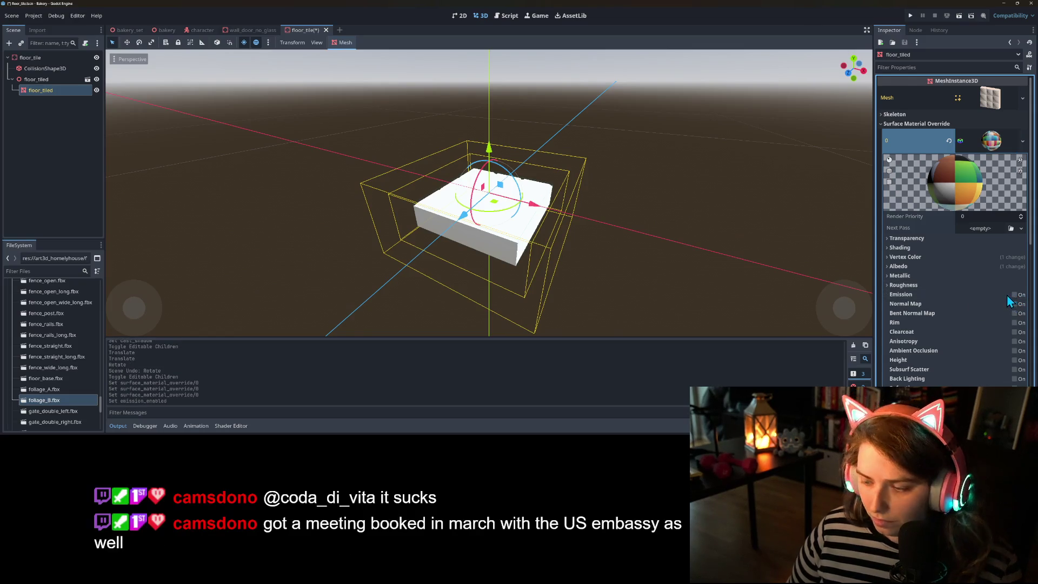
key(ctrl+s)
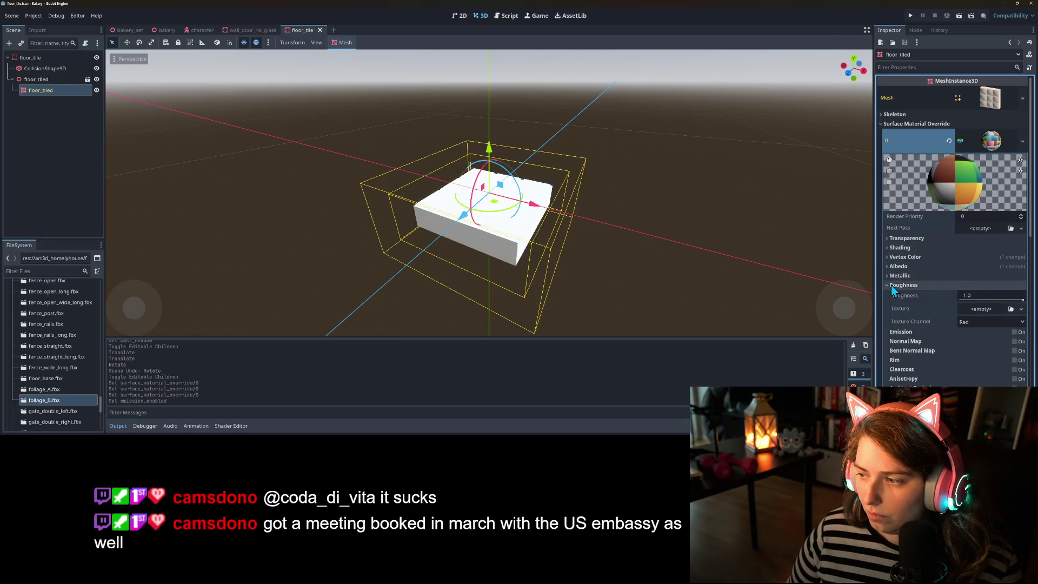
- Check the material's Shading settings, keeping the shading mode at Per-Pixel
click(910, 247)
click(909, 248)
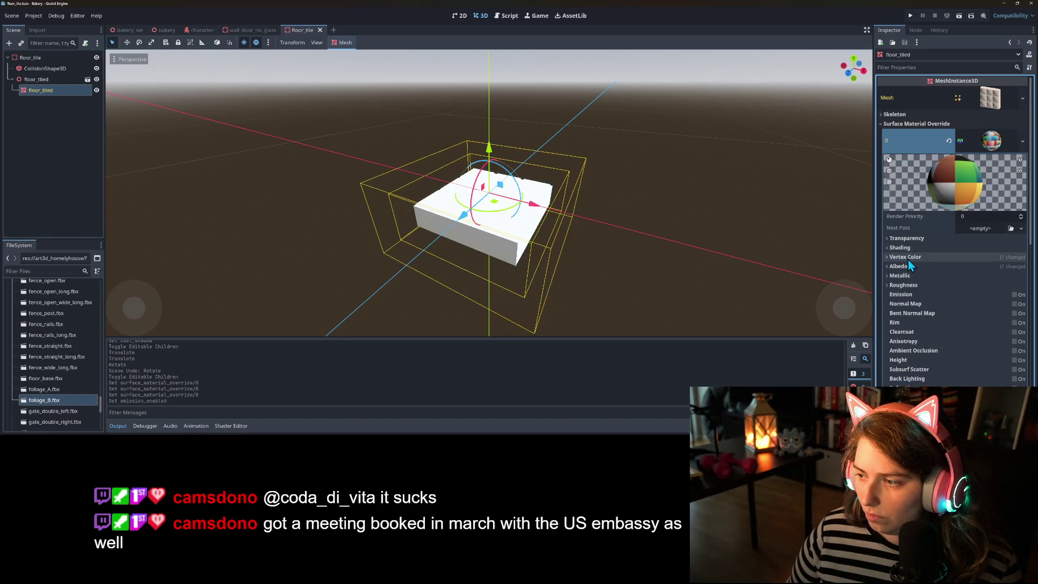
click(909, 258)
click(908, 257)
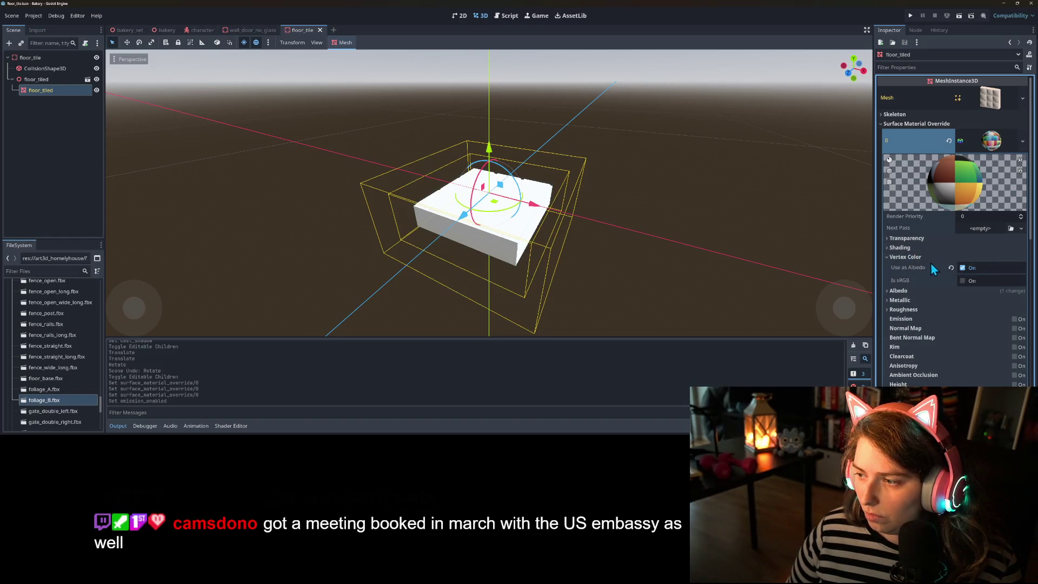
click(900, 247)
click(981, 260)
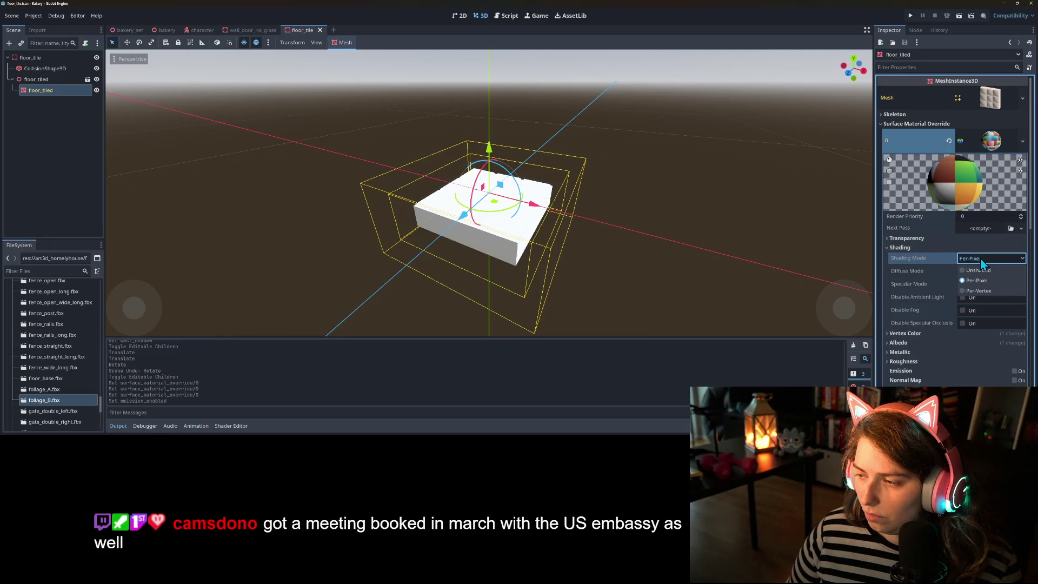
click(984, 261)
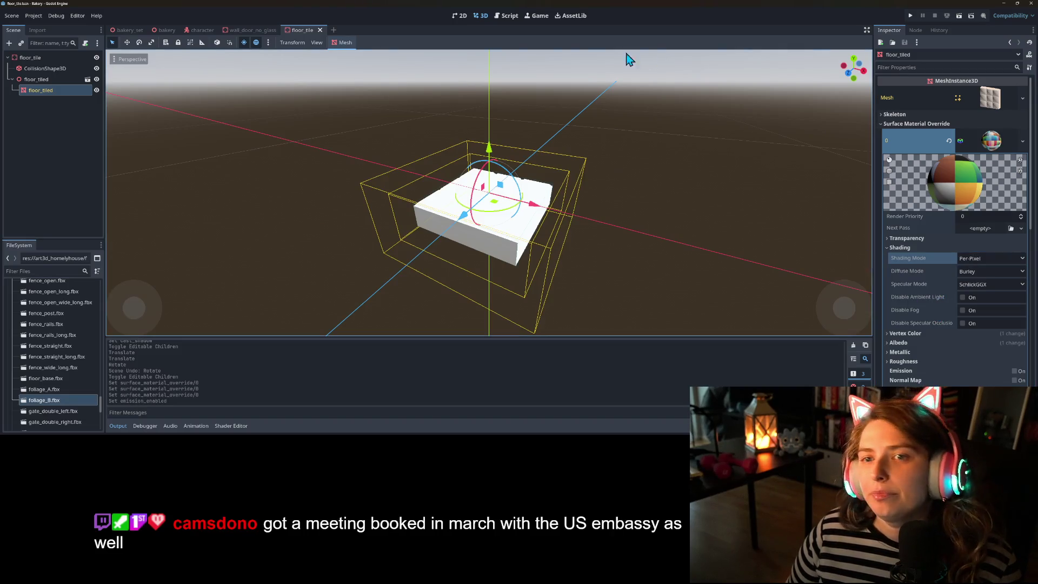
click(165, 30)
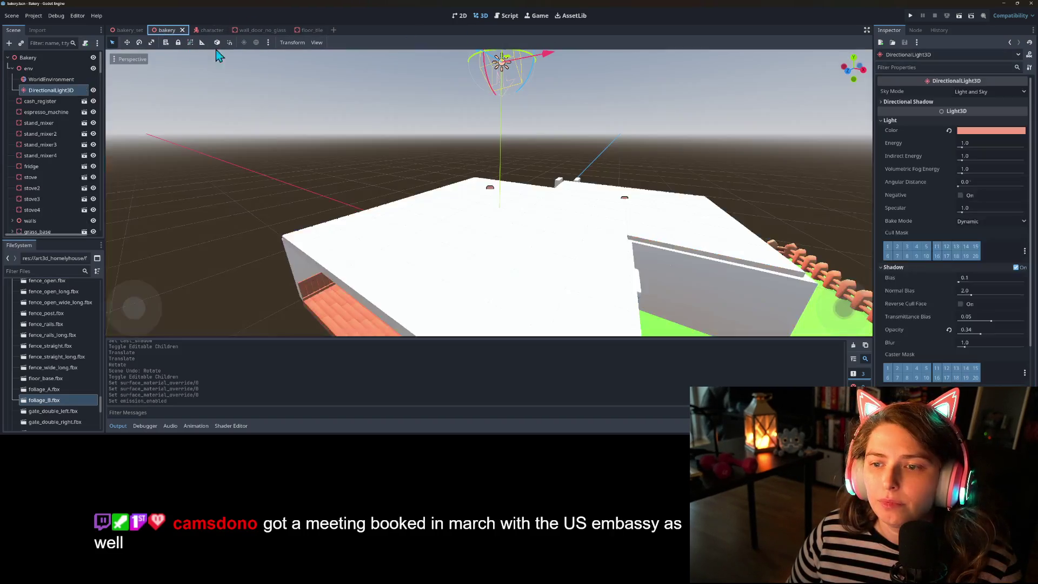
scroll(515, 220, up, 5)
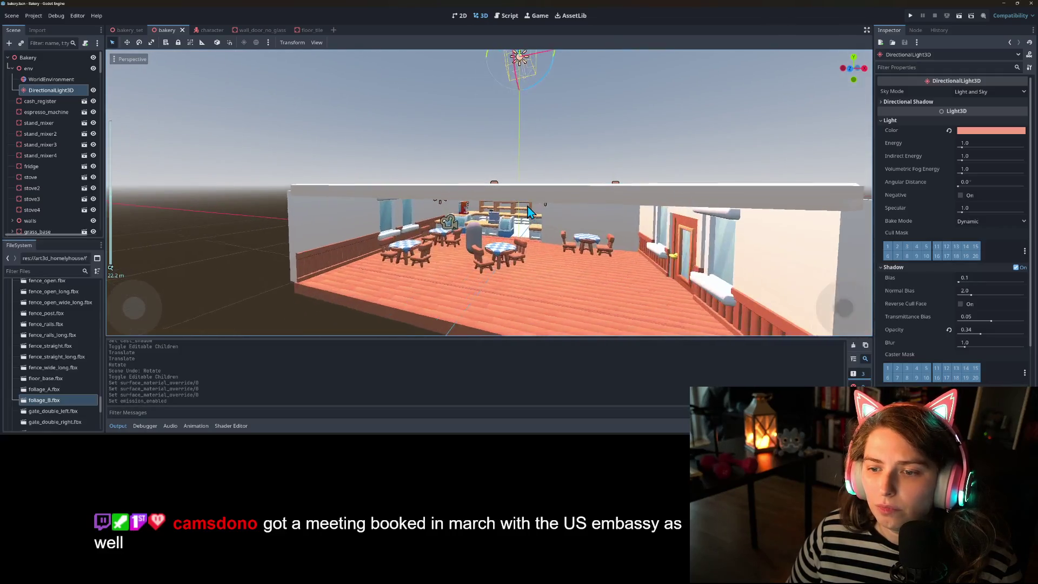
scroll(550, 228, up, 3)
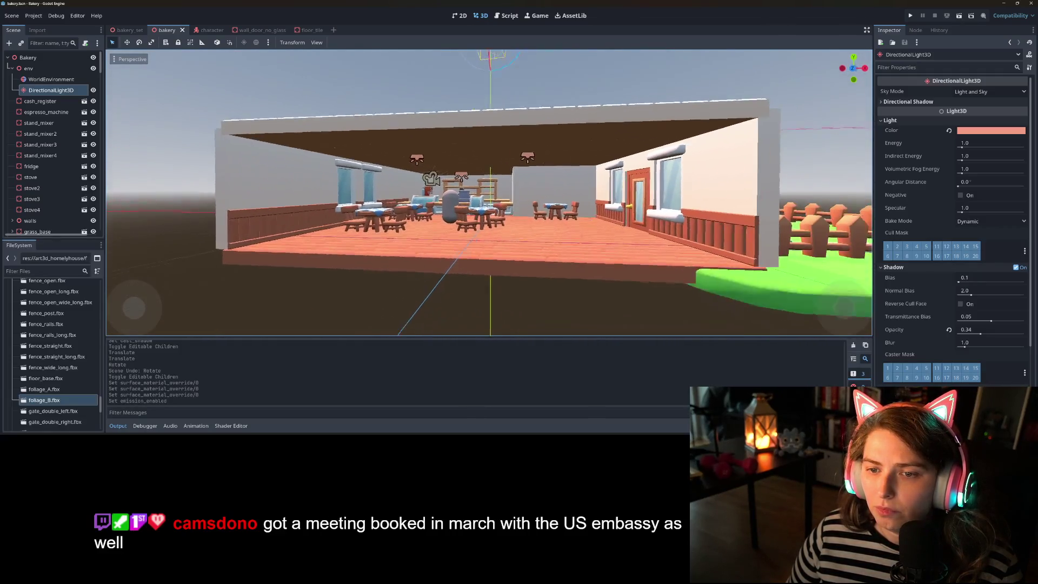
scroll(534, 232, down, 4)
scroll(537, 243, up, 3)
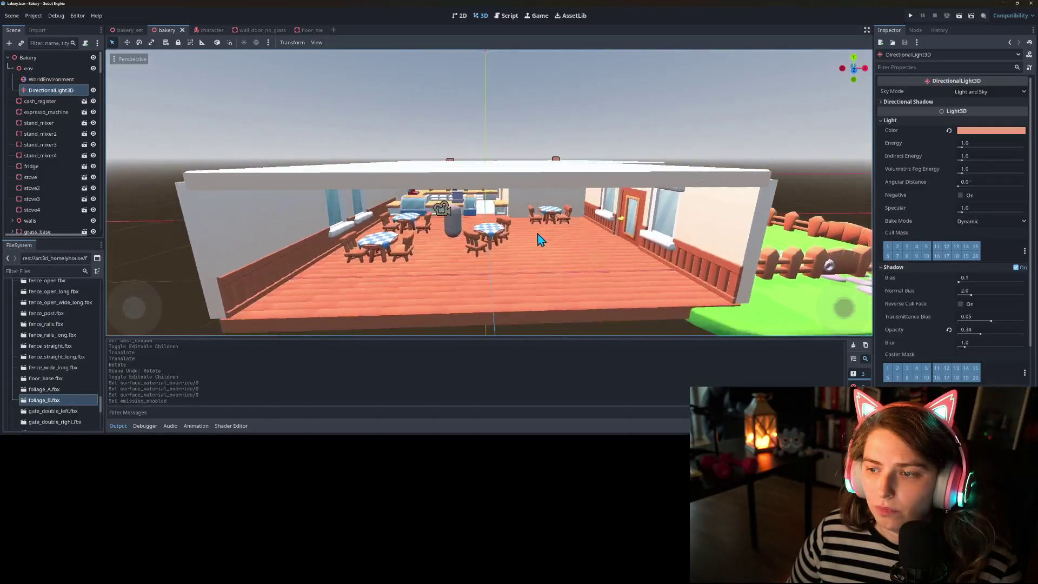
scroll(541, 239, up, 5)
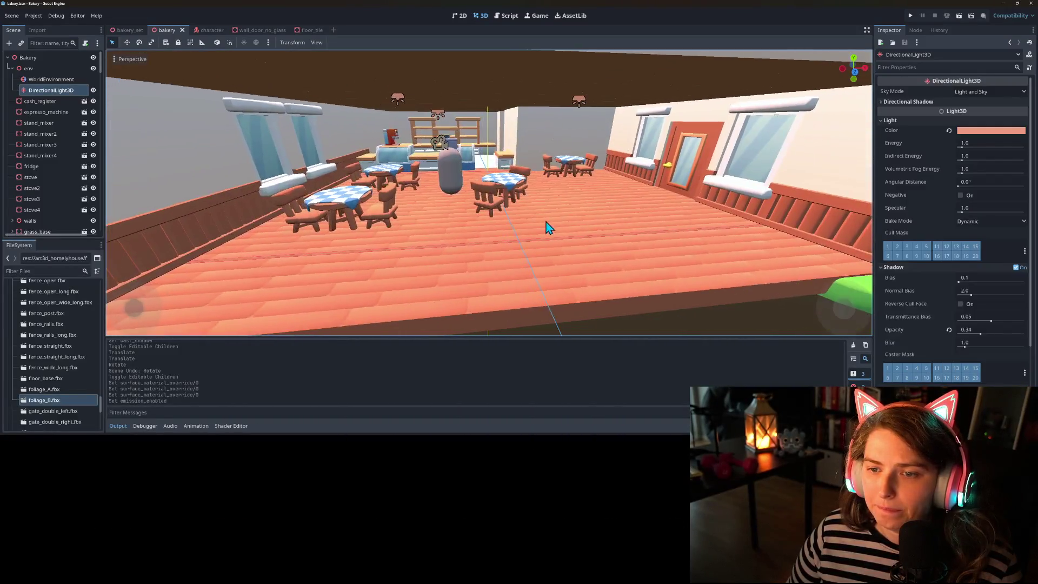
mouse_move(546, 227)
mouse_down()
mouse_move(424, 229)
mouse_move(482, 236)
mouse_move(484, 249)
mouse_move(431, 237)
mouse_up()
scroll(482, 237, up, 2)
scroll(483, 236, down, 1)
scroll(483, 239, up, 1)
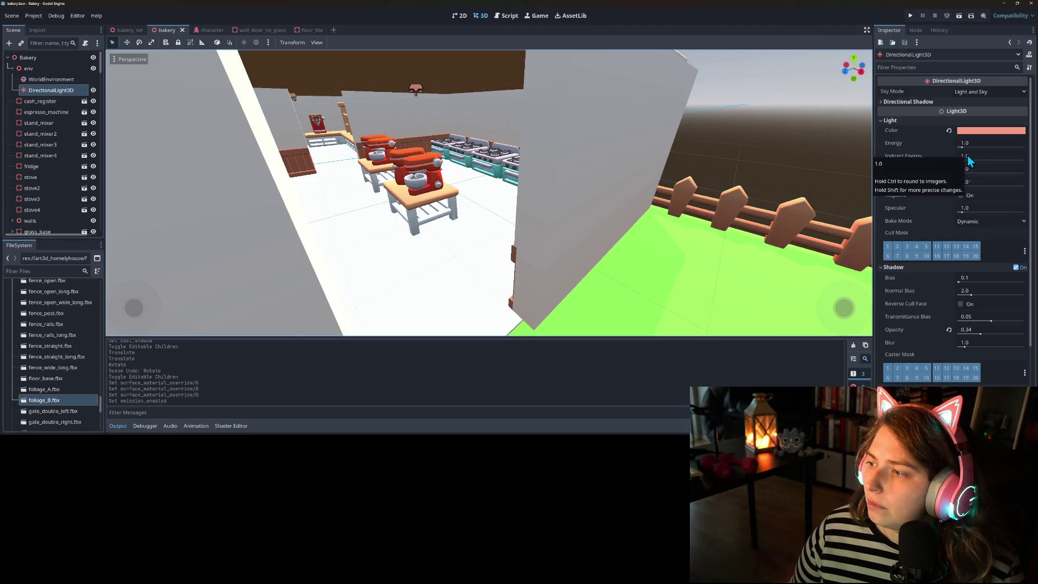
- Try indirect energy and volumetric fog energy at 0, then revert both to 1.0
drag(966, 157, 949, 161)
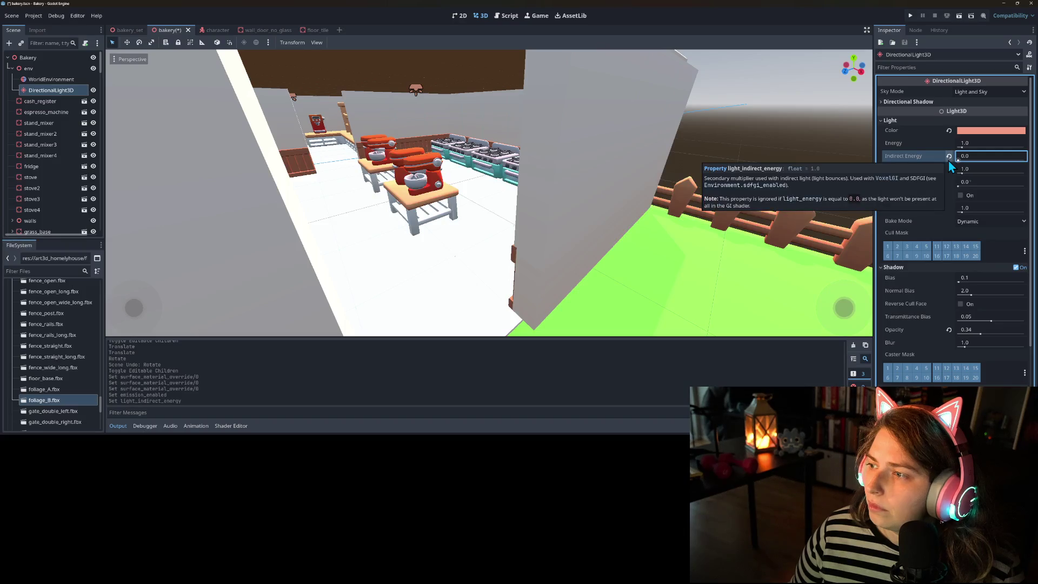
click(949, 158)
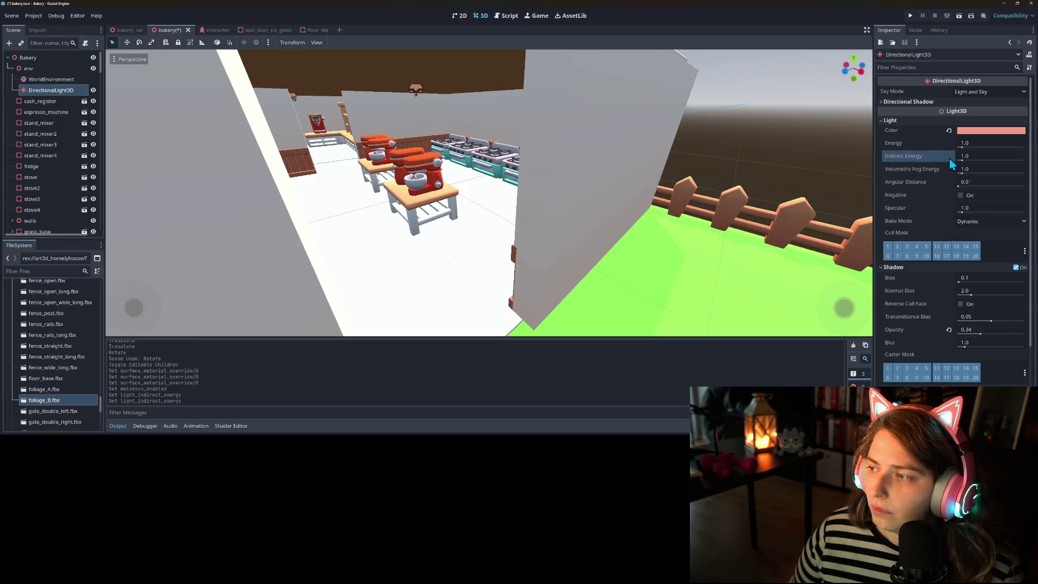
drag(962, 174, 938, 181)
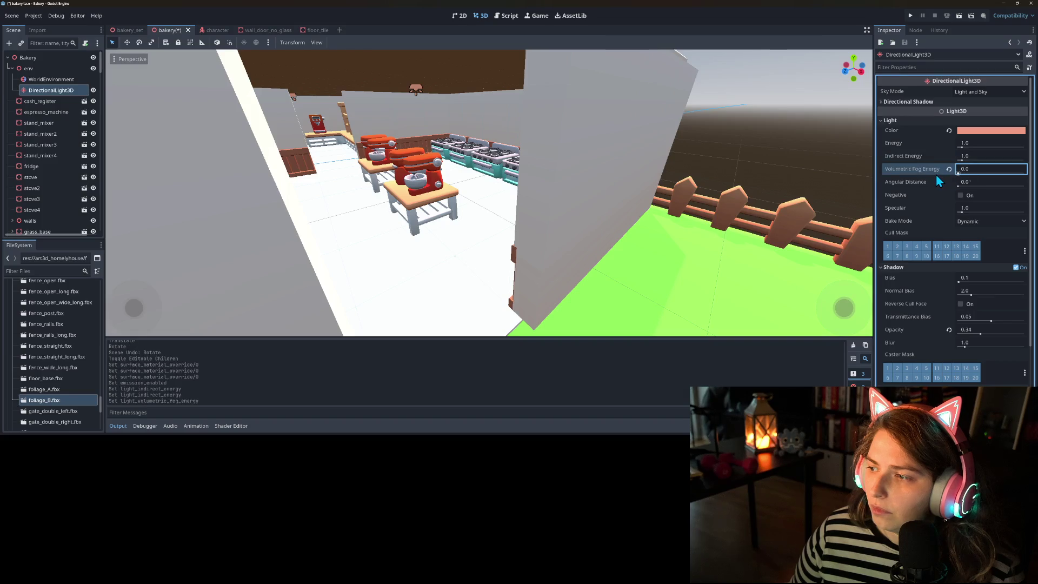
click(961, 161)
click(949, 156)
click(950, 169)
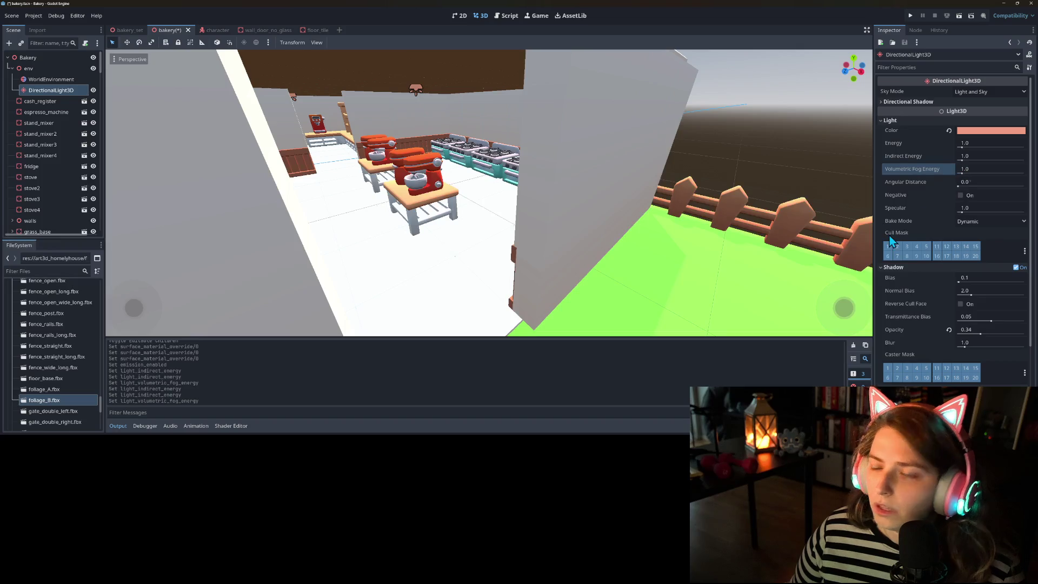
- Disable Editable Children on floor_tiled, confirm, and save the floor_tile scene
click(319, 29)
right_click(41, 81)
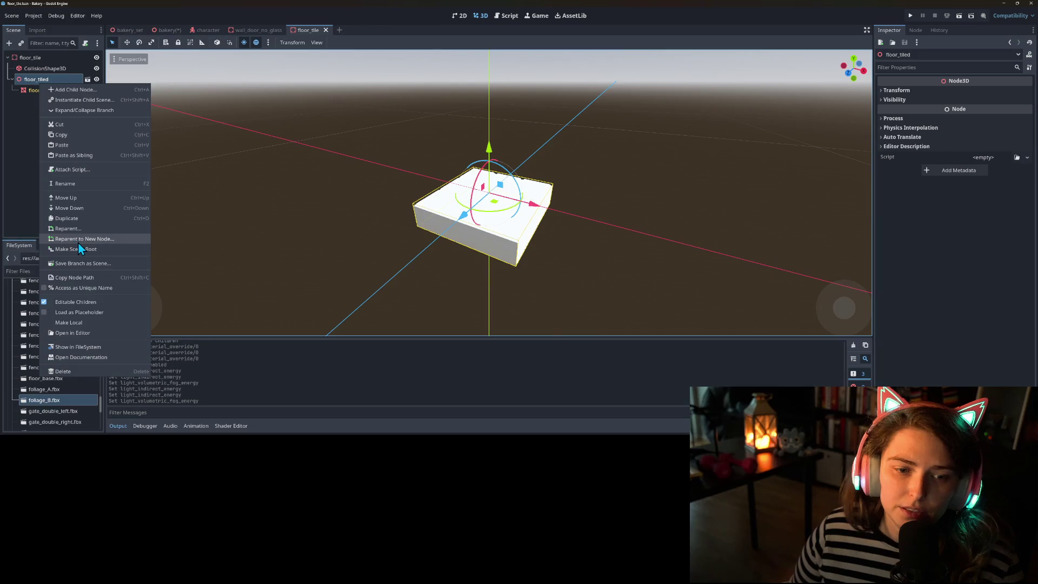
click(75, 302)
click(478, 227)
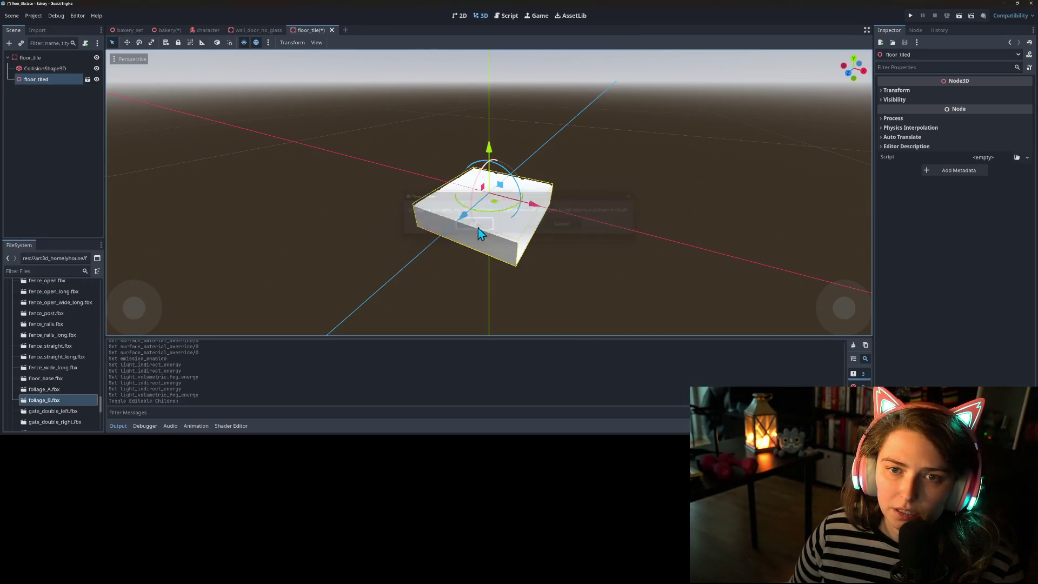
key(ctrl+s)
click(166, 30)
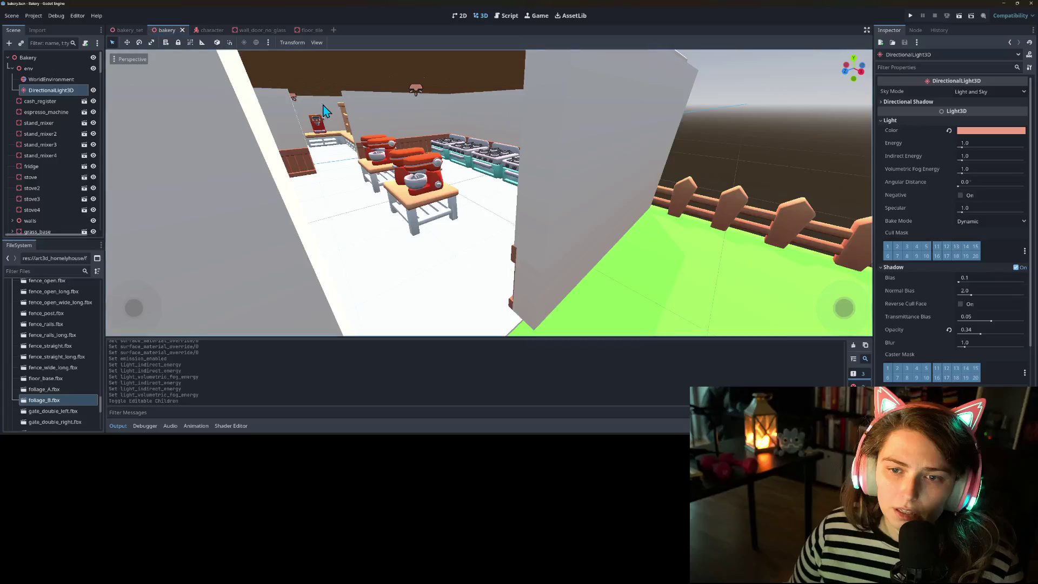
click(50, 79)
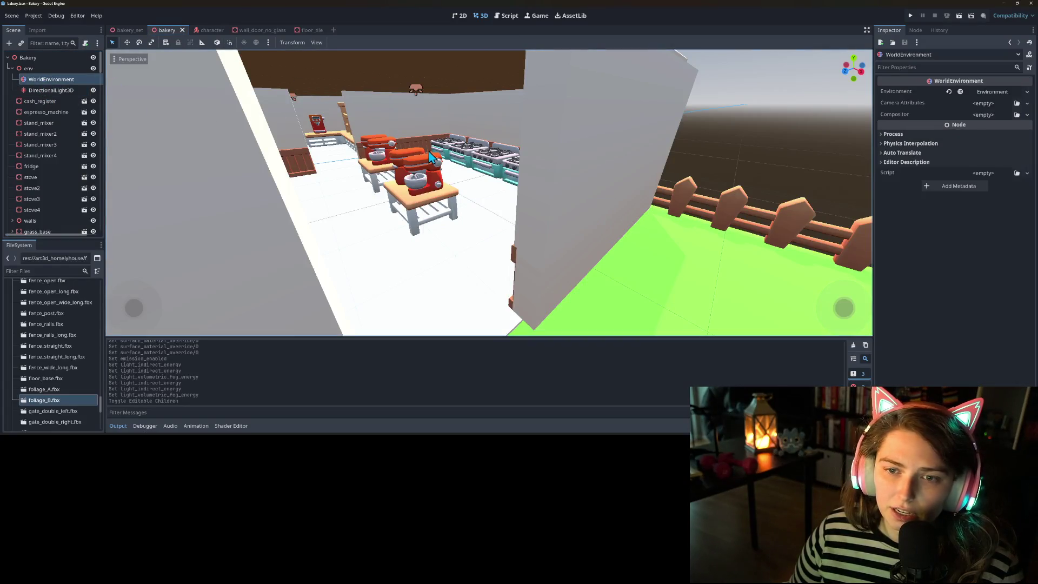
- Try a Custom Color background, then set the Background Mode back to Sky
click(994, 91)
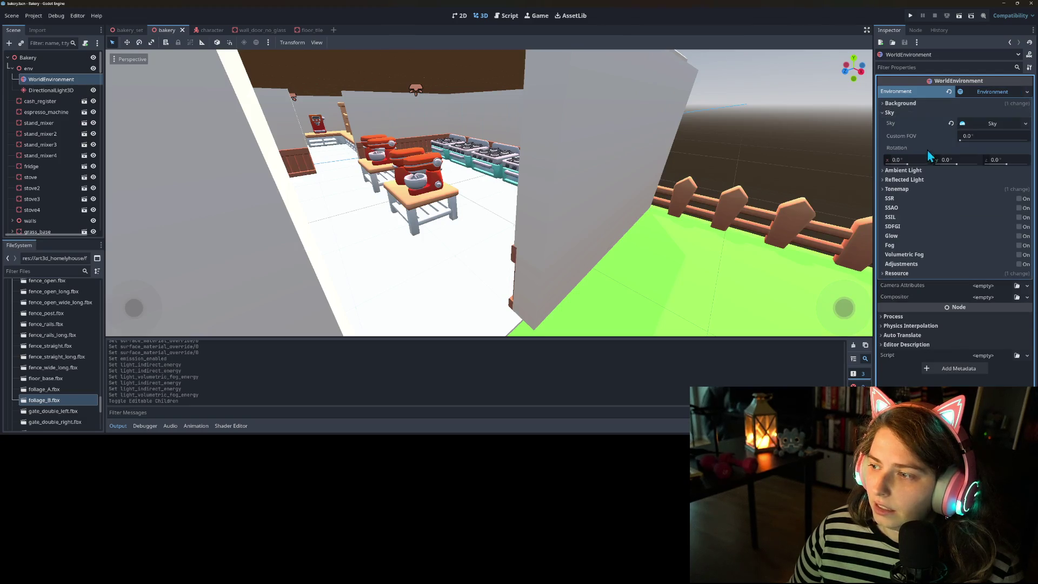
click(913, 174)
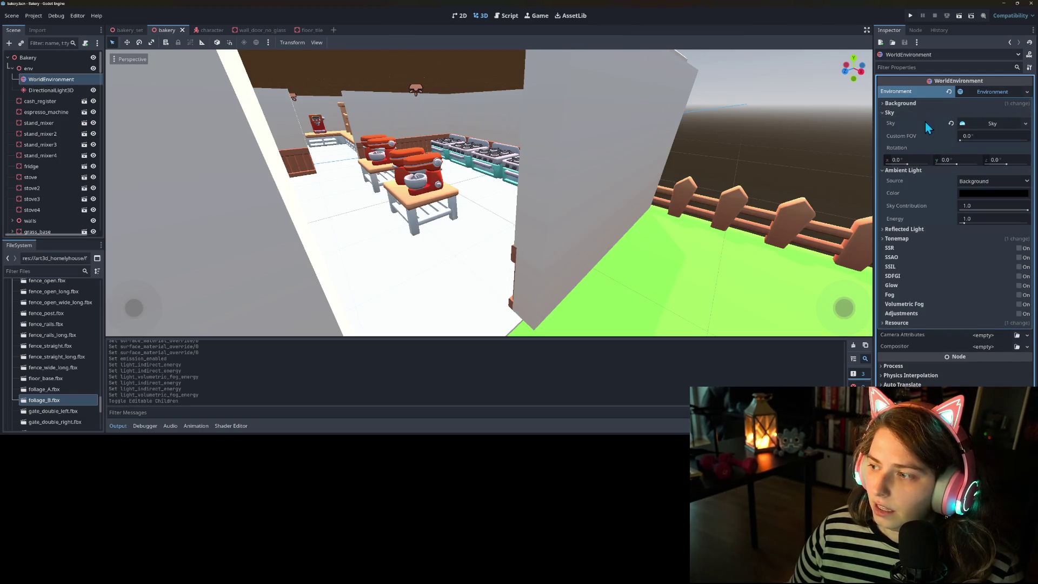
click(924, 103)
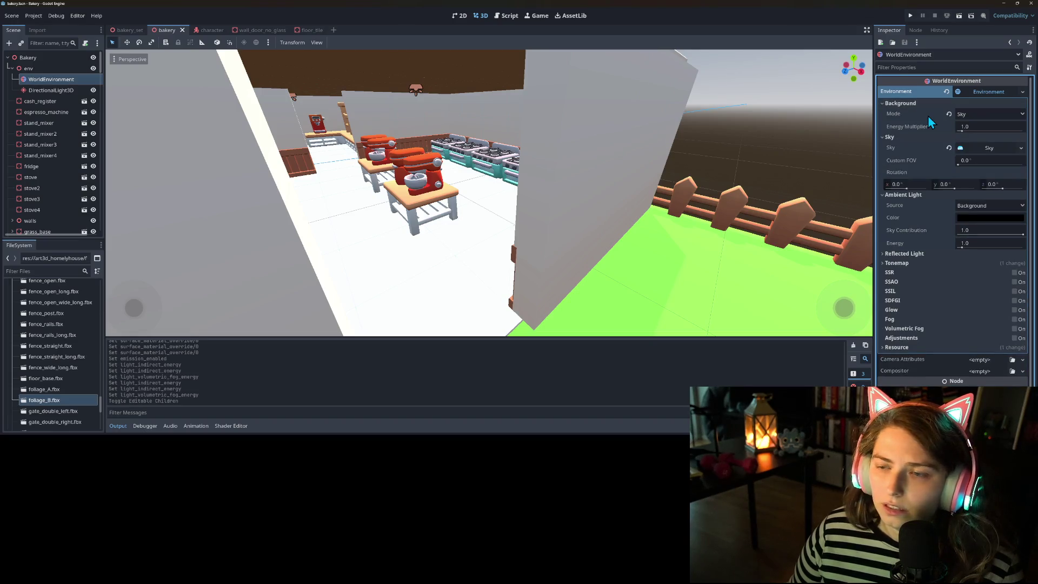
click(976, 115)
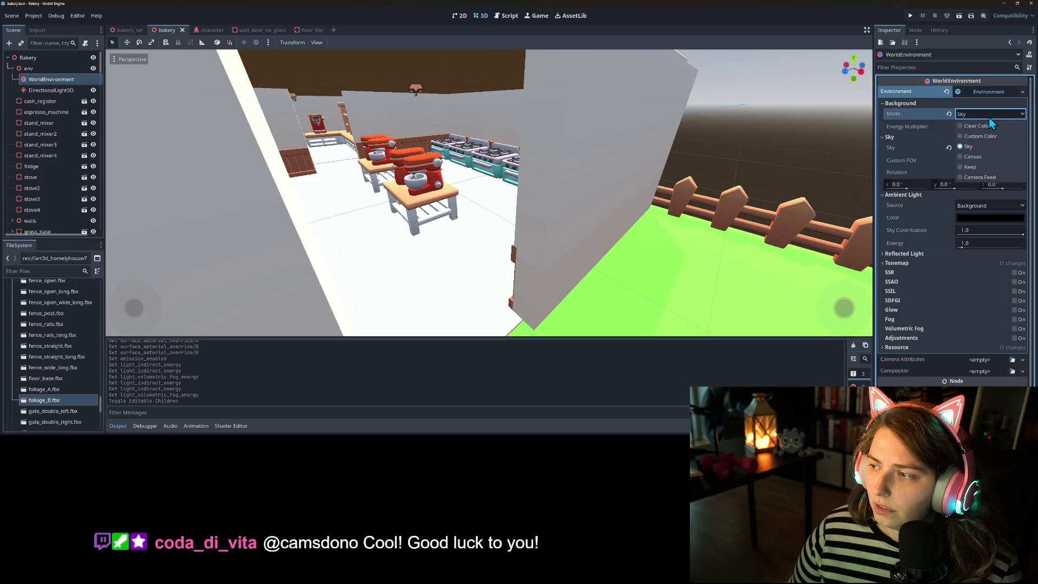
click(988, 115)
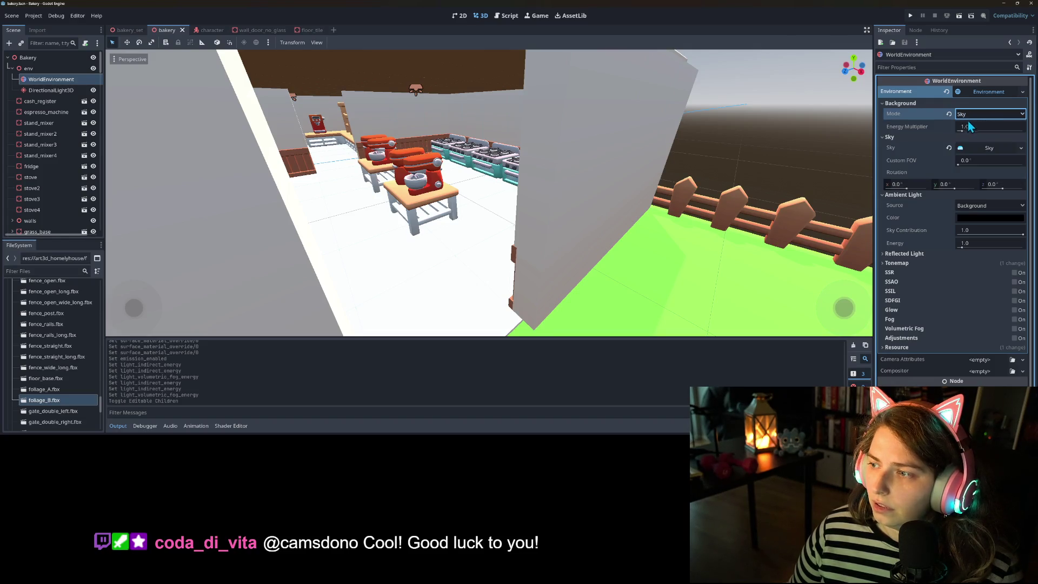
click(974, 116)
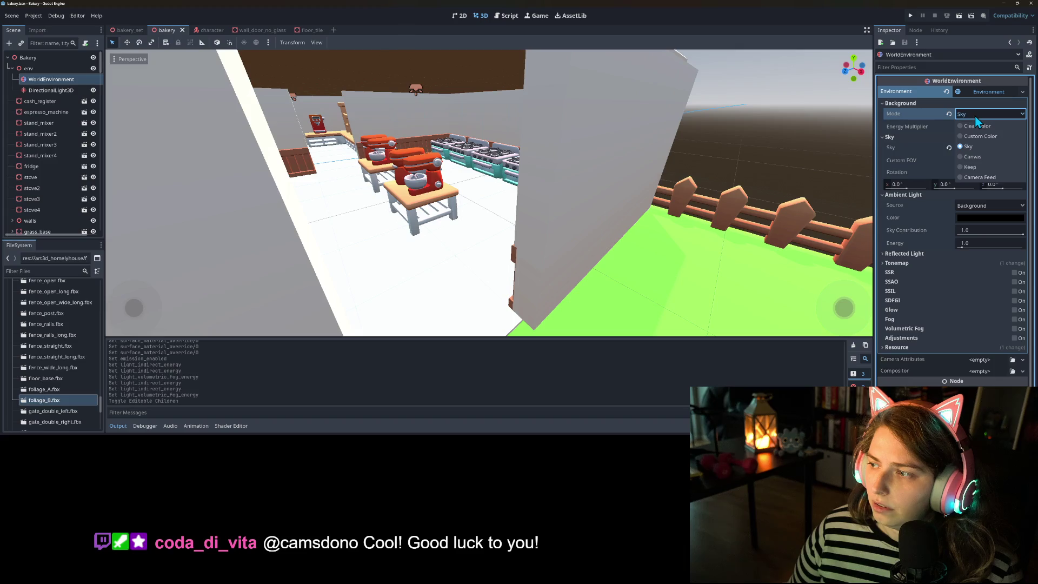
click(995, 137)
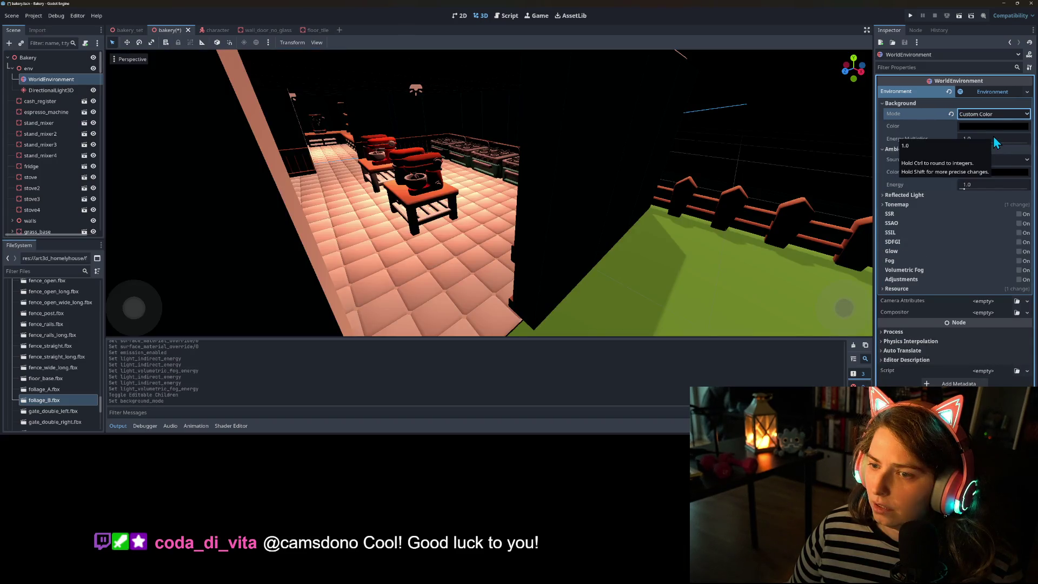
scroll(767, 200, down, 10)
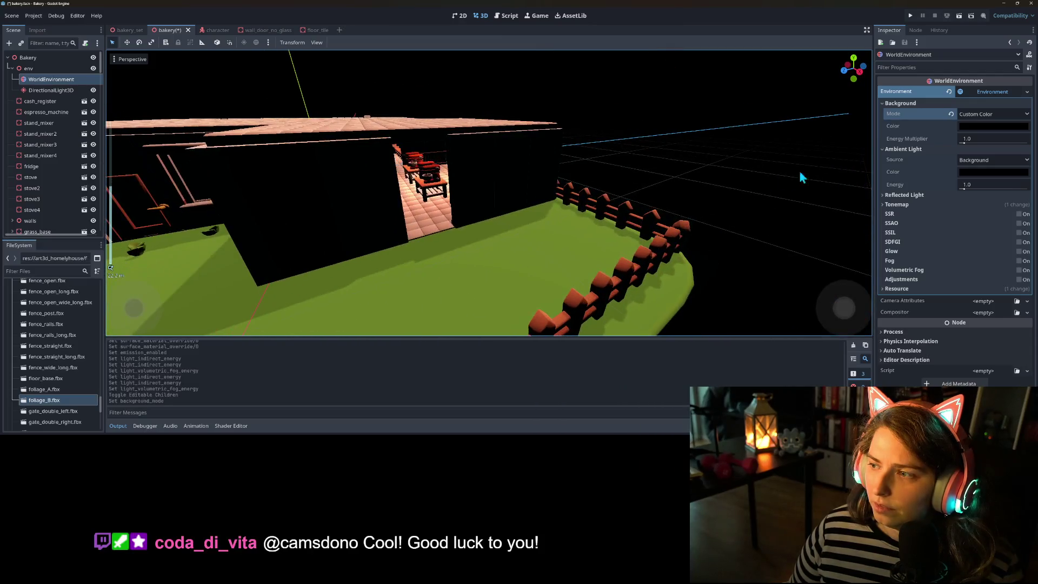
click(994, 114)
click(986, 147)
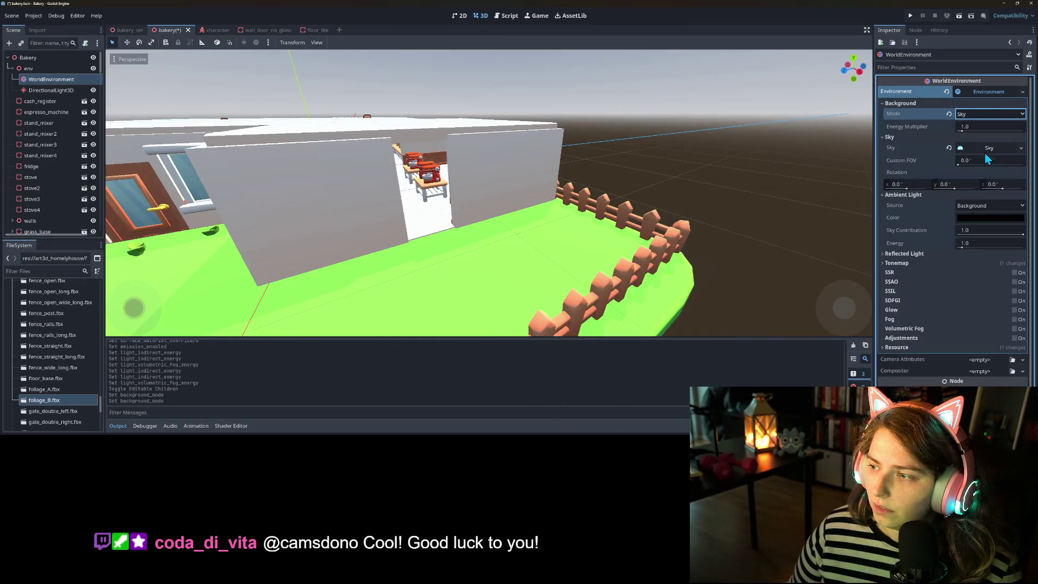
scroll(935, 188, down, 1)
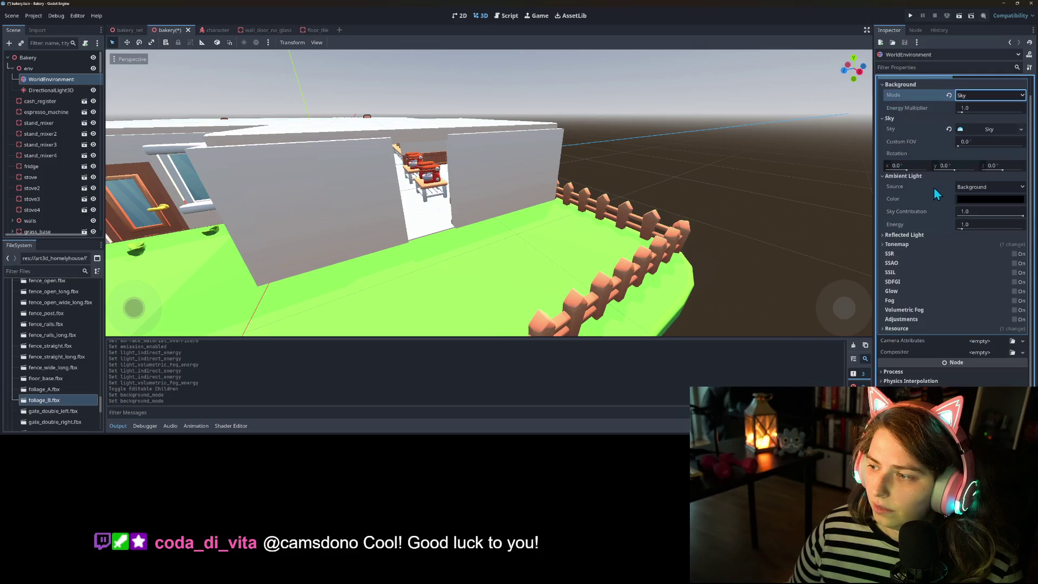
- Set the Ambient Light Source to Color
click(984, 187)
click(981, 219)
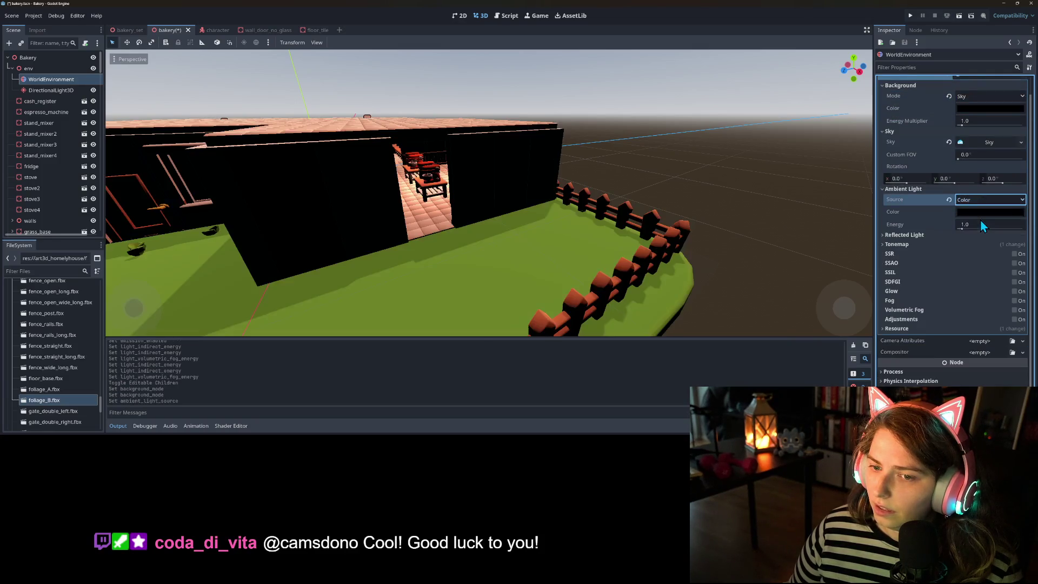
scroll(614, 160, up, 5)
scroll(616, 162, down, 3)
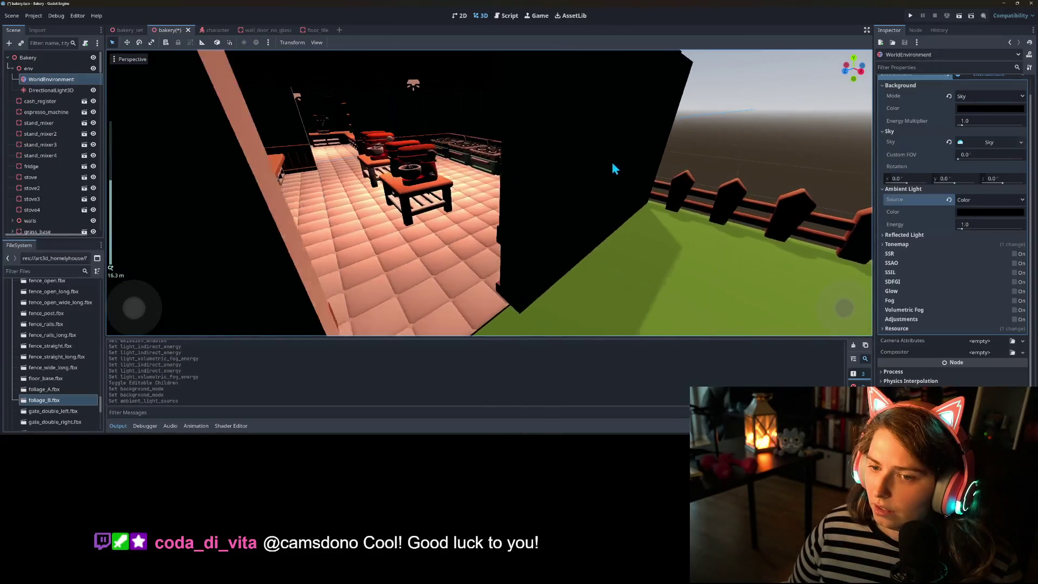
scroll(654, 162, up, 3)
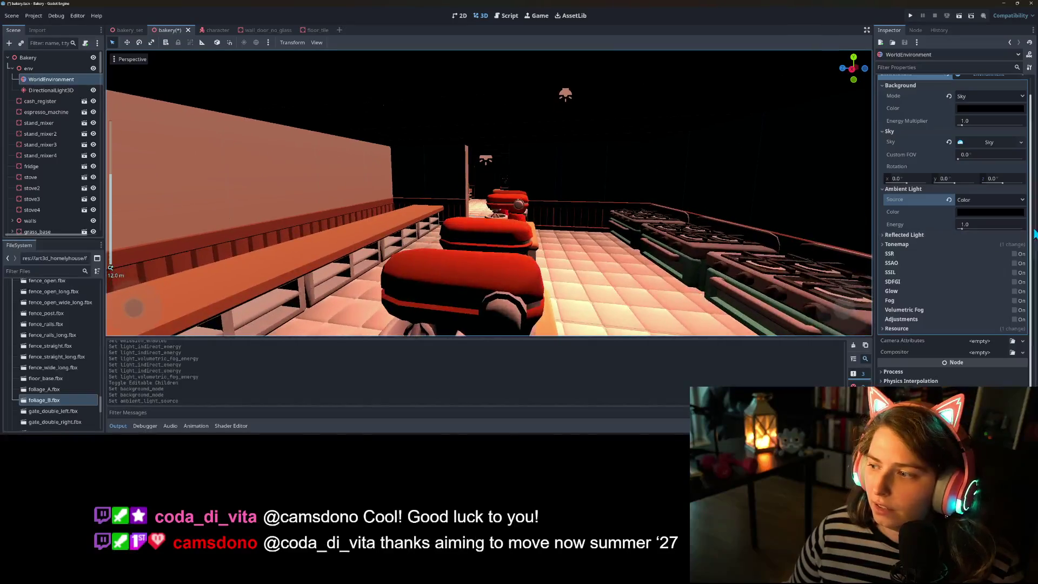
click(987, 209)
- Brighten the ambient light colour to a mid grey and save the scene
mouse_move(1036, 269)
mouse_down()
mouse_move(1030, 292)
mouse_move(1035, 221)
mouse_move(1021, 283)
mouse_up()
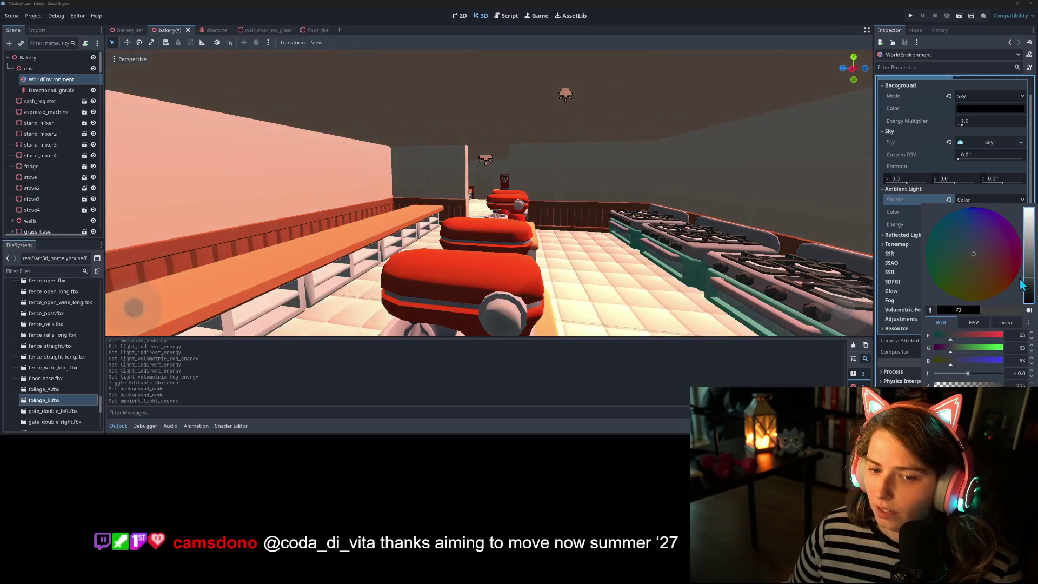
click(627, 219)
mouse_move(627, 219)
mouse_down()
mouse_move(608, 222)
mouse_move(716, 210)
mouse_move(604, 200)
mouse_move(609, 212)
mouse_move(582, 202)
mouse_move(552, 213)
mouse_move(563, 203)
mouse_move(529, 211)
mouse_move(577, 212)
mouse_move(509, 223)
mouse_move(600, 227)
mouse_up()
key(ctrl+s)
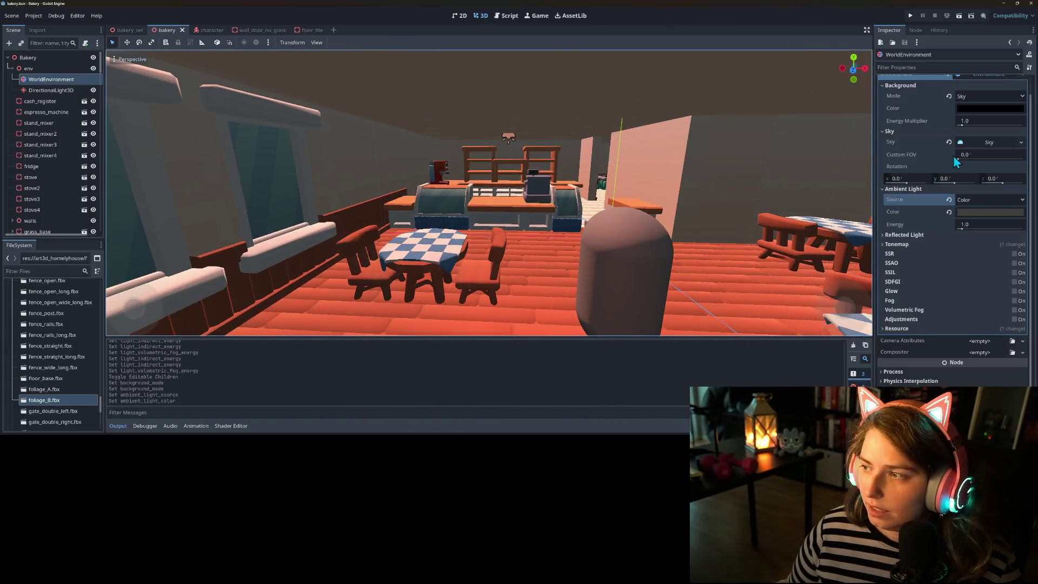
- Tint the ambient colour slightly toward red, brighten it a little, and save
click(979, 212)
click(1030, 273)
click(1000, 281)
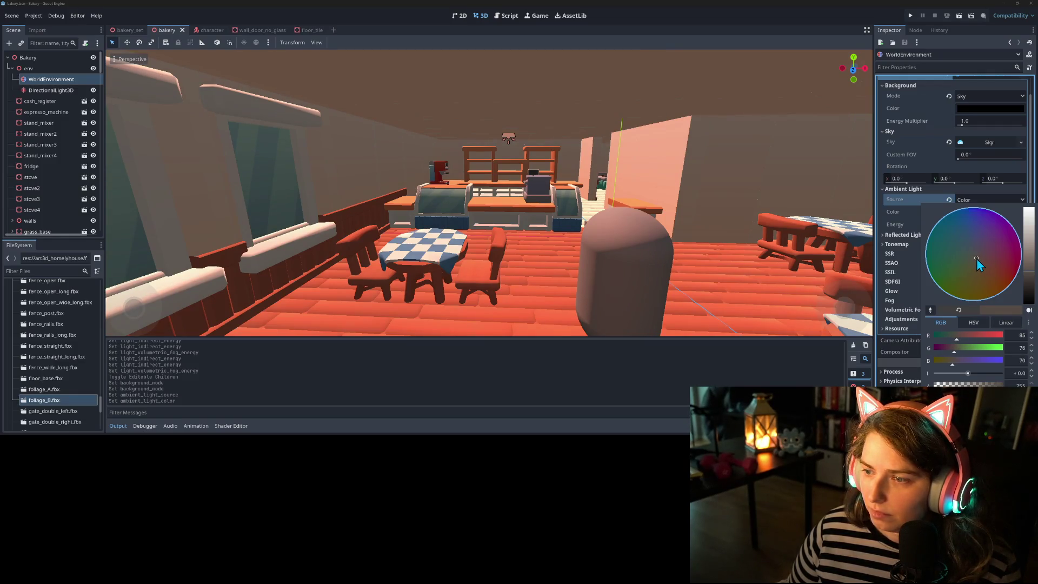
click(1028, 273)
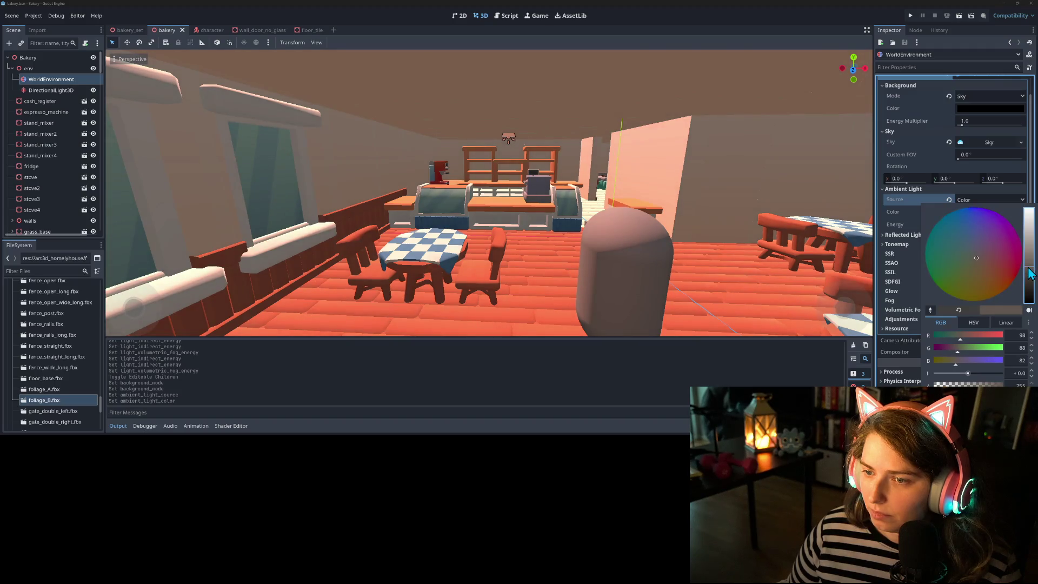
click(644, 228)
scroll(632, 238, up, 5)
key(ctrl+s)
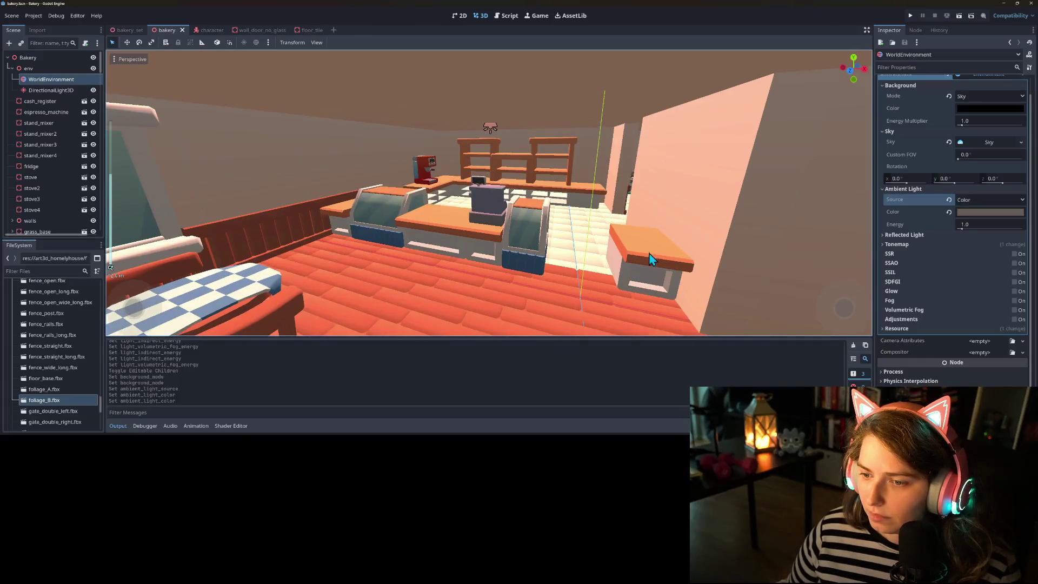
- Raise the ambient brightness and shift it to a muted pinkish rose, about RGB 112, 92, 90
click(977, 211)
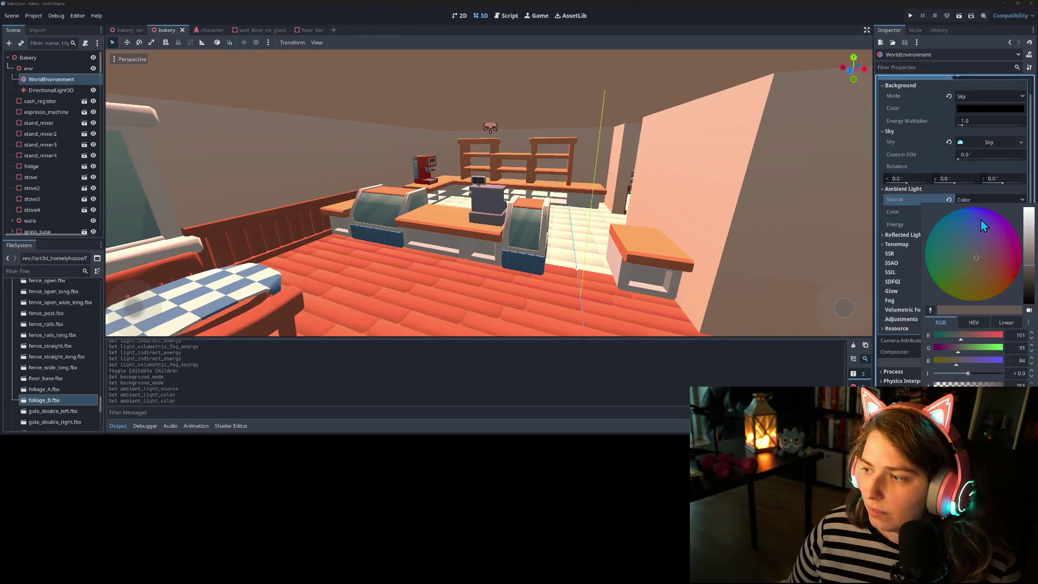
click(1030, 271)
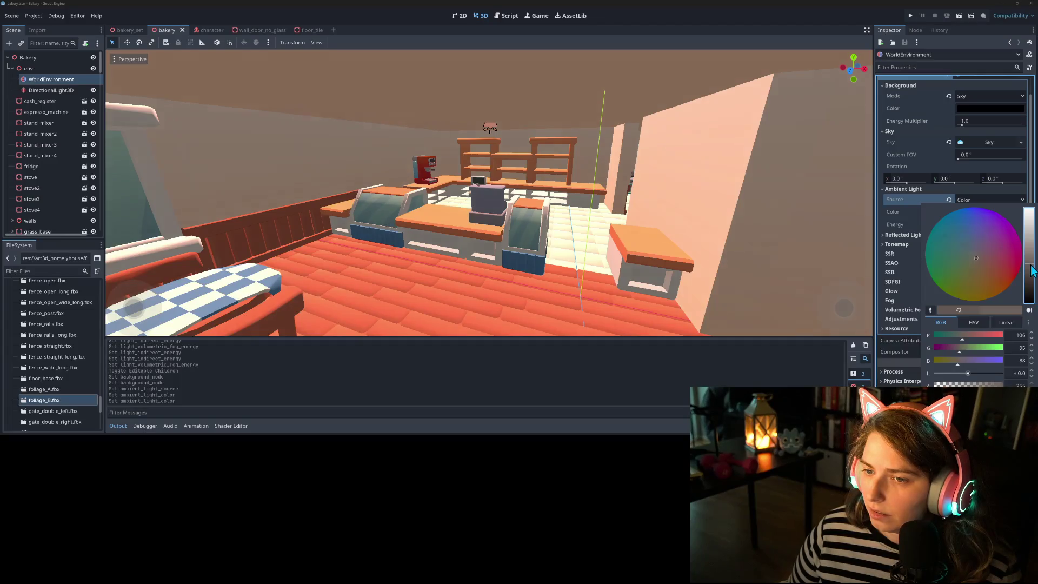
drag(976, 264, 982, 261)
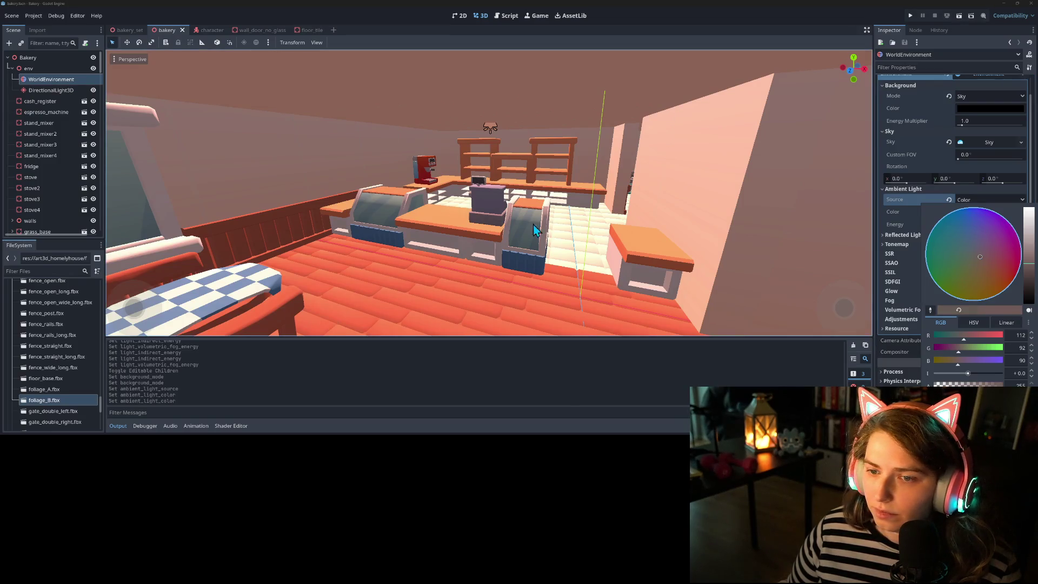
click(694, 279)
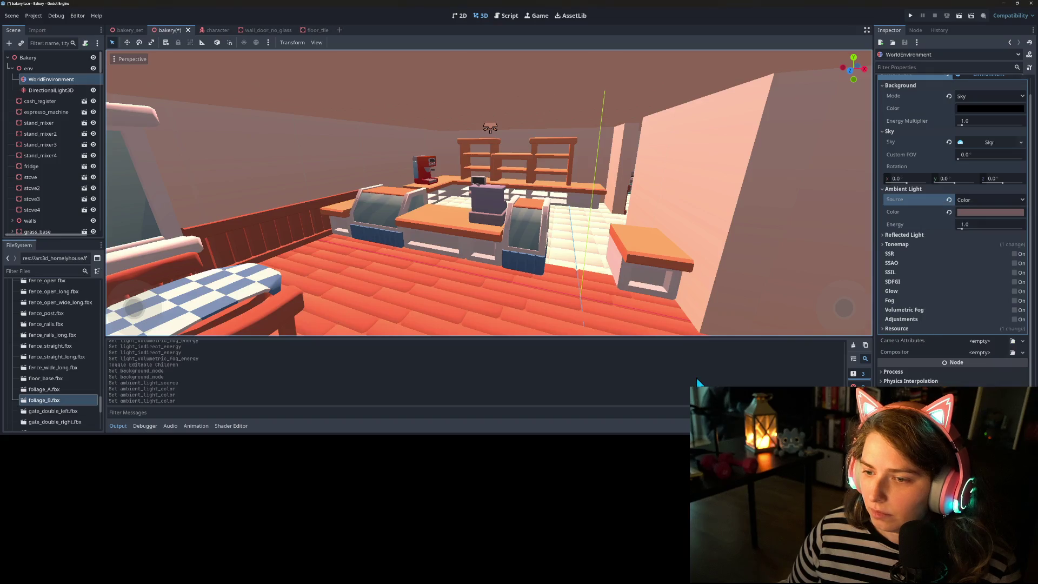
scroll(670, 295, down, 5)
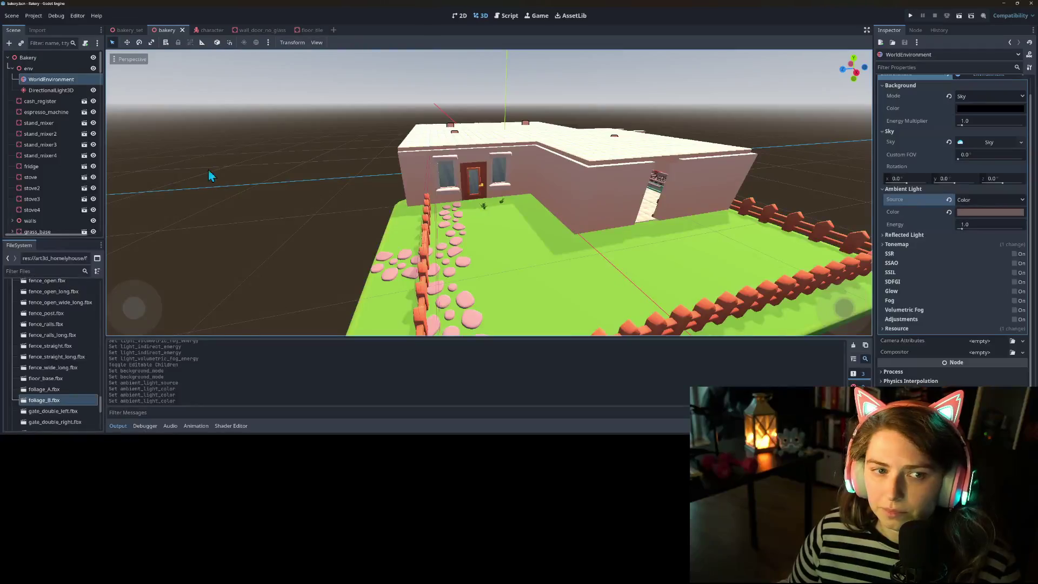
click(52, 90)
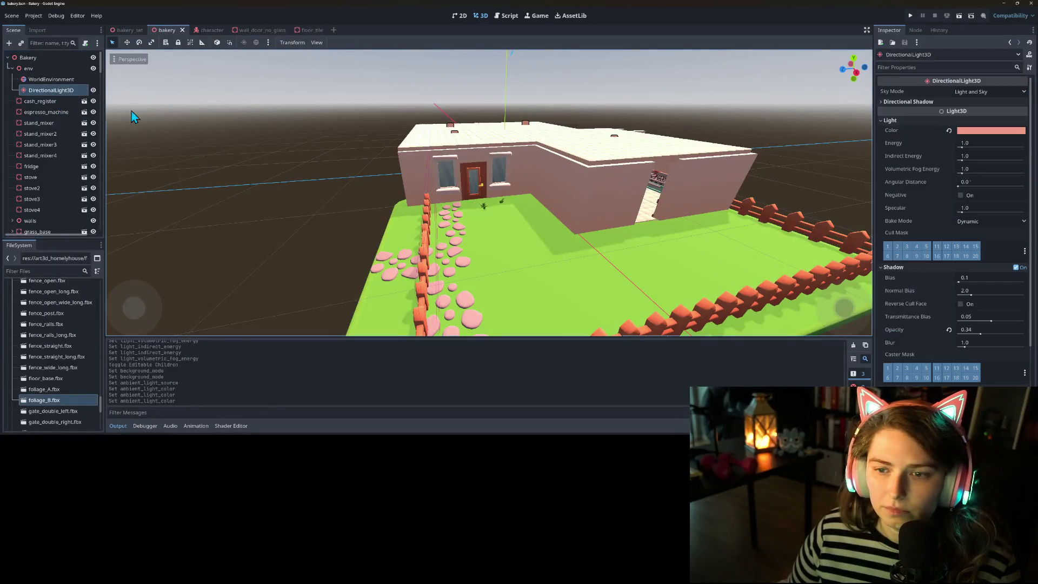
- Make the directional light's colour paler and brighter, then save the scene
click(989, 132)
drag(1033, 166, 1033, 157)
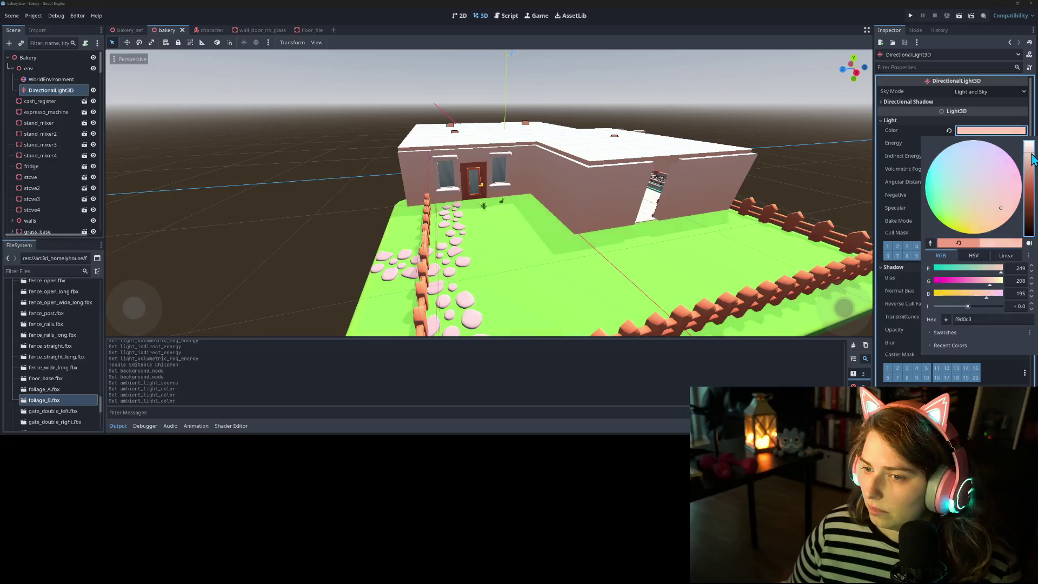
click(789, 179)
drag(789, 178, 536, 261)
key(ctrl+s)
mouse_move(627, 277)
mouse_down()
mouse_move(573, 274)
mouse_move(831, 211)
mouse_up()
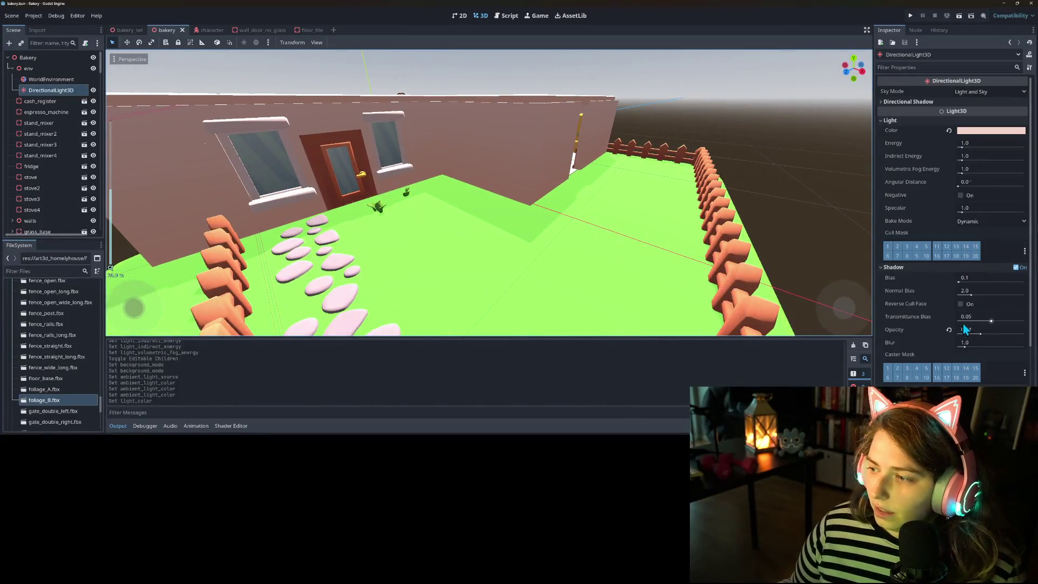
- Set the directional light's shadow opacity to 0.13, save, and launch the game
drag(980, 330, 958, 330)
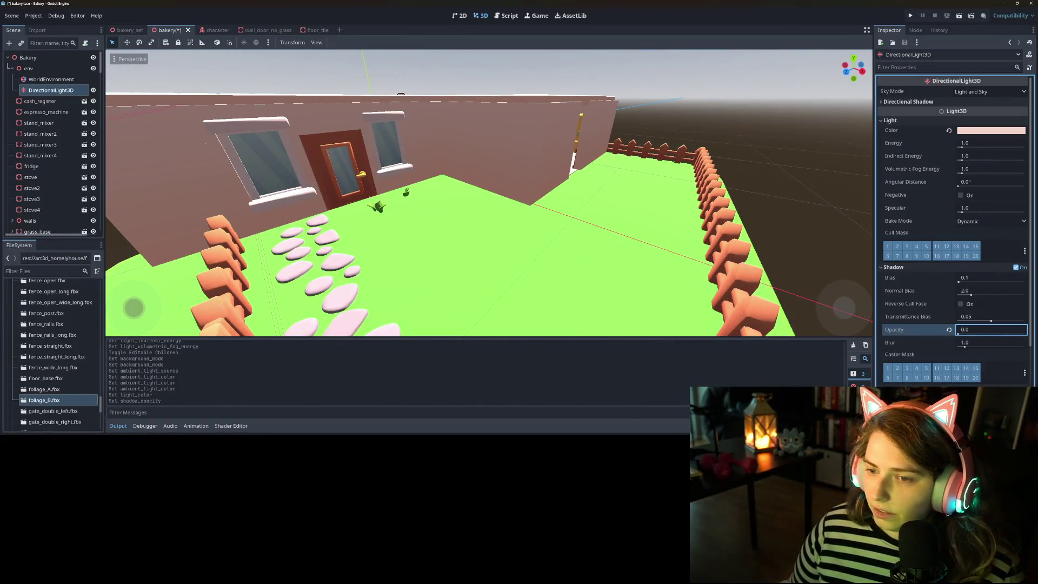
key(ctrl+z)
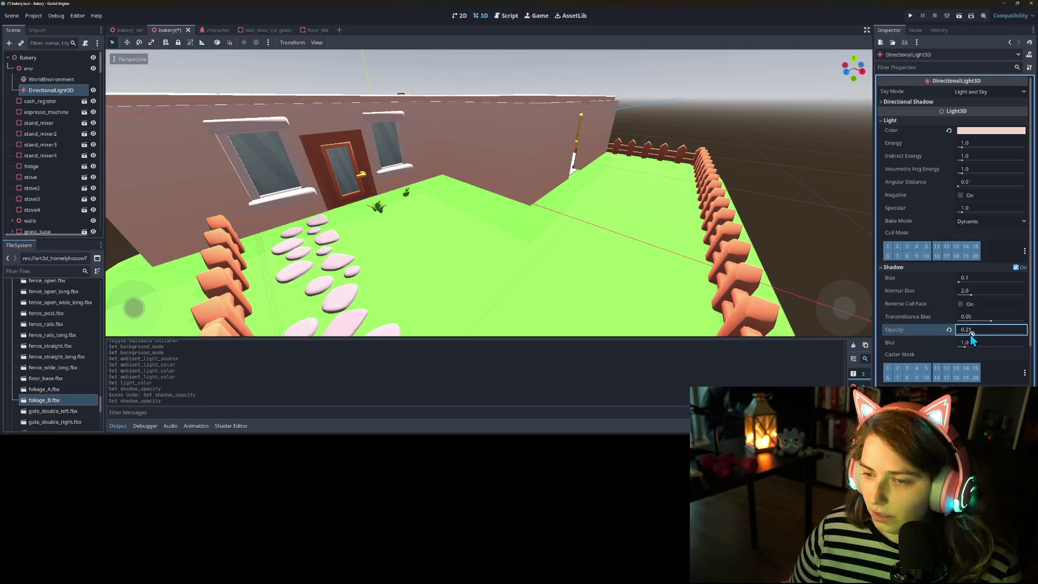
key(ctrl+s)
scroll(545, 266, up, 10)
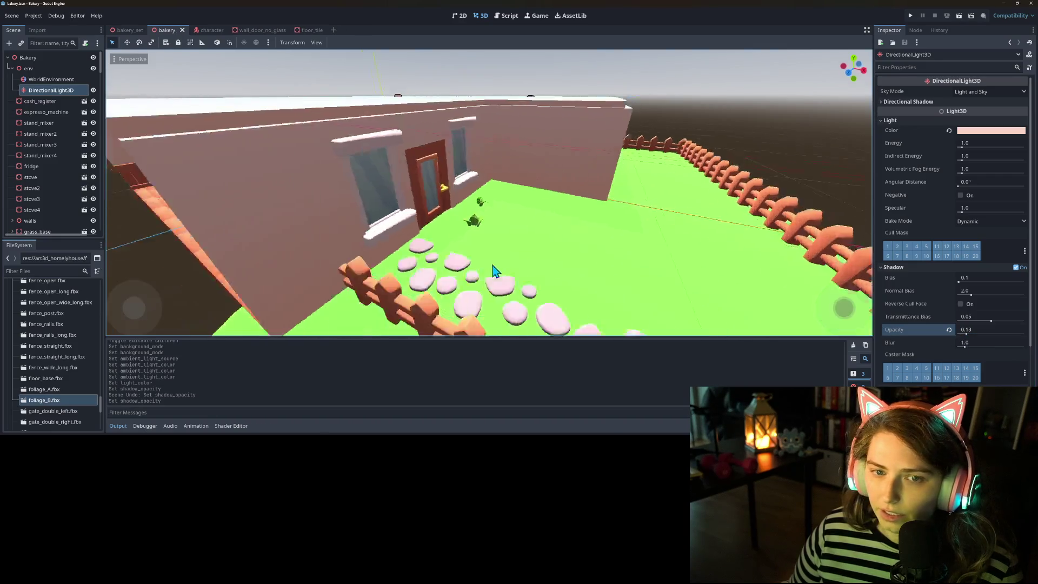
scroll(545, 267, down, 10)
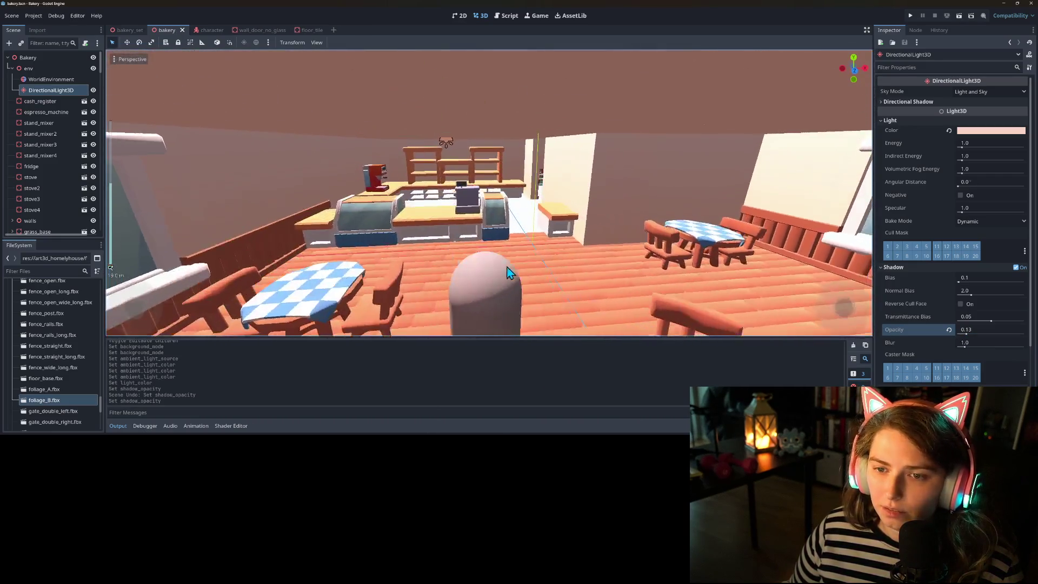
click(910, 18)
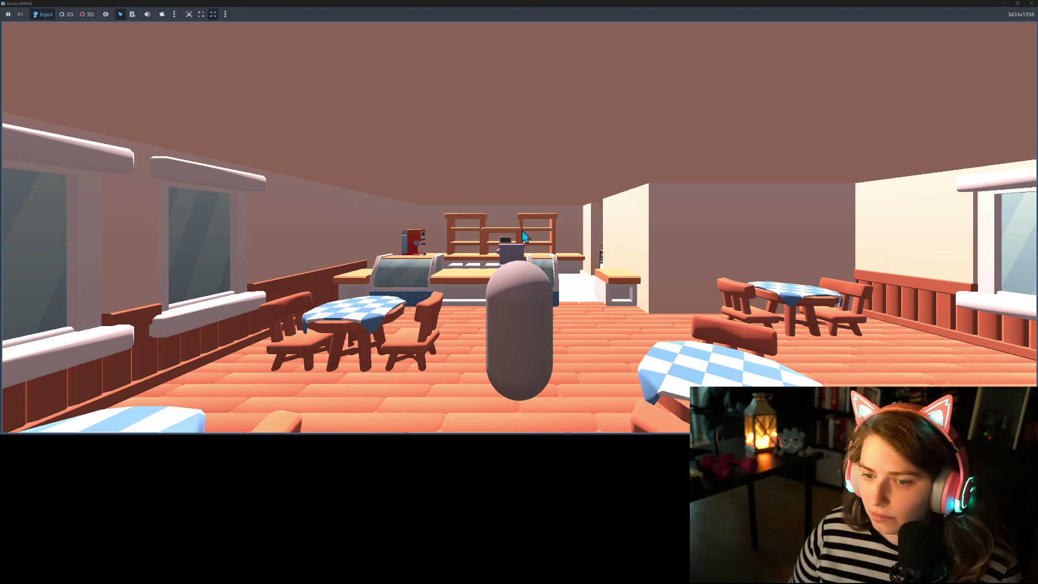
- Move the capsule player around the dining room, looking between the right wall and the long table row
key(d)
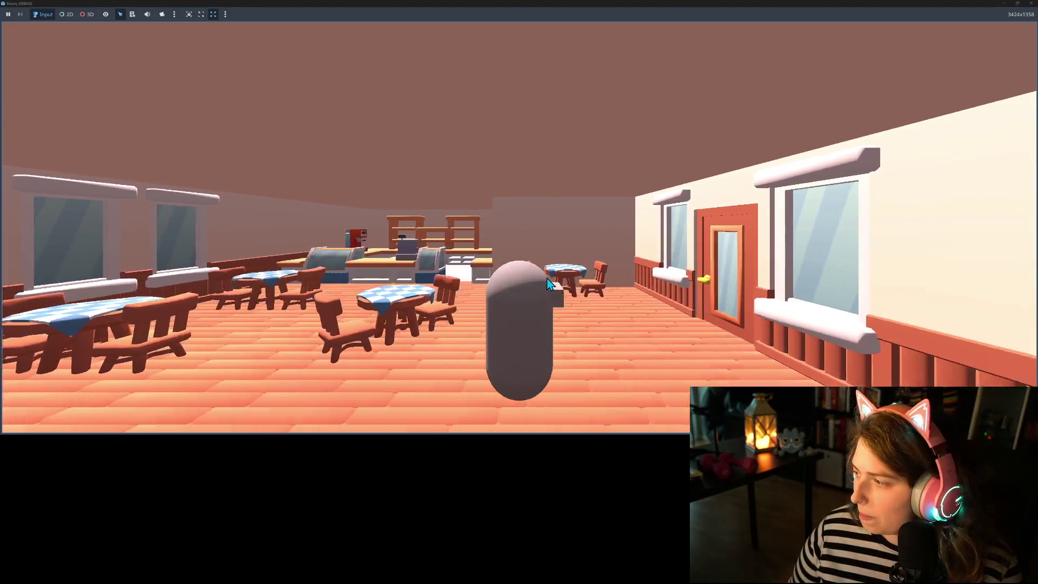
key(d)
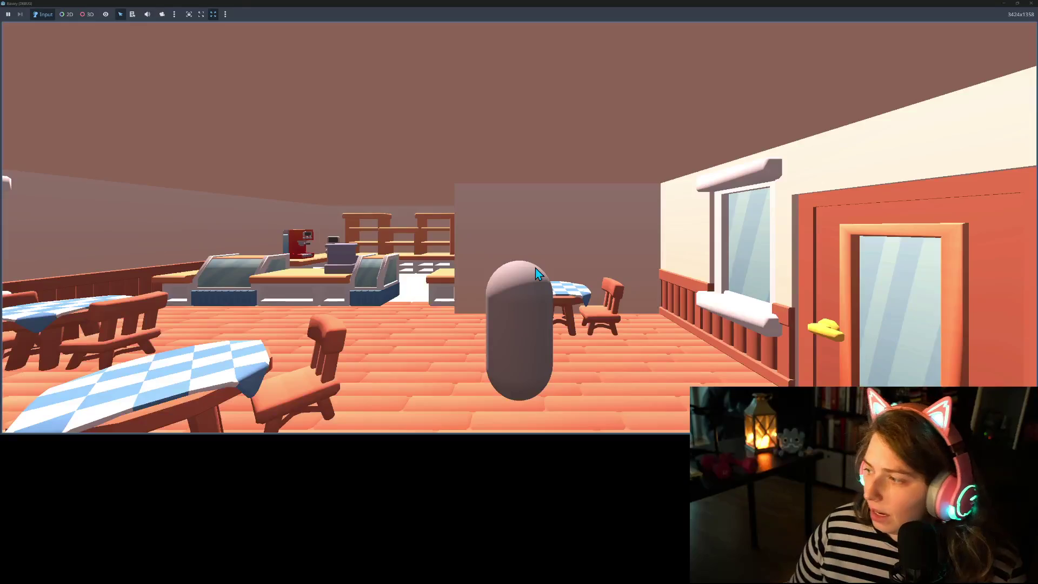
key(a)
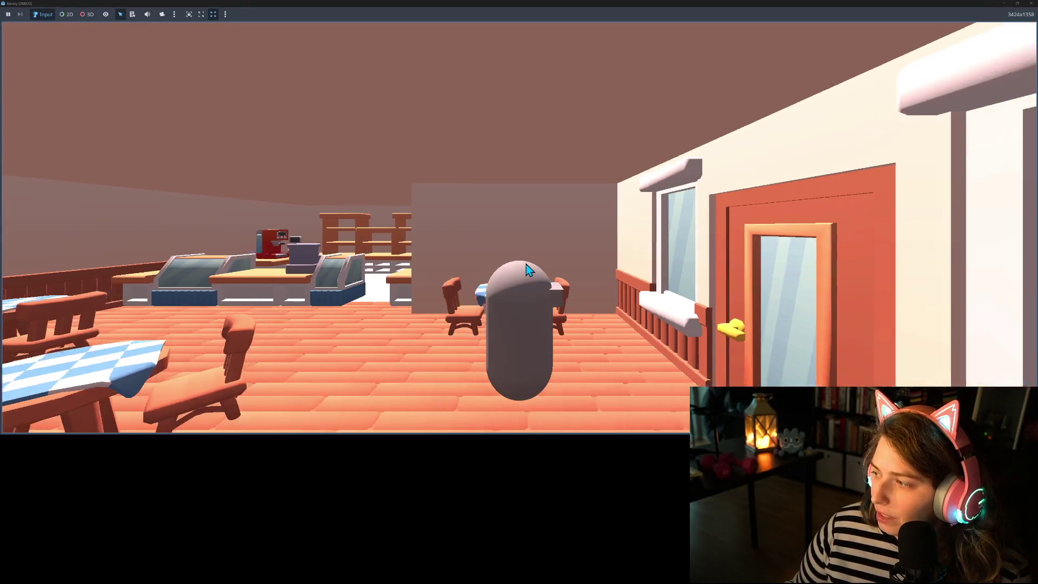
key(a)
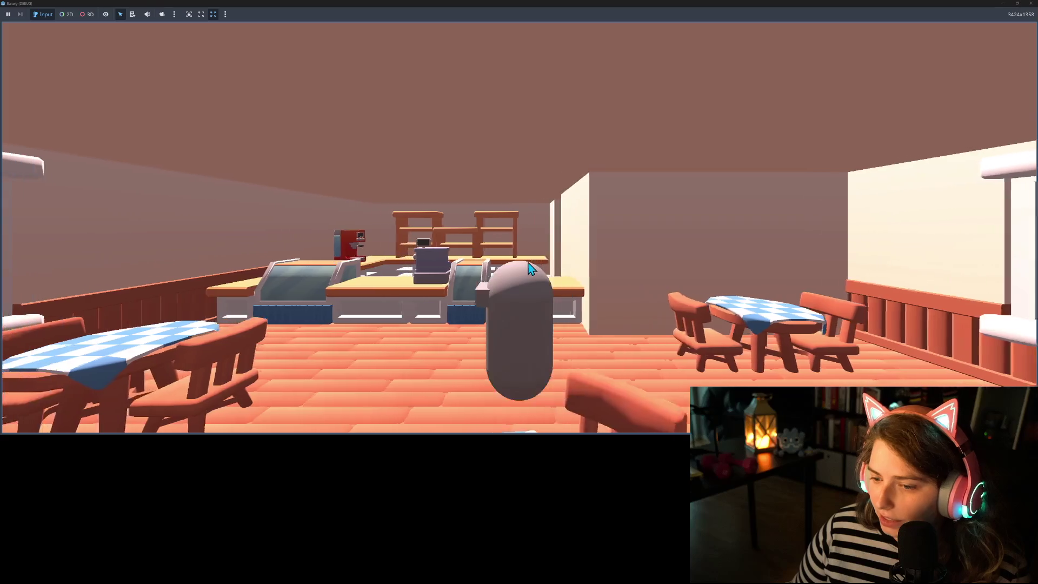
key(d)
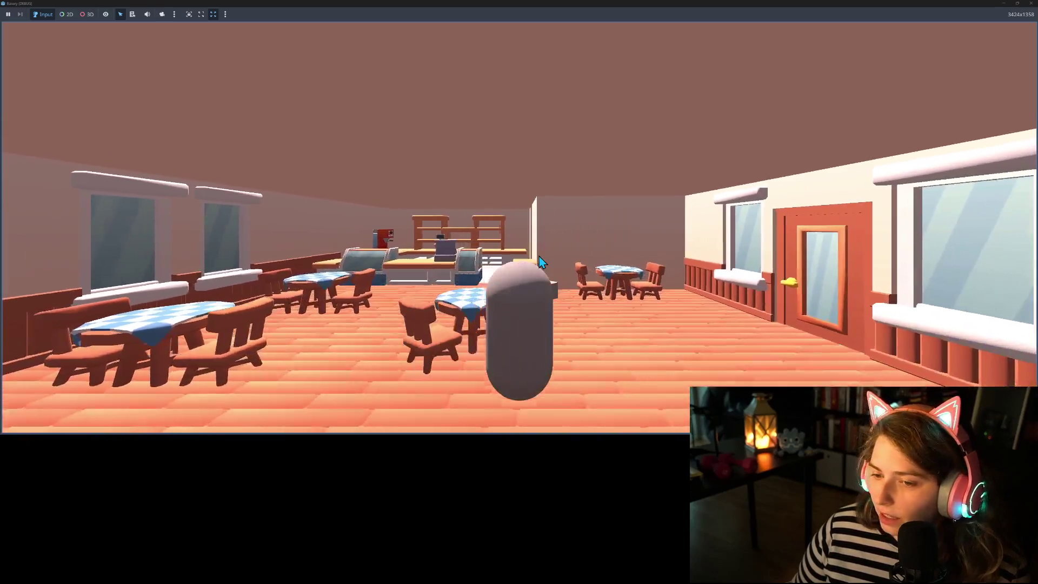
key(a)
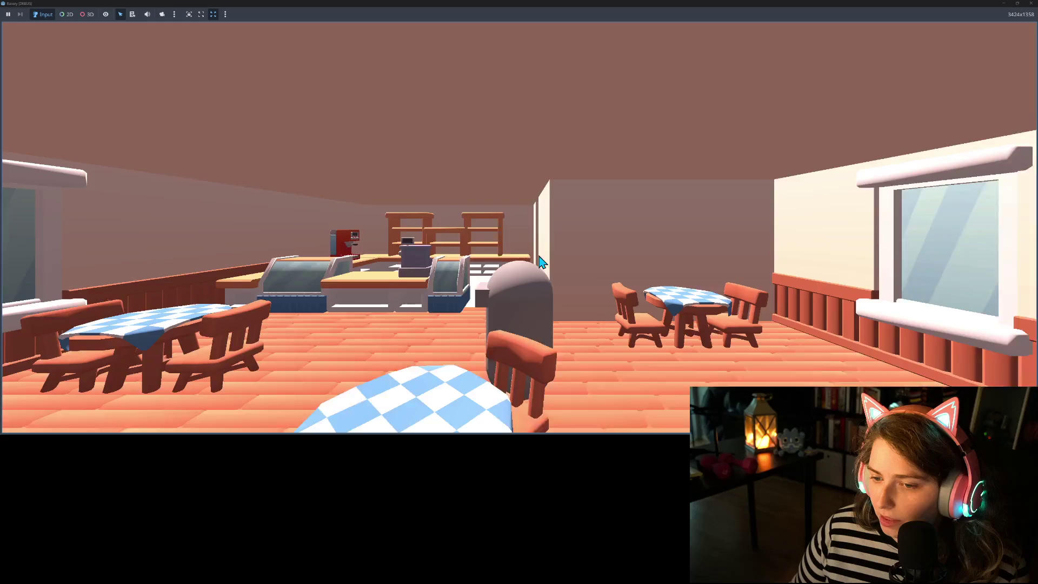
key(d)
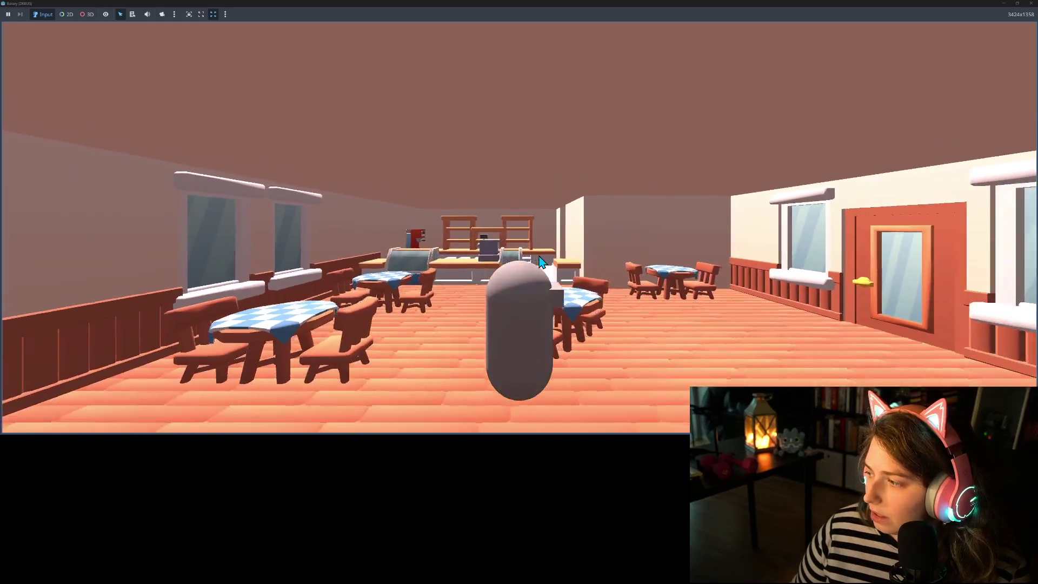
key(s)
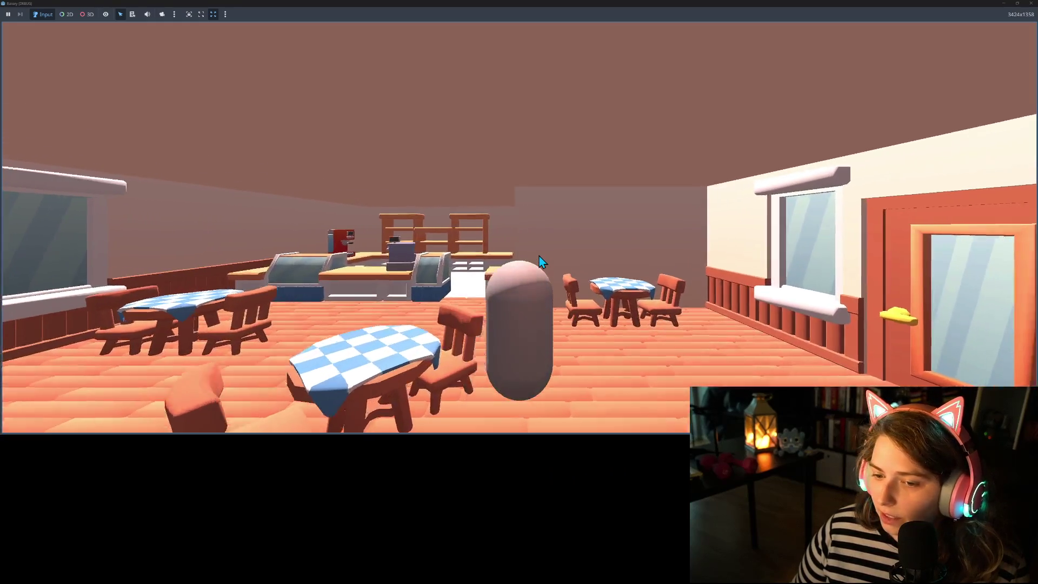
key(a)
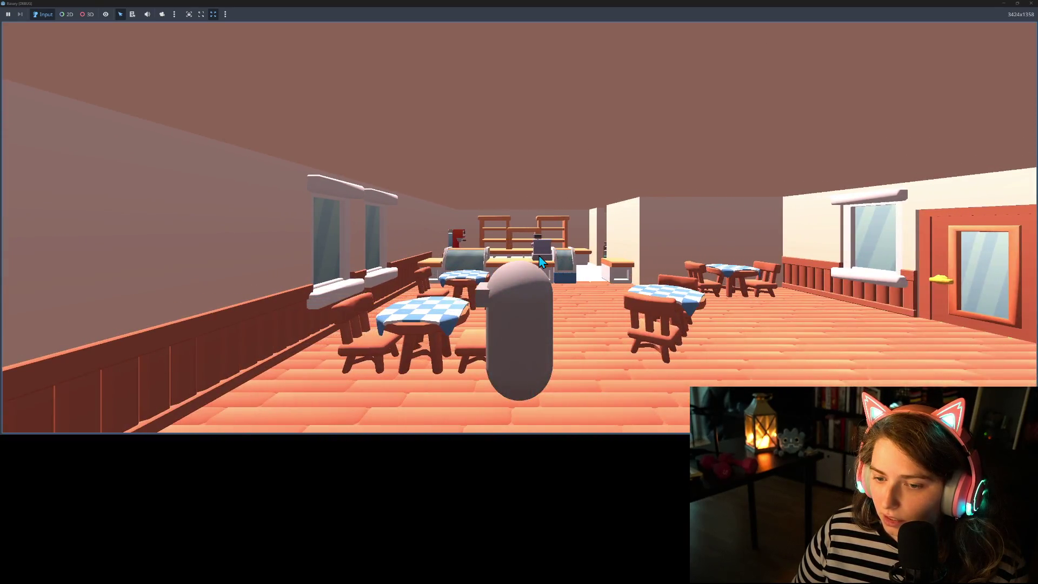
key(d)
key(d)
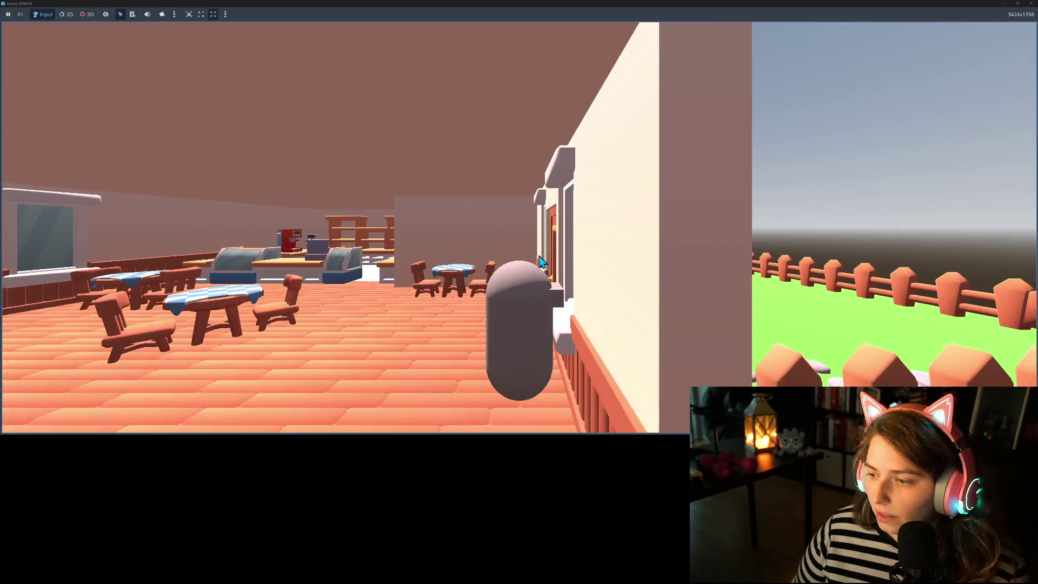
key(a)
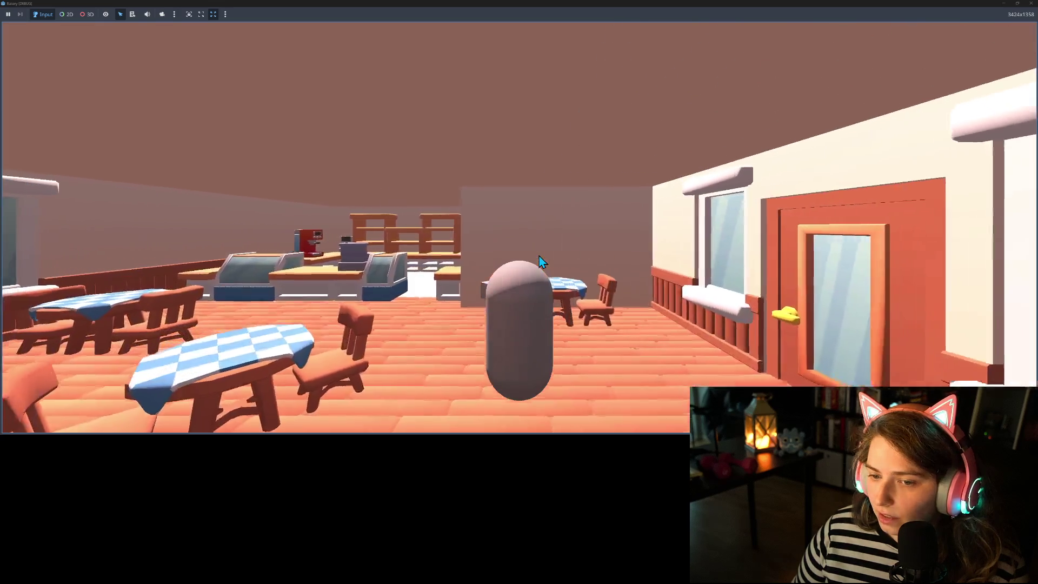
- Walk the player past the counter, out the kitchen doorway, along the fence and through the gate
key(w)
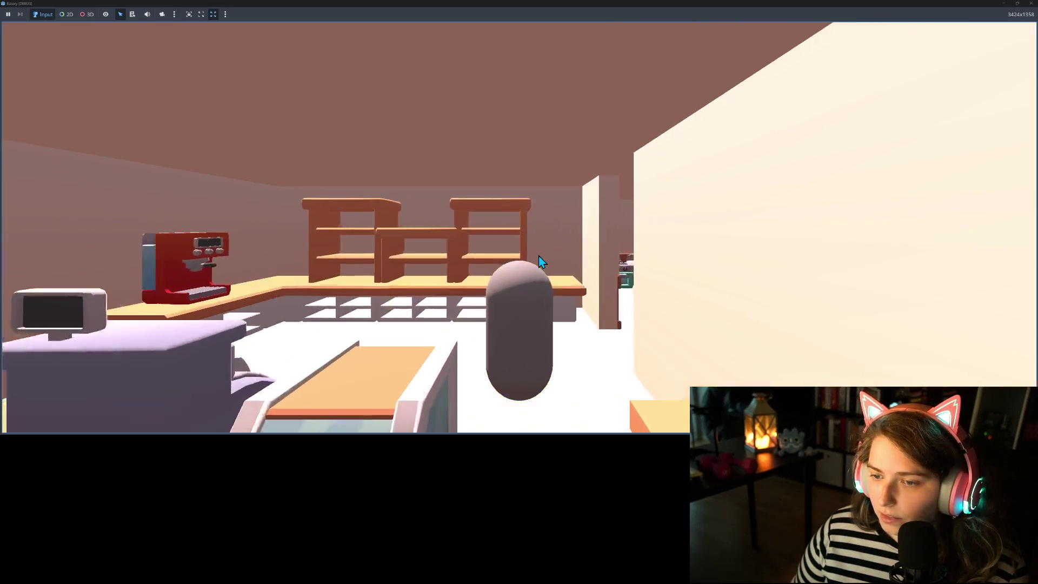
key(d)
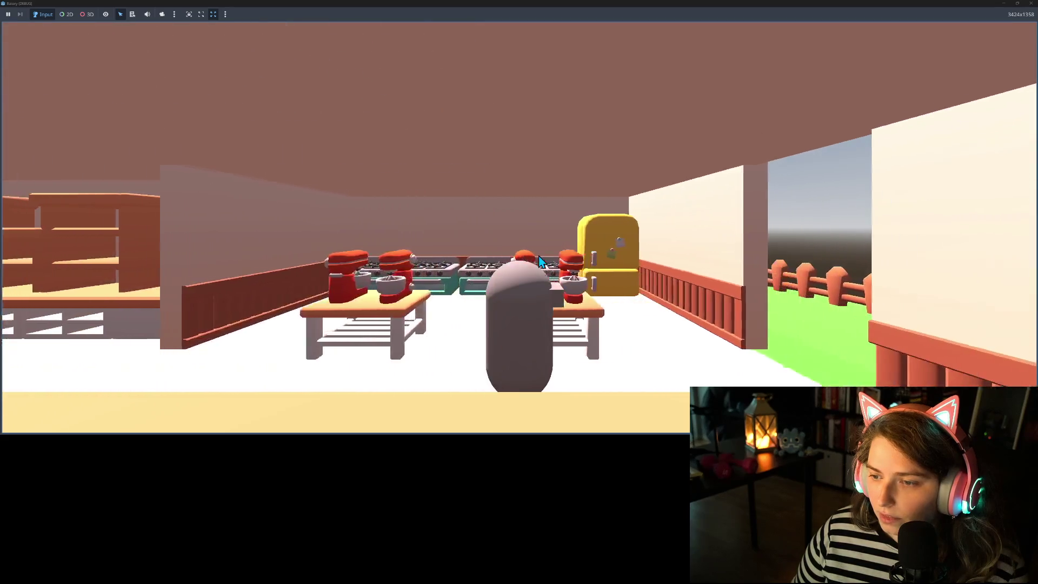
key(d)
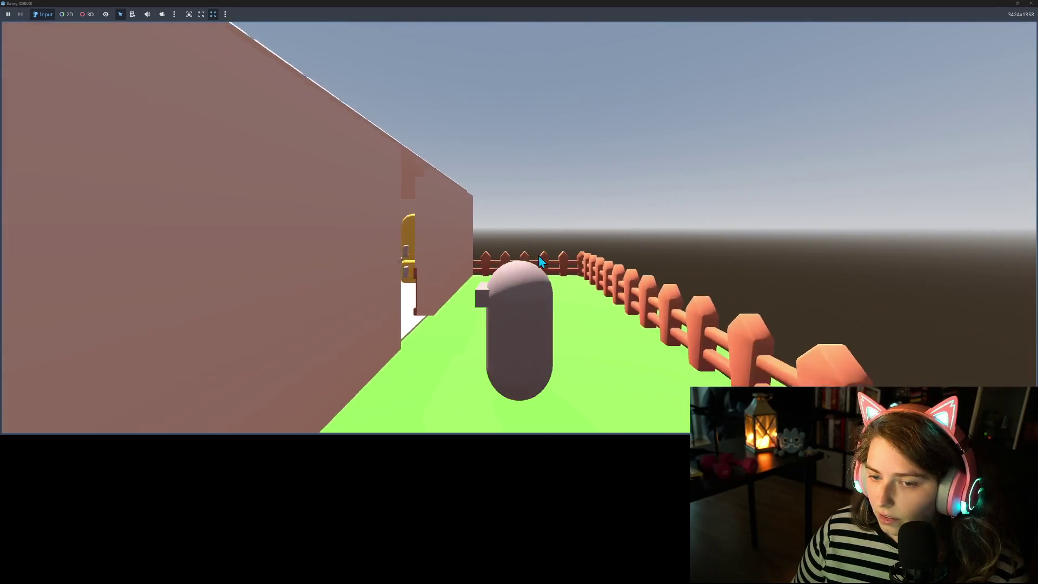
key(a)
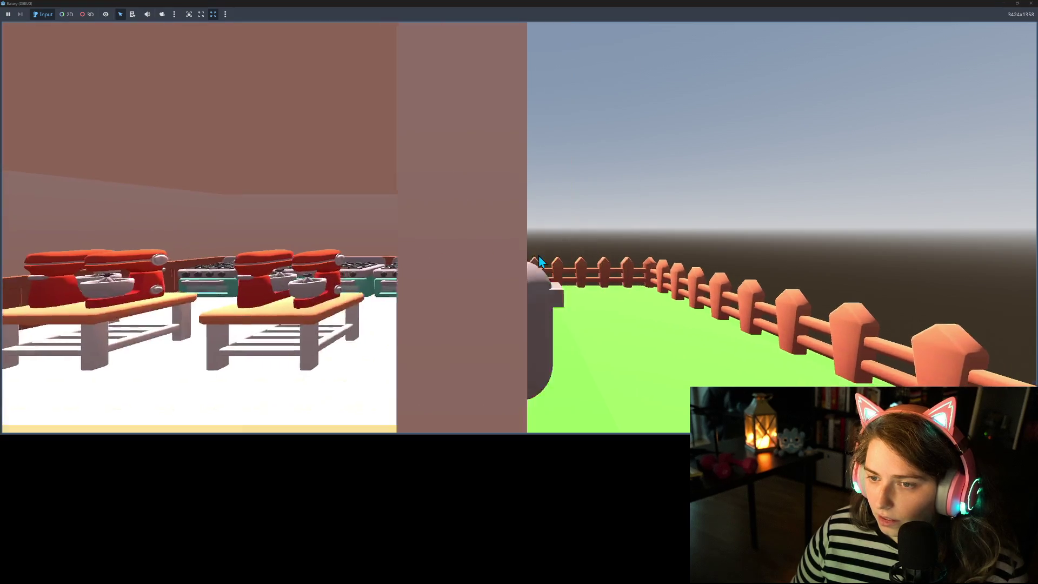
key(d)
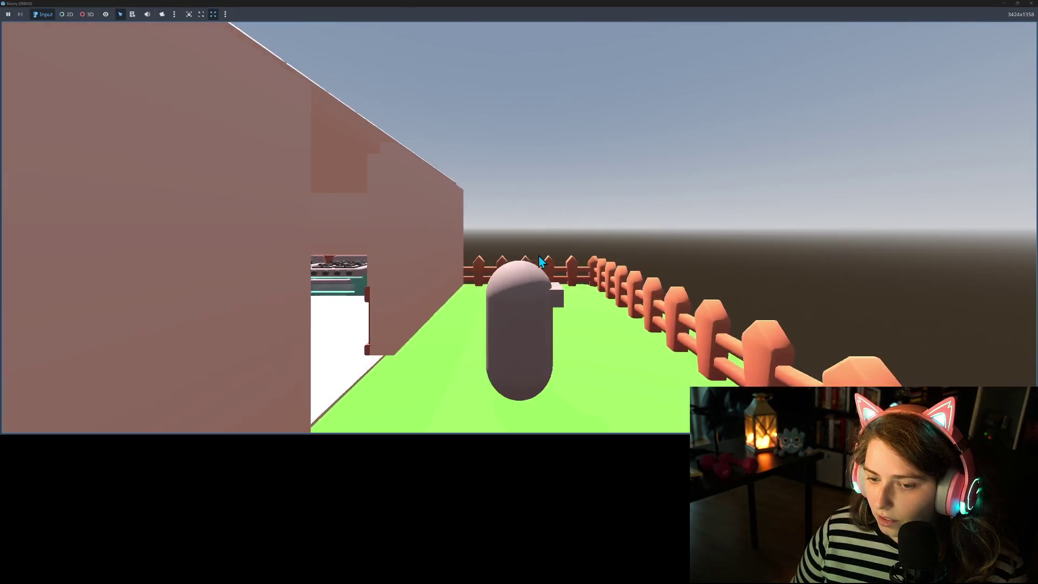
key(a)
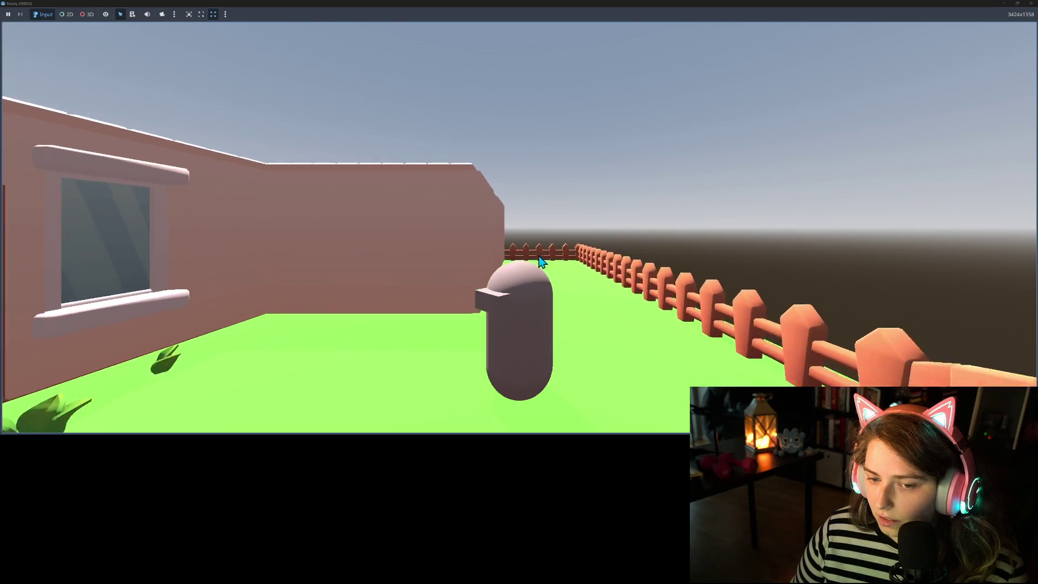
key(d)
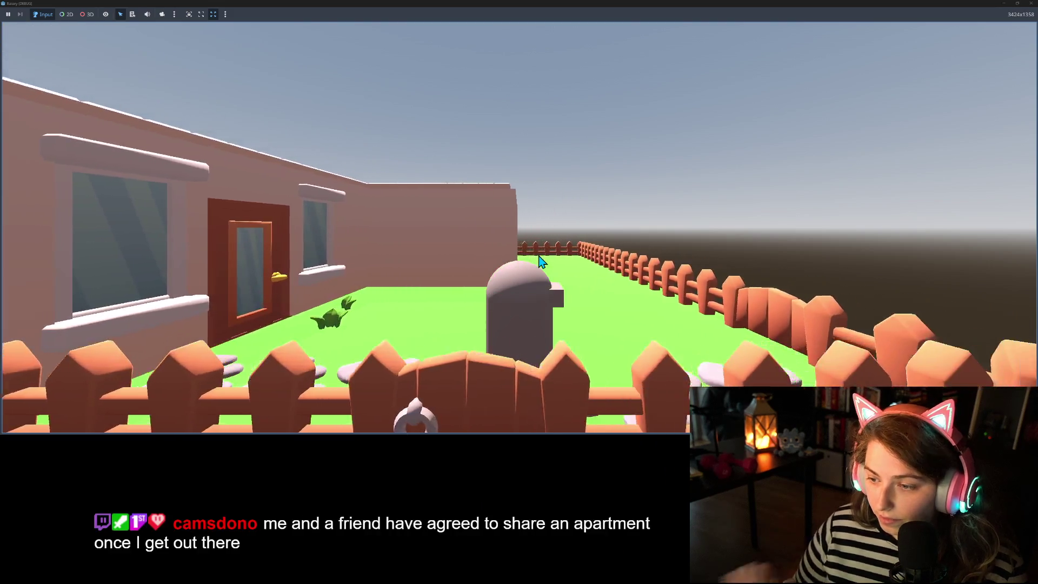
key(a)
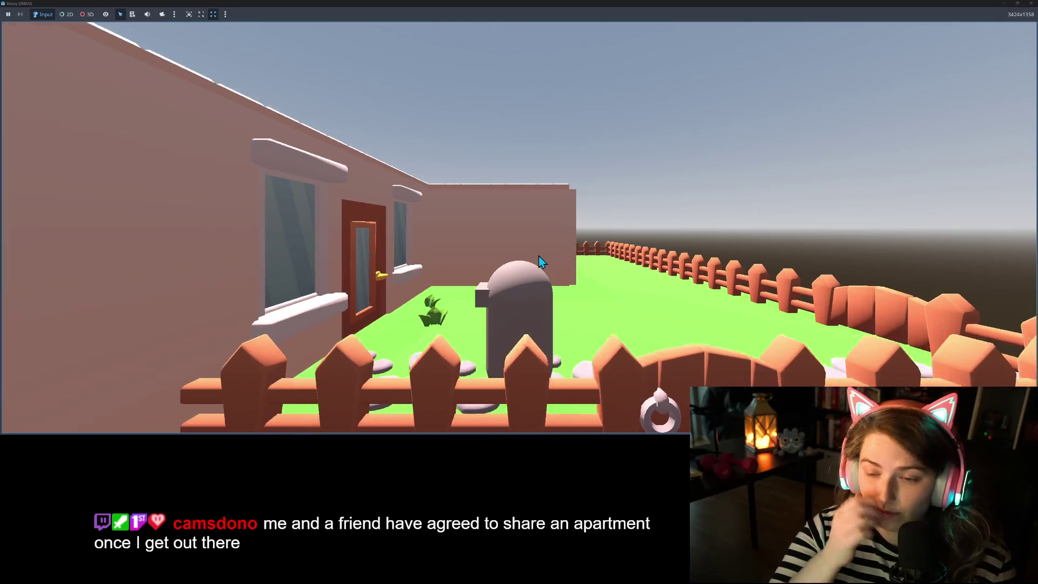
key(w)
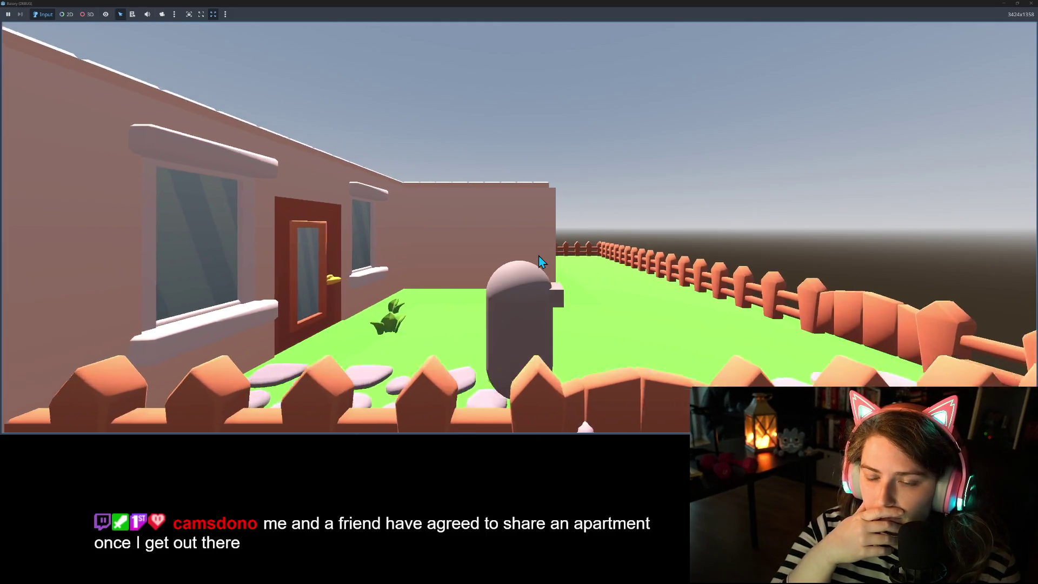
- Walk back into the kitchen past the shelves, mixers and stoves, then out to the dining area
key(a)
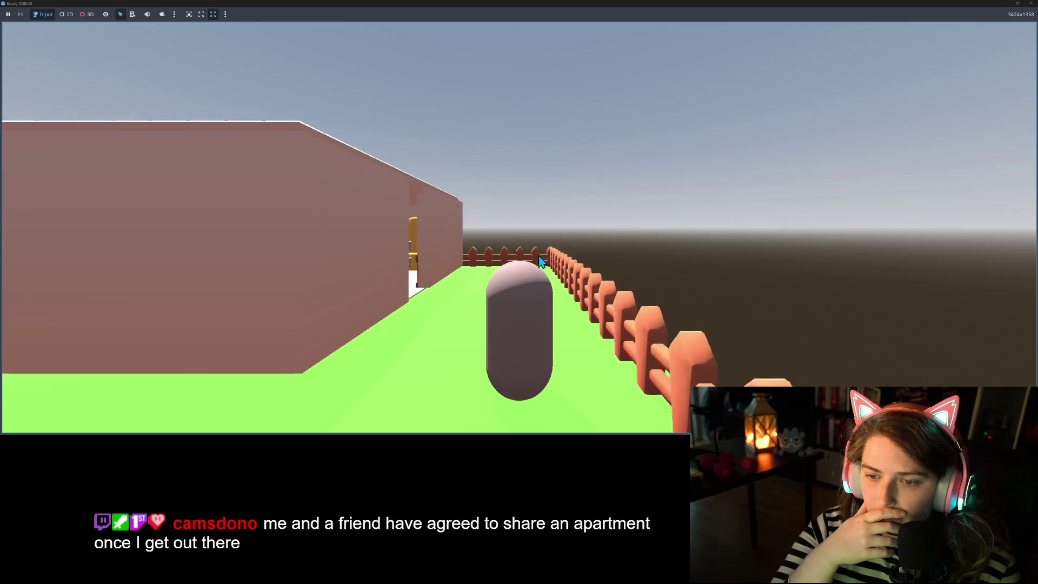
key(a)
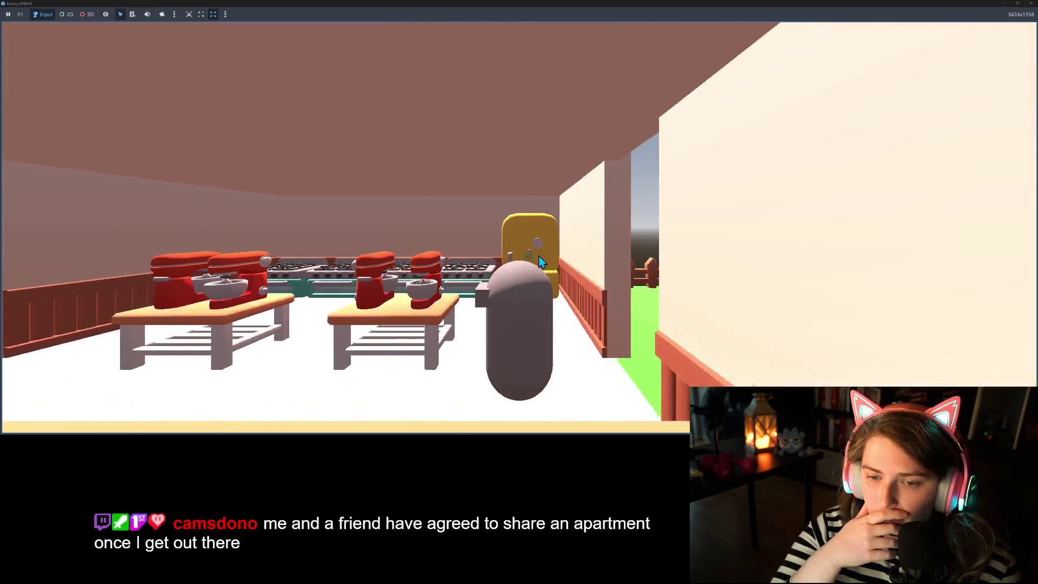
key(a)
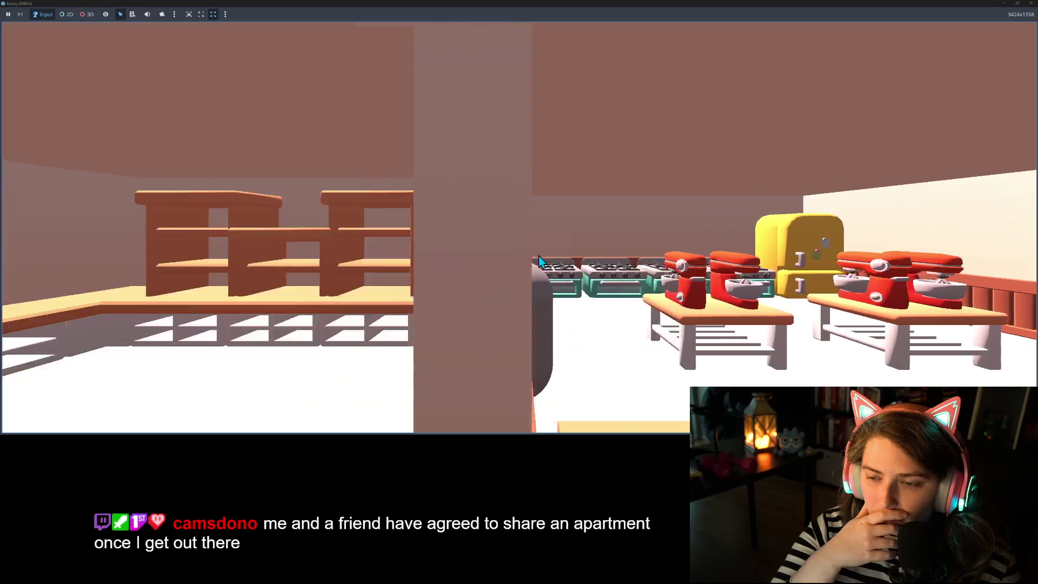
key(s)
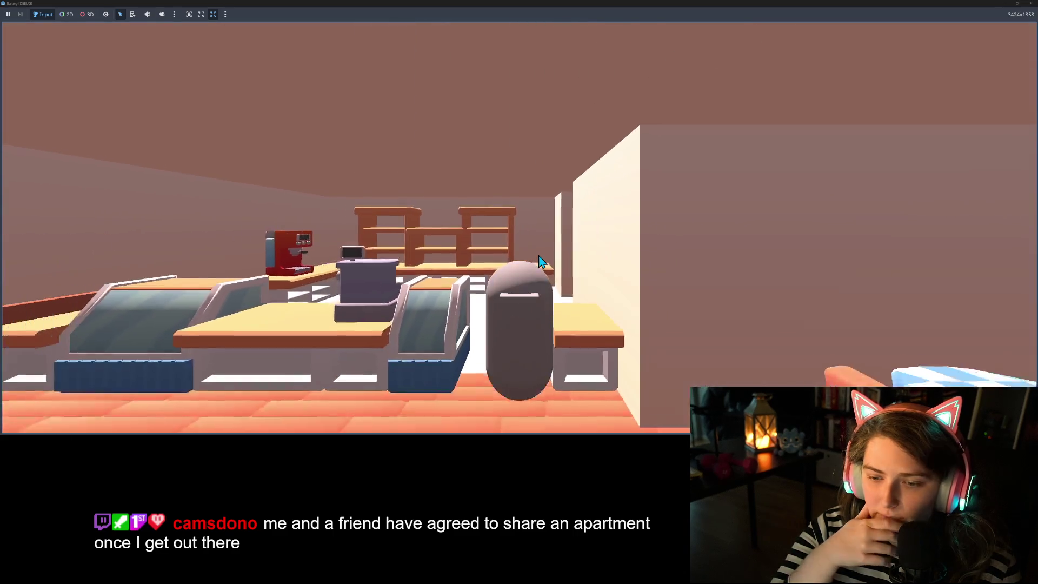
key(e)
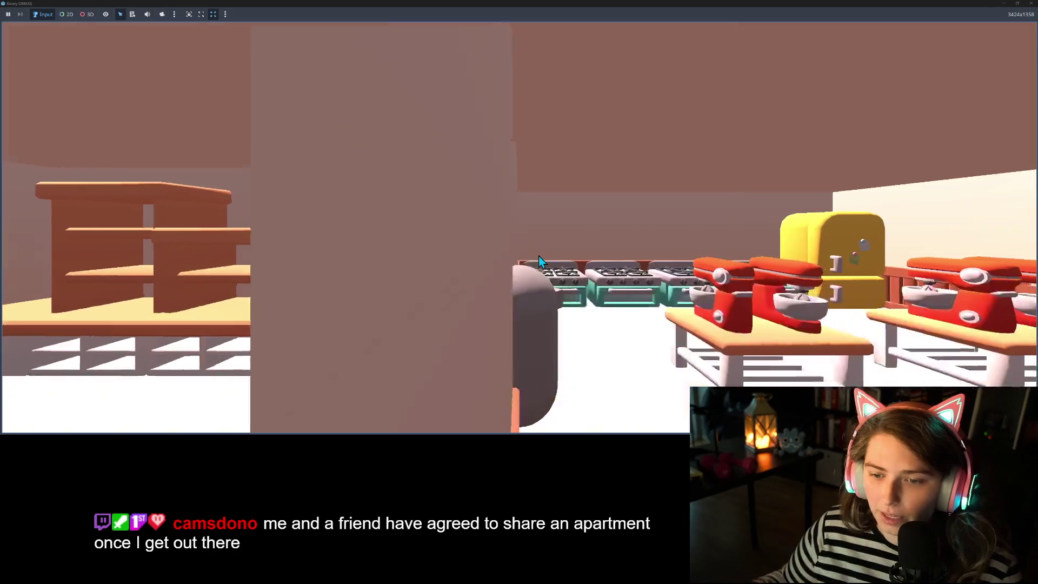
key(w)
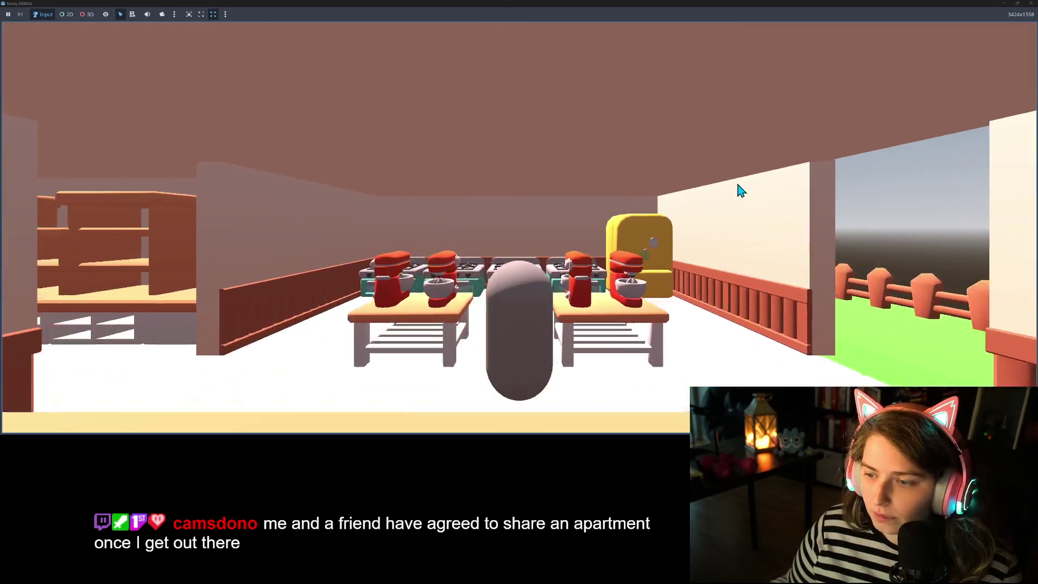
key(q)
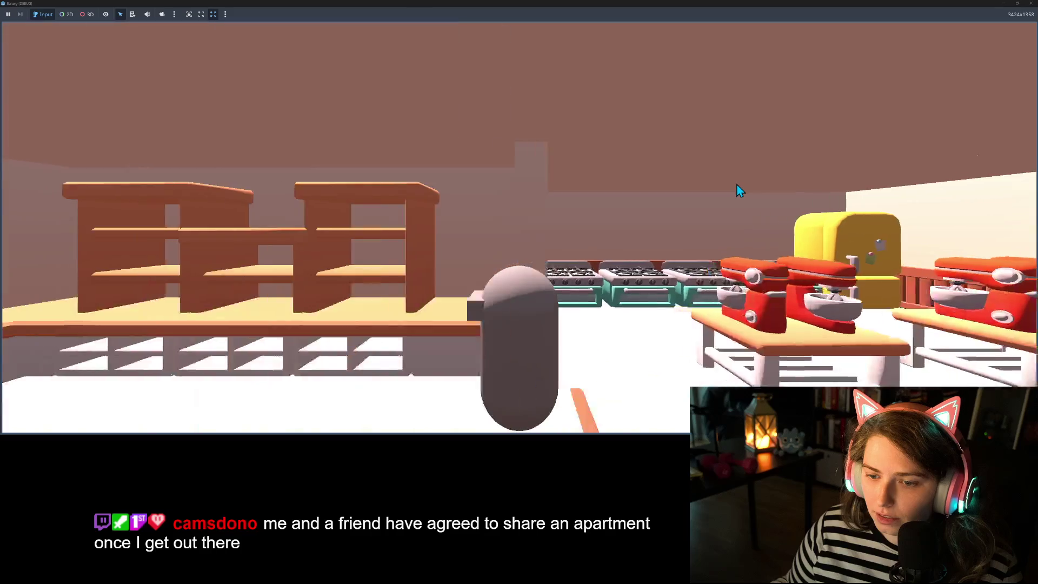
key(s)
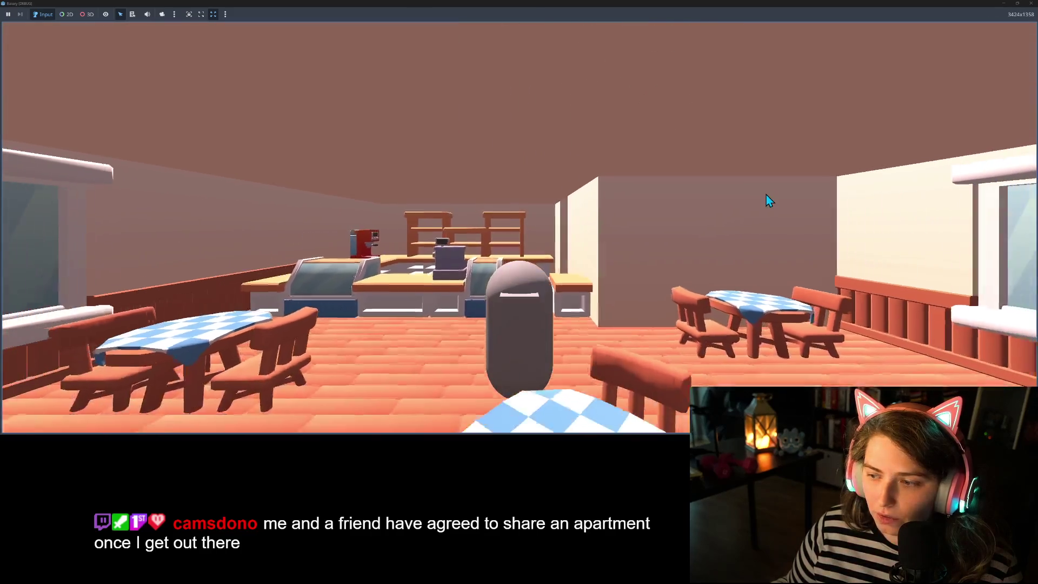
- Restore the game window to a smaller size and move it to the screen centre
click(1017, 3)
mouse_move(945, 56)
mouse_down()
mouse_move(644, 115)
mouse_move(576, 114)
mouse_up()
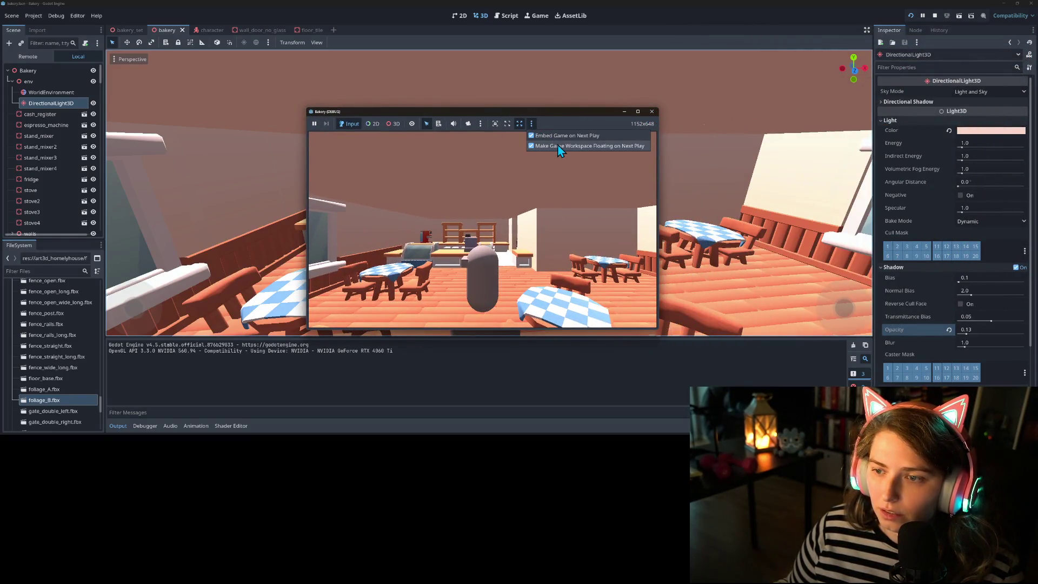
click(559, 147)
- Stop the game, darken the WorldEnvironment ambient colour to about RGB 82, 66, 64, and save
click(653, 111)
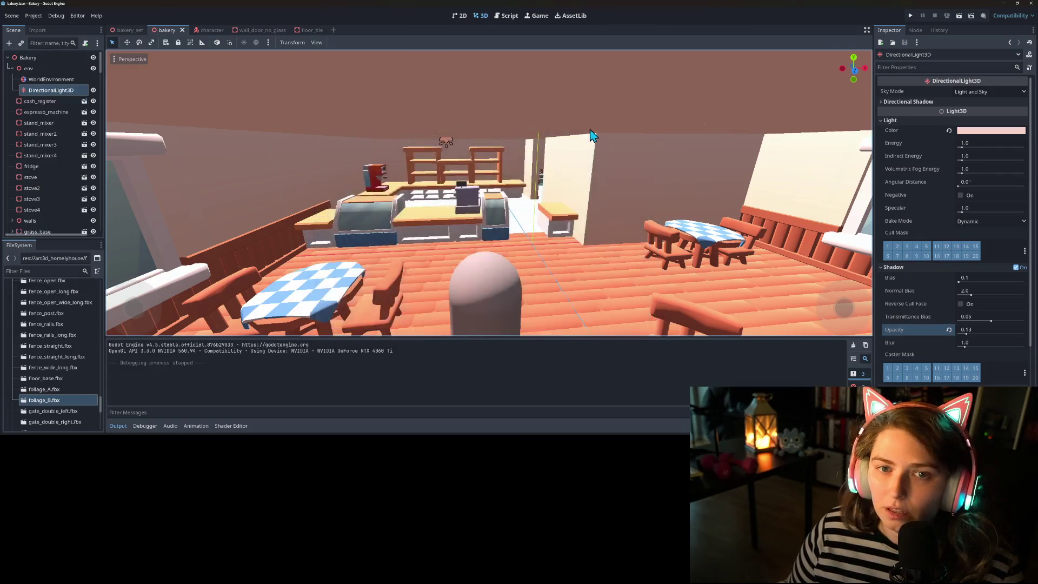
scroll(542, 263, up, 5)
scroll(543, 262, down, 2)
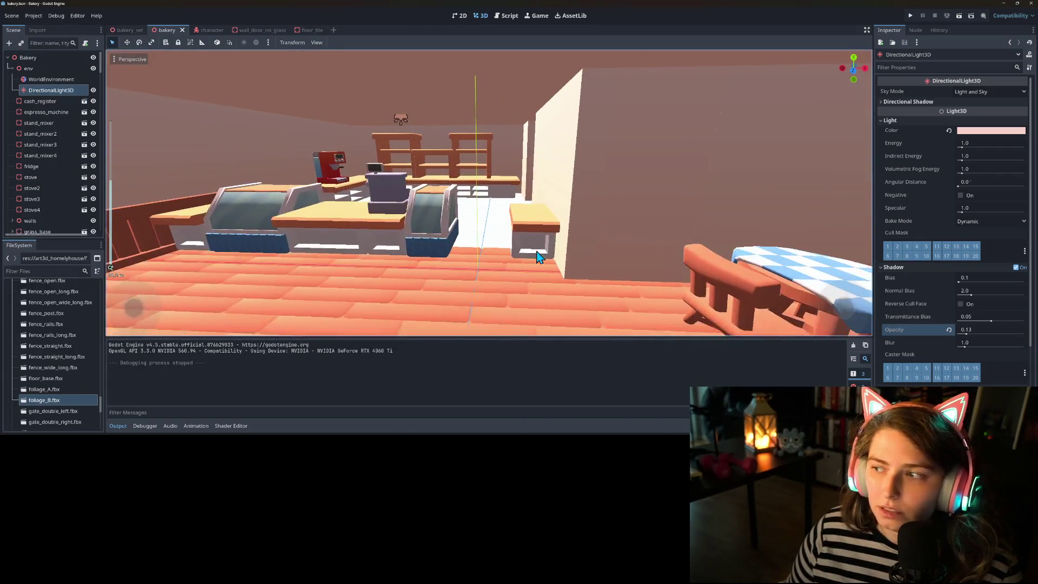
click(50, 79)
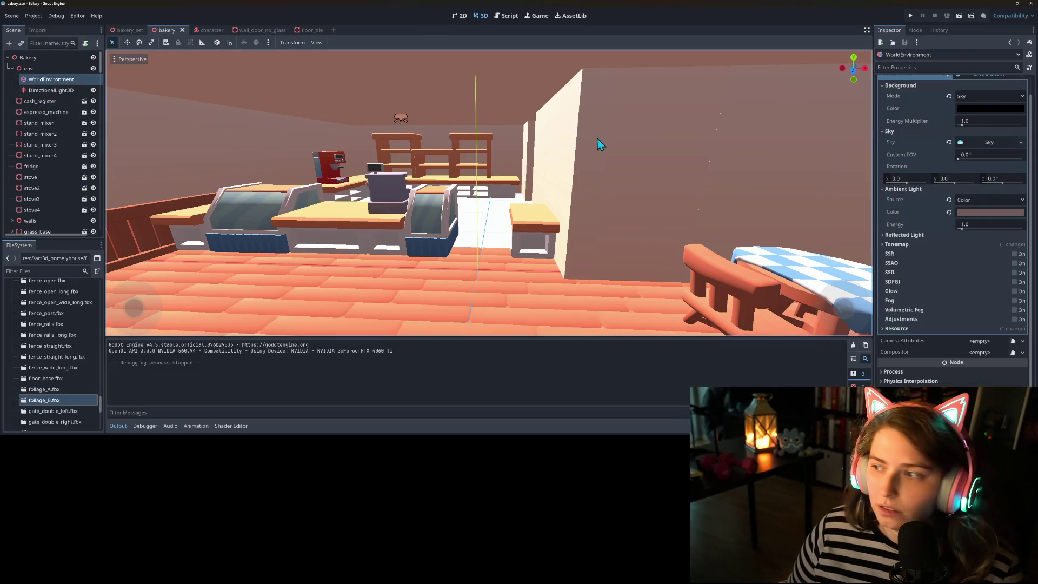
click(968, 212)
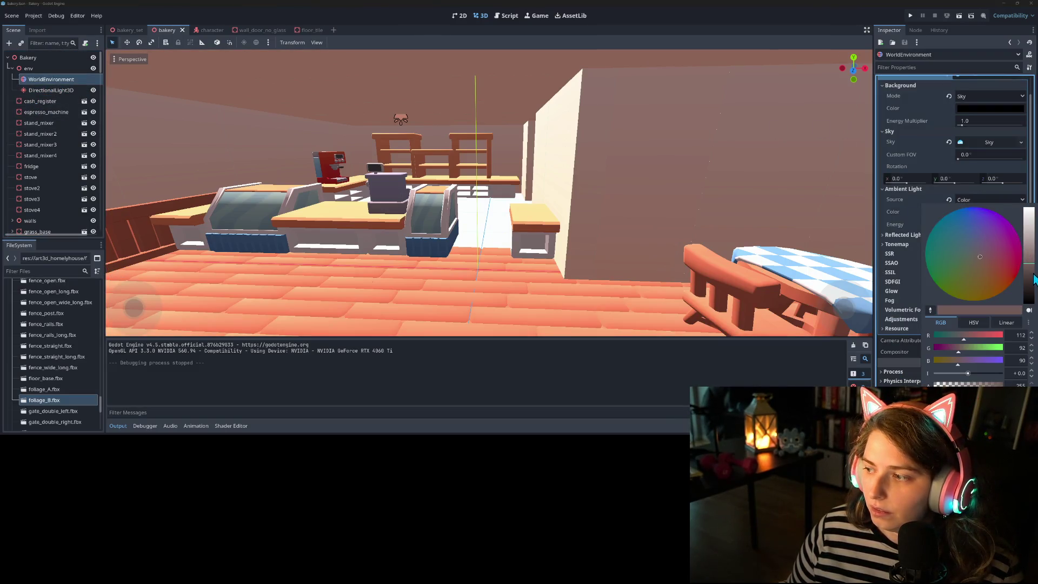
click(1032, 275)
drag(1031, 274, 1033, 278)
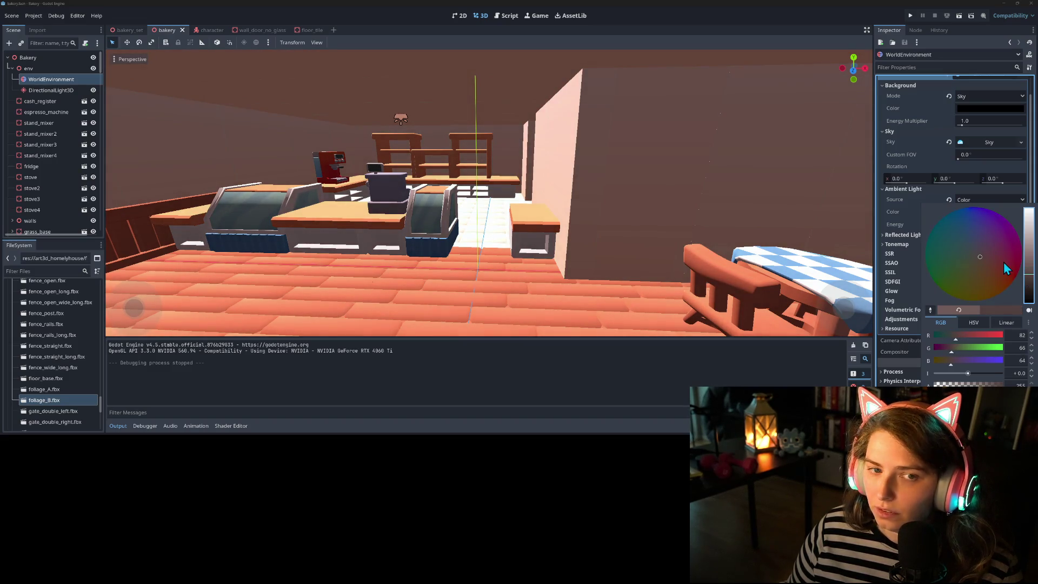
click(318, 21)
key(ctrl+s)
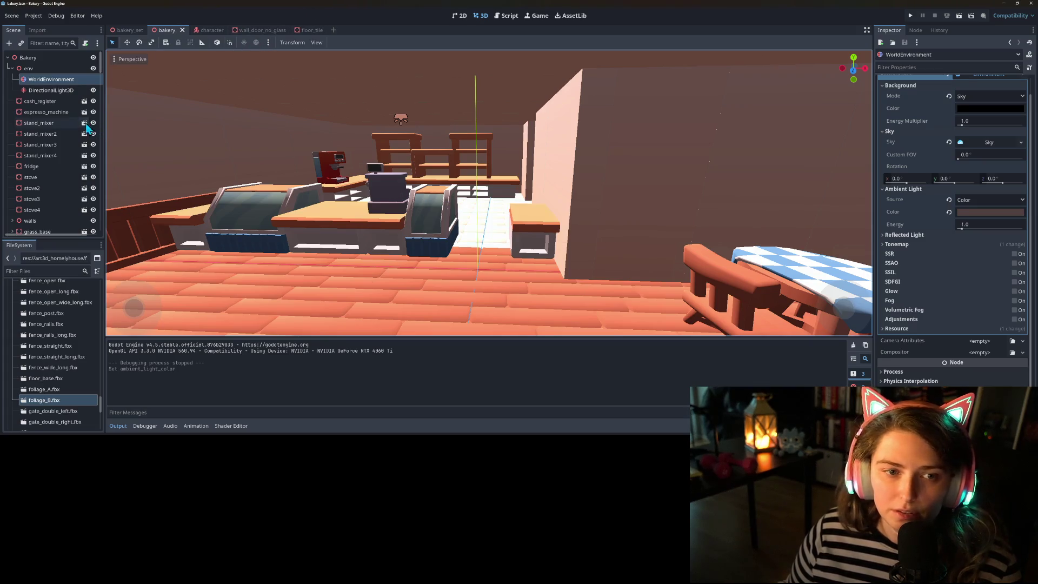
- Make the colour of SpotLight3D through SpotLight3D4 much paler, then save the scene
scroll(54, 208, down, 10)
scroll(54, 208, down, 8)
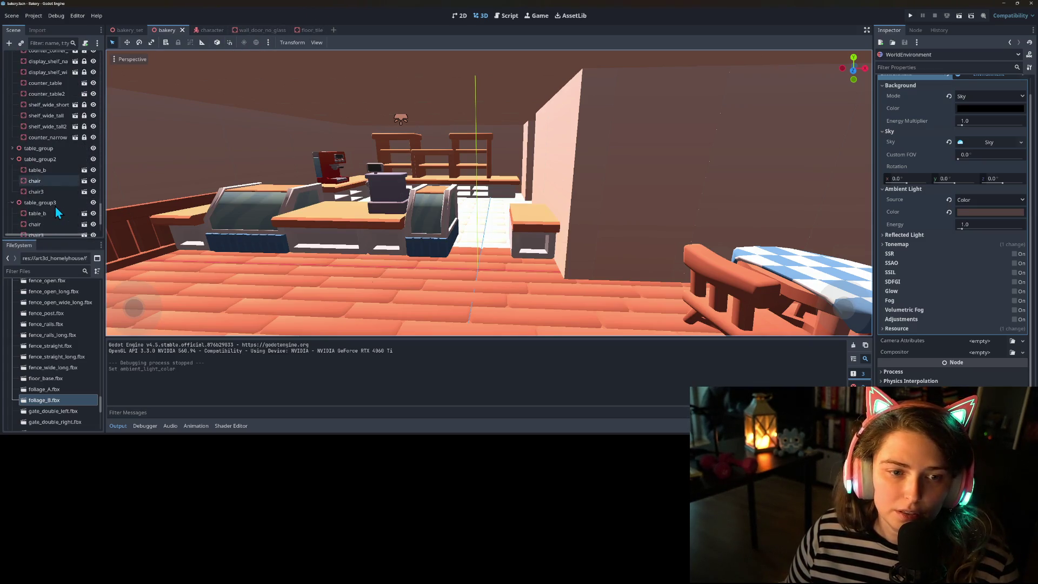
scroll(53, 221, down, 3)
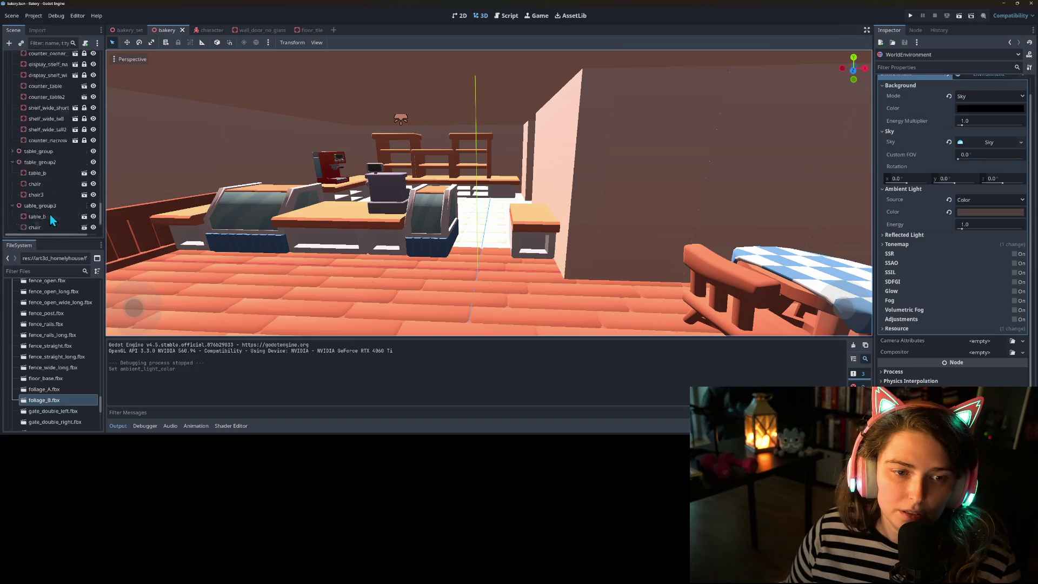
scroll(50, 219, up, 8)
click(48, 182)
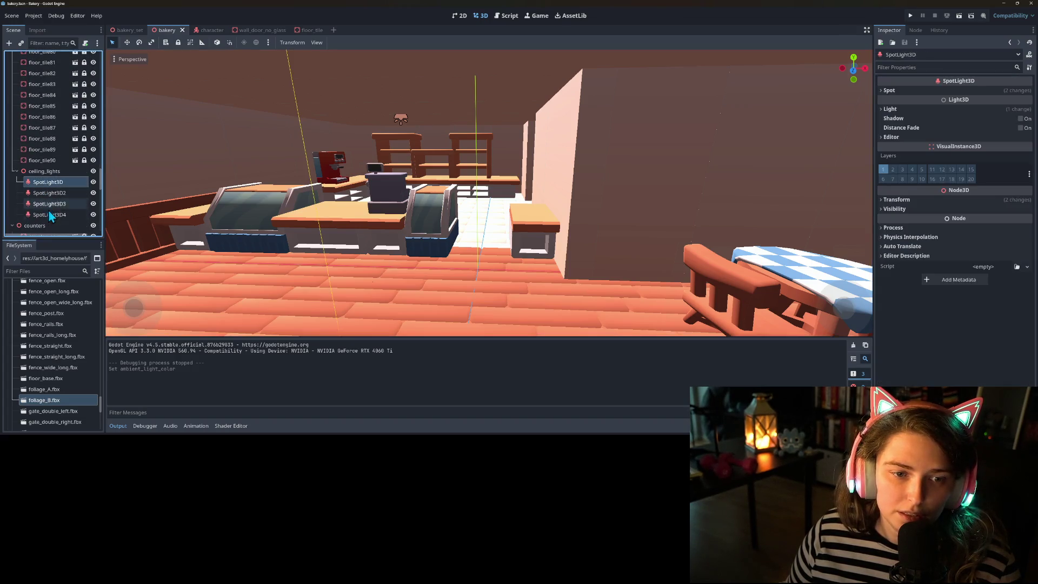
shift+click(49, 215)
click(912, 91)
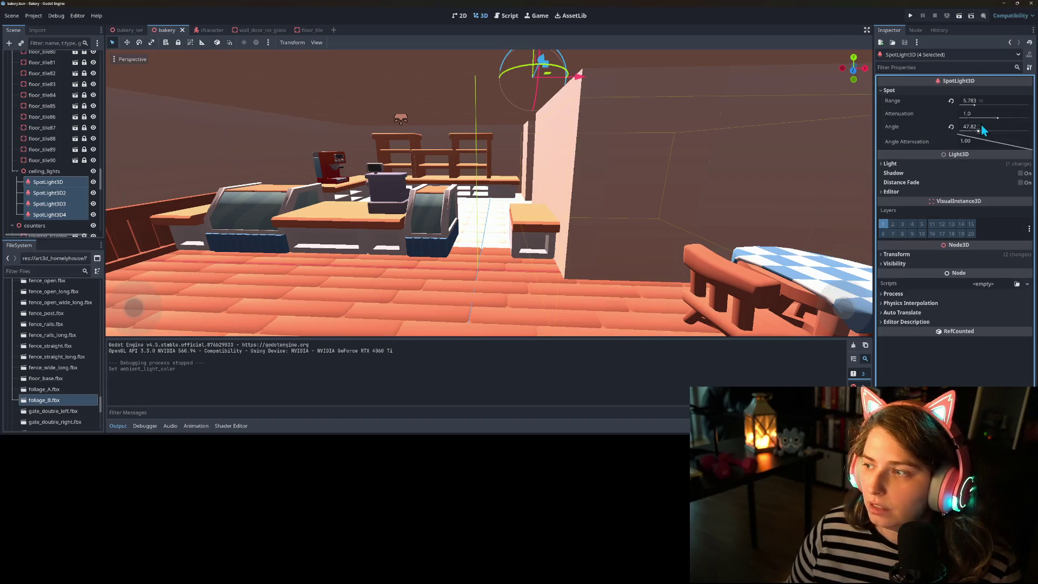
click(927, 164)
click(973, 175)
drag(1029, 216, 1030, 190)
key(ctrl+s)
- Lower the ceiling_lights group slightly on the Y axis
drag(609, 190, 621, 188)
scroll(621, 187, up, 8)
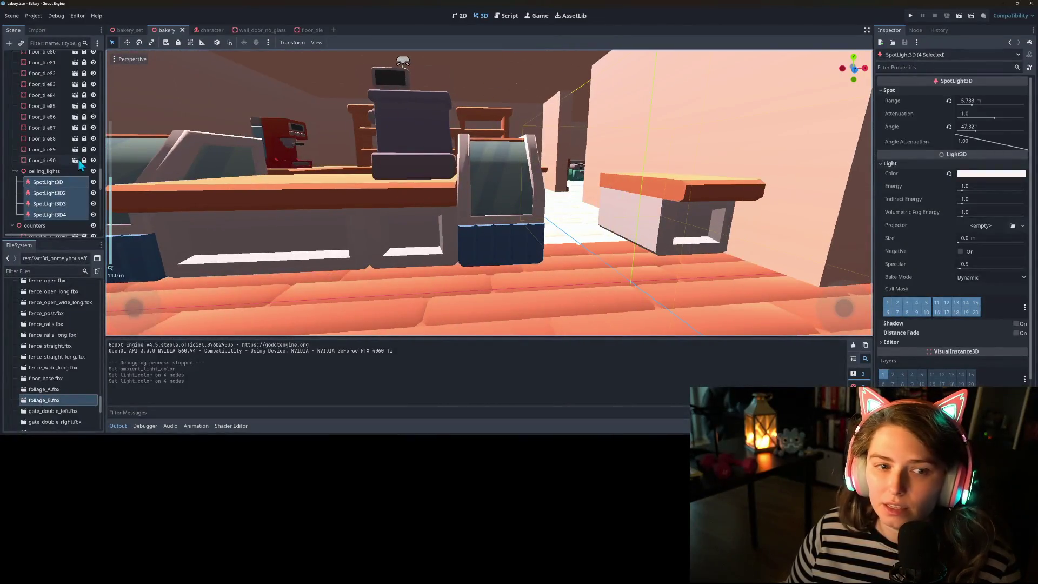
click(35, 172)
scroll(557, 122, down, 5)
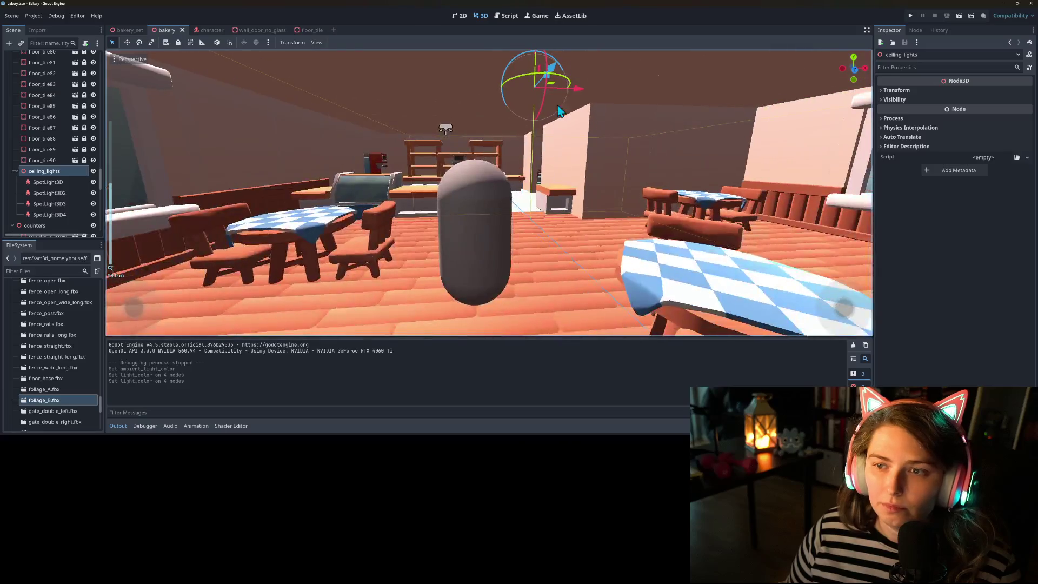
scroll(533, 103, down, 3)
mouse_move(518, 80)
mouse_down()
mouse_move(503, 125)
mouse_move(514, 78)
mouse_up()
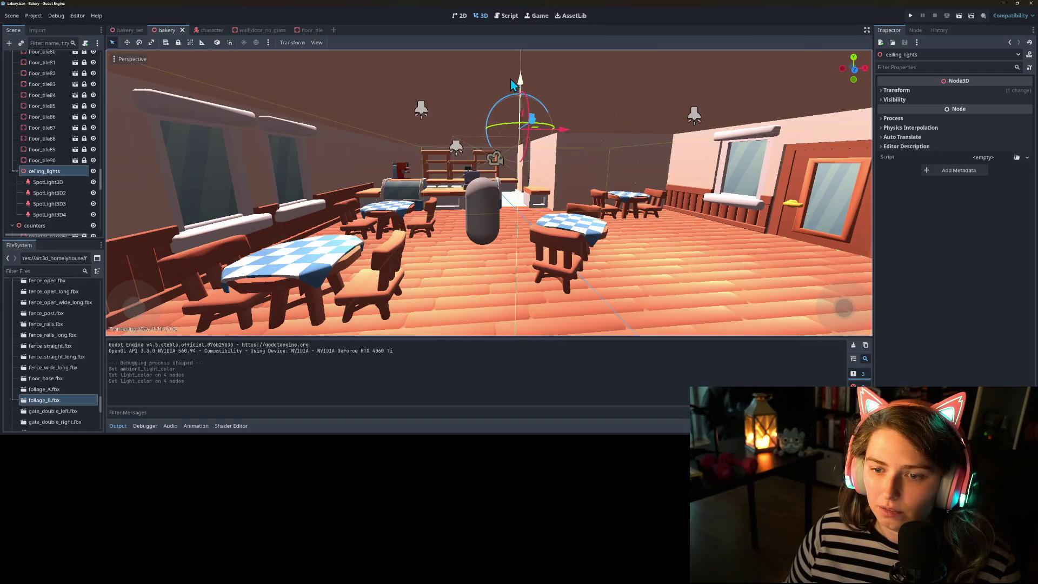
- Give SpotLight3D through SpotLight3D3 a 90° spot angle and about 14.338 m range, then save
click(48, 182)
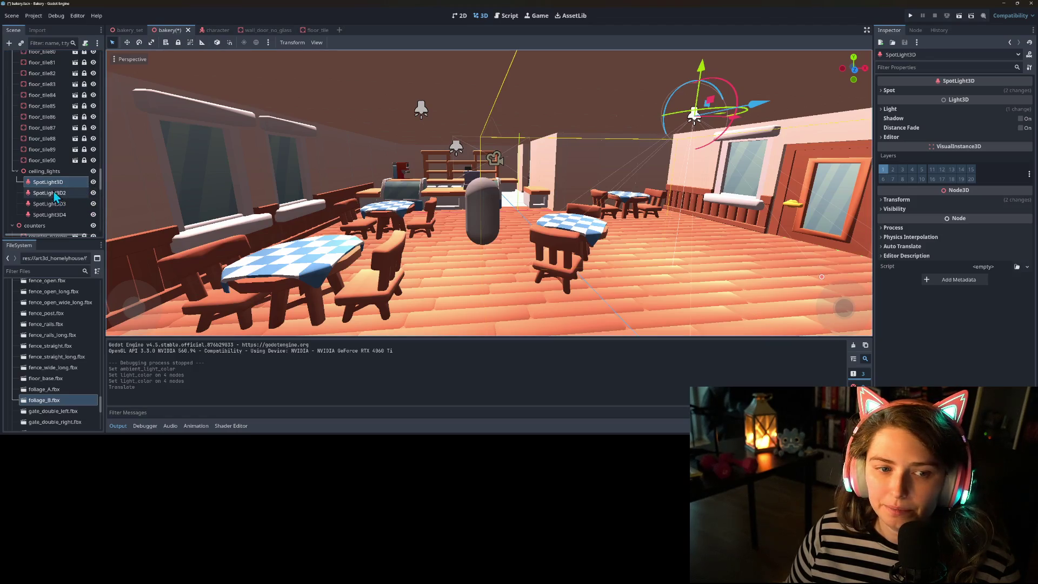
click(51, 193)
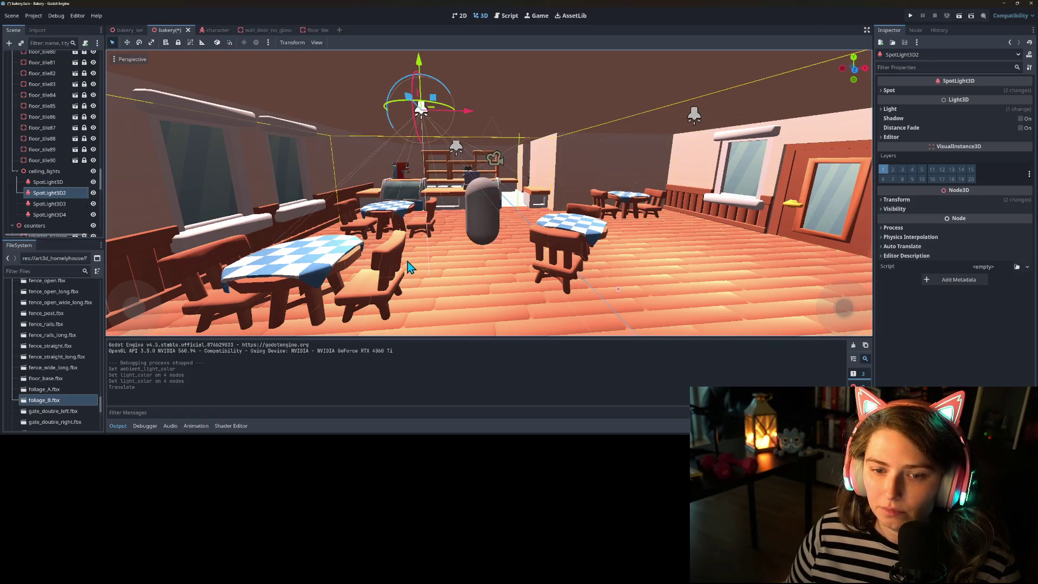
click(49, 182)
shift+click(49, 204)
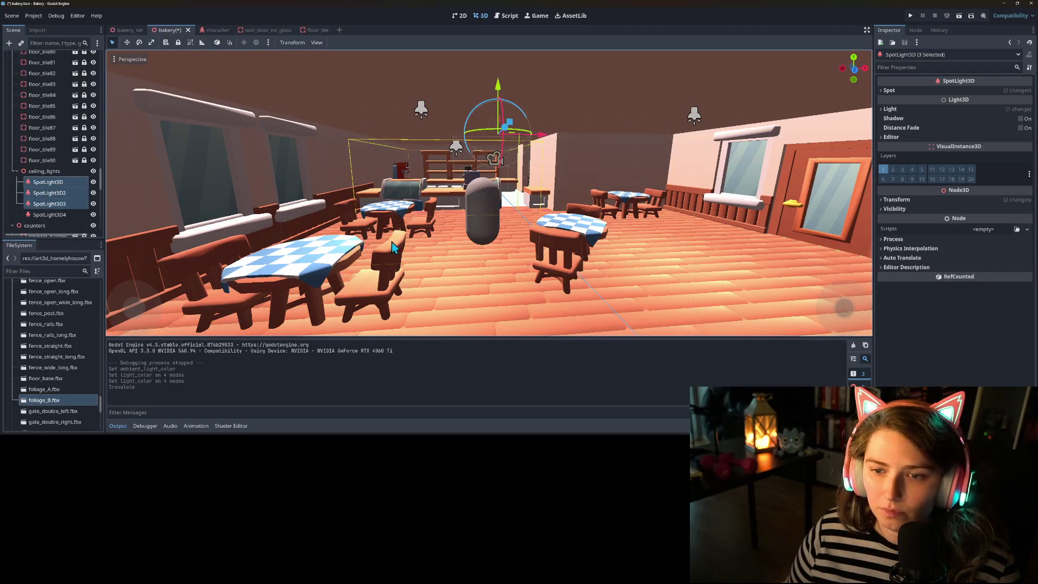
scroll(784, 210, down, 5)
scroll(784, 209, up, 5)
click(911, 91)
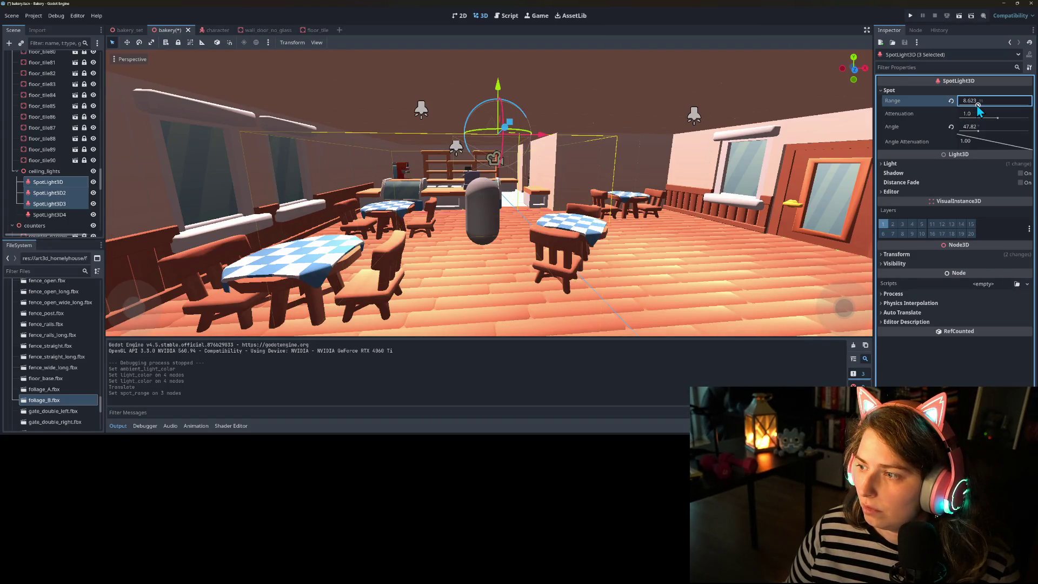
drag(978, 131, 997, 132)
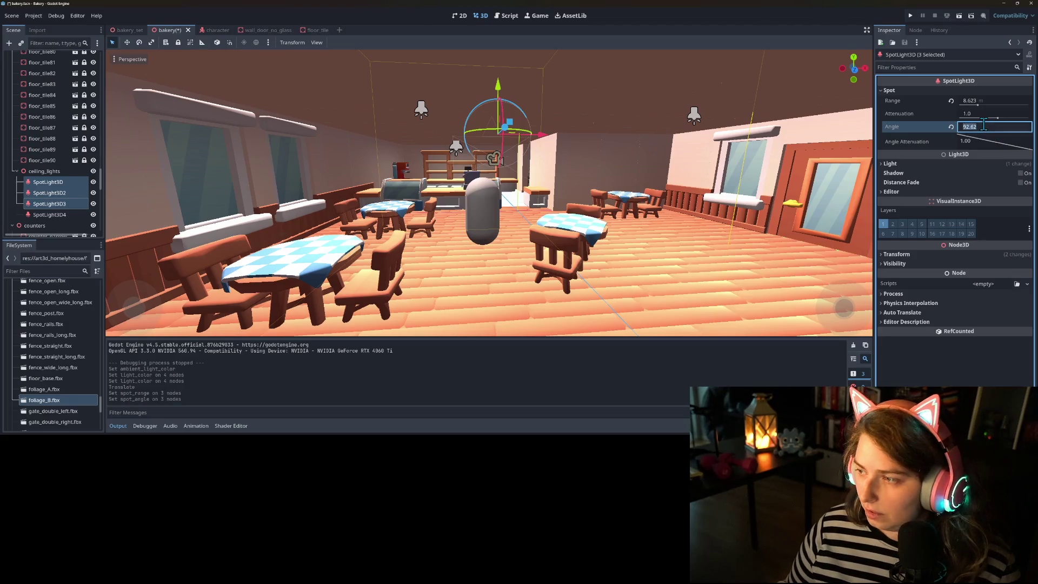
text(90)
key(Return)
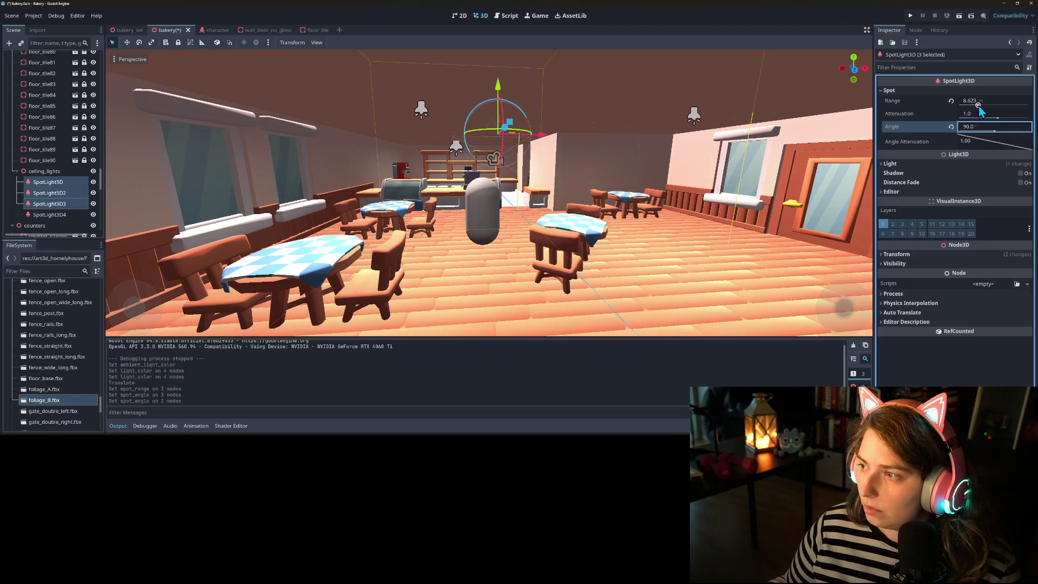
drag(979, 106, 983, 108)
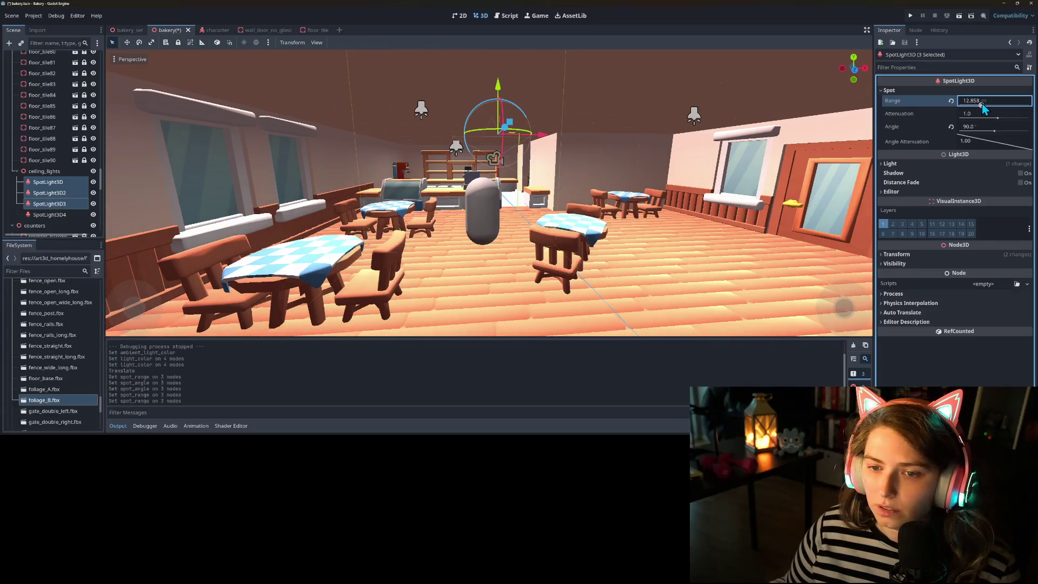
key(ctrl+s)
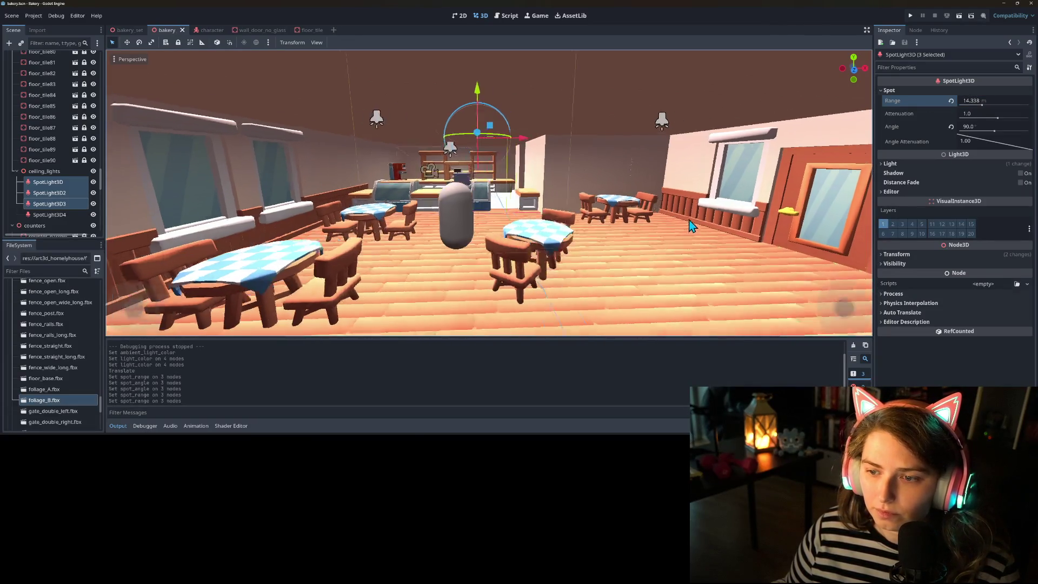
- Warm the three spotlights' colour to a peach tint, save, and run the game
click(946, 164)
click(995, 174)
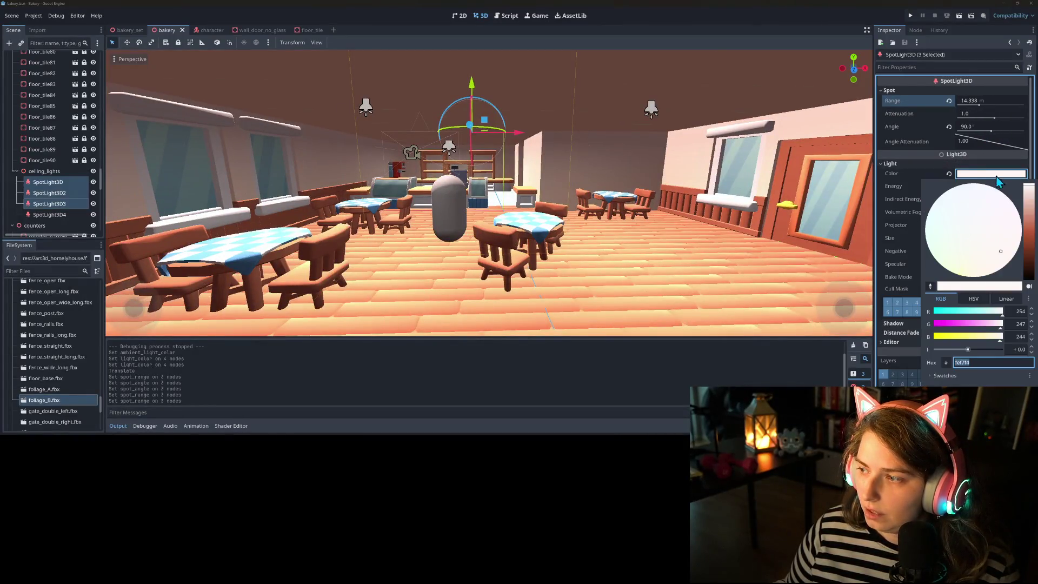
click(1026, 191)
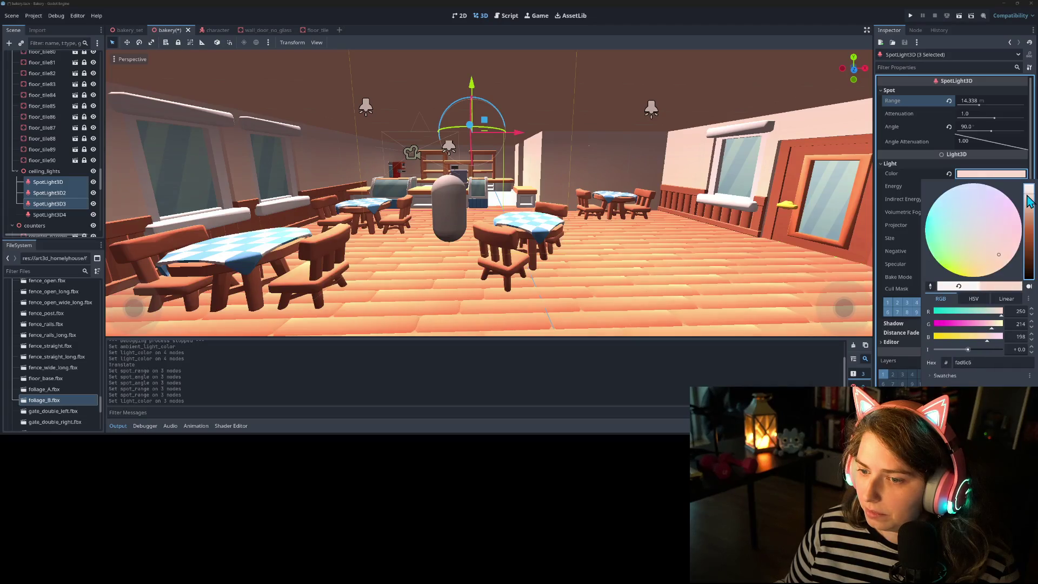
click(805, 7)
key(ctrl+s)
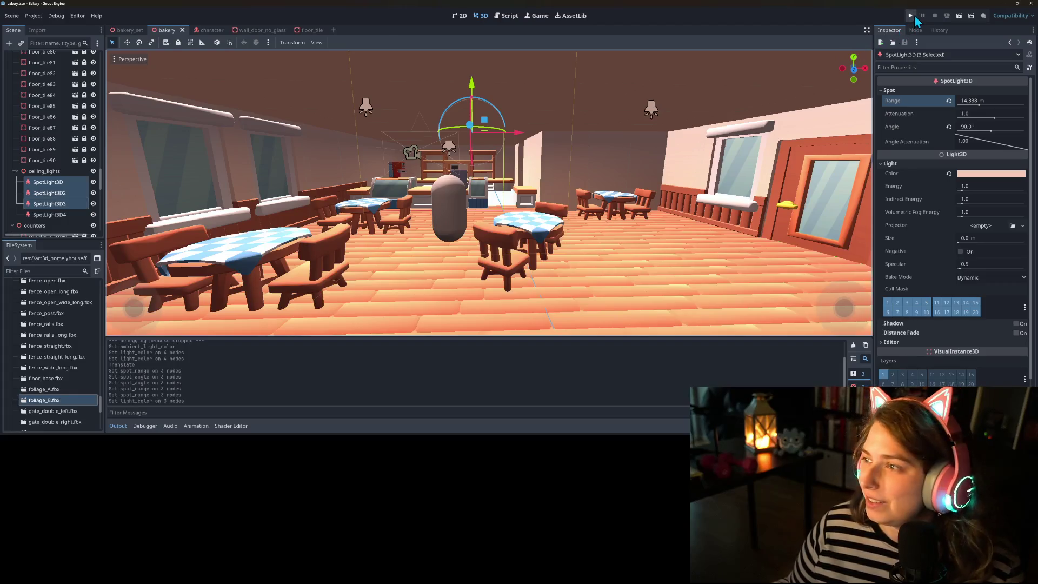
click(913, 18)
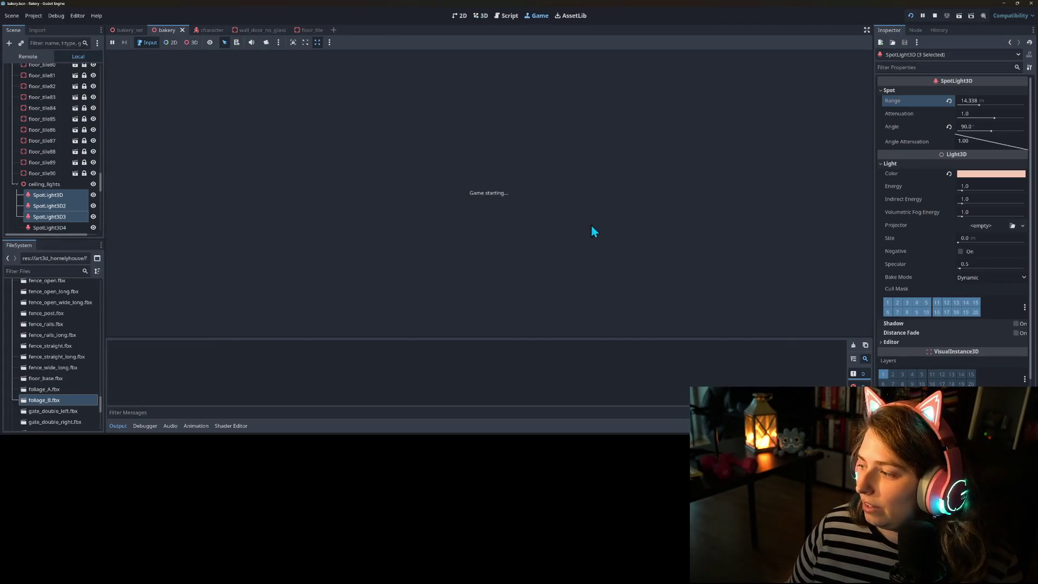